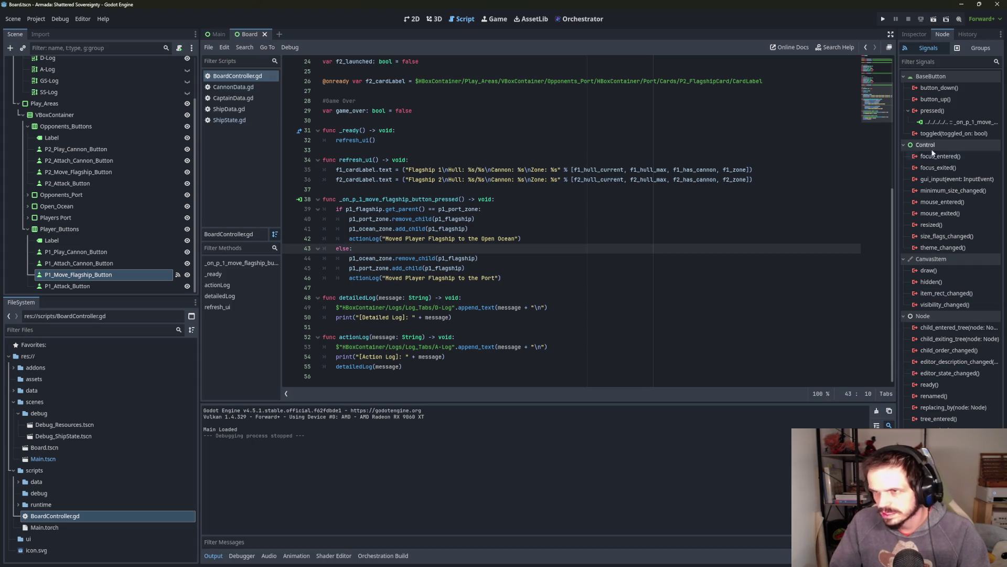
# Connect P1_Attach_Cannon_Button's pressed signal to a new handler in BoardController.gd.
pyautogui.click(101, 264)
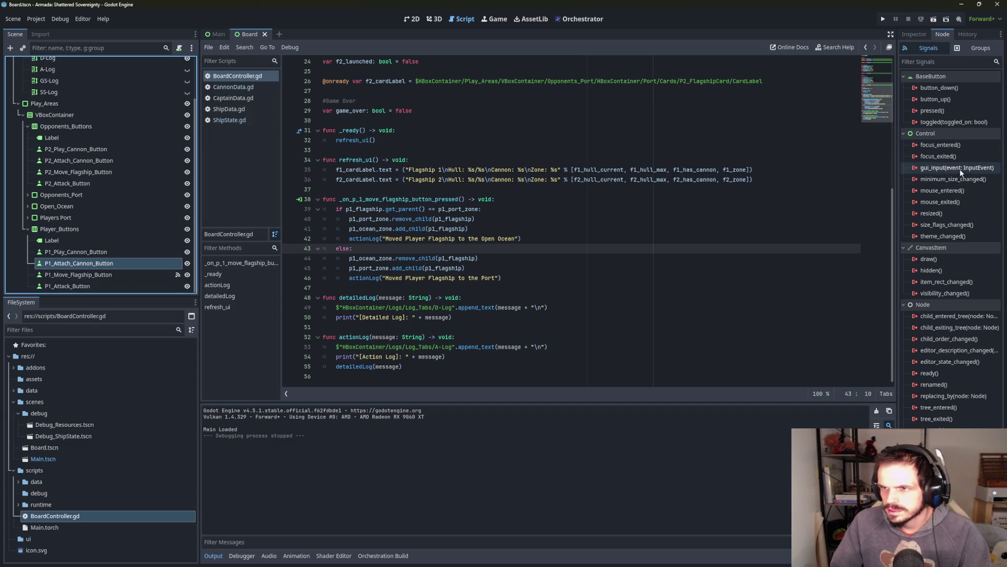
pyautogui.rightClick(943, 110)
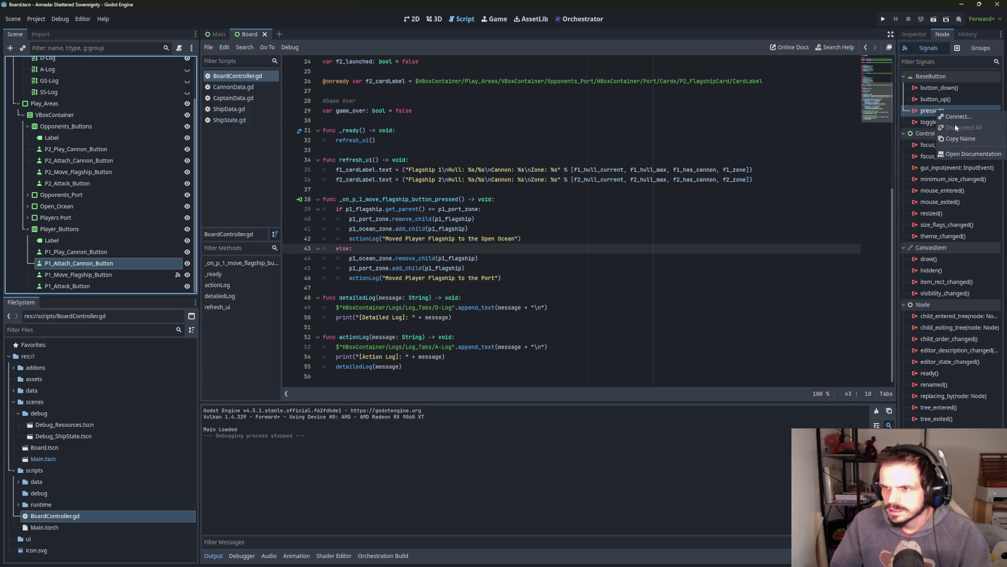
pyautogui.click(955, 123)
pyautogui.click(475, 374)
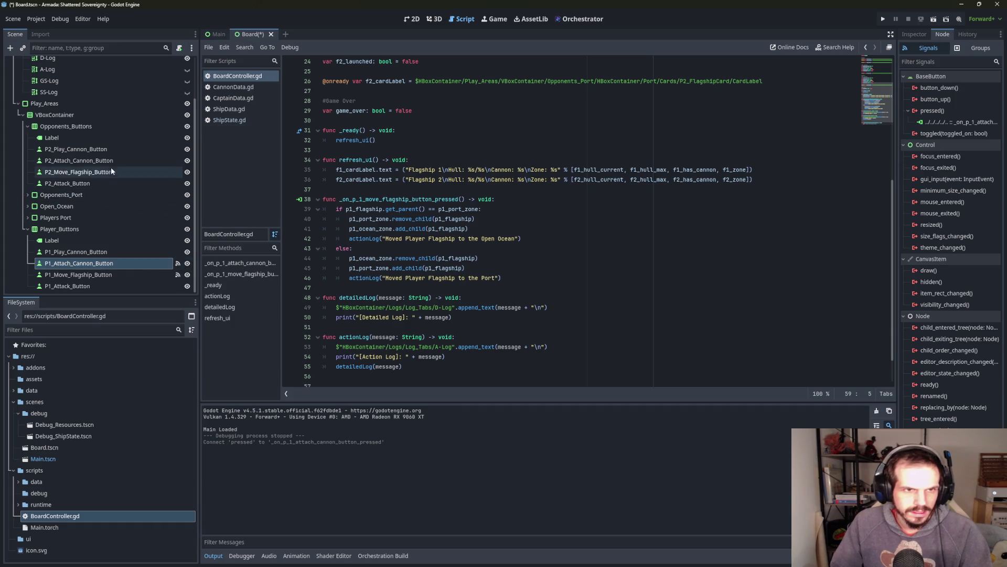
# Connect P2_Attach_Cannon_Button's pressed signal to its own new handler.
pyautogui.rightClick(97, 161)
pyautogui.click(68, 164)
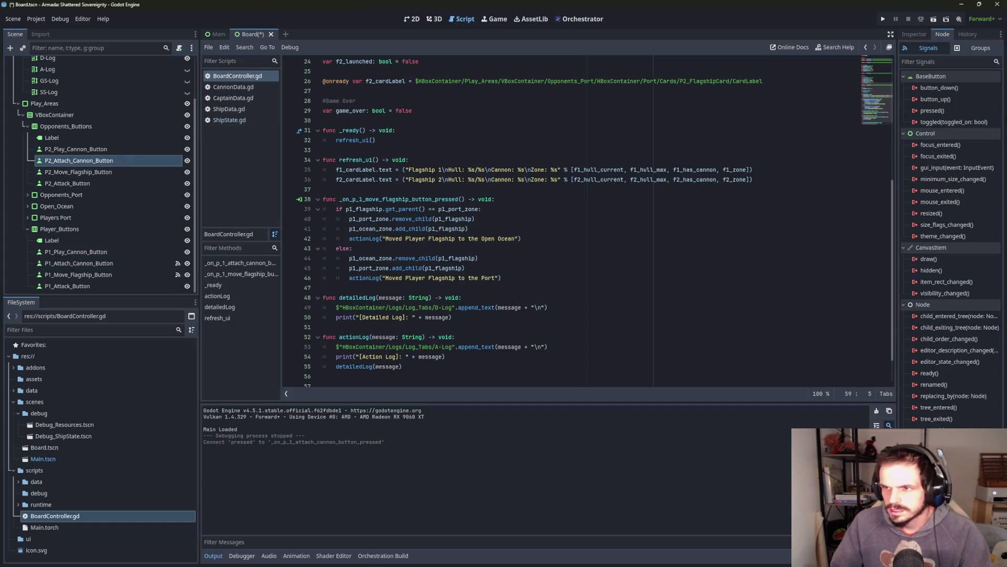
pyautogui.doubleClick(934, 110)
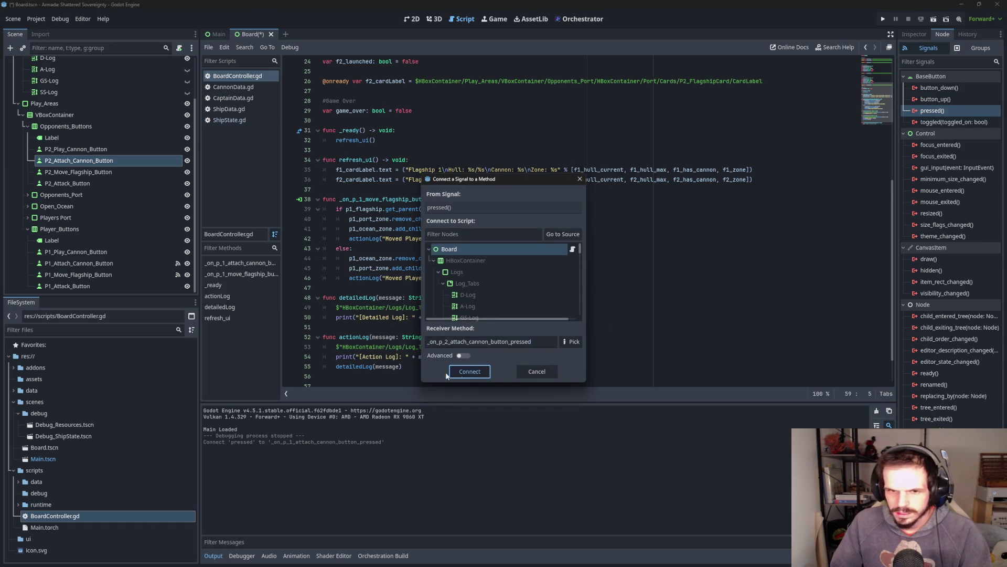
pyautogui.click(451, 373)
pyautogui.click(368, 297)
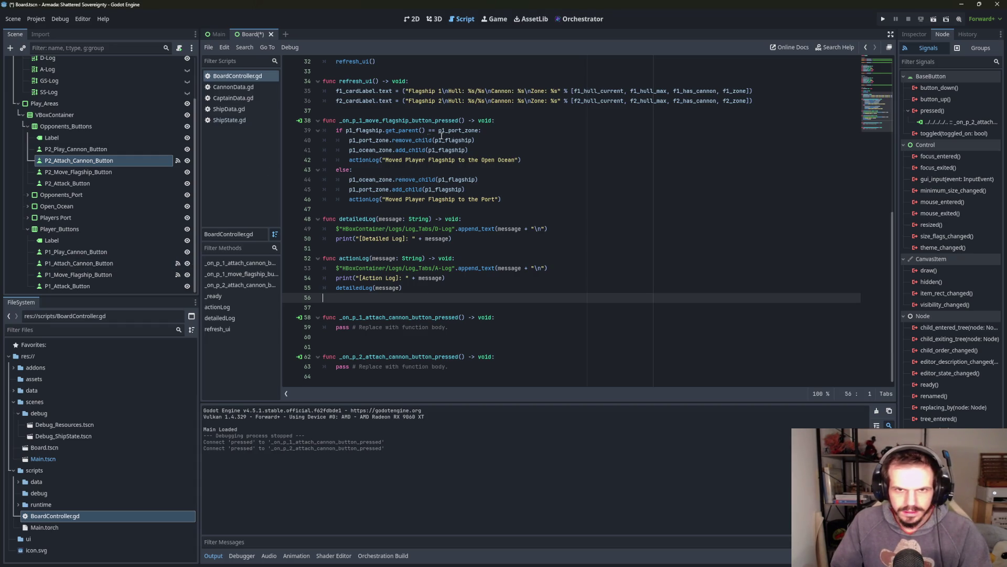
# Cut the _on_p_1_move_flagship_button_pressed function and remove the leftover blank lines.
pyautogui.moveTo(502, 199)
pyautogui.mouseDown()
pyautogui.moveTo(336, 199)
pyautogui.moveTo(321, 120)
pyautogui.mouseUp()
pyautogui.hotkey('ctrl', 'c')
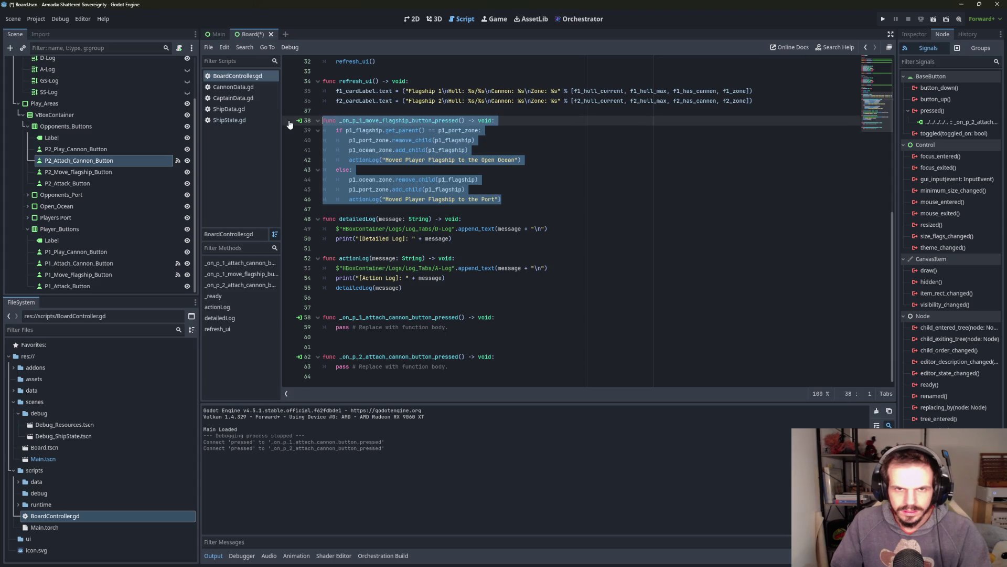
pyautogui.press('BackSpace')
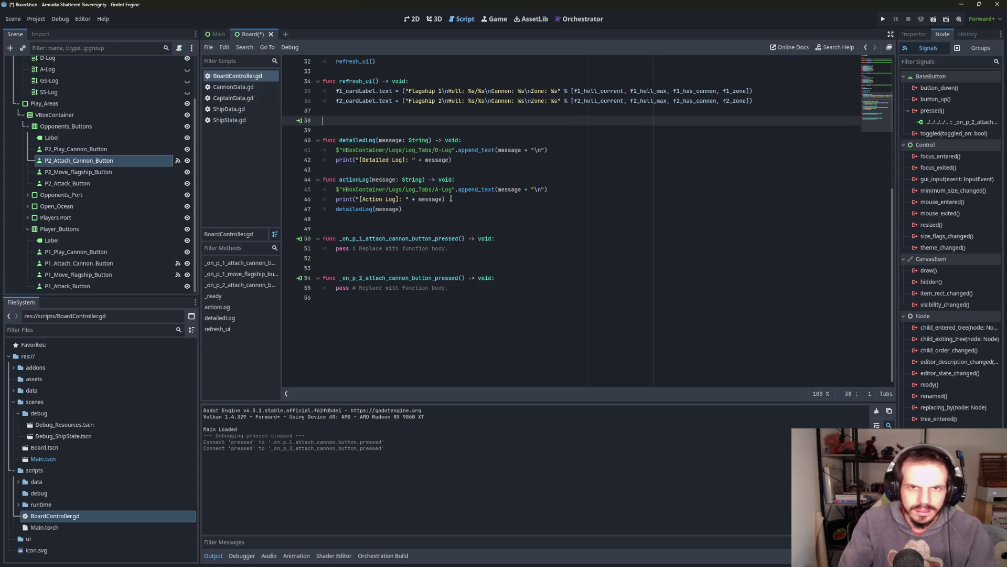
pyautogui.press('BackSpace')
pyautogui.press('BackSpace')
# Paste the move-flagship function below actionLog, above the two attach-cannon handlers.
pyautogui.click(357, 210)
pyautogui.click(357, 201)
pyautogui.press('Return')
pyautogui.press('Return')
pyautogui.press('Up')
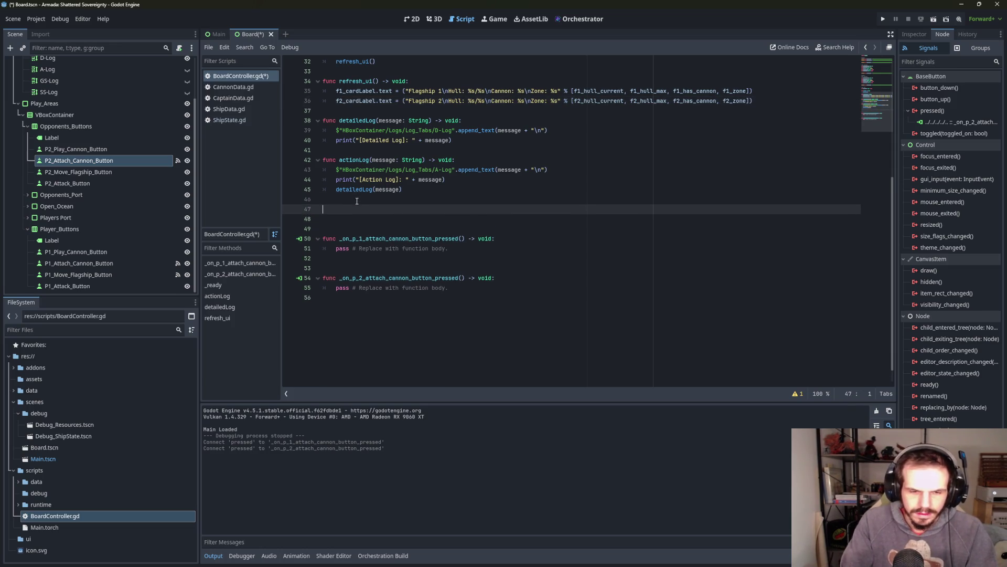
pyautogui.hotkey('ctrl', 'v')
pyautogui.press('Up')
pyautogui.press('Up')
pyautogui.scroll(2, 388, 231)
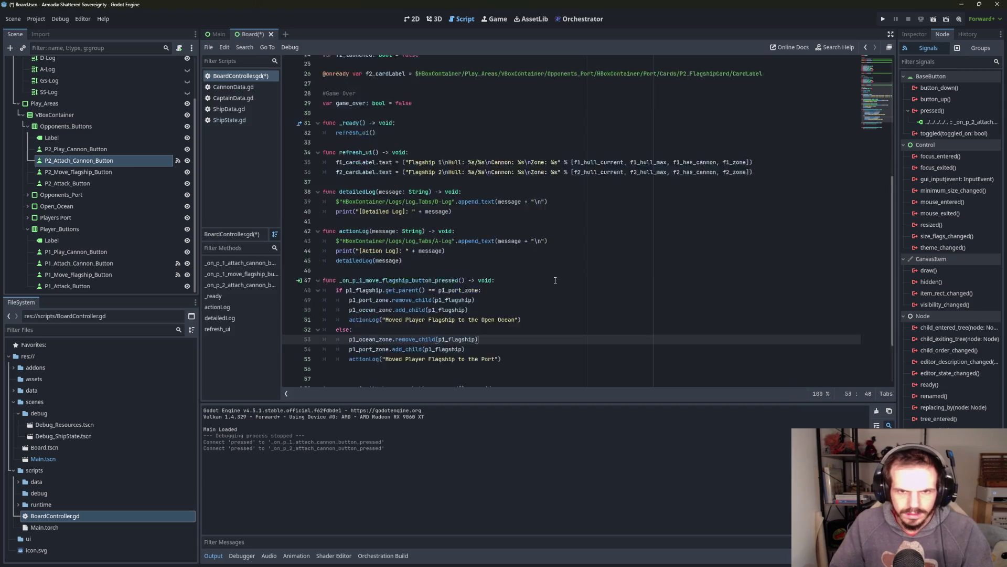
pyautogui.scroll(-2, 401, 255)
pyautogui.click(379, 310)
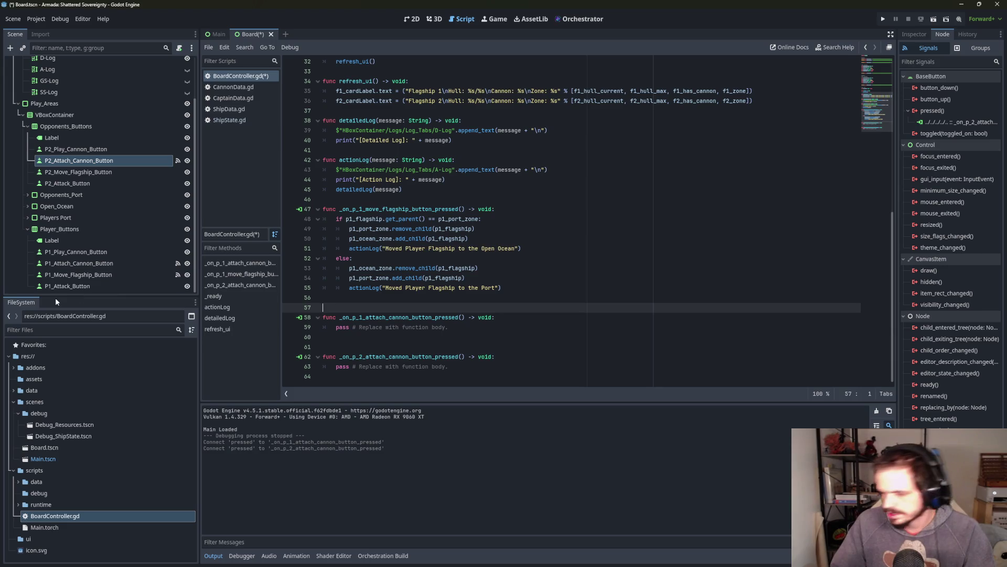
pyautogui.scroll(2, 112, 259)
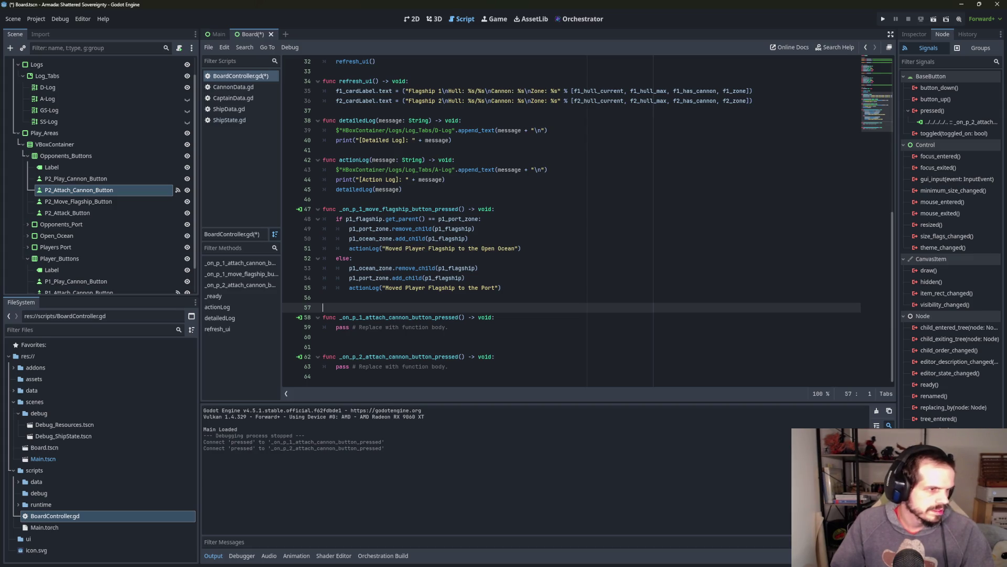
# Replace the P1 handler's pass with detailedLog("P1 attach pressed") and run the project.
pyautogui.click(358, 336)
pyautogui.click(416, 327)
pyautogui.moveTo(477, 329); pyautogui.dragTo(336, 329)
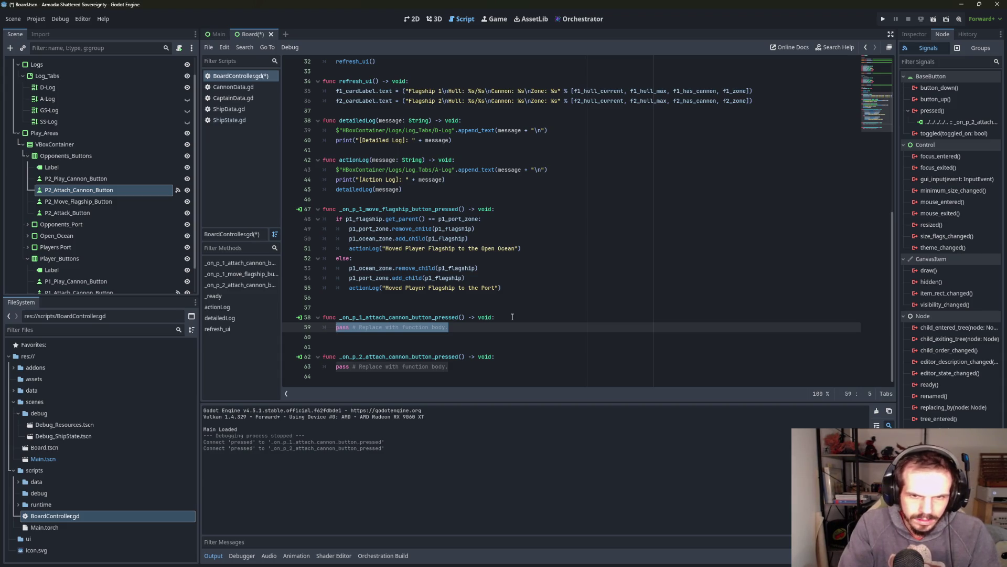
pyautogui.write('deta')
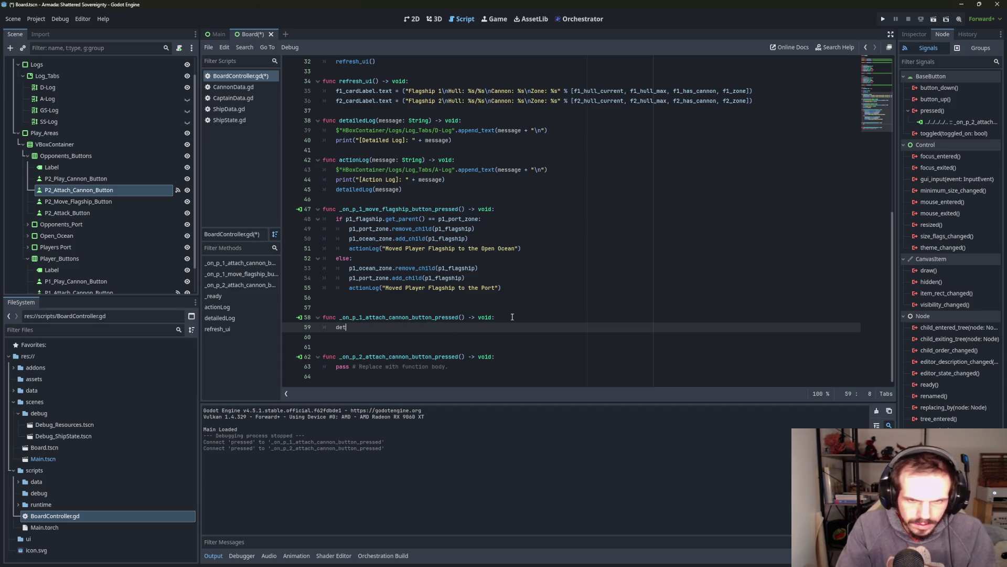
pyautogui.press('Return')
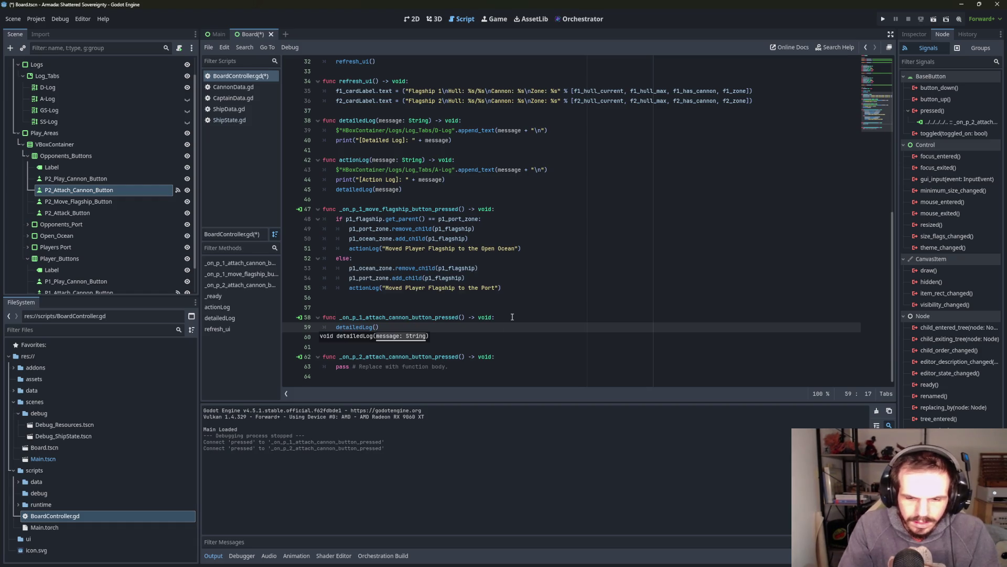
pyautogui.write('"P')
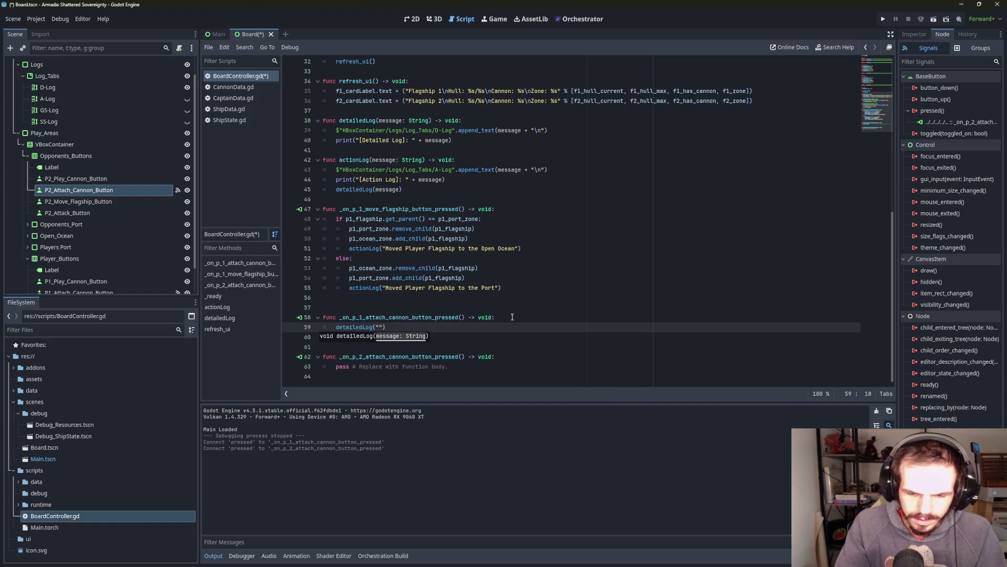
pyautogui.write('1 atta')
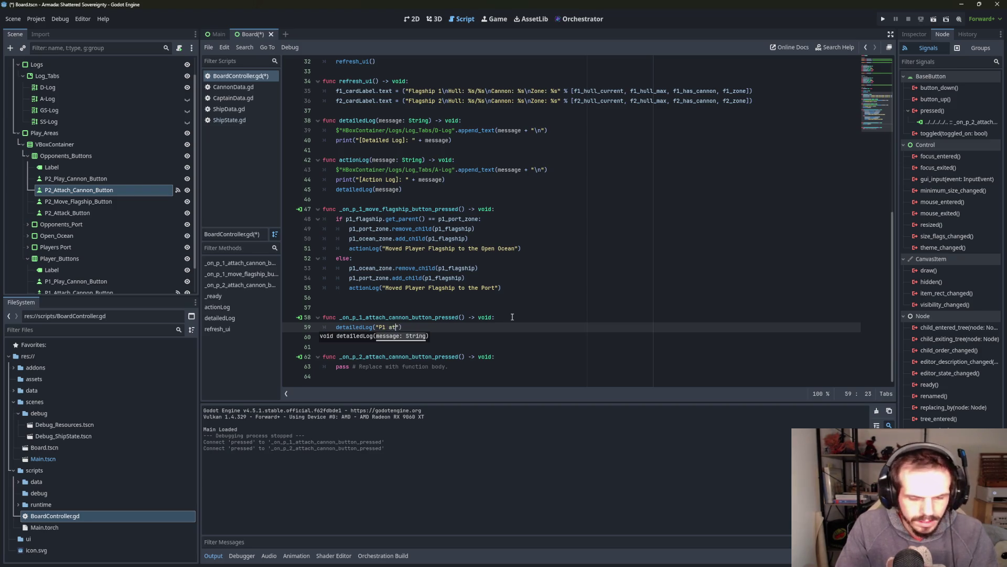
pyautogui.write('ch pre')
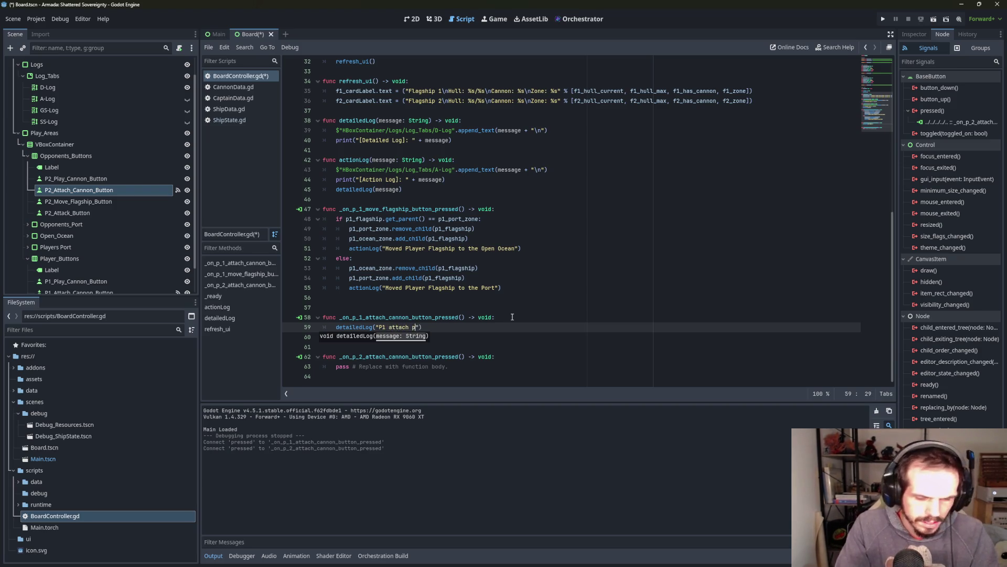
pyautogui.write('ssed')
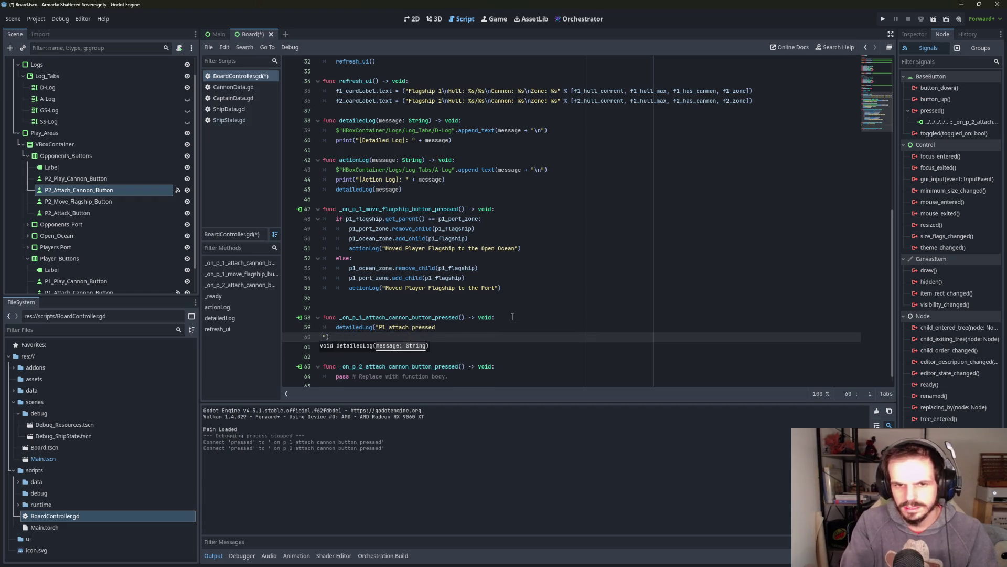
pyautogui.hotkey('ctrl', 'z')
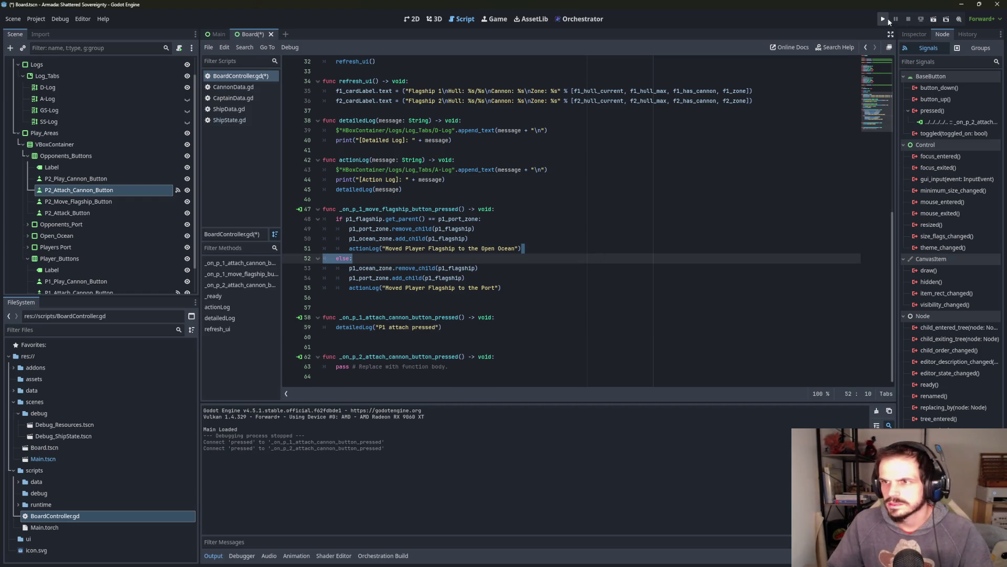
pyautogui.click(887, 19)
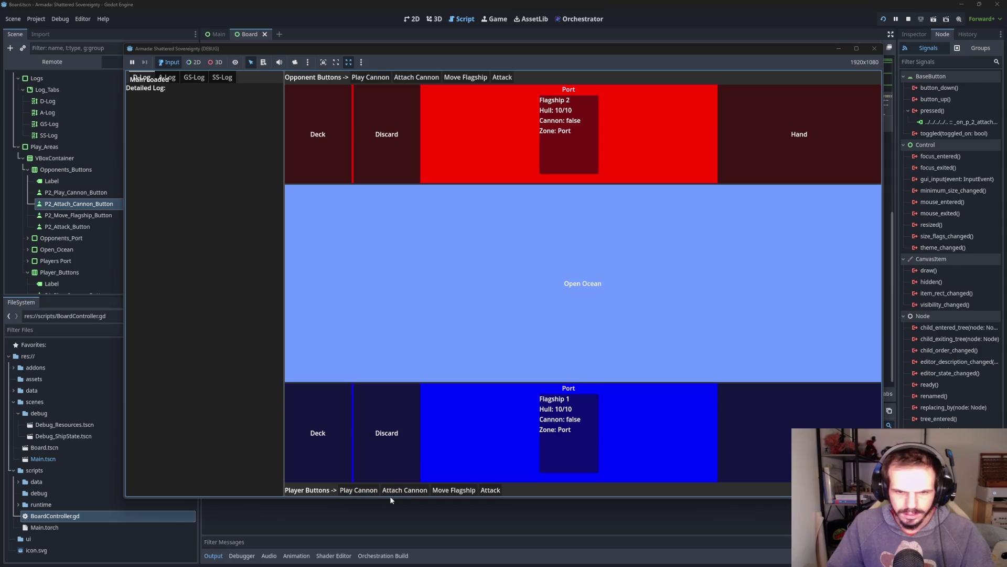
# Press the player's Attach Cannon button to check the 'P1 attach pressed' log, then stop the game.
pyautogui.click(401, 490)
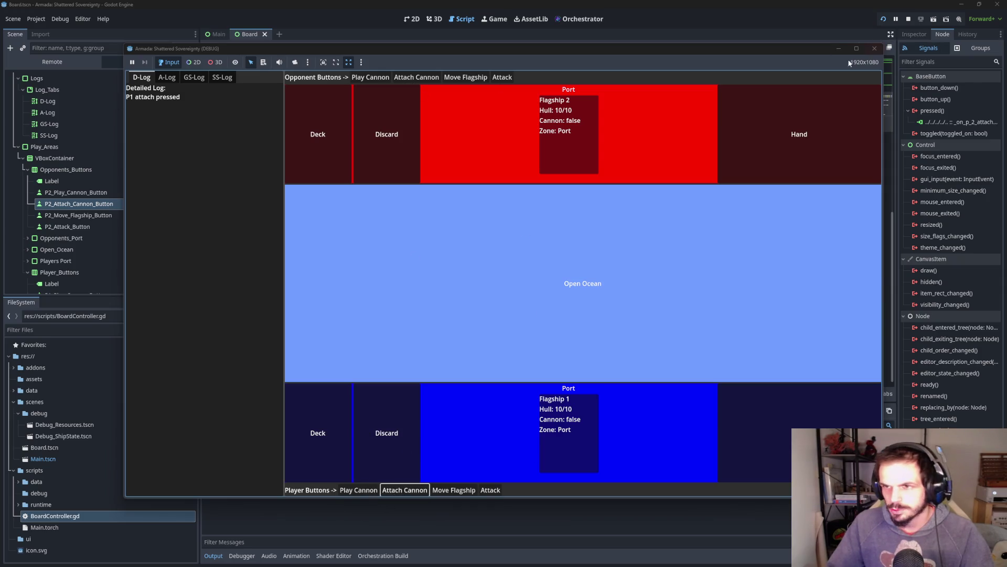
pyautogui.click(874, 48)
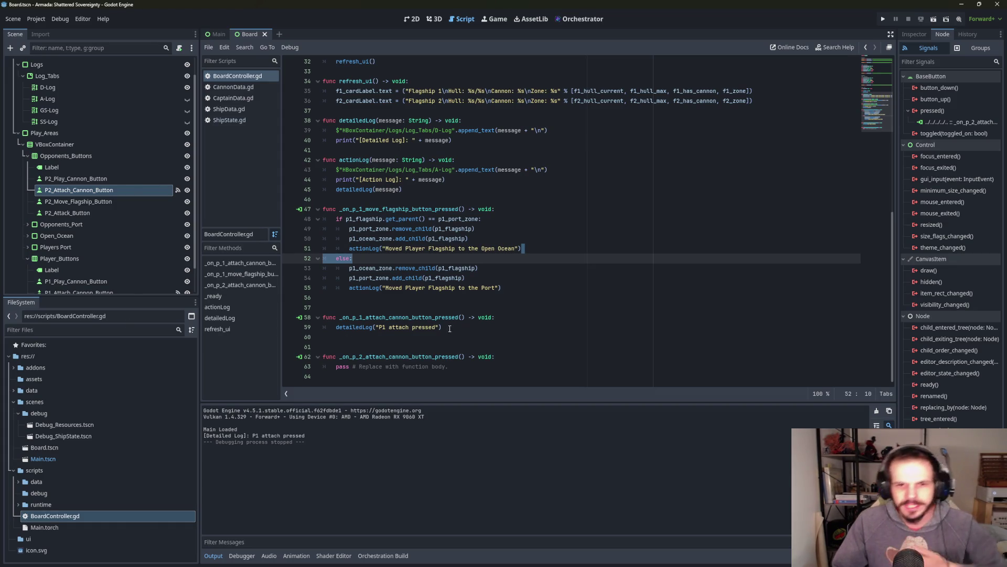
# Copy the log call into the P2 handler and change its message to 'P2 attach pressed'.
pyautogui.moveTo(439, 327)
pyautogui.mouseDown()
pyautogui.moveTo(326, 327)
pyautogui.moveTo(337, 327)
pyautogui.mouseUp()
pyautogui.hotkey('ctrl', 'c')
pyautogui.moveTo(449, 366); pyautogui.dragTo(336, 366)
pyautogui.hotkey('ctrl', 'v')
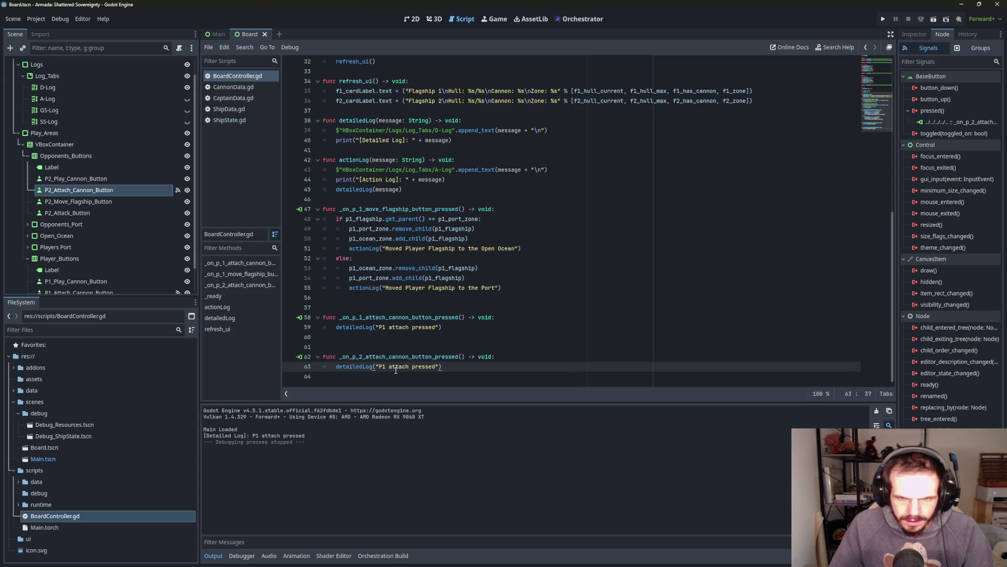
pyautogui.click(387, 366)
pyautogui.press('BackSpace')
pyautogui.write('2')
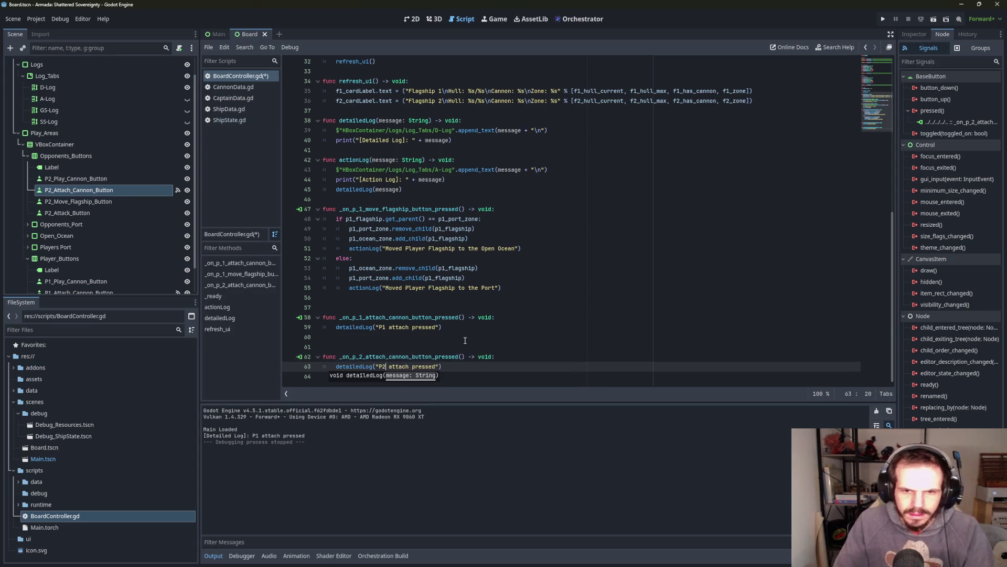
# Run the game, press both players' Attach Cannon buttons to check the logs, then stop it.
pyautogui.click(887, 18)
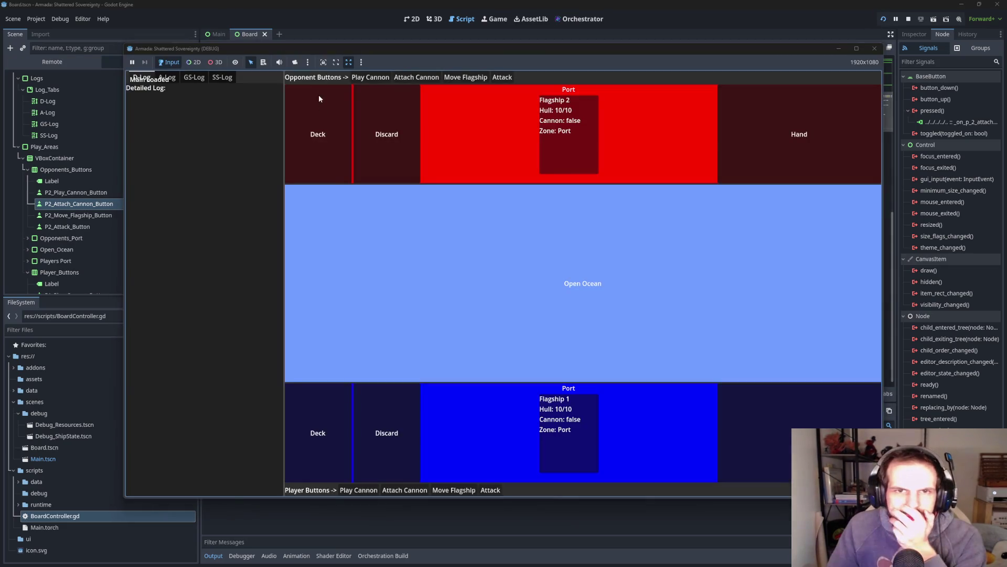
pyautogui.click(417, 77)
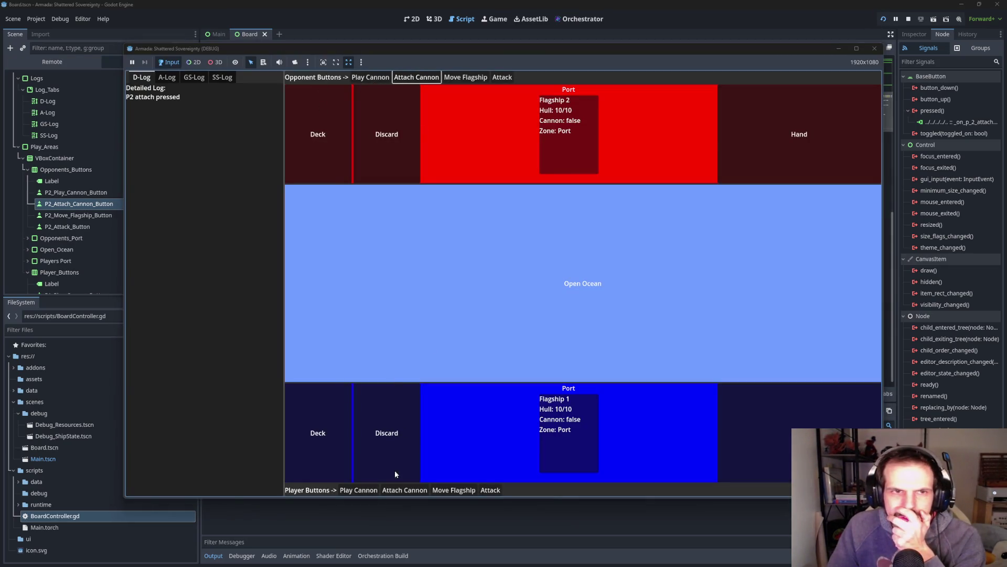
pyautogui.click(404, 489)
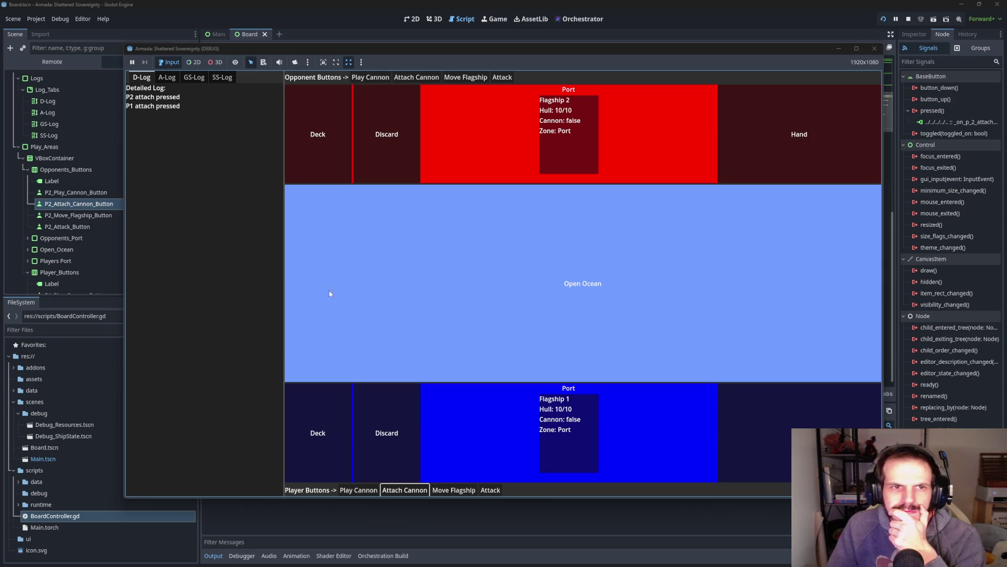
pyautogui.click(874, 48)
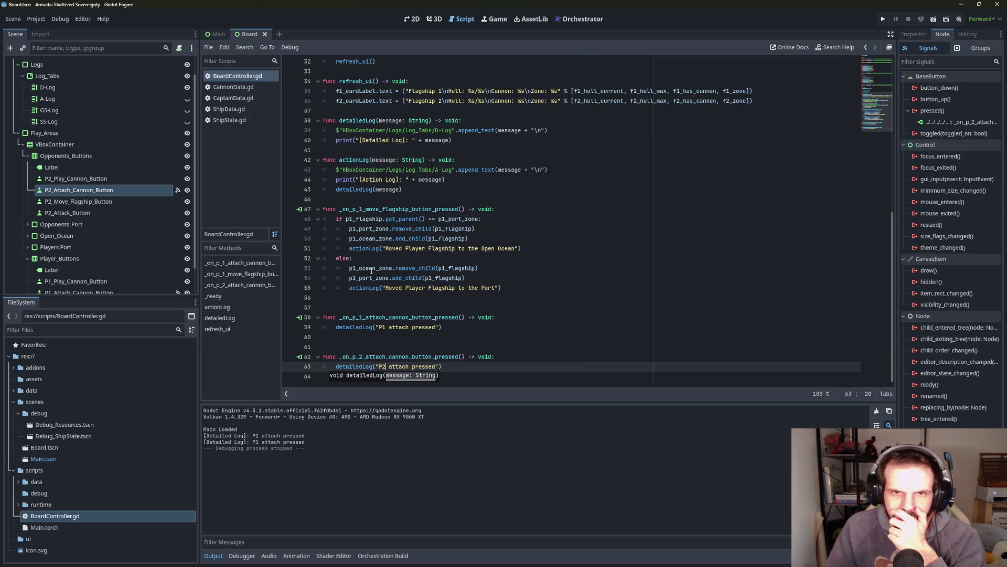
pyautogui.click(381, 199)
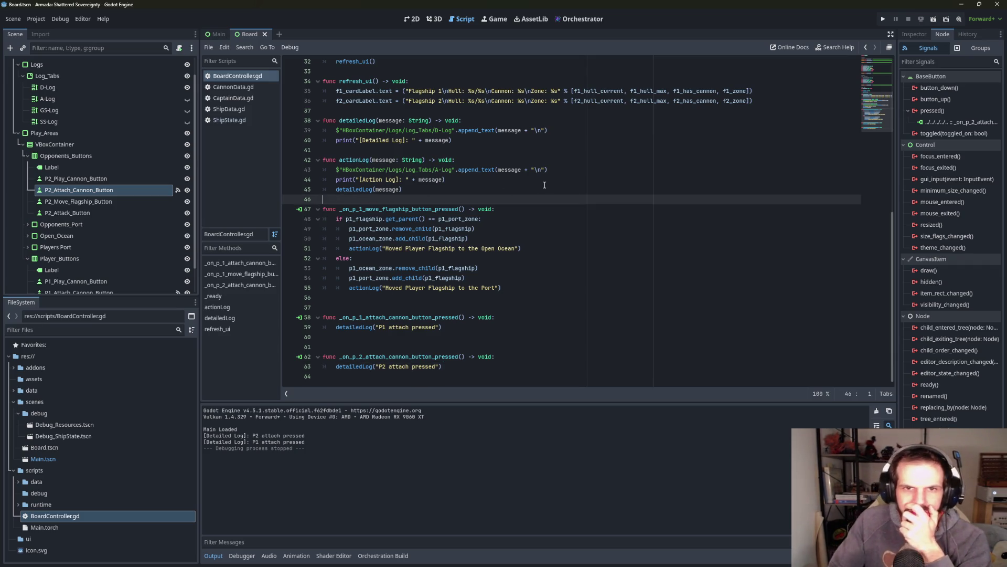
# Declare func p1_attach_cannon() -> void on a new line above detailedLog.
pyautogui.press('Return')
pyautogui.press('Return')
pyautogui.press('Up')
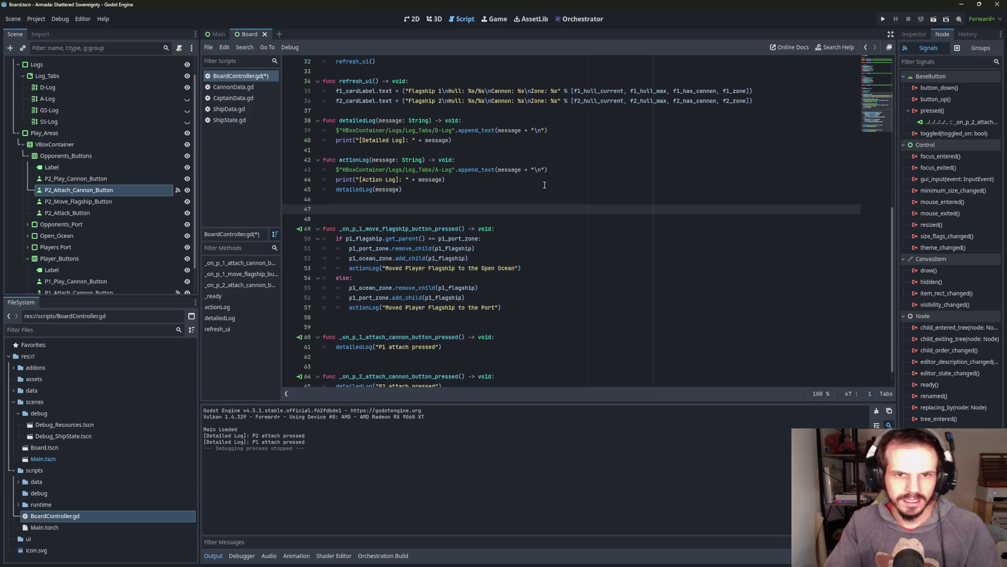
pyautogui.press('BackSpace')
pyautogui.press('BackSpace')
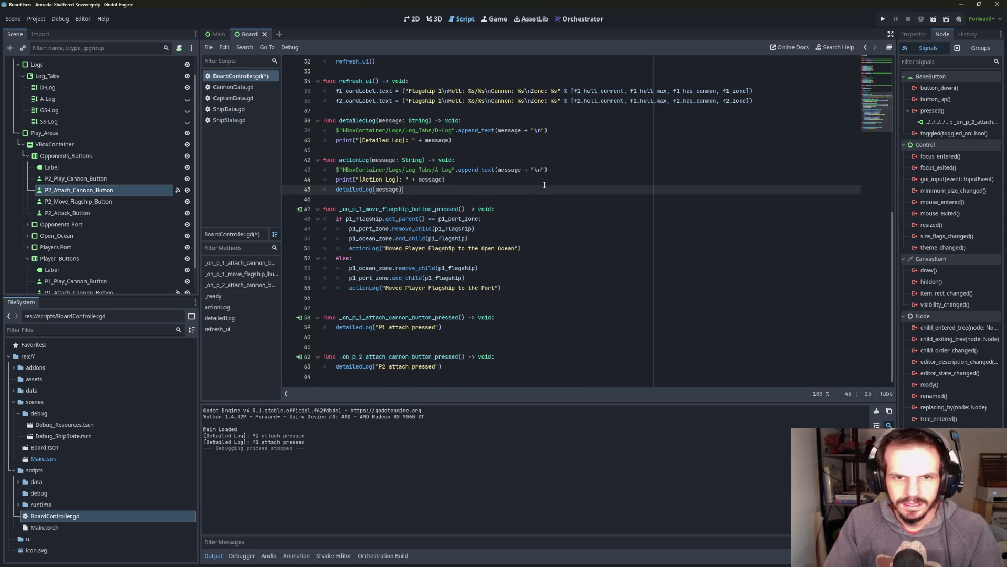
pyautogui.click(324, 113)
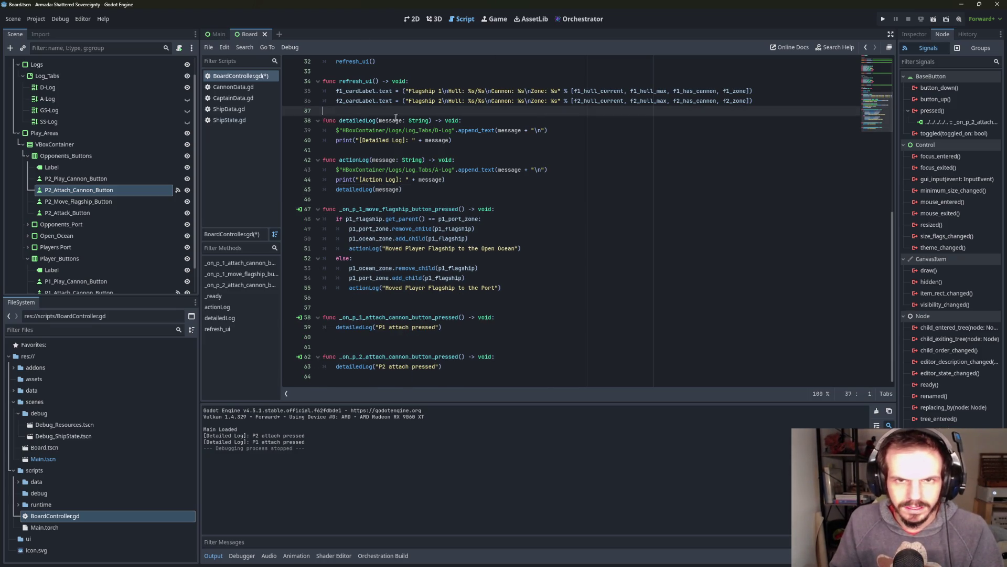
pyautogui.press('Return')
pyautogui.press('Return')
pyautogui.press('Return')
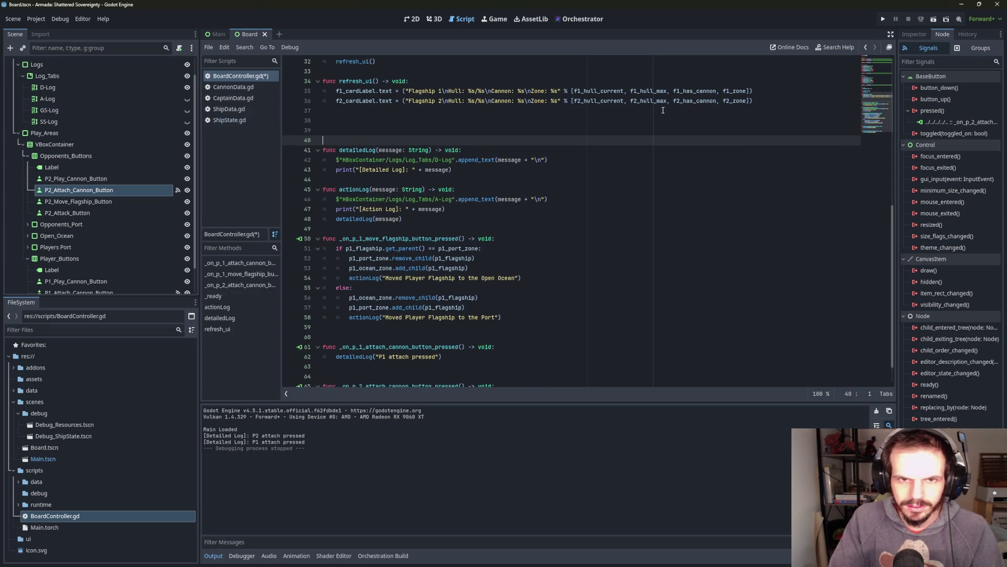
pyautogui.press('Up')
pyautogui.press('Up')
pyautogui.write('func p1_')
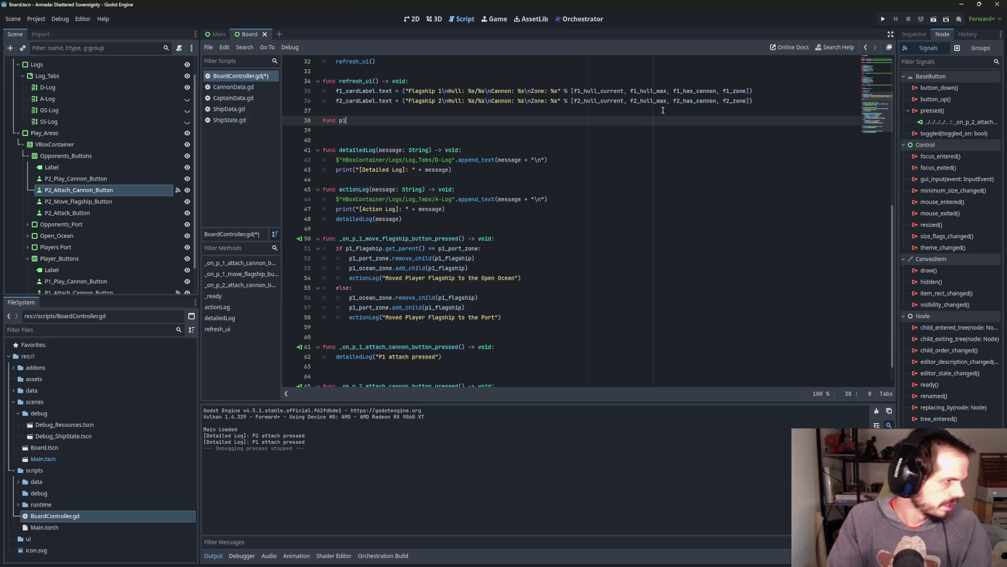
pyautogui.write('attach_')
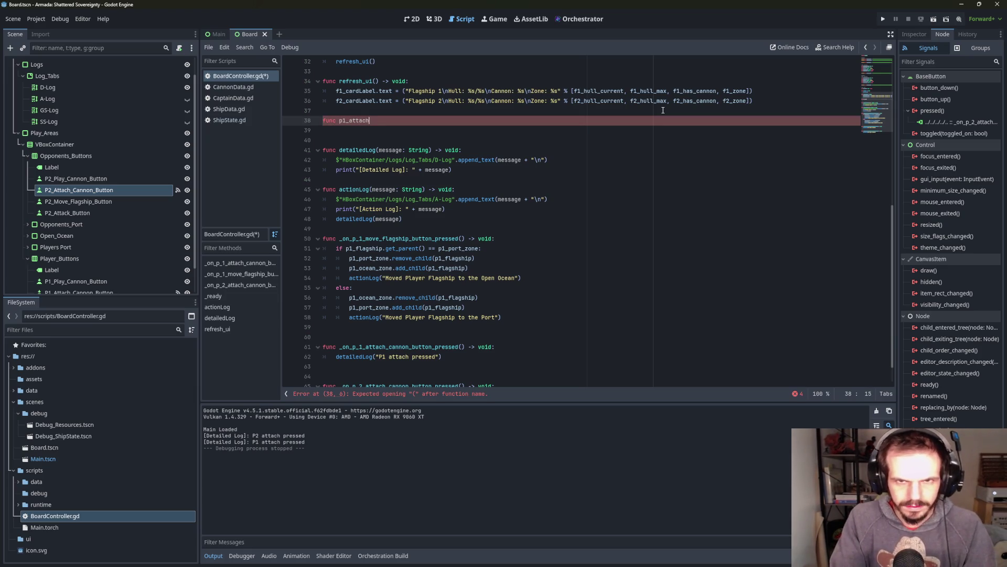
pyautogui.write('cannon')
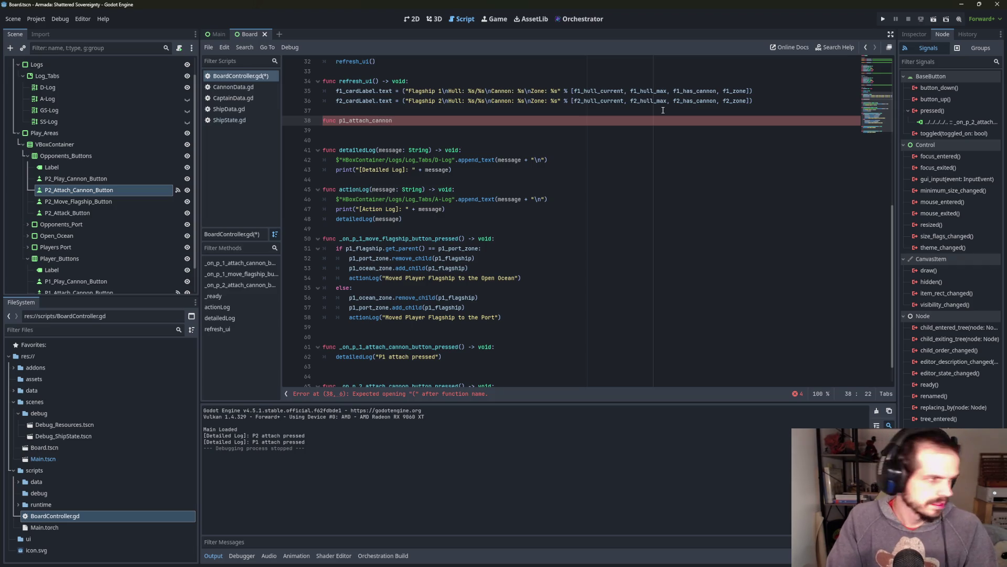
pyautogui.write('()')
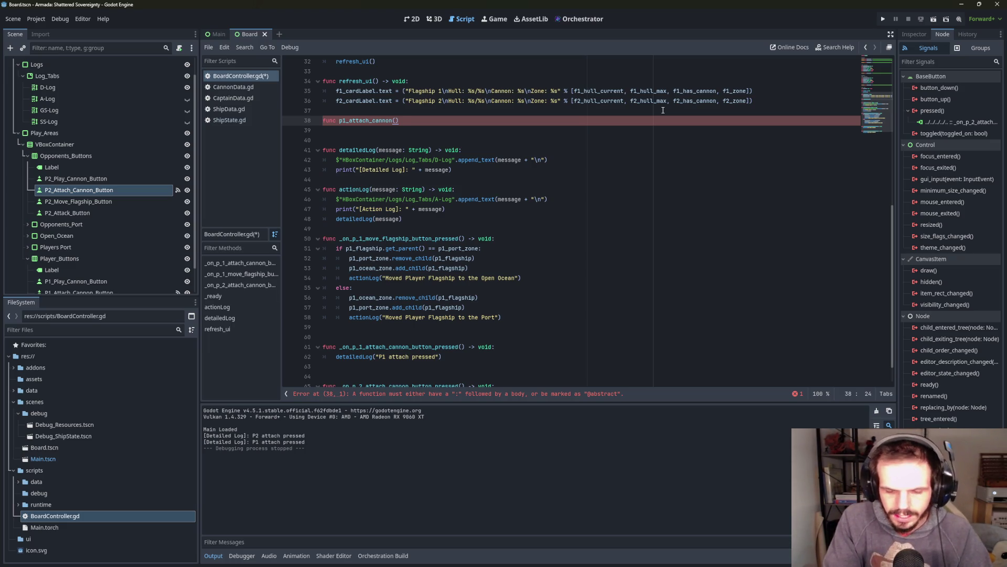
pyautogui.write('> void')
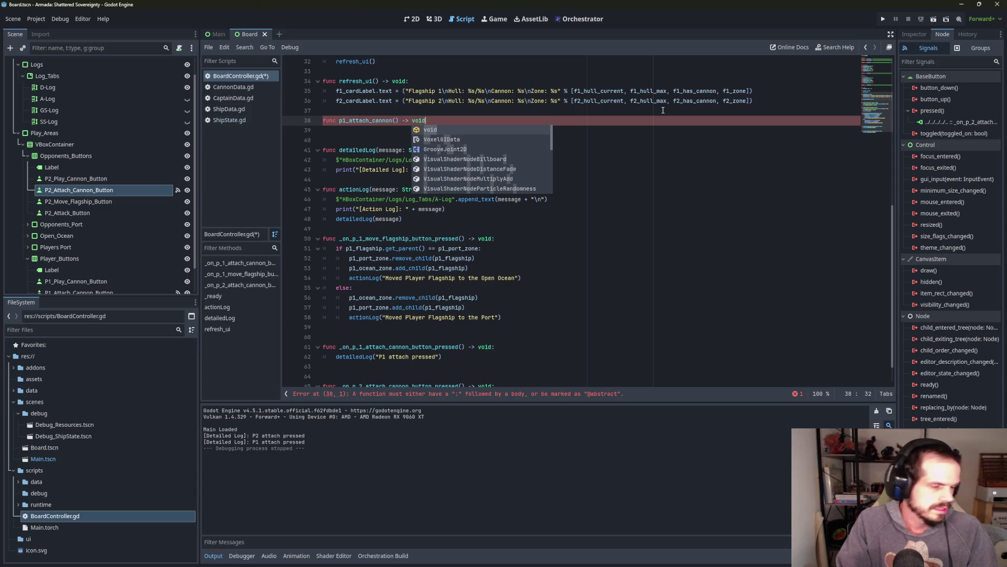
# Finish the p1_attach_cannon declaration with a colon and add an if game_over: check.
pyautogui.write(':')
pyautogui.press('Return')
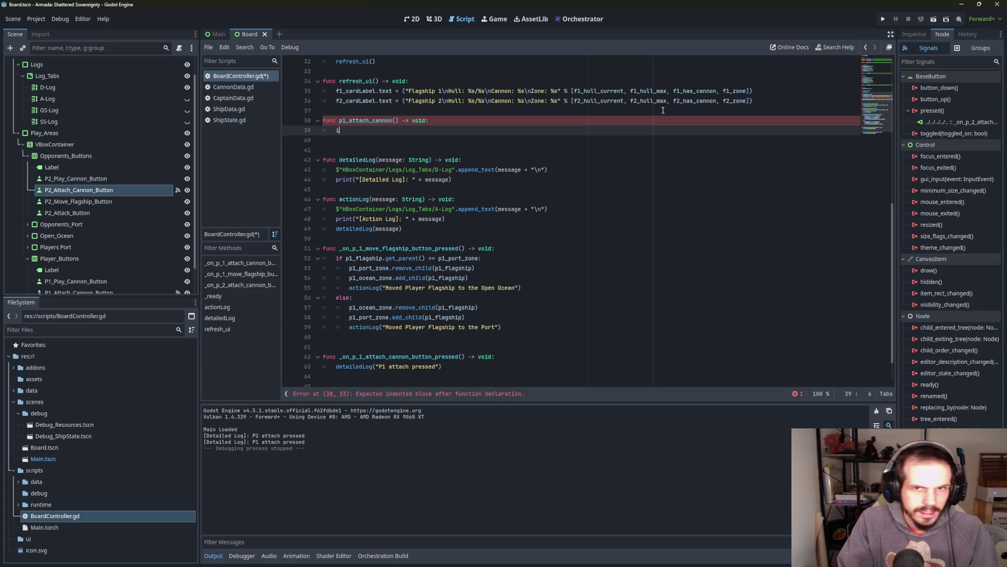
pyautogui.write('f game_over')
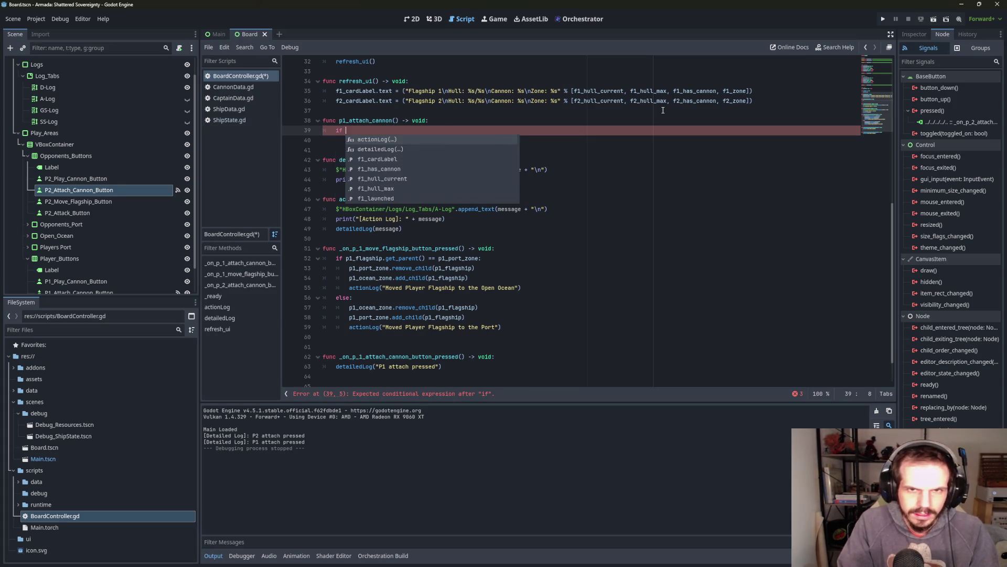
pyautogui.press('Return')
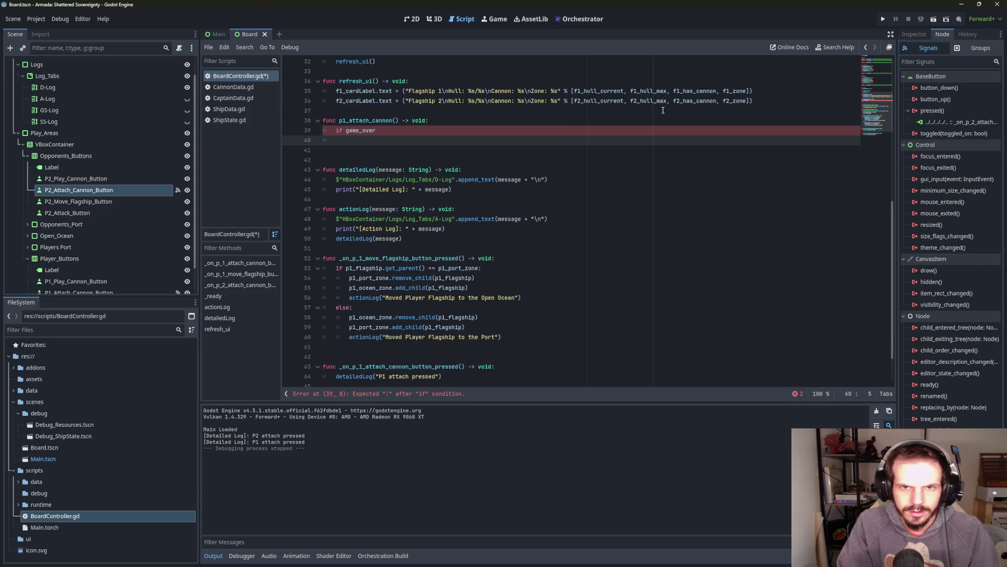
pyautogui.press('BackSpace')
pyautogui.write(':')
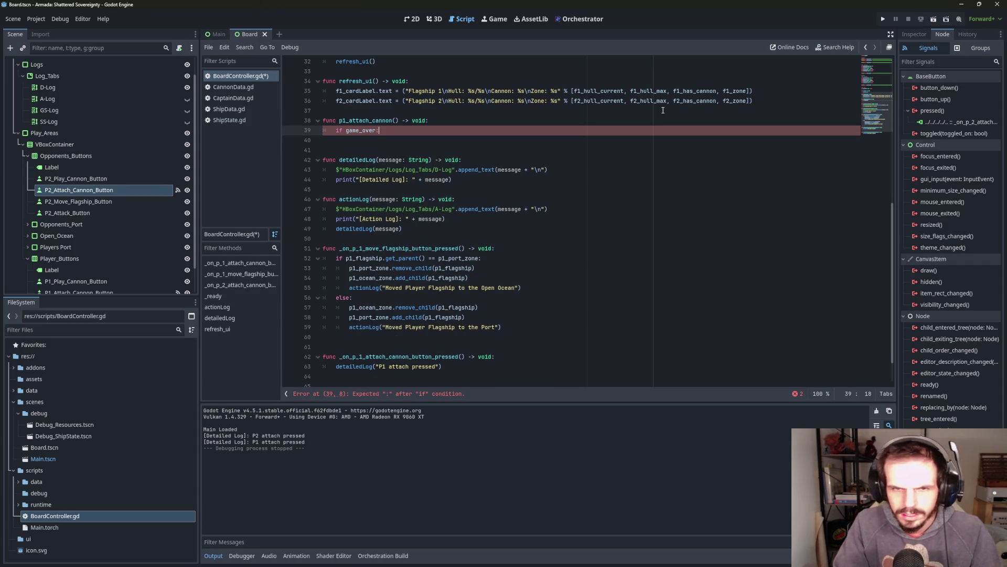
pyautogui.press('Return')
# Inside the check, log 'The Game is Over. P1 cannot attach Cannon' via detailedLog.
pyautogui.write('d')
pyautogui.press('Return')
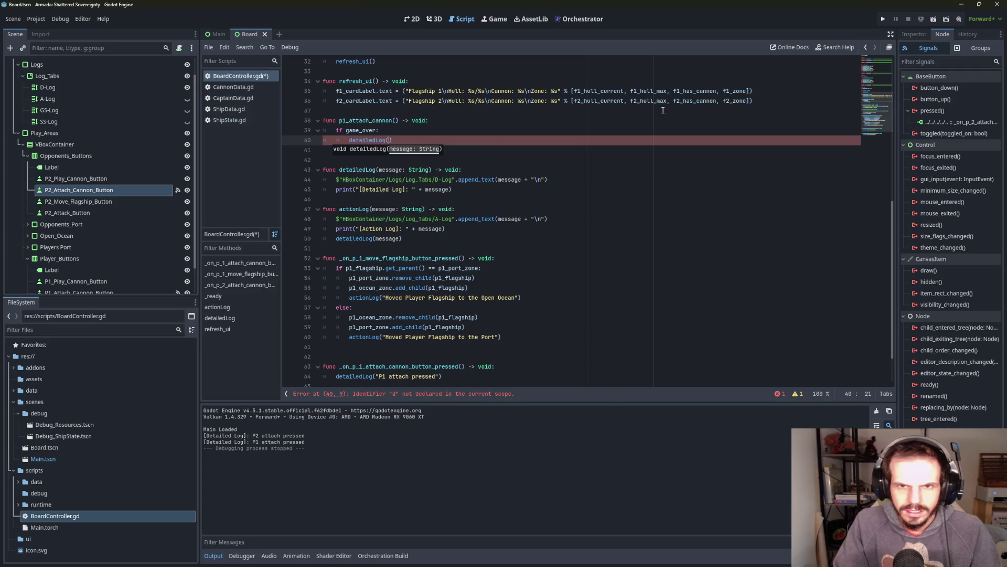
pyautogui.write('"')
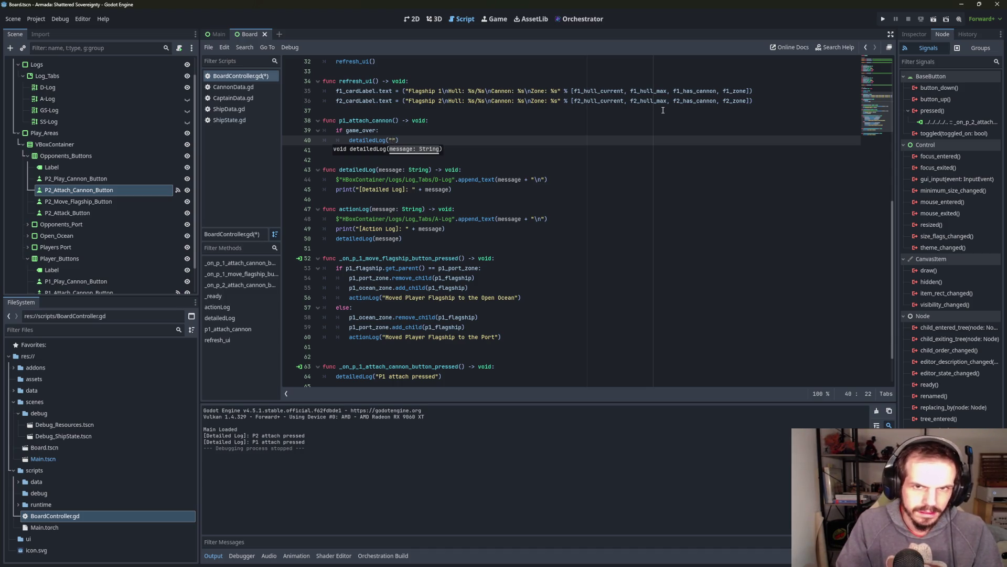
pyautogui.write('The')
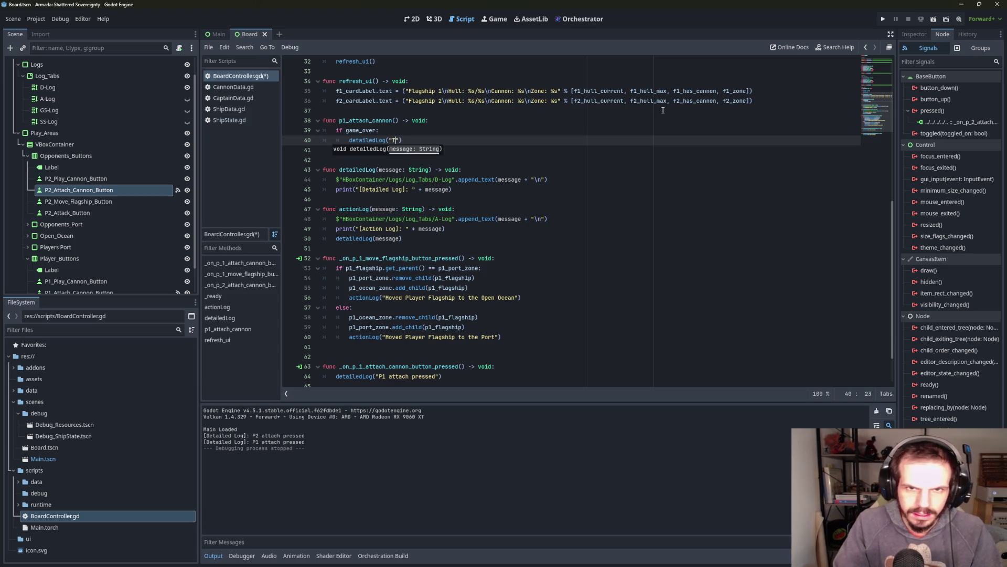
pyautogui.write(' Game is ')
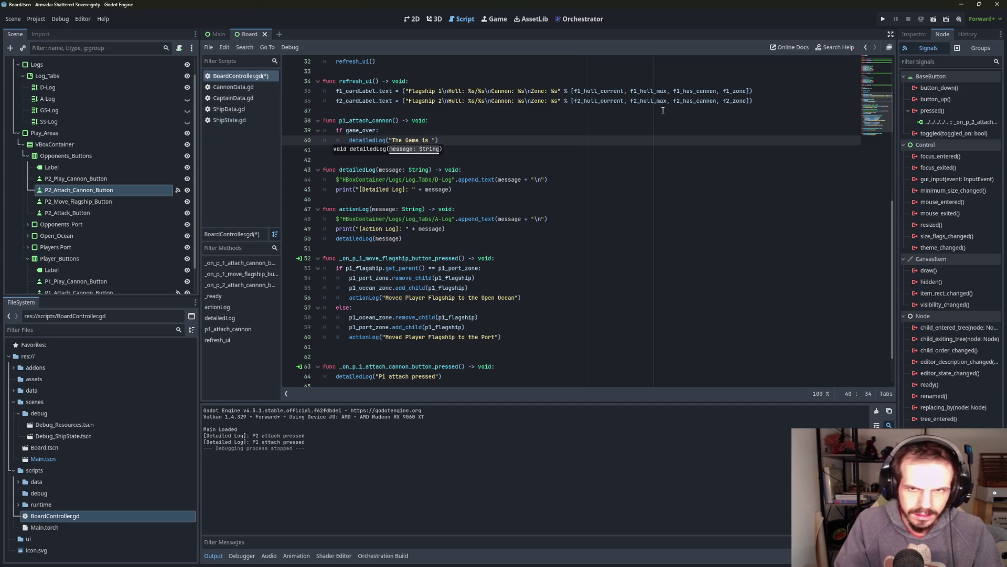
pyautogui.write('Over. P1 cannot attach Cannon')
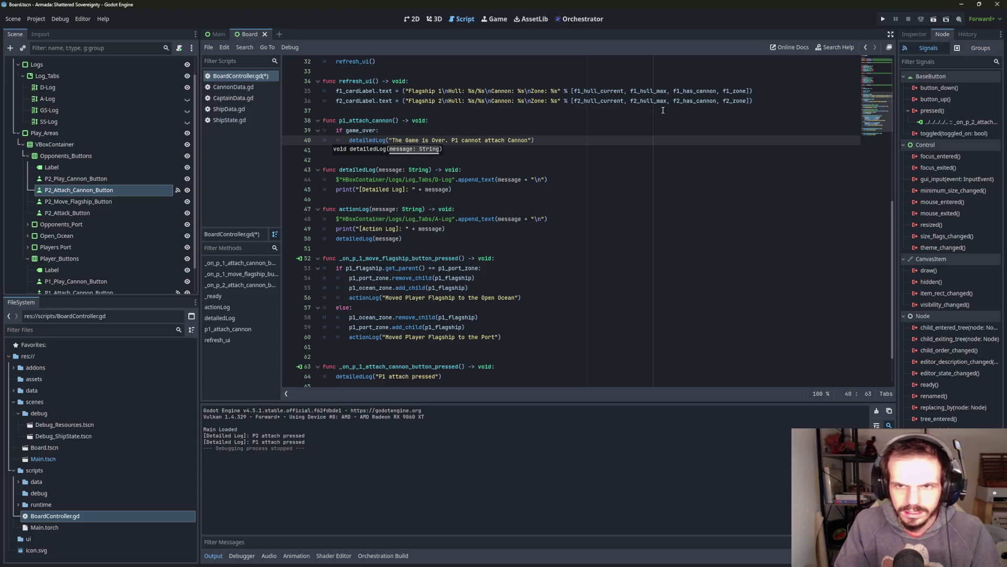
pyautogui.press('End')
pyautogui.press('Return')
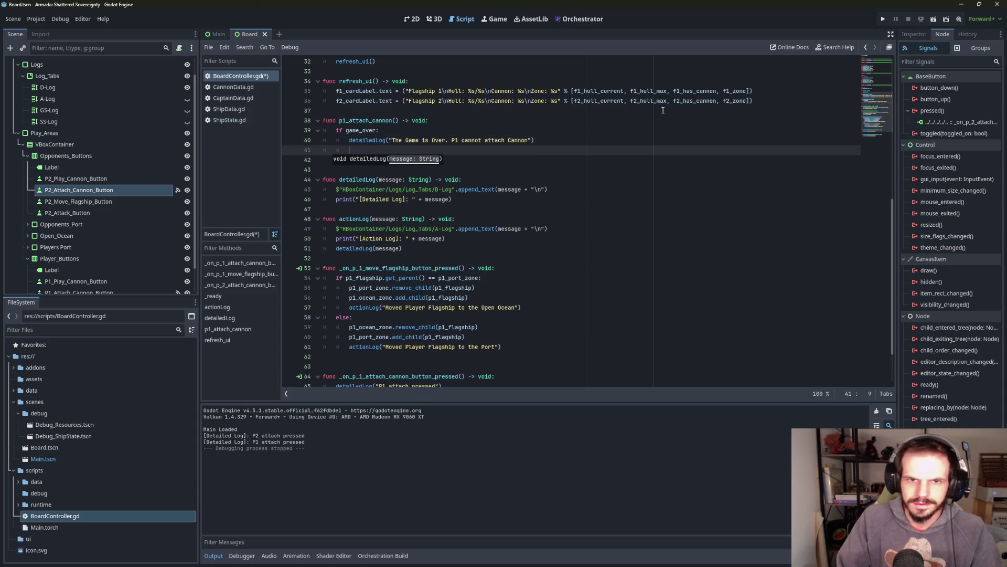
# Add an elif f1_has_cannon: branch after the game-over check.
pyautogui.write('l')
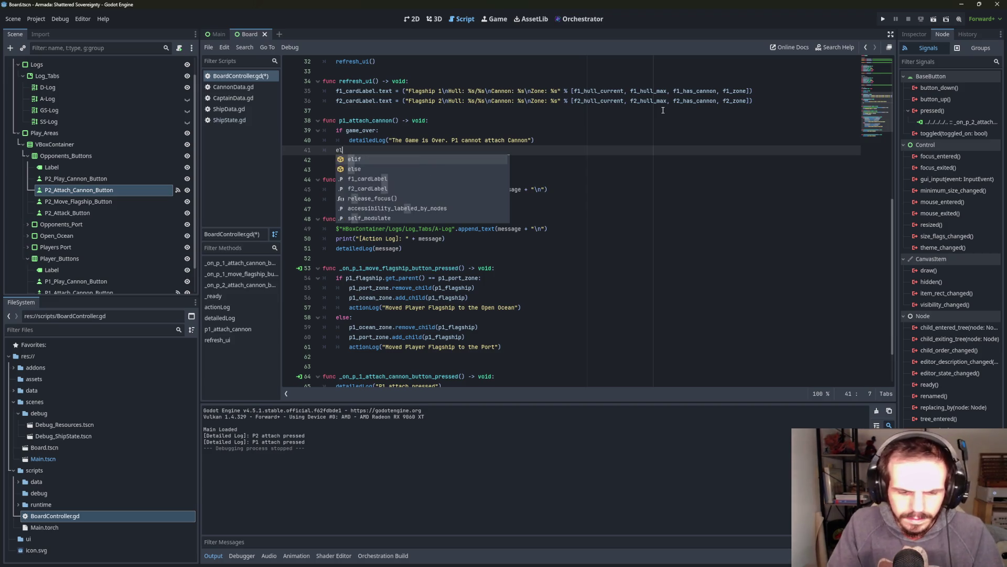
pyautogui.write('if')
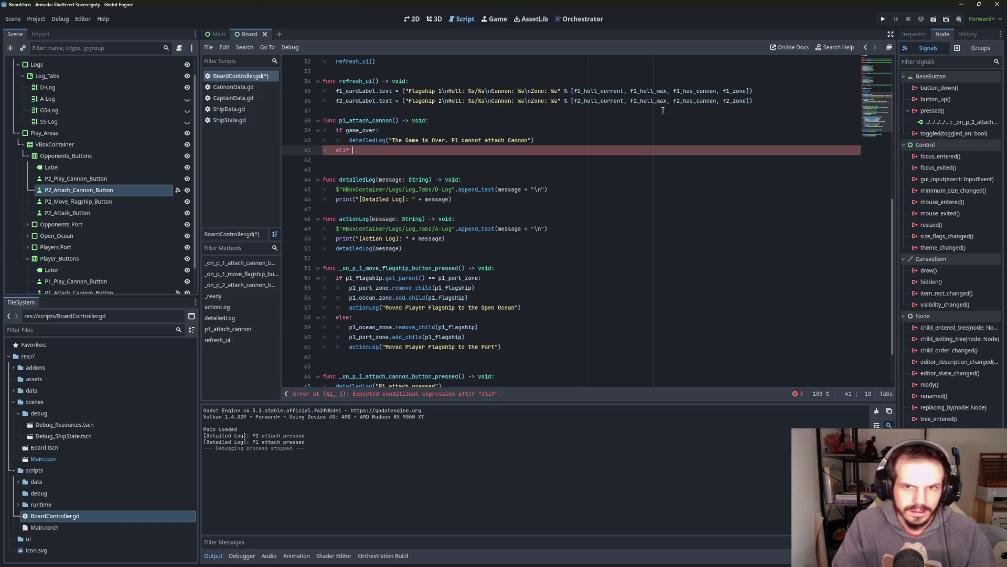
pyautogui.click(511, 140)
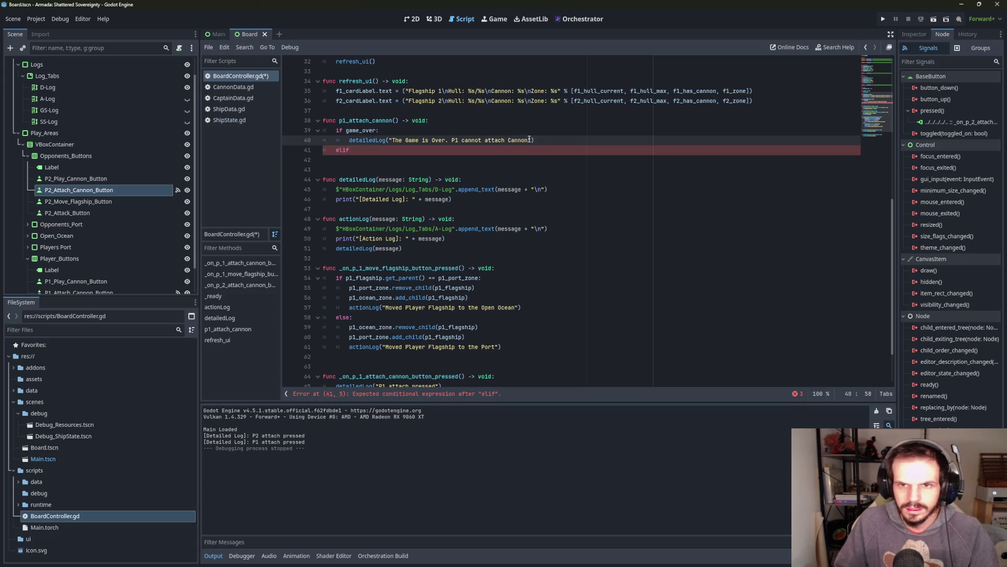
pyautogui.click(413, 154)
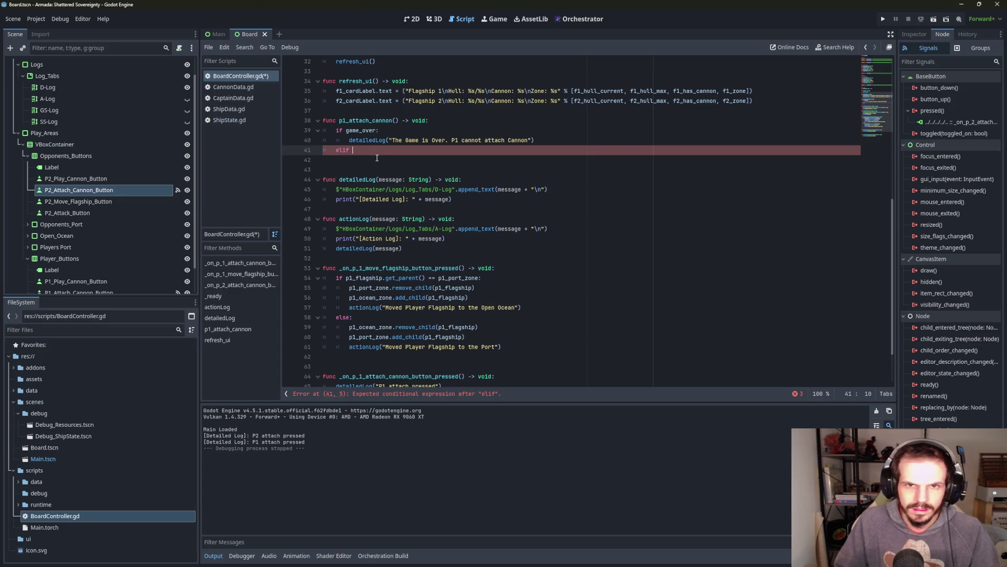
pyautogui.press('BackSpace')
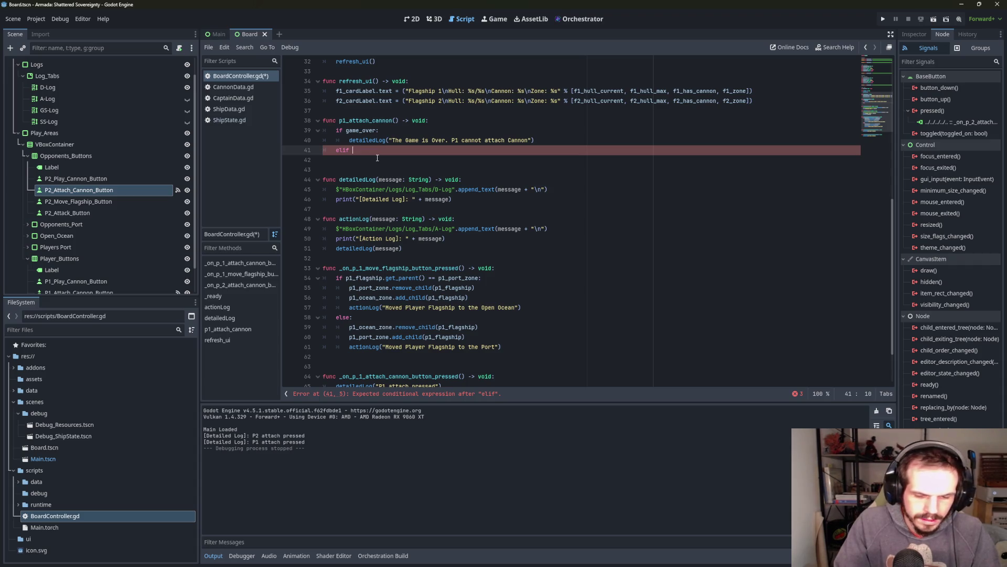
pyautogui.write('p1')
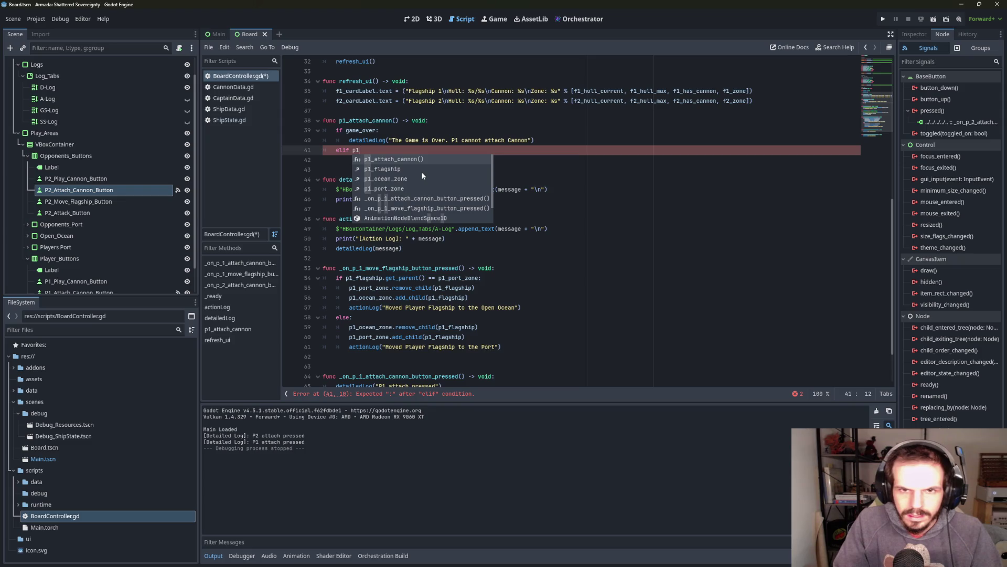
pyautogui.scroll(-1, 422, 176)
pyautogui.scroll(9, 423, 173)
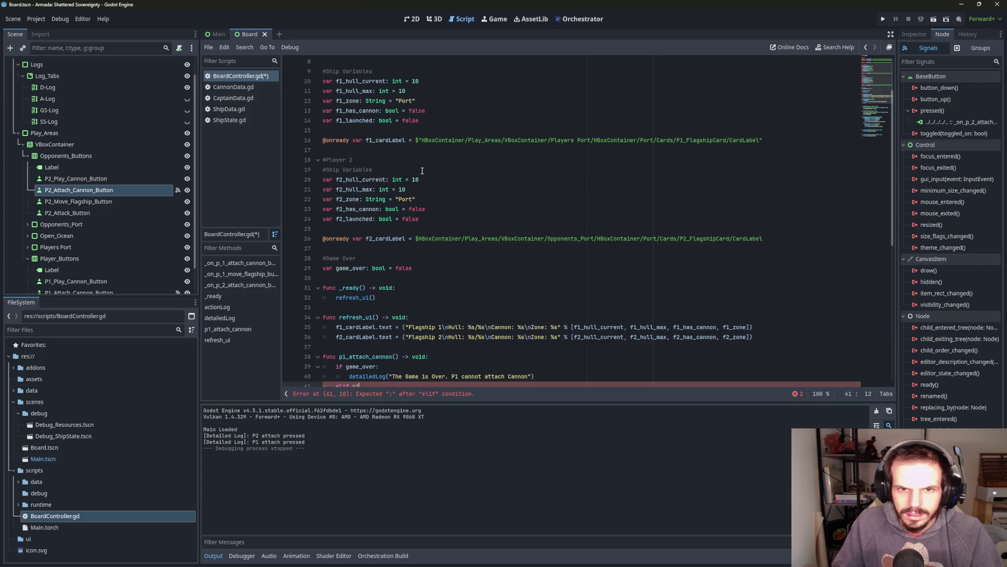
pyautogui.scroll(-2, 423, 170)
pyautogui.press('BackSpace')
pyautogui.press('BackSpace')
pyautogui.write('f1')
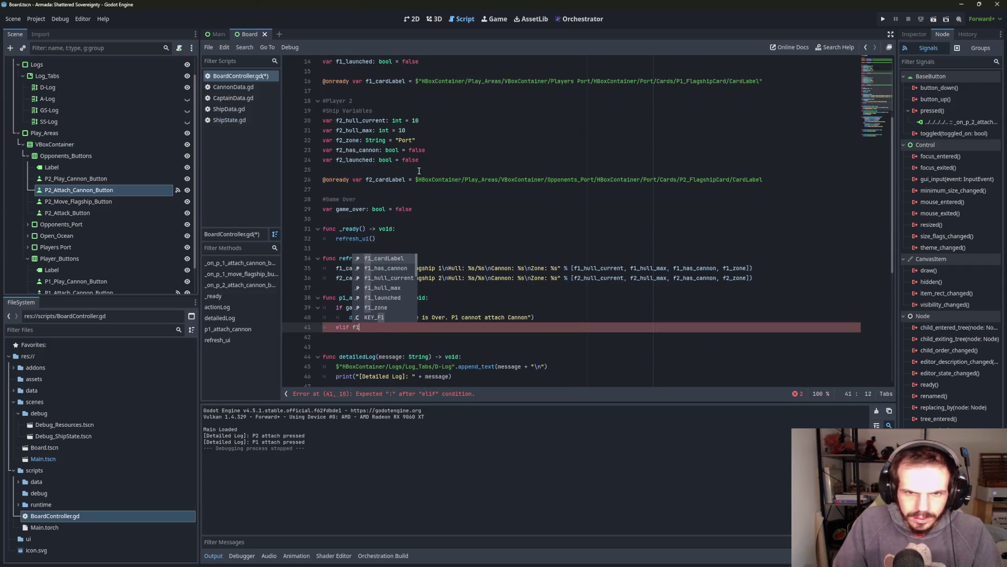
pyautogui.press('Down')
pyautogui.press('Return')
pyautogui.write(':')
pyautogui.press('Return')
# Log 'Flagship 1 has a Cannon. P1 cannot attach Cannon' in that branch and begin another elif.
pyautogui.write('de')
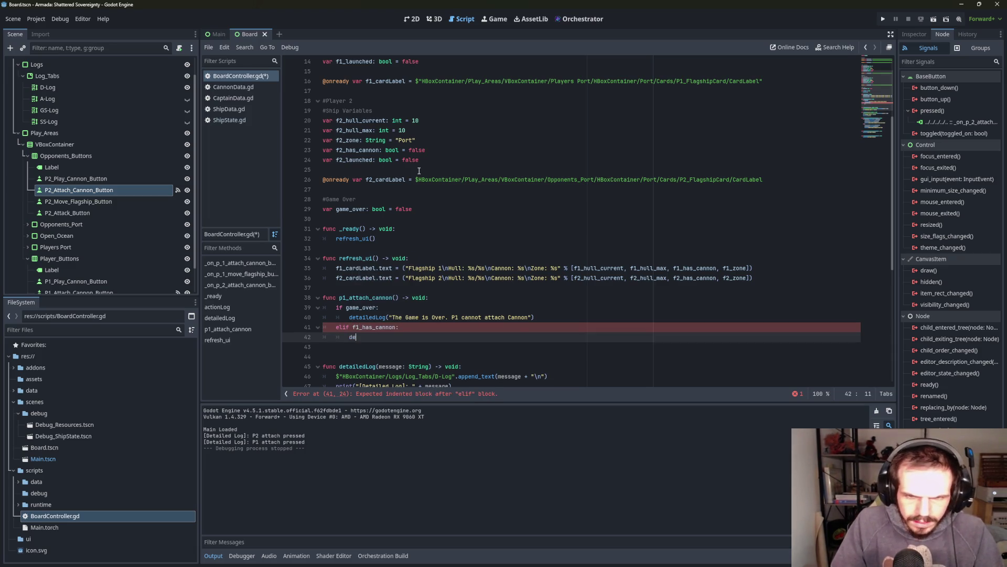
pyautogui.press('Return')
pyautogui.write('"')
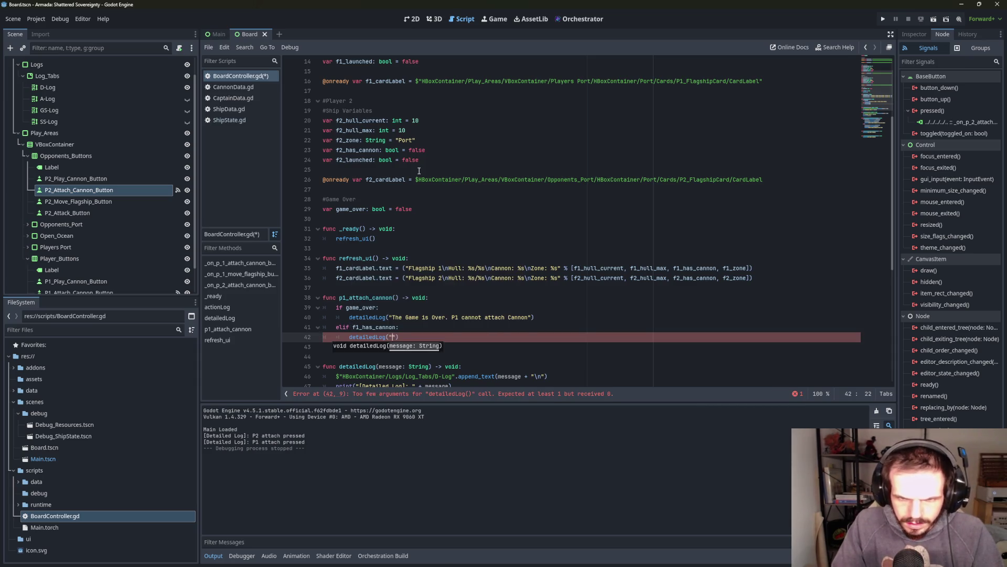
pyautogui.write('Flagship 1')
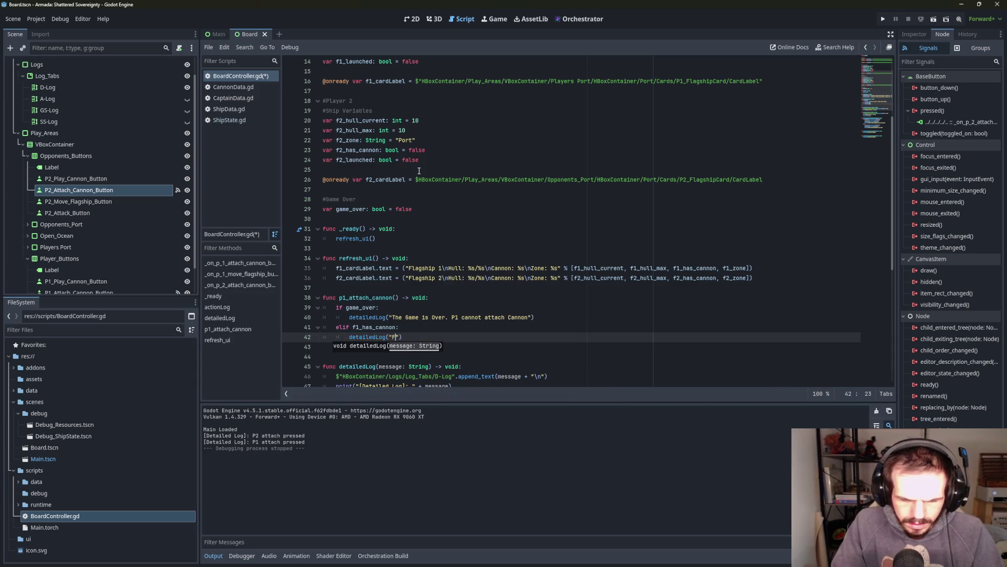
pyautogui.write(' has a cannon.')
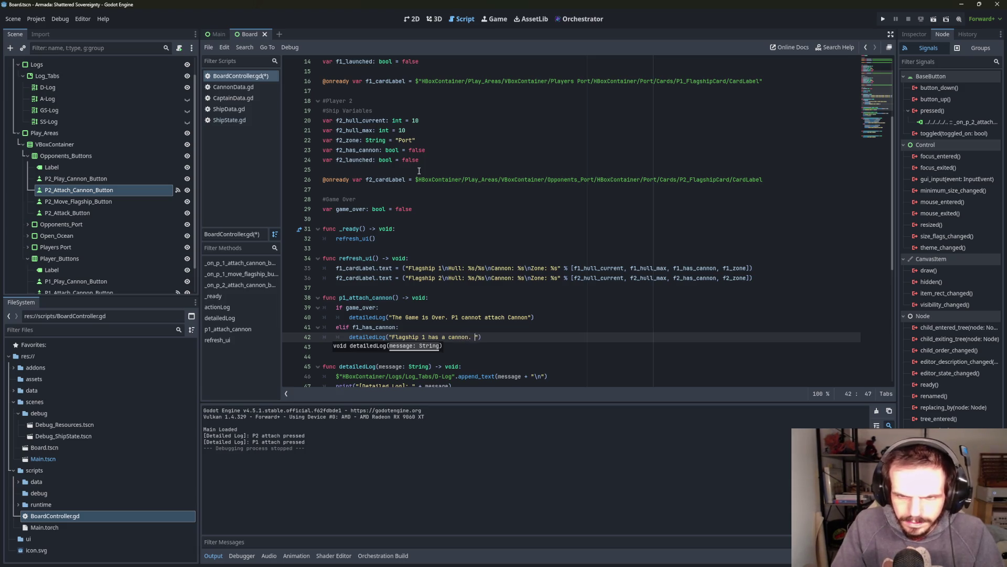
pyautogui.press('BackSpace')
pyautogui.press('BackSpace')
pyautogui.press('BackSpace')
pyautogui.write('Cannon. P1 cannot attach')
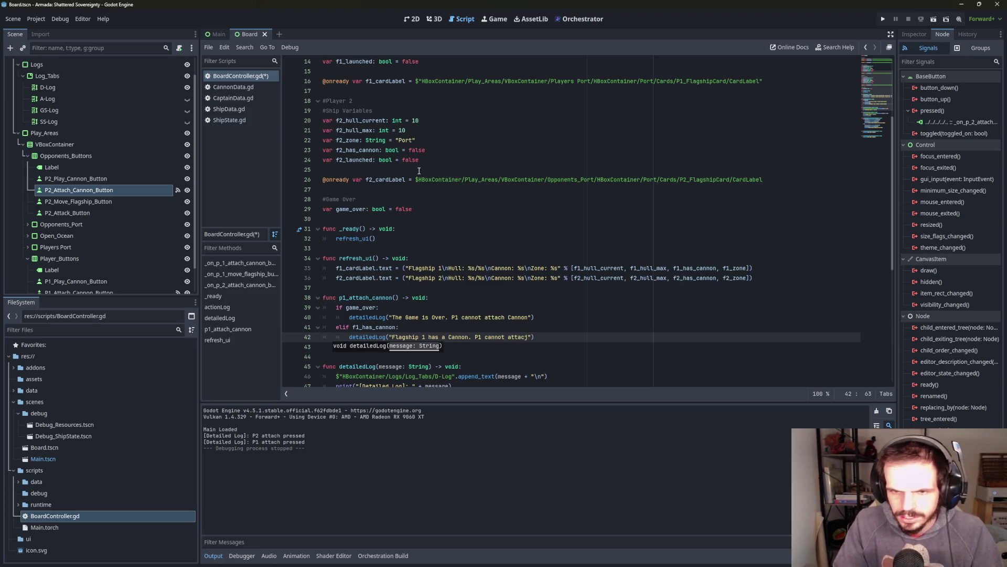
pyautogui.press('BackSpace')
pyautogui.write('h Cannon')
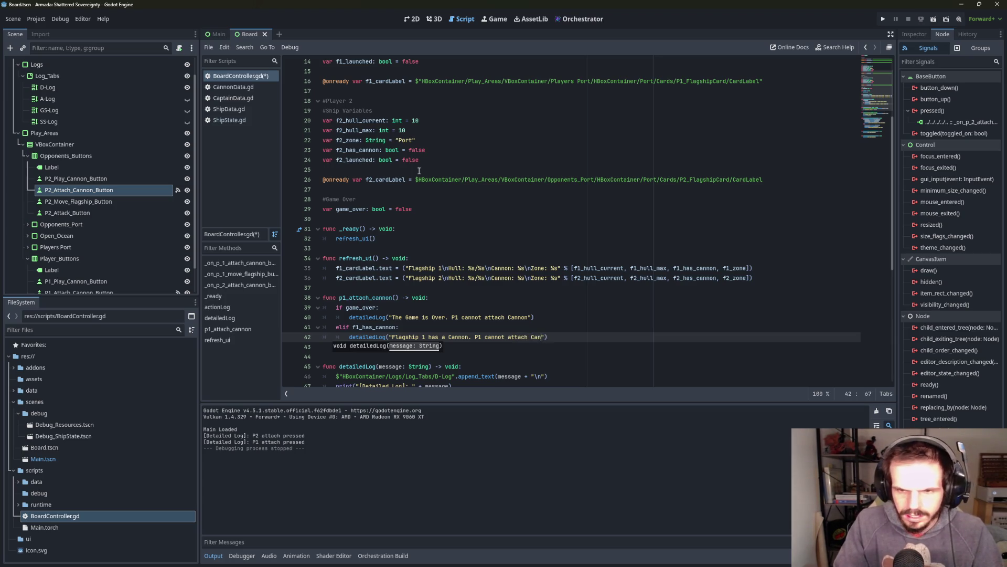
pyautogui.press('Return')
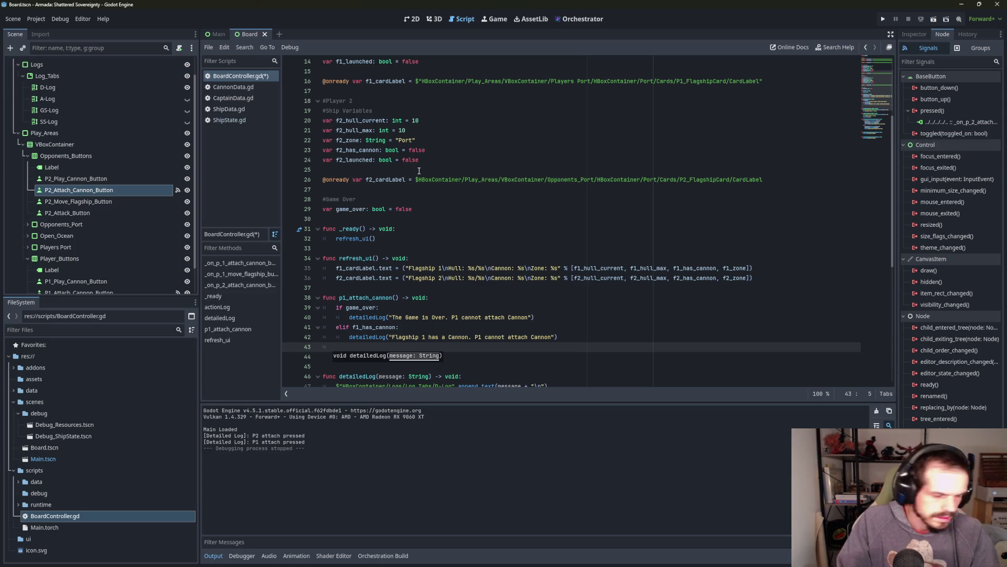
pyautogui.write('eli')
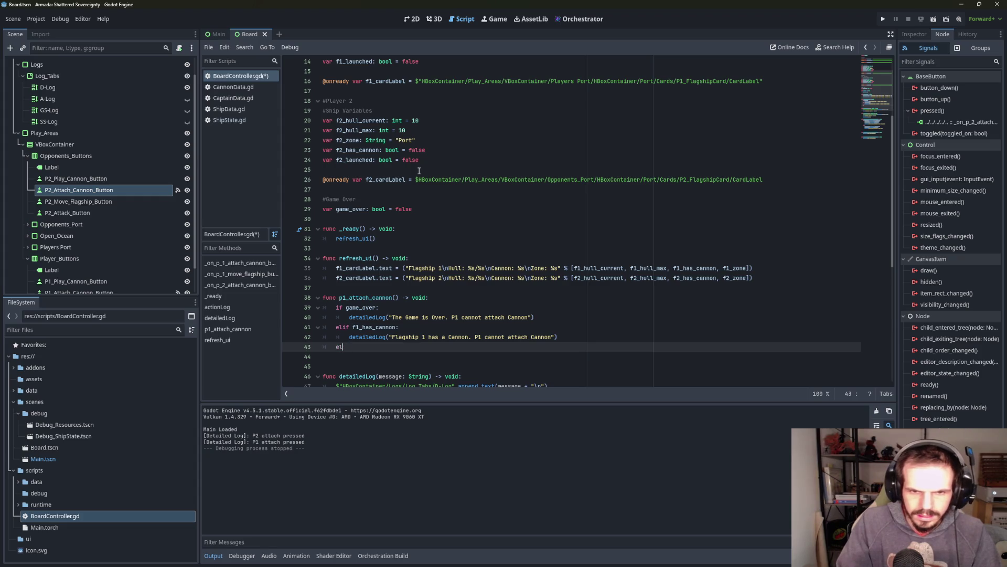
pyautogui.write('f ')
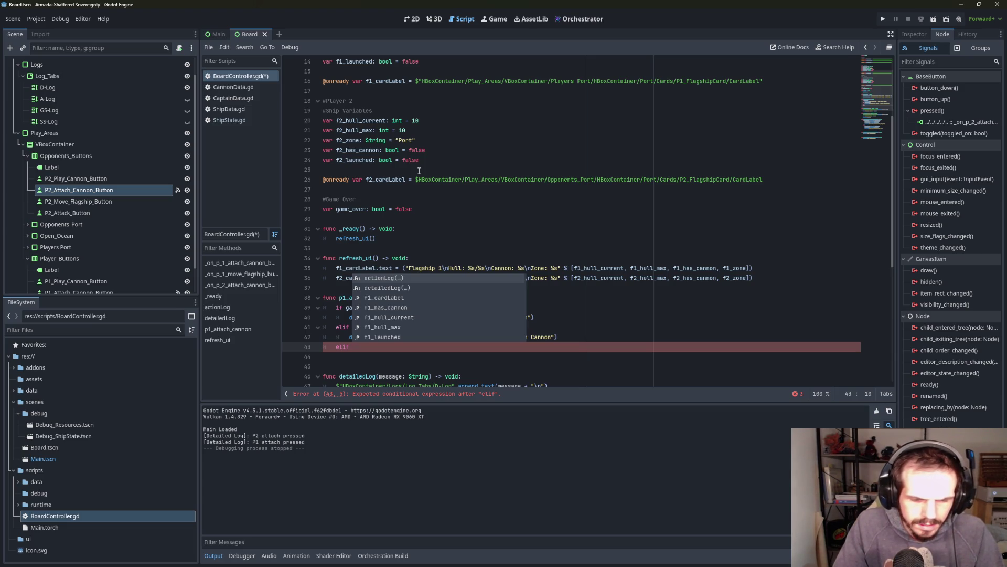
pyautogui.write('f1')
# Complete elif f1_zone != "Port" and log 'Flagship 1 is not in the Port. P1 cannot attach Cannon'.
pyautogui.press('Down')
pyautogui.press('Down')
pyautogui.press('Down')
pyautogui.press('Return')
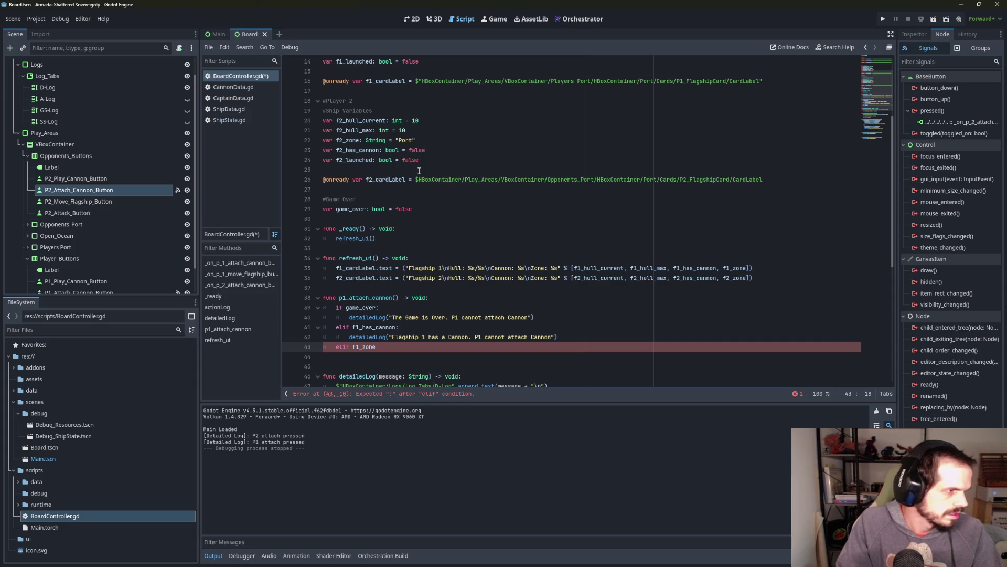
pyautogui.write('!= ')
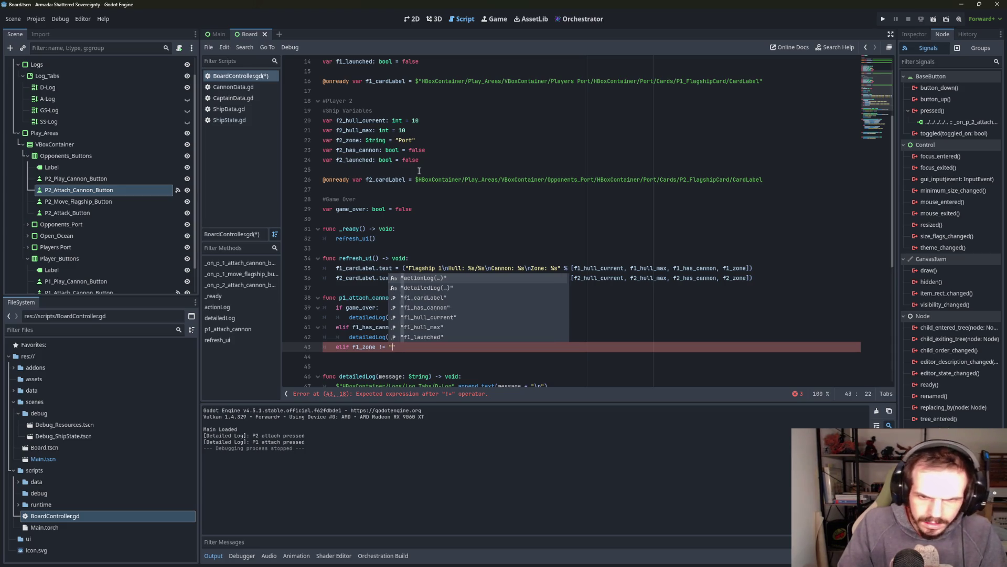
pyautogui.write('"Port":')
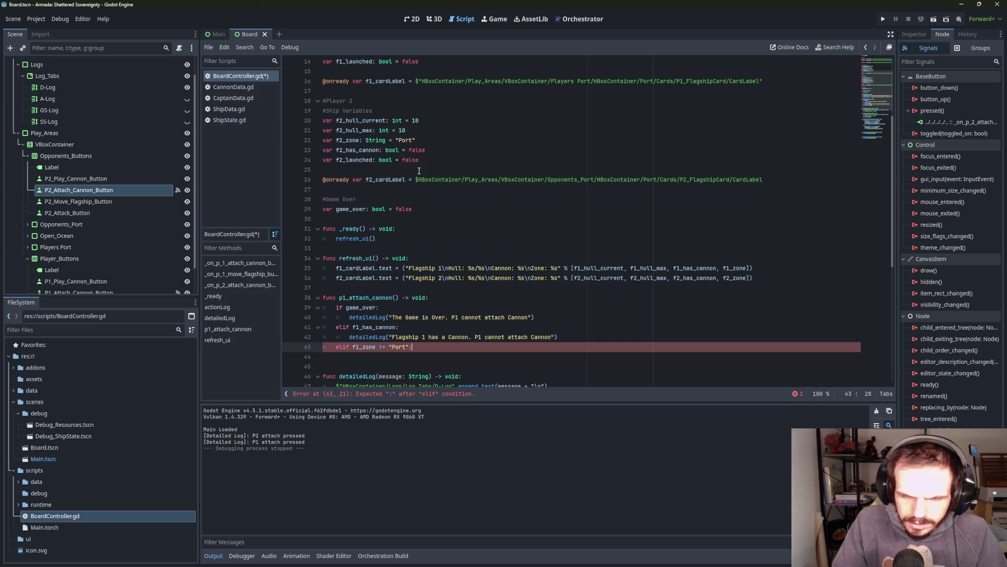
pyautogui.press('Return')
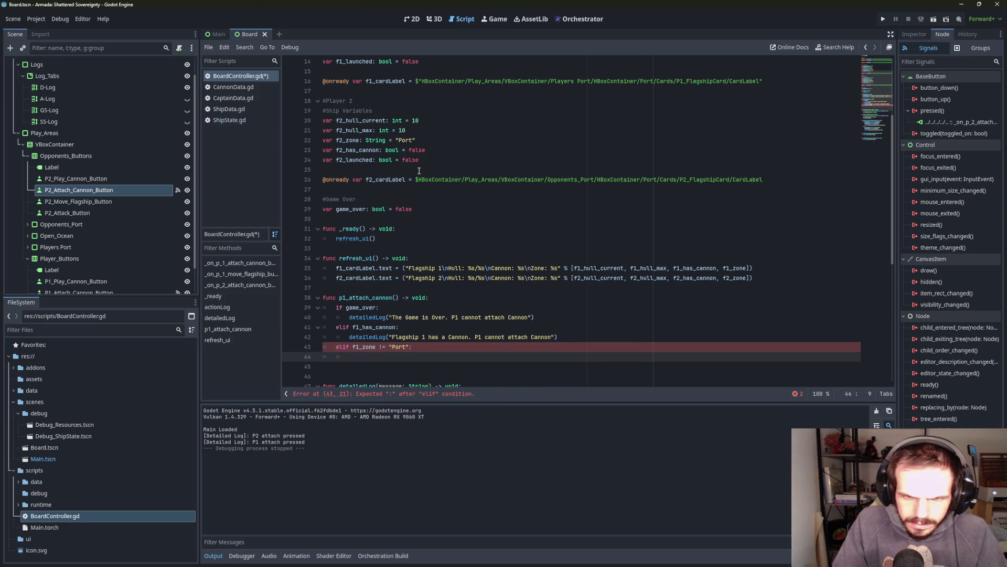
pyautogui.write('de')
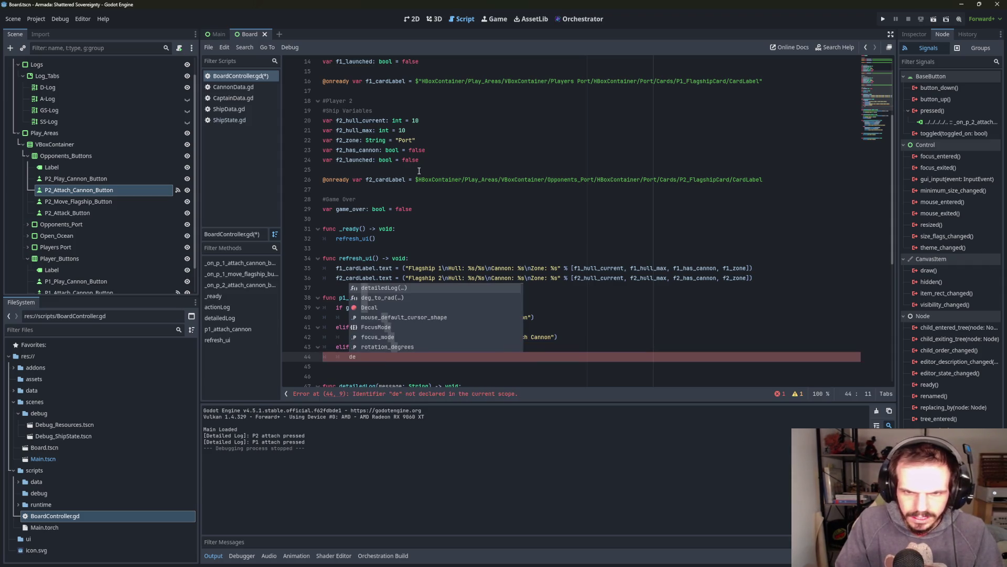
pyautogui.press('Return')
pyautogui.write('"')
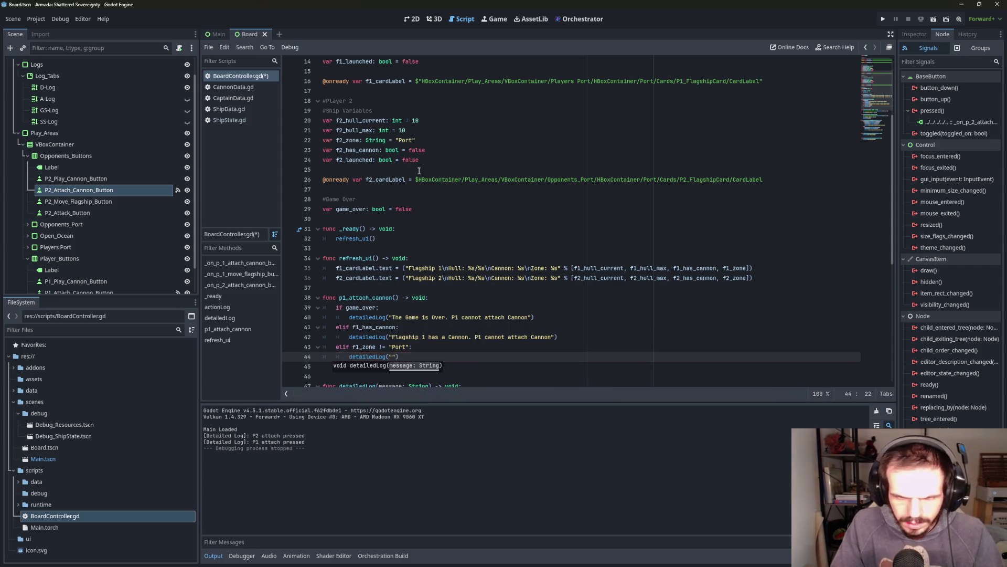
pyautogui.write('Th')
pyautogui.press('BackSpace')
pyautogui.press('BackSpace')
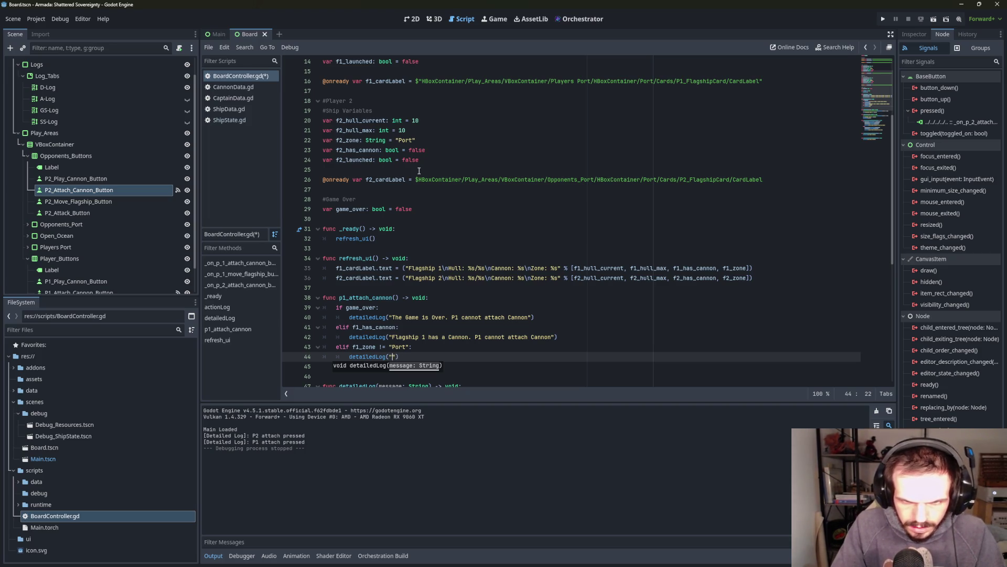
pyautogui.write('Flagship')
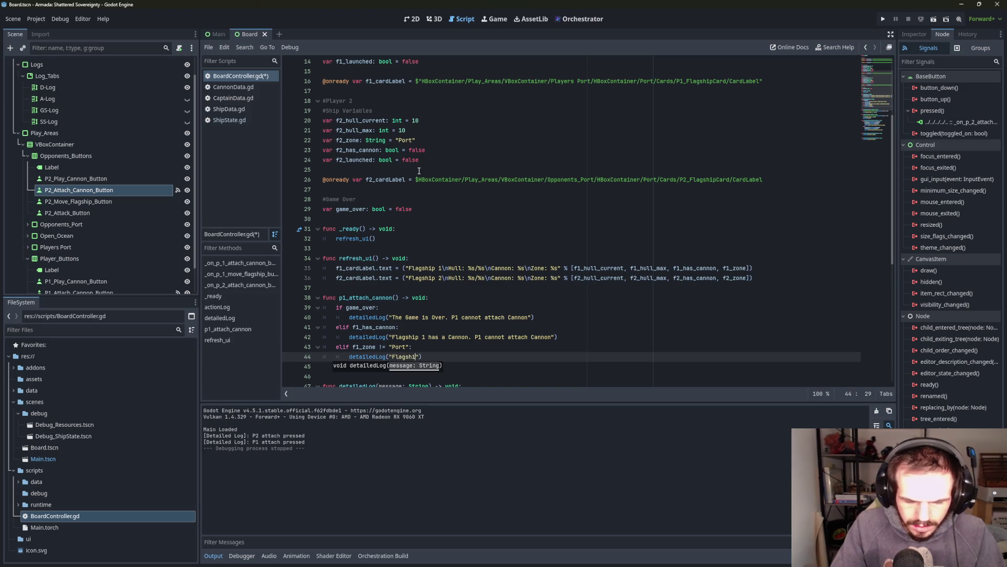
pyautogui.write(' 1 is n')
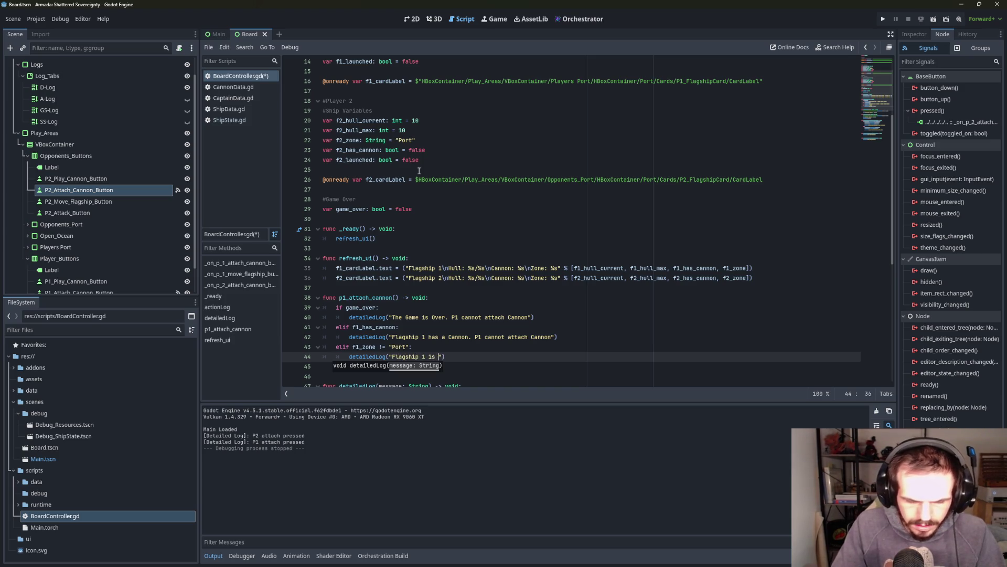
pyautogui.write('ot in the Por')
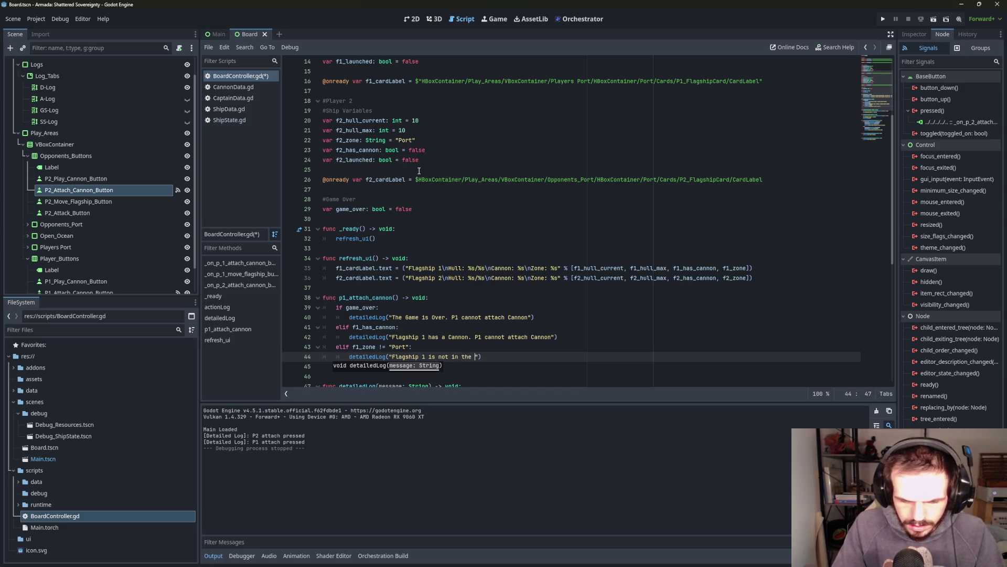
pyautogui.write('t. P1 ')
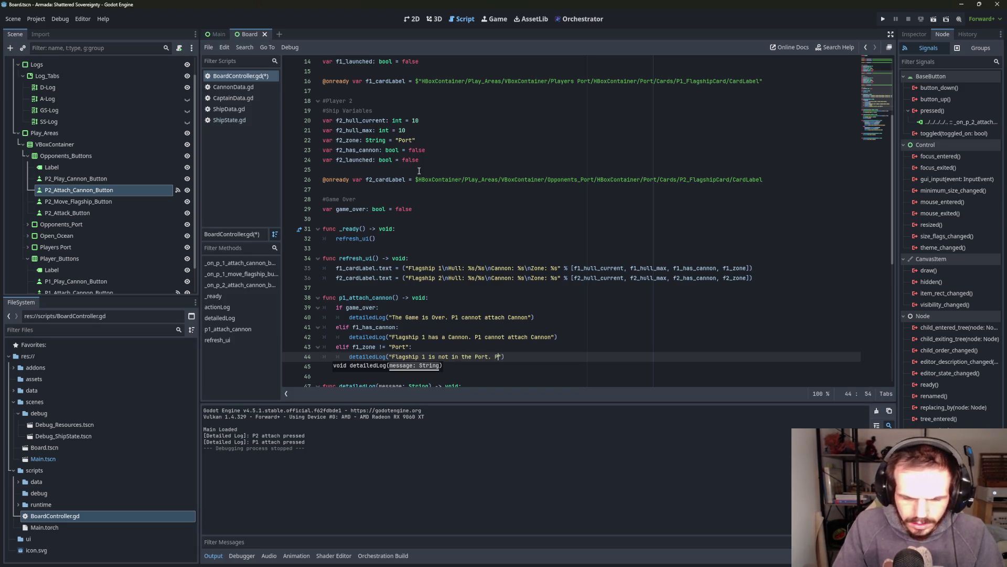
pyautogui.write('cannot attac')
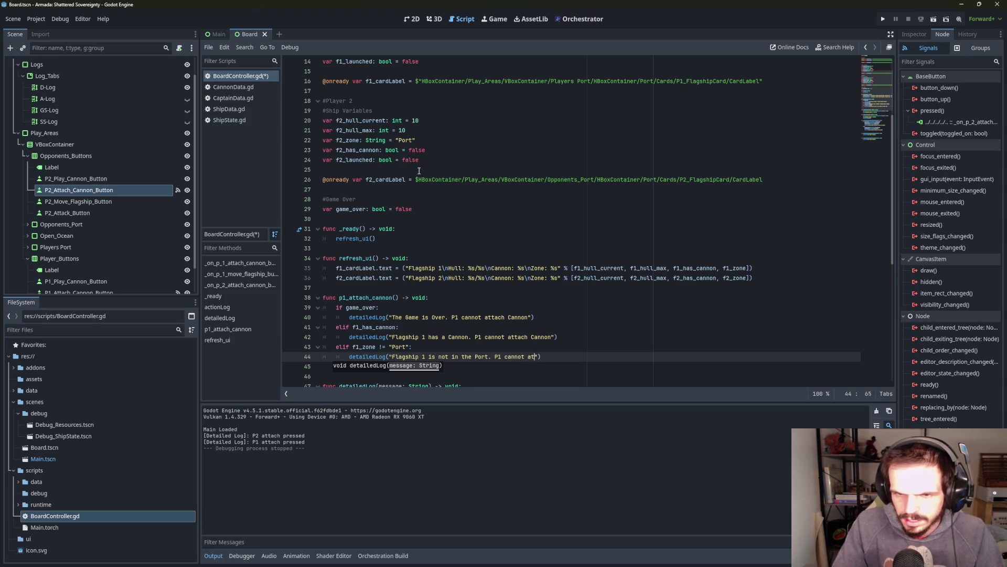
pyautogui.write('h Cannon')
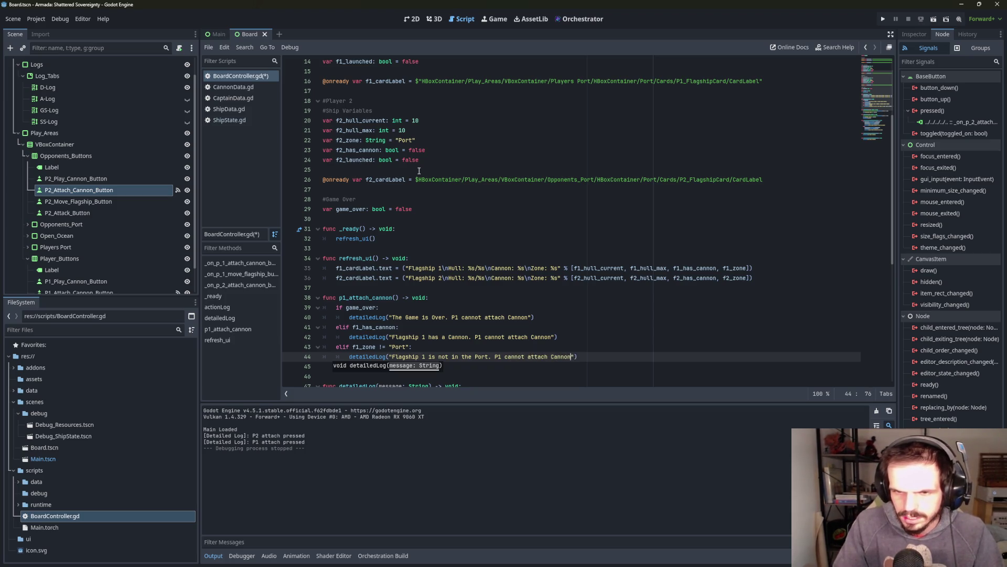
pyautogui.click(572, 326)
pyautogui.scroll(-4, 567, 293)
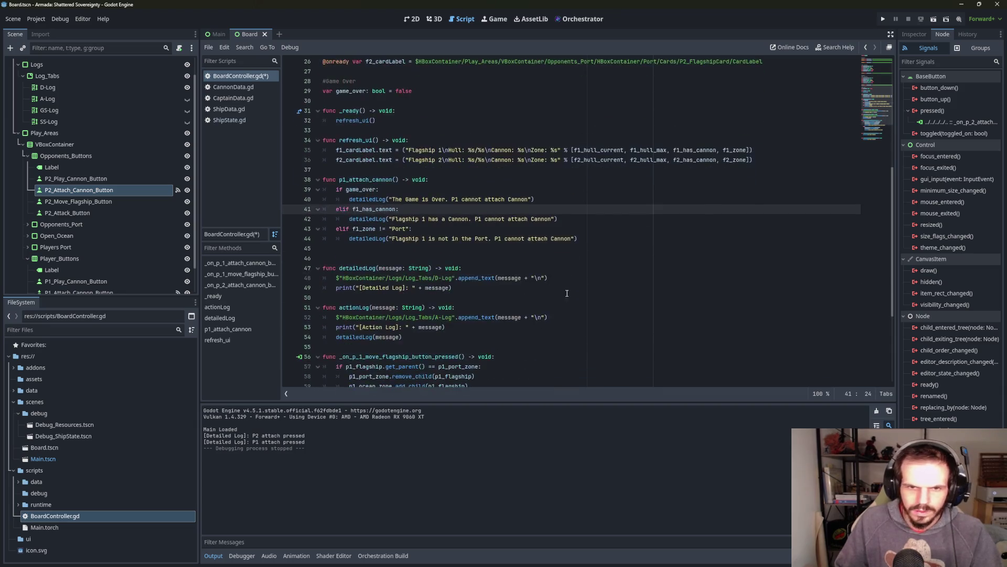
# Add an else line after the f1_zone branch, picking else from autocomplete.
pyautogui.click(590, 238)
pyautogui.press('Return')
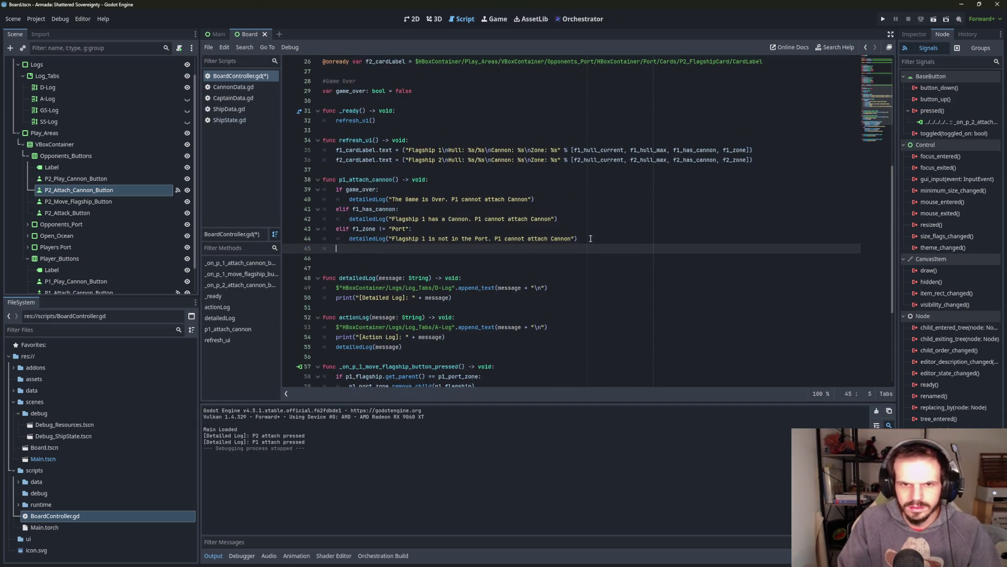
pyautogui.press('Return')
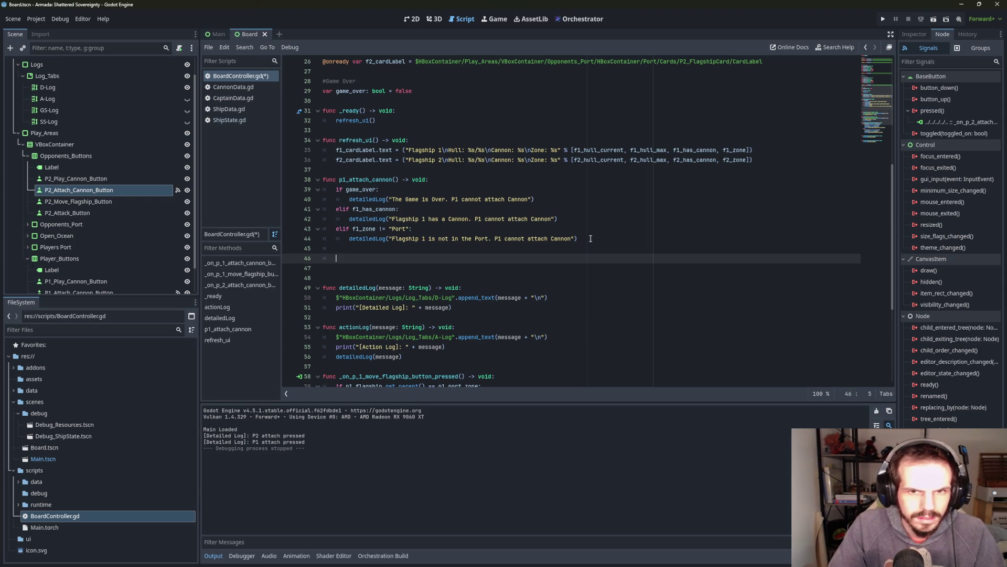
pyautogui.press('BackSpace')
pyautogui.press('BackSpace')
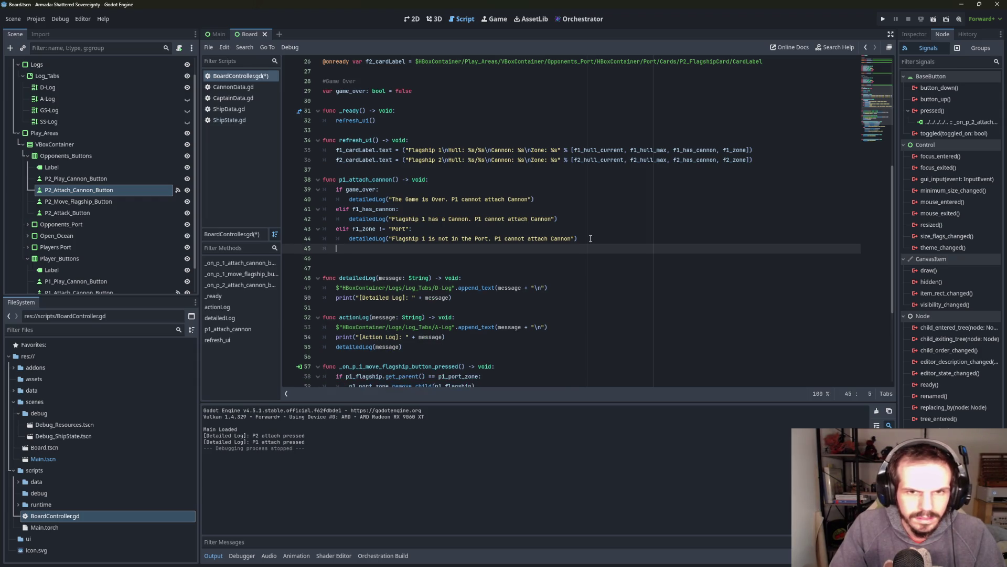
pyautogui.write('l')
pyautogui.press('Down')
pyautogui.press('Return')
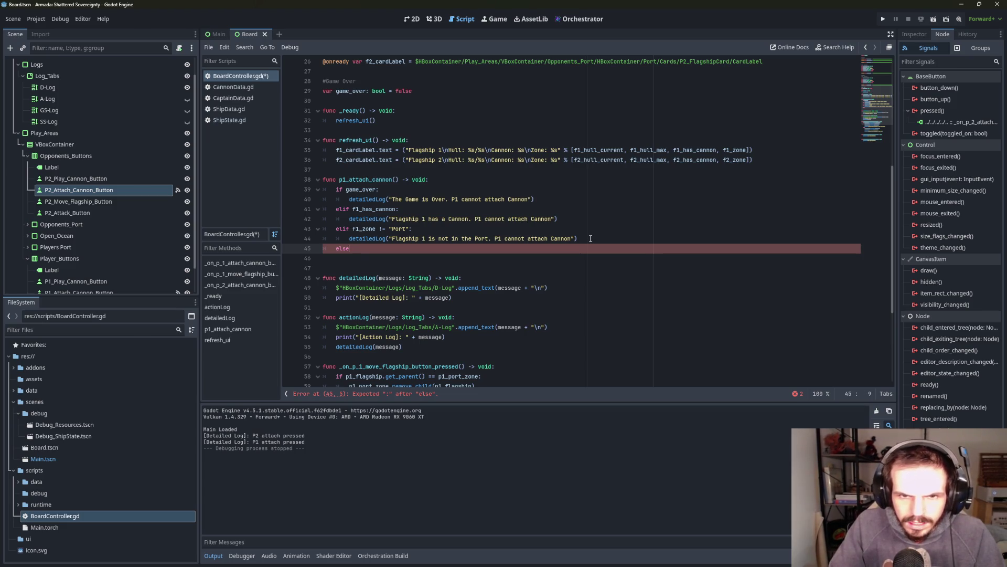
# Set f1_has_cannon = true as the first line of the else branch.
pyautogui.write(':')
pyautogui.press('Return')
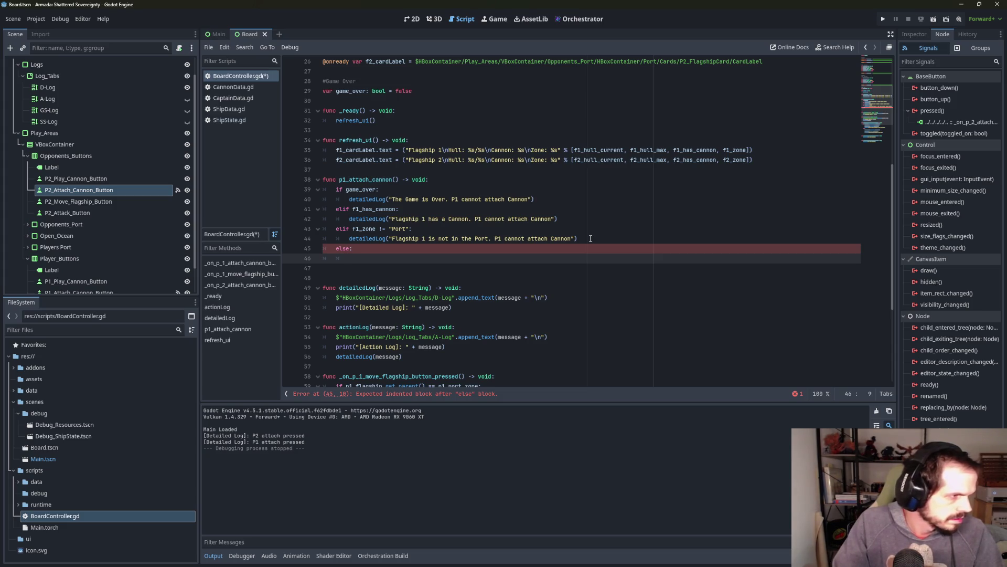
pyautogui.write('p1')
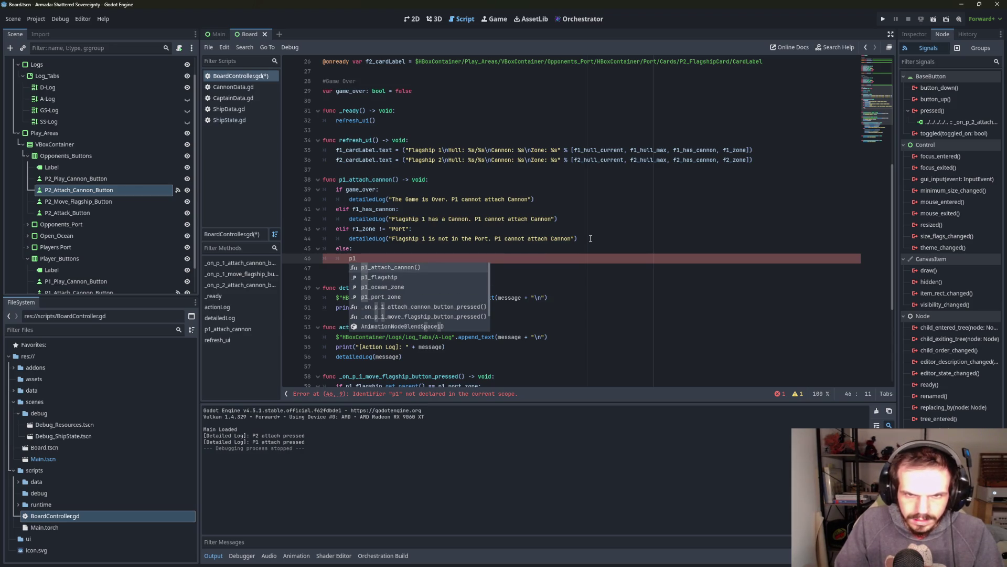
pyautogui.press('BackSpace')
pyautogui.press('BackSpace')
pyautogui.write('g')
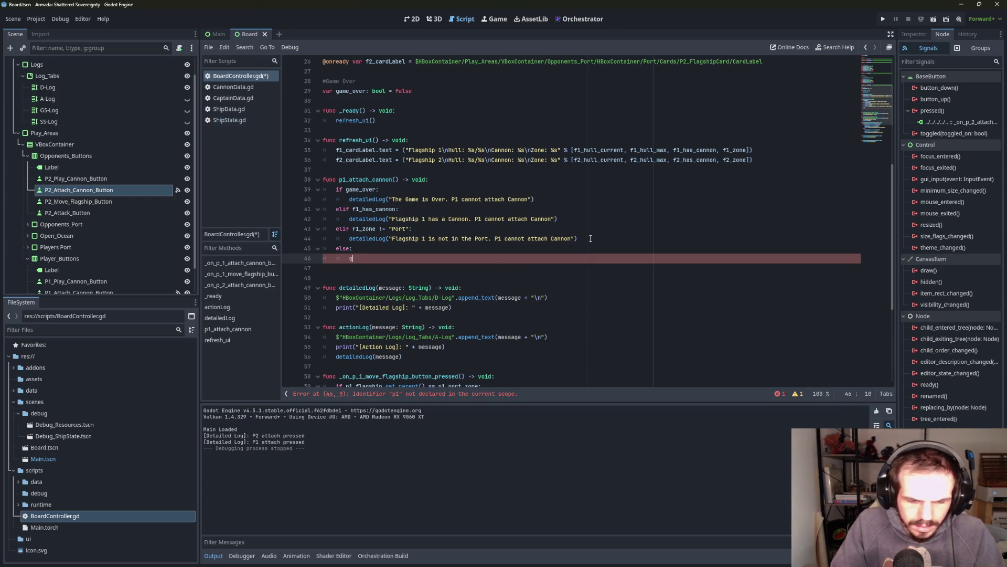
pyautogui.write('f1')
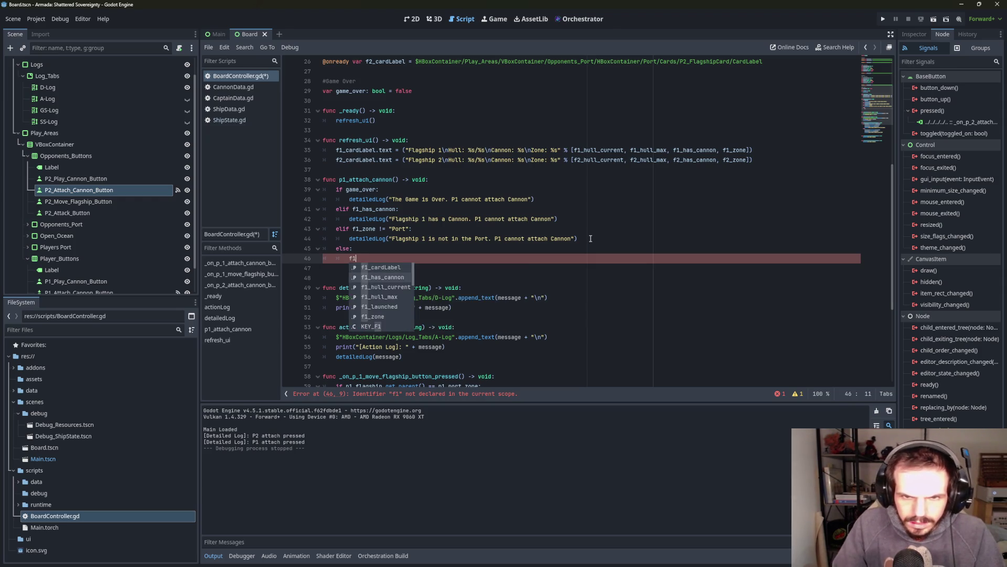
pyautogui.press('Return')
pyautogui.write('true')
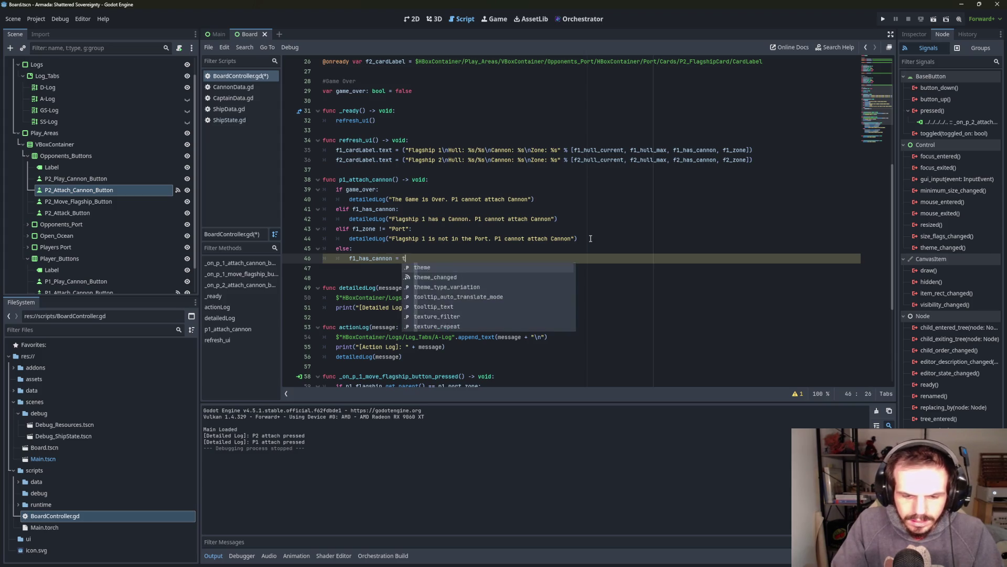
pyautogui.press('Return')
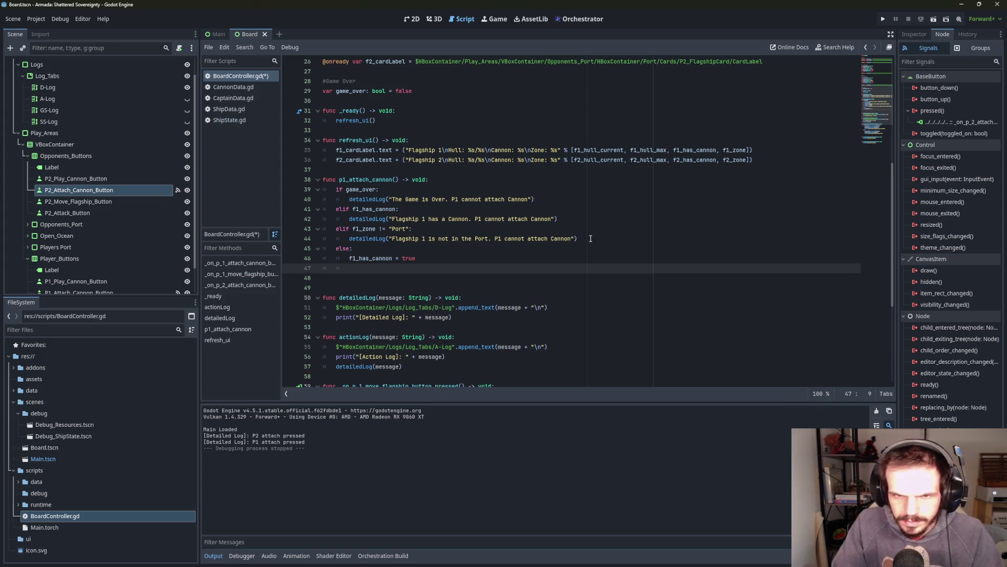
# Add actionLog("Attached cannon to Flagship 1") on the next line.
pyautogui.write('ac')
pyautogui.press('BackSpace')
pyautogui.press('BackSpace')
pyautogui.press('Return')
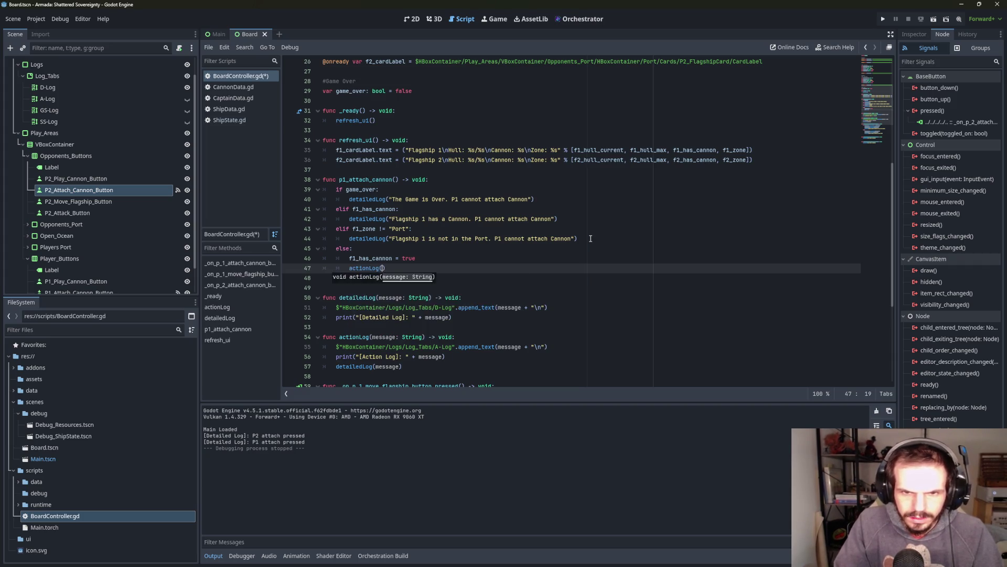
pyautogui.write('"At')
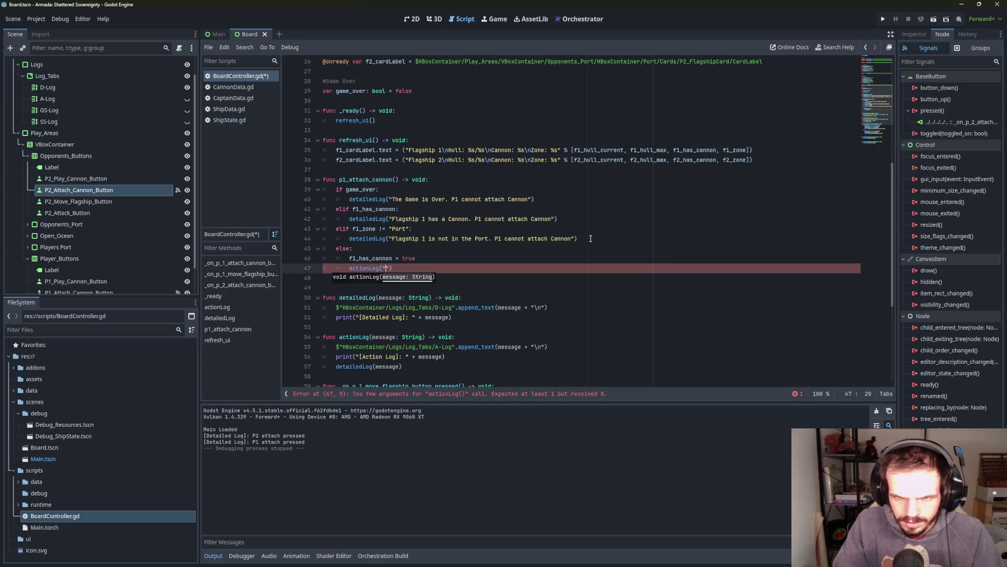
pyautogui.write('tached')
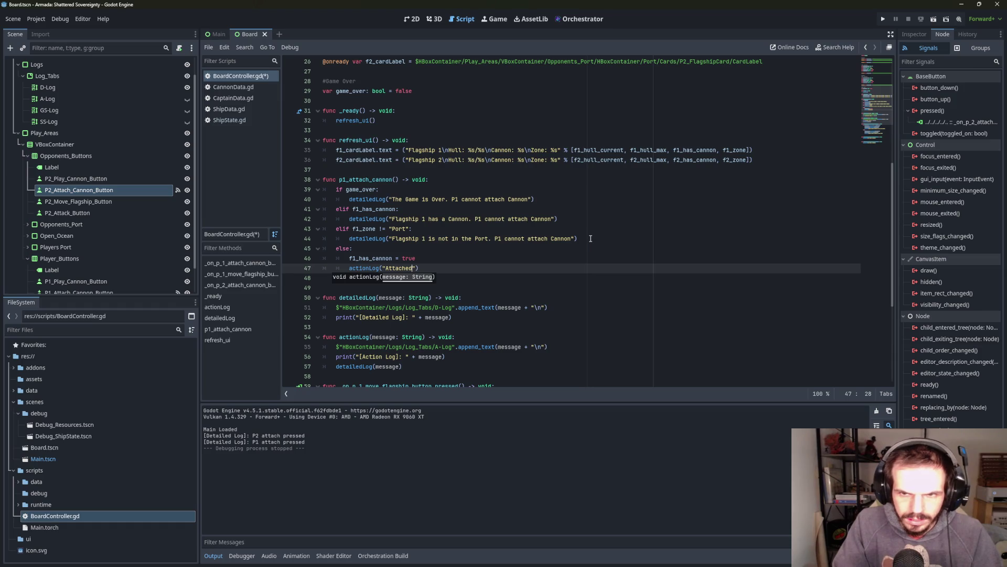
pyautogui.write(' cannon')
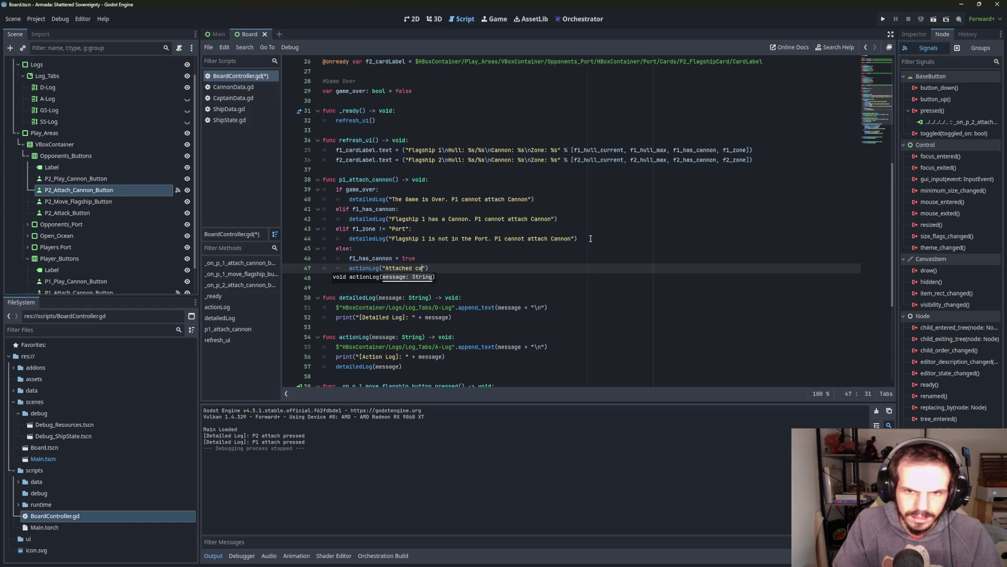
pyautogui.write(' to F')
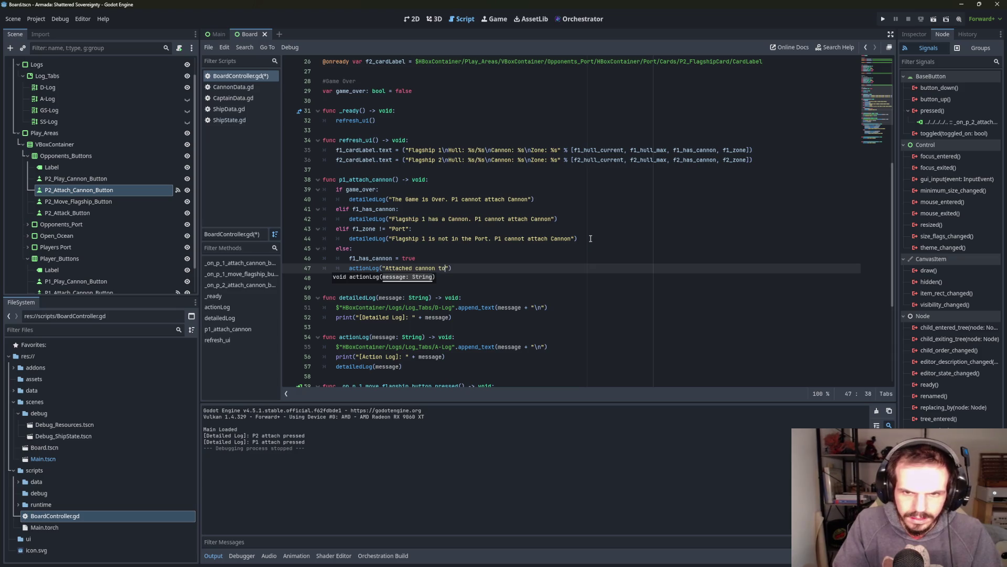
pyautogui.write('lagship 1')
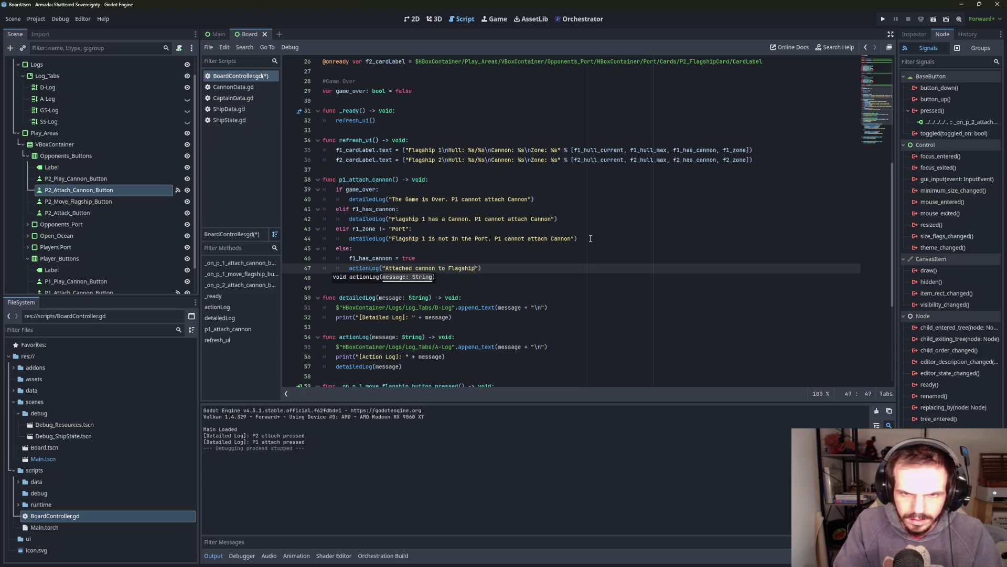
pyautogui.click(506, 307)
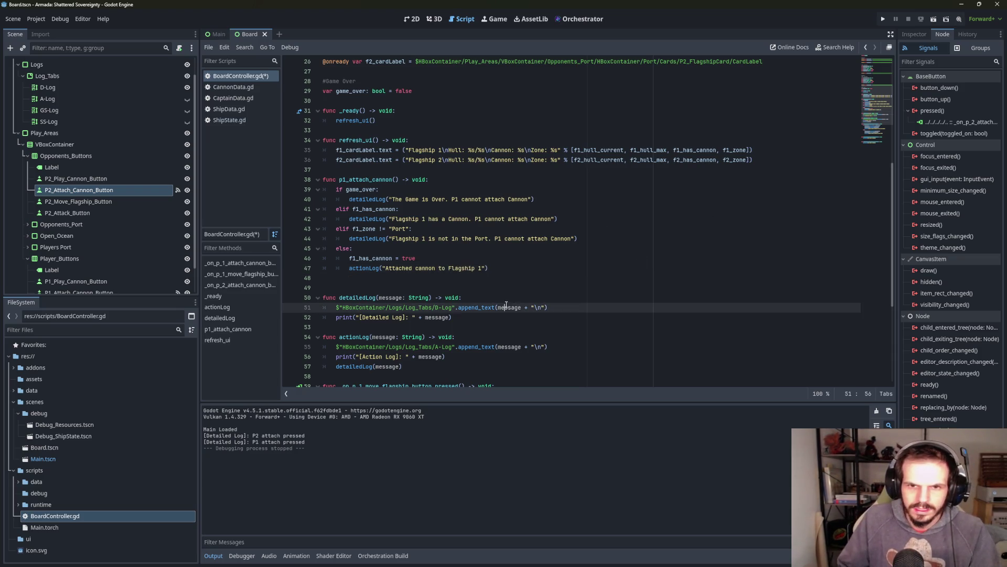
pyautogui.click(487, 268)
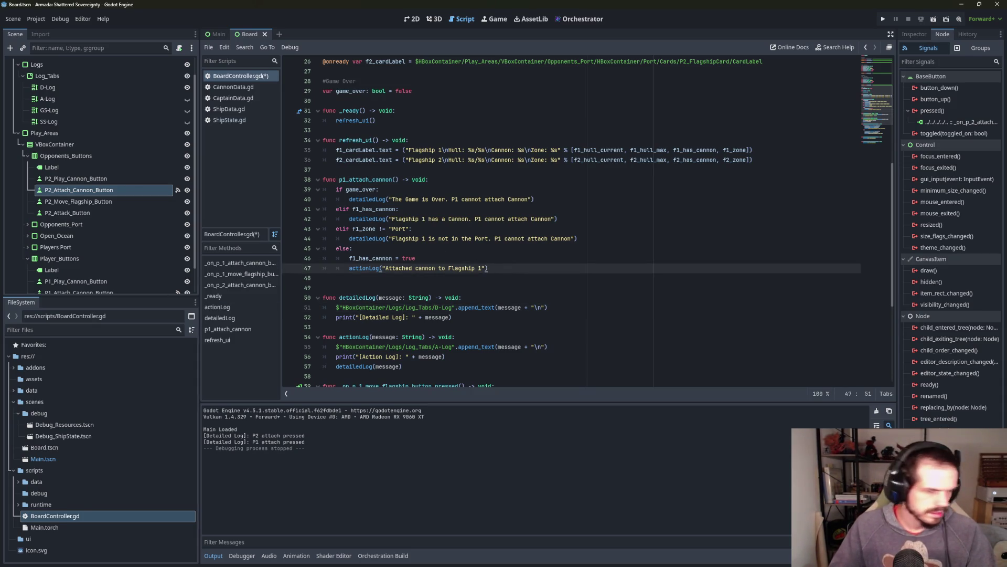
pyautogui.press('Return')
# Add refresh_ui() after the attach log line, briefly checking the Board scene's 2D view.
pyautogui.write('re')
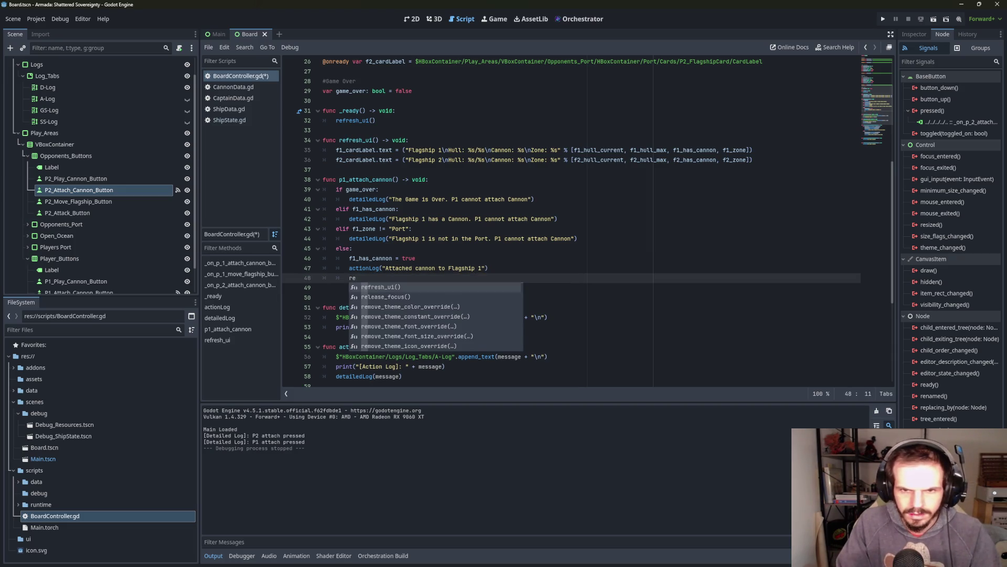
pyautogui.press('Return')
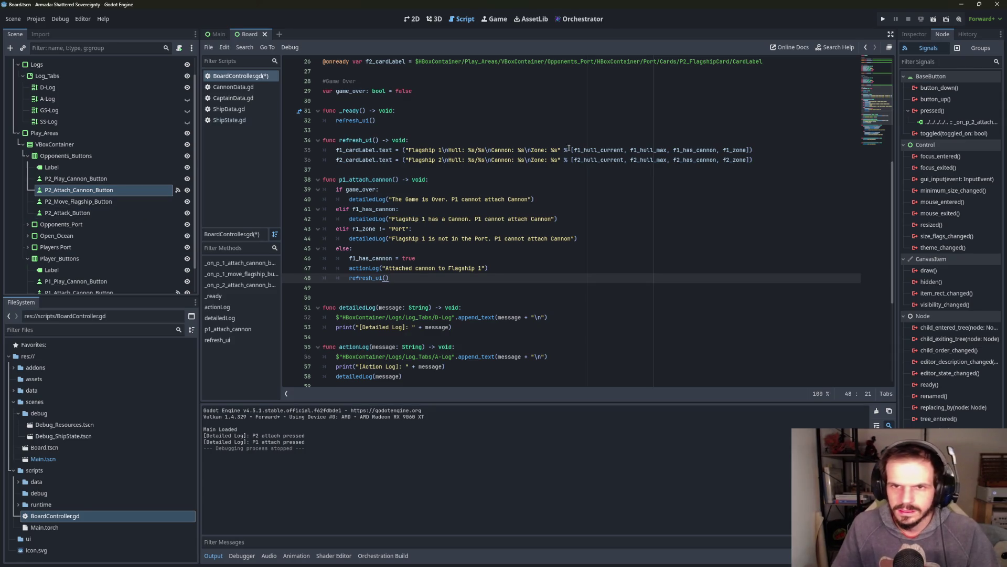
pyautogui.scroll(-2, 588, 174)
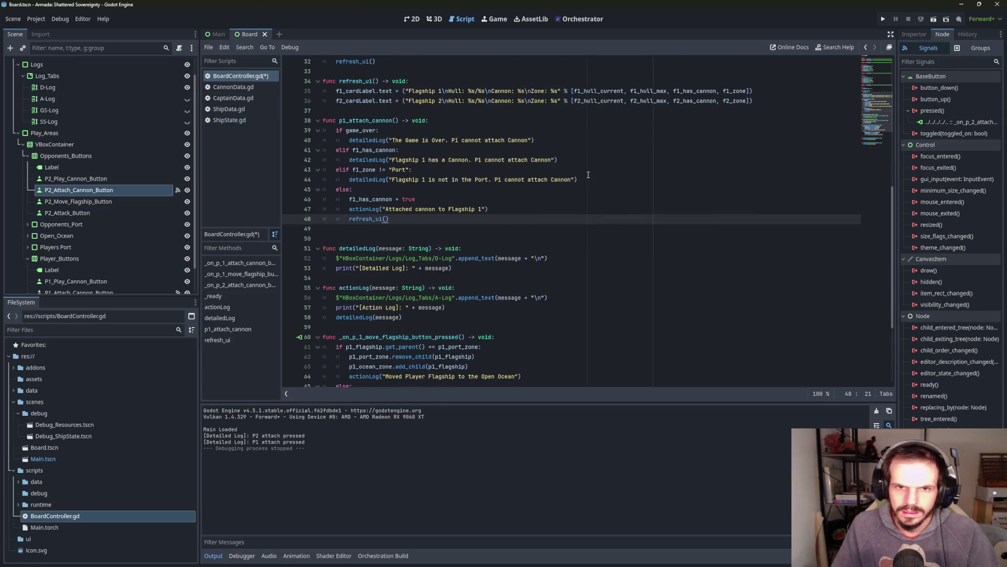
pyautogui.scroll(4, 589, 175)
pyautogui.scroll(-1, 735, 205)
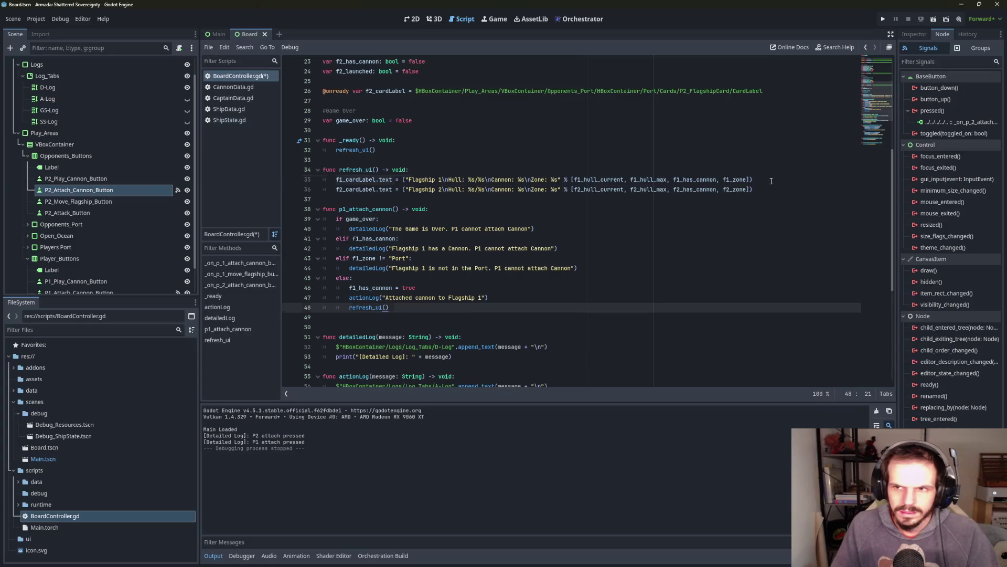
pyautogui.click(834, 181)
pyautogui.scroll(-4, 725, 249)
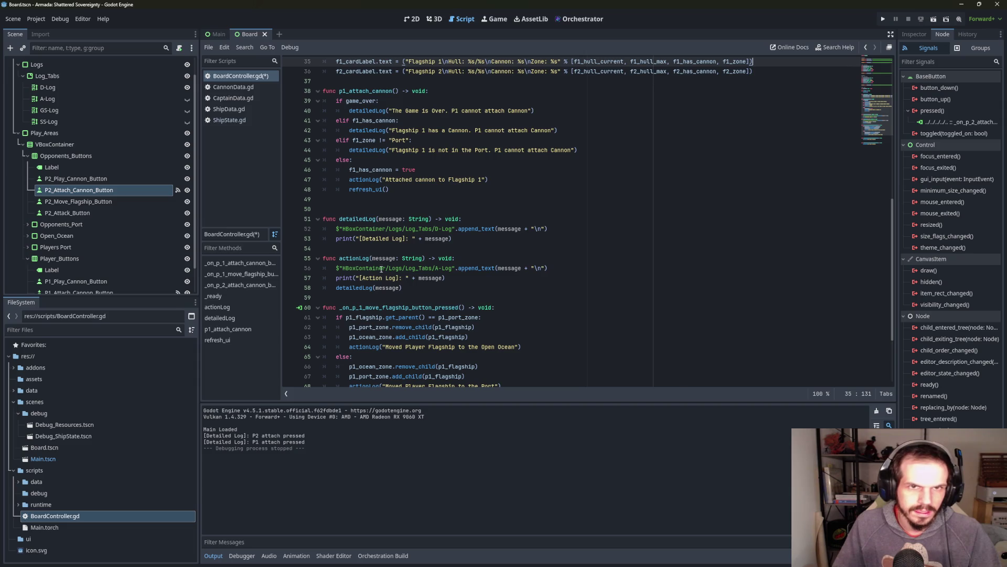
pyautogui.click(412, 19)
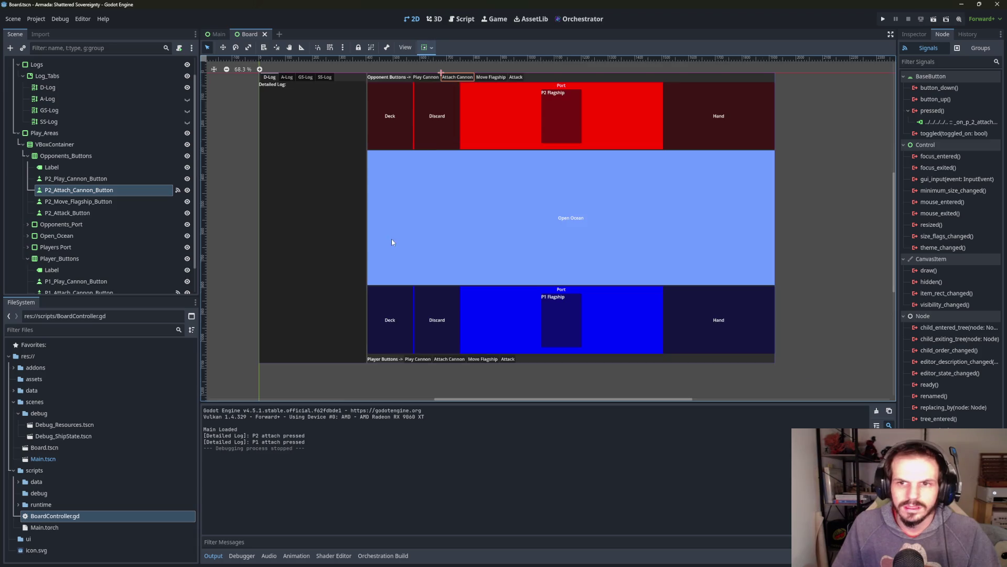
pyautogui.scroll(1, 392, 238)
pyautogui.click(459, 20)
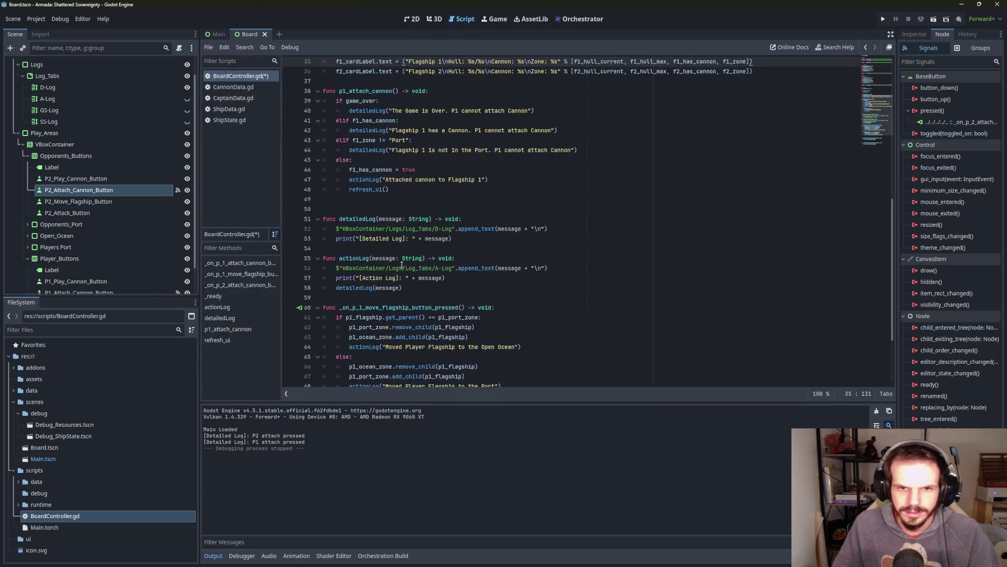
# Add func shipStateLog(message: String) -> void: below actionLog and drag in the SS-Log node path.
pyautogui.click(416, 289)
pyautogui.press('Return')
pyautogui.press('Return')
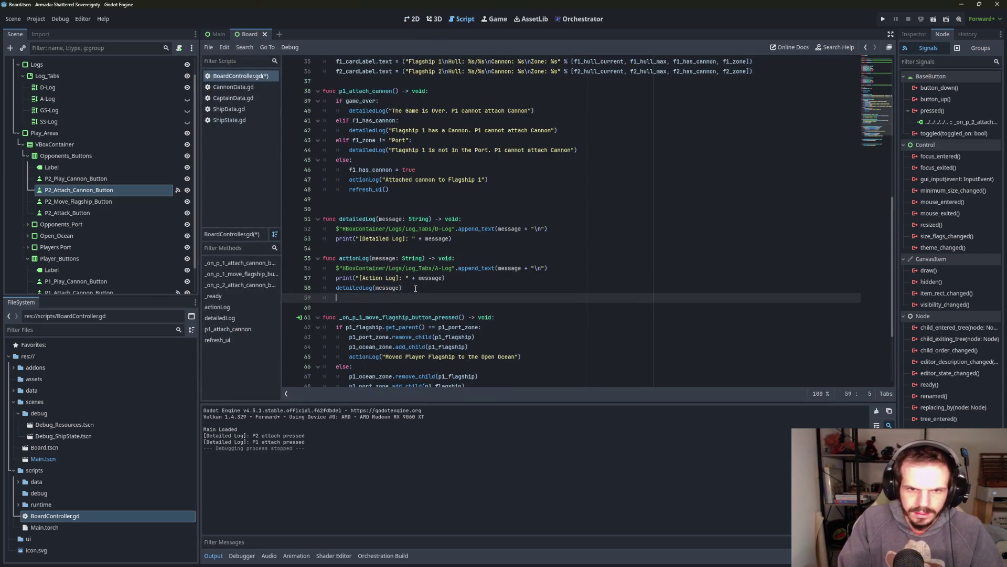
pyautogui.press('BackSpace')
pyautogui.write('func ')
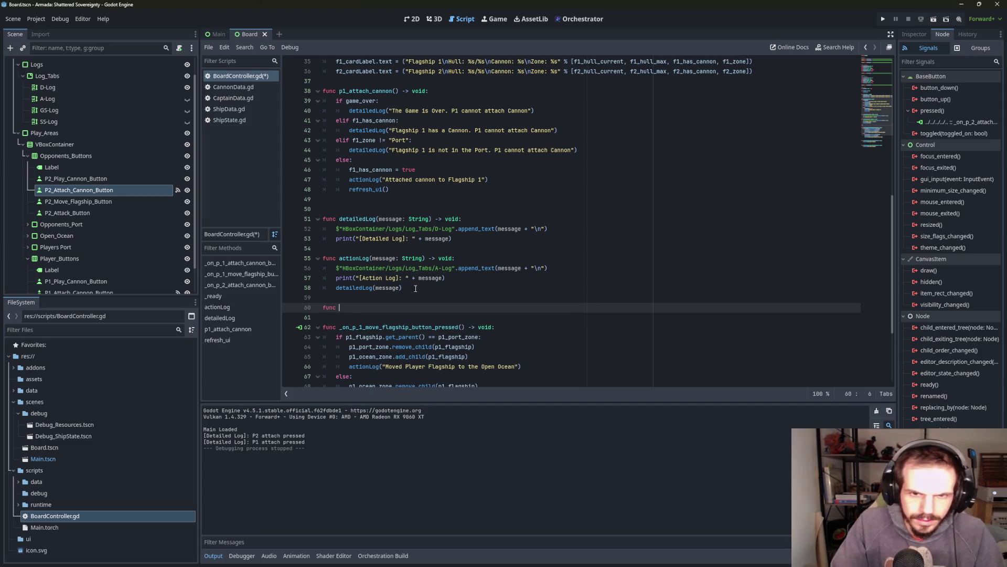
pyautogui.write('shipS')
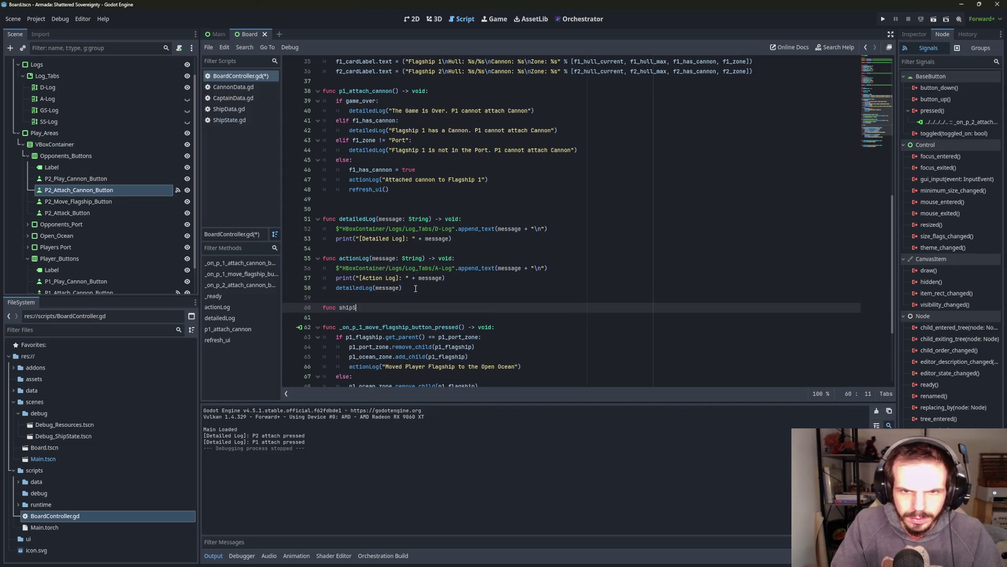
pyautogui.write('tateL')
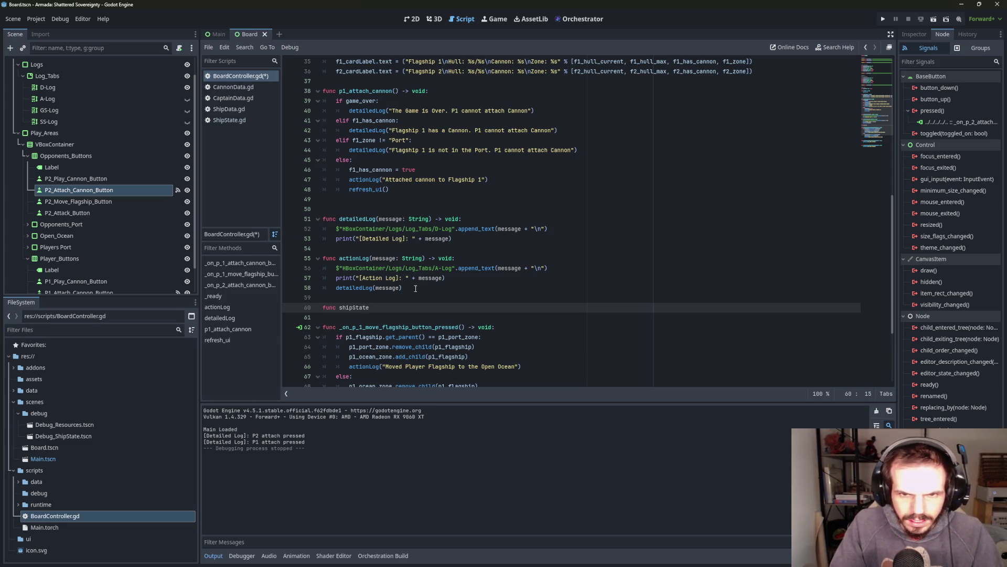
pyautogui.write('og(')
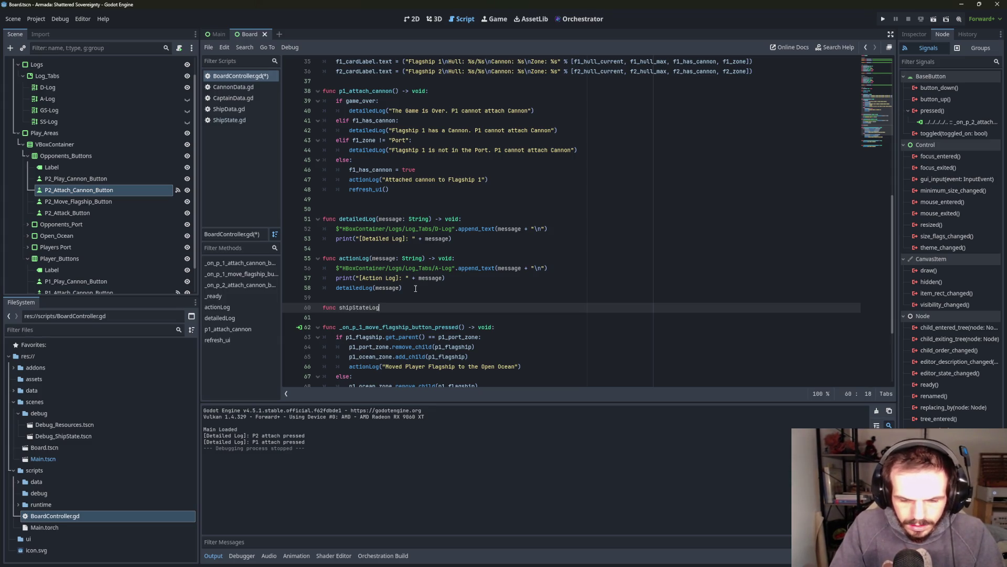
pyautogui.write('me')
pyautogui.write('ssage: ')
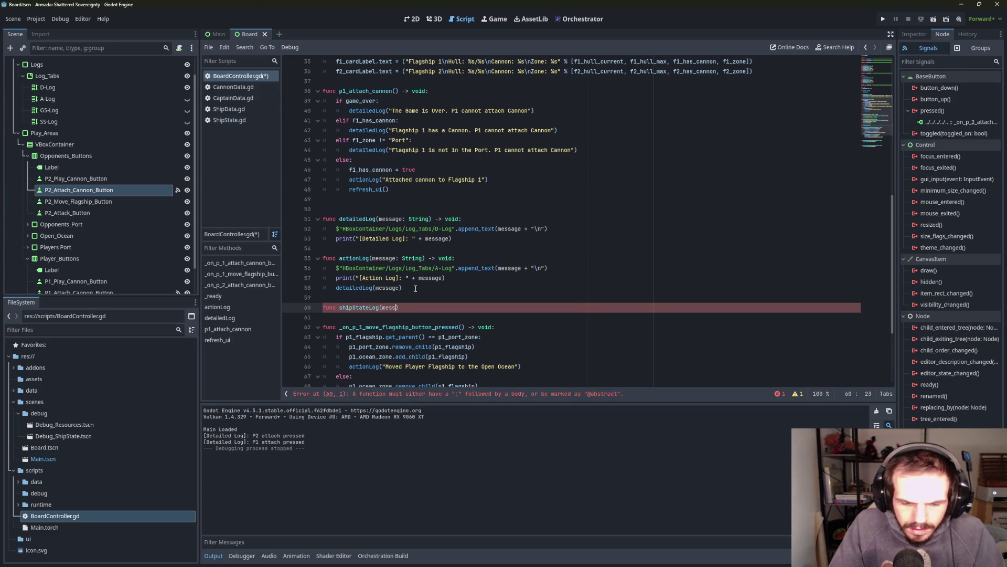
pyautogui.write('String) -> ')
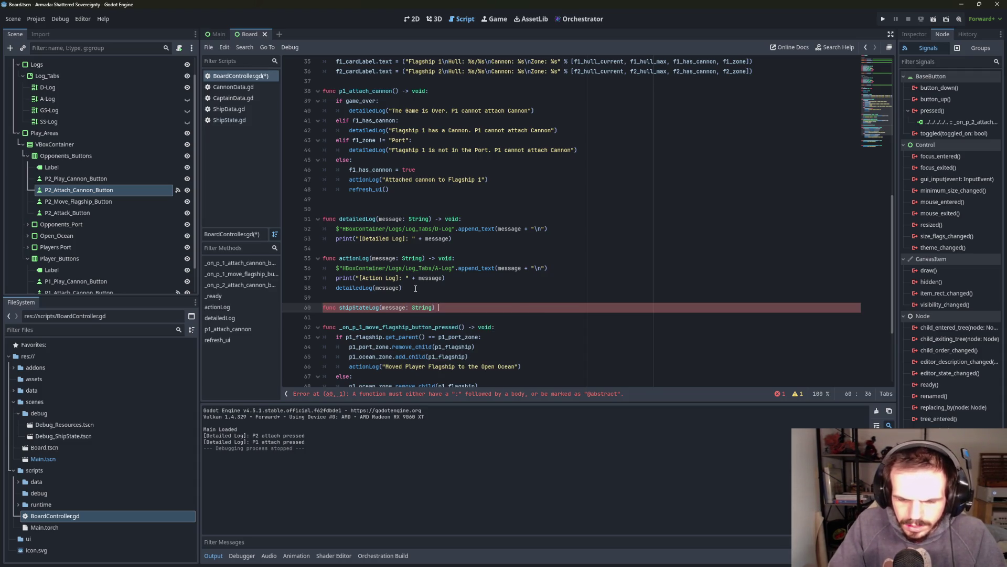
pyautogui.write('void:')
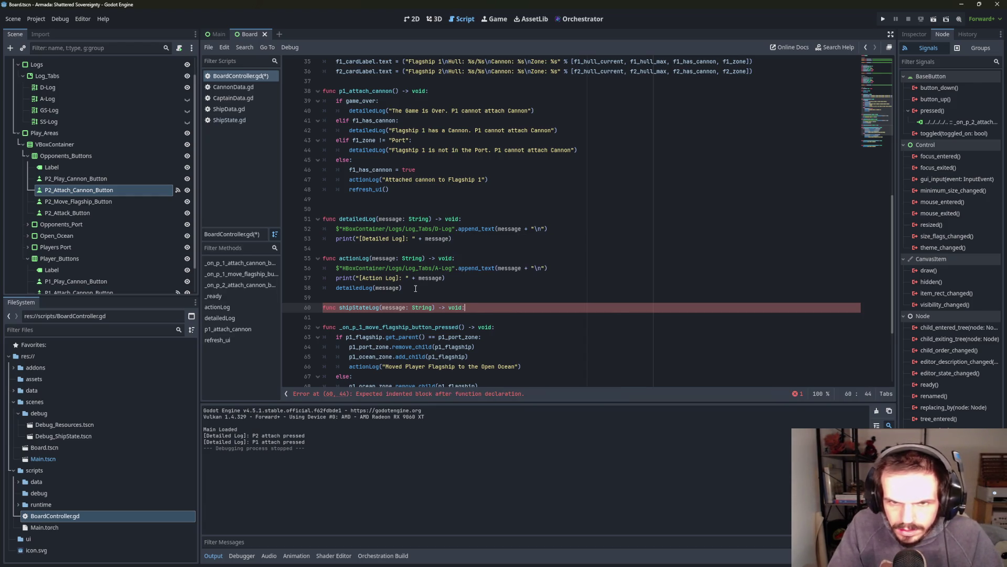
pyautogui.press('Return')
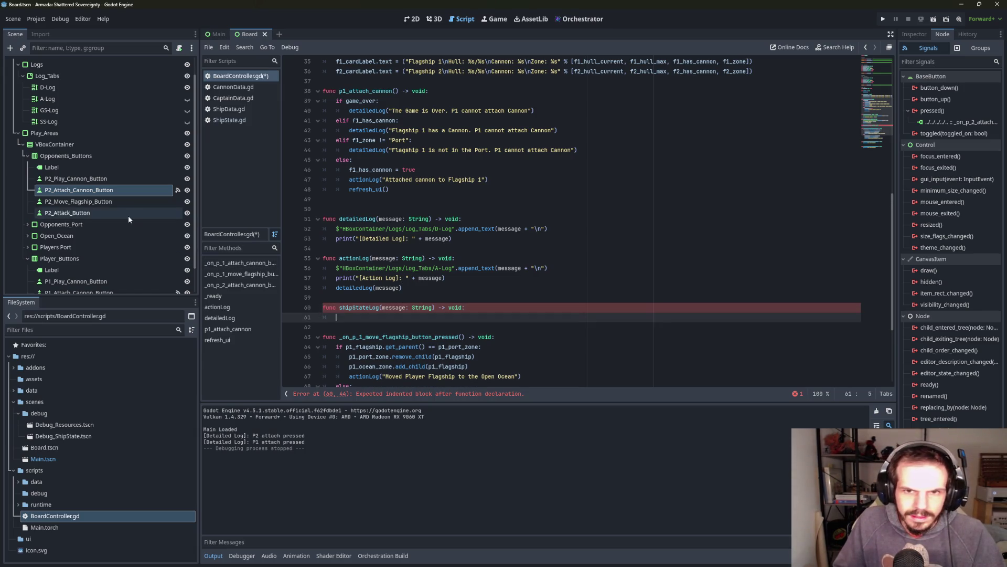
pyautogui.scroll(2, 128, 216)
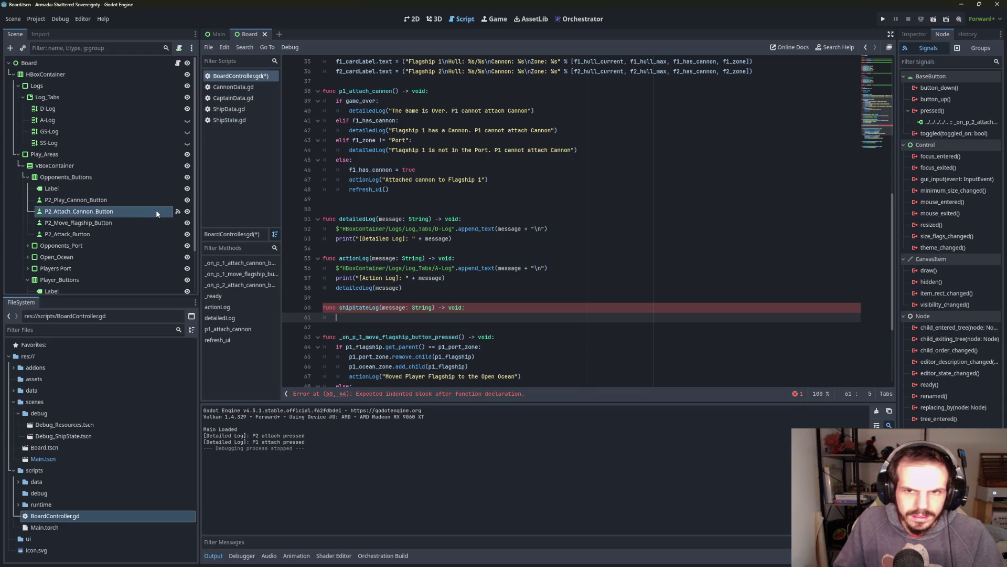
pyautogui.moveTo(50, 143); pyautogui.dragTo(449, 322)
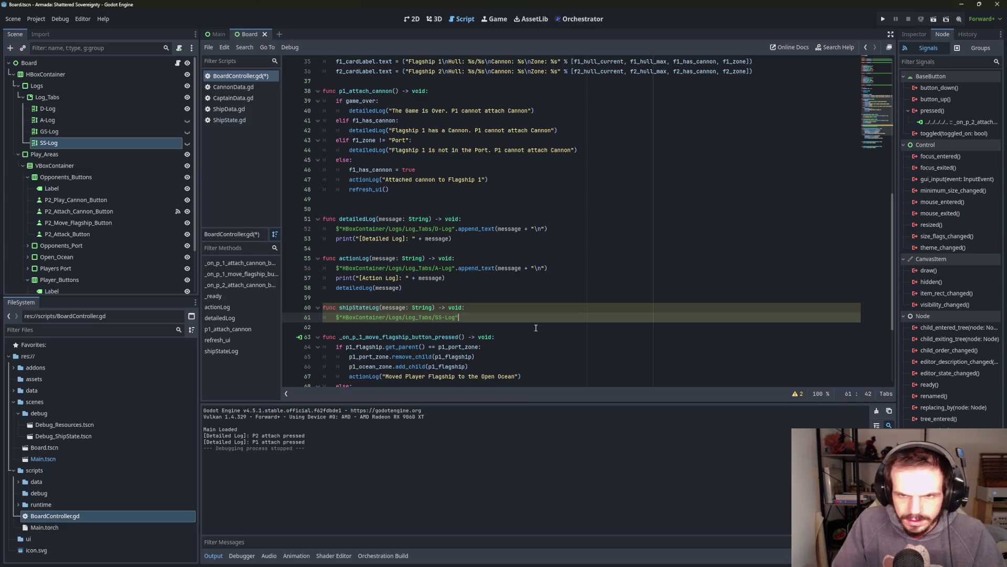
# Make shipStateLog append message + "\n" to SS-Log with append_text.
pyautogui.write('.app')
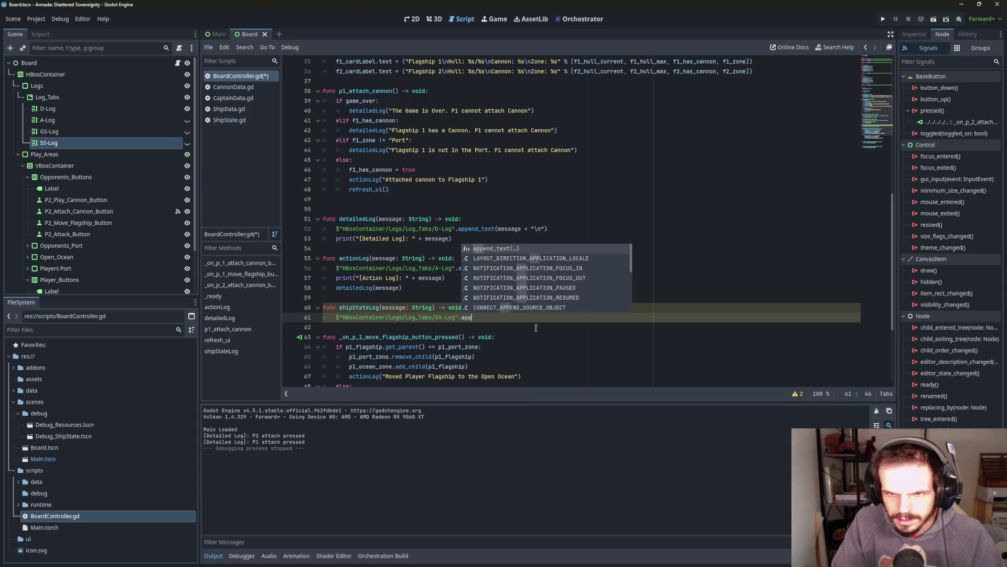
pyautogui.press('Return')
pyautogui.write('m')
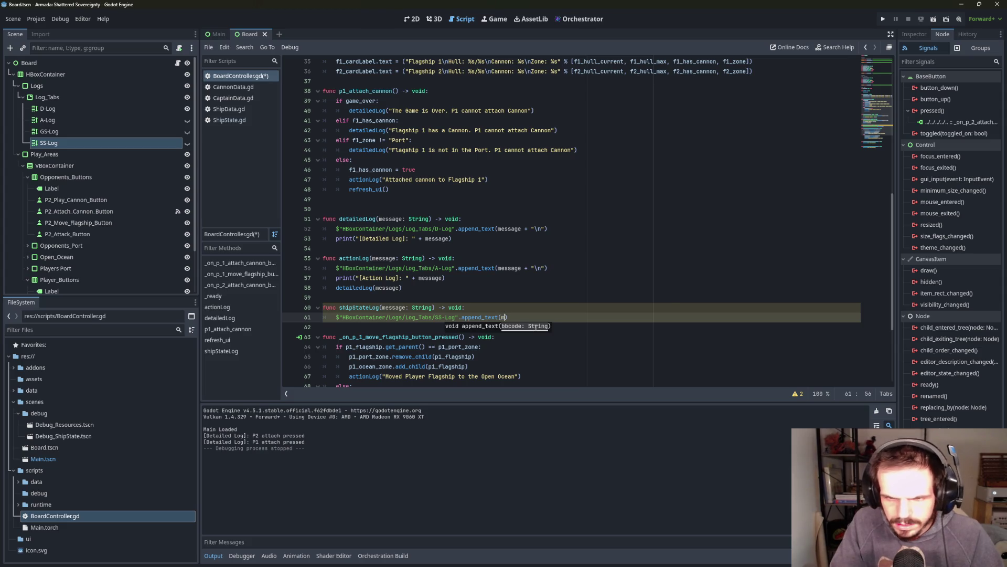
pyautogui.press('Return')
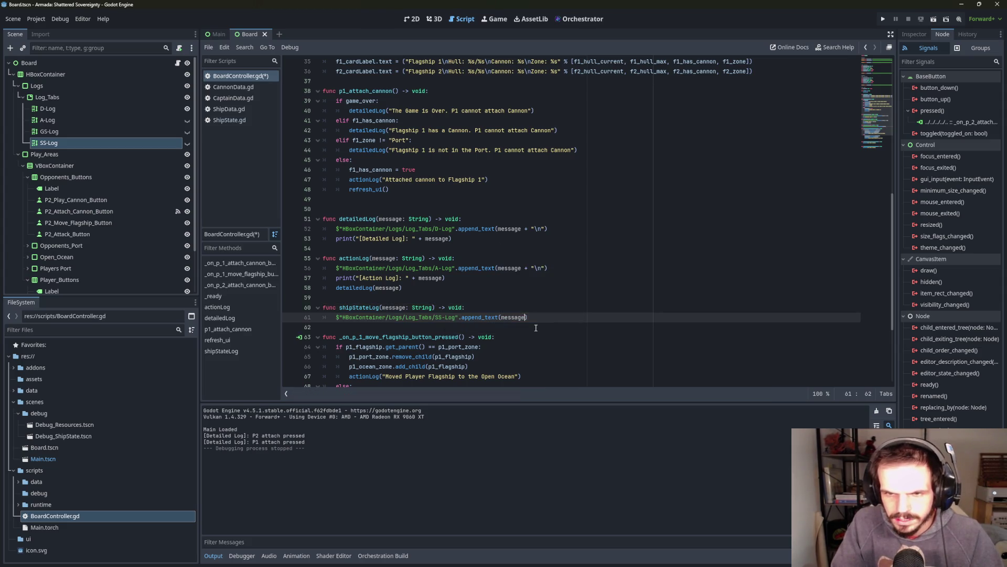
pyautogui.write('+ "\\n"')
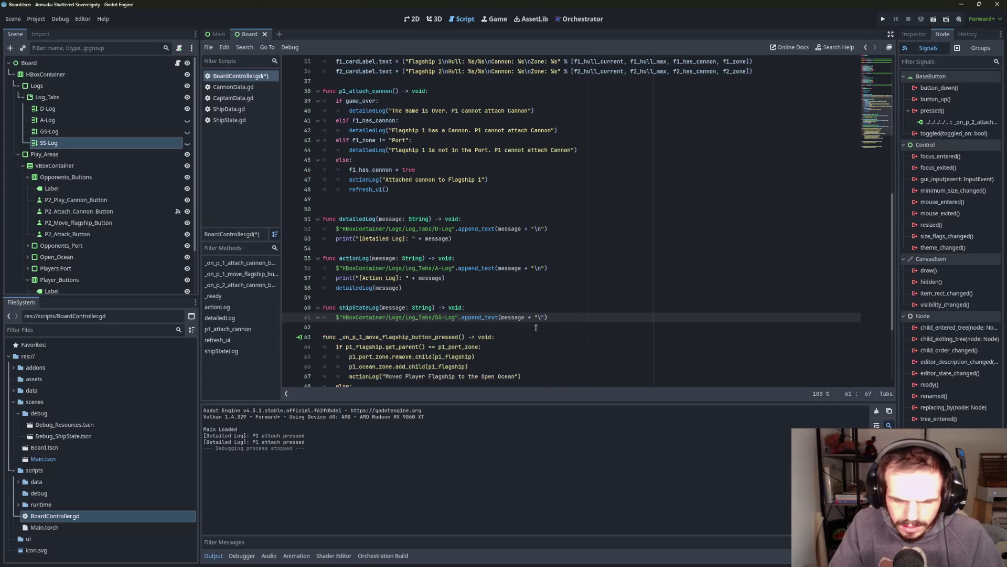
pyautogui.write(')')
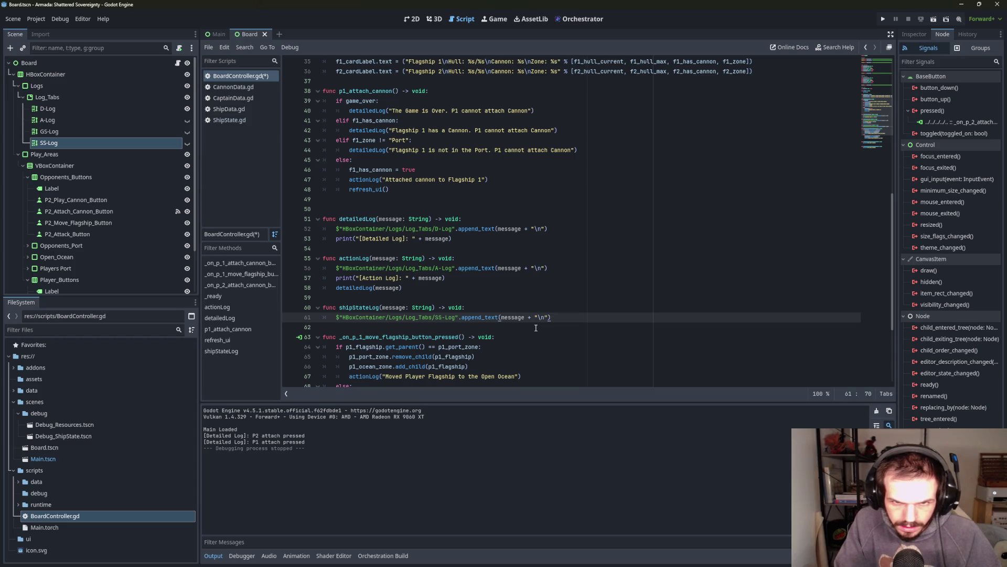
# Print the message with a "[Ship State Log]: " prefix, then call detailedLog(message).
pyautogui.press('Return')
pyautogui.write('print')
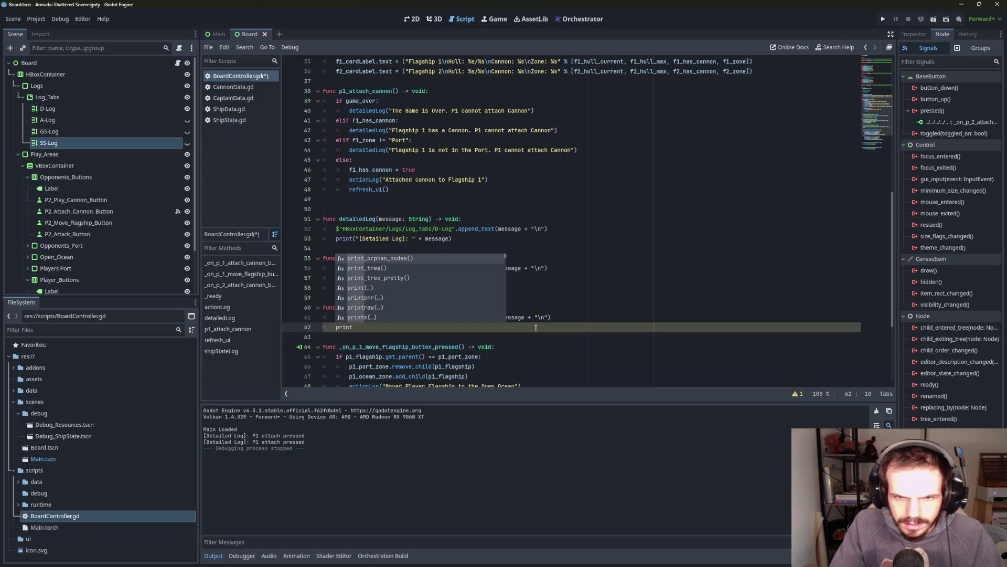
pyautogui.write('(')
pyautogui.write('"[')
pyautogui.write('Ship State ')
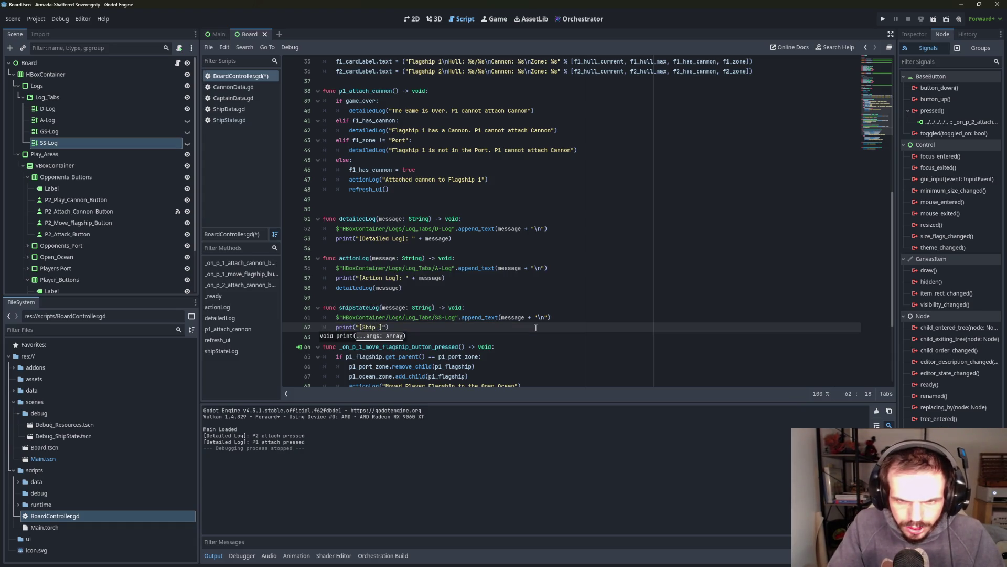
pyautogui.write('Log')
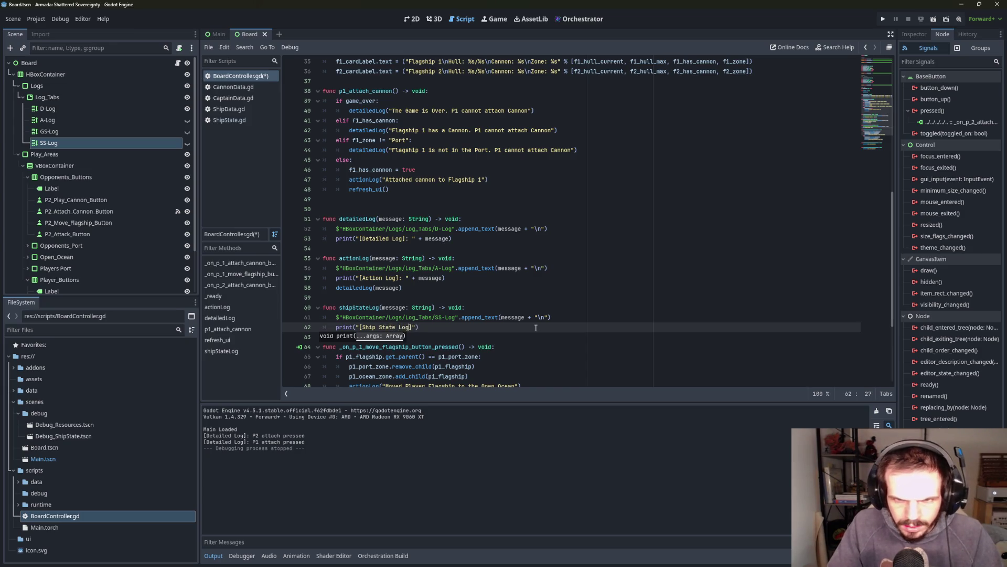
pyautogui.write(']: "')
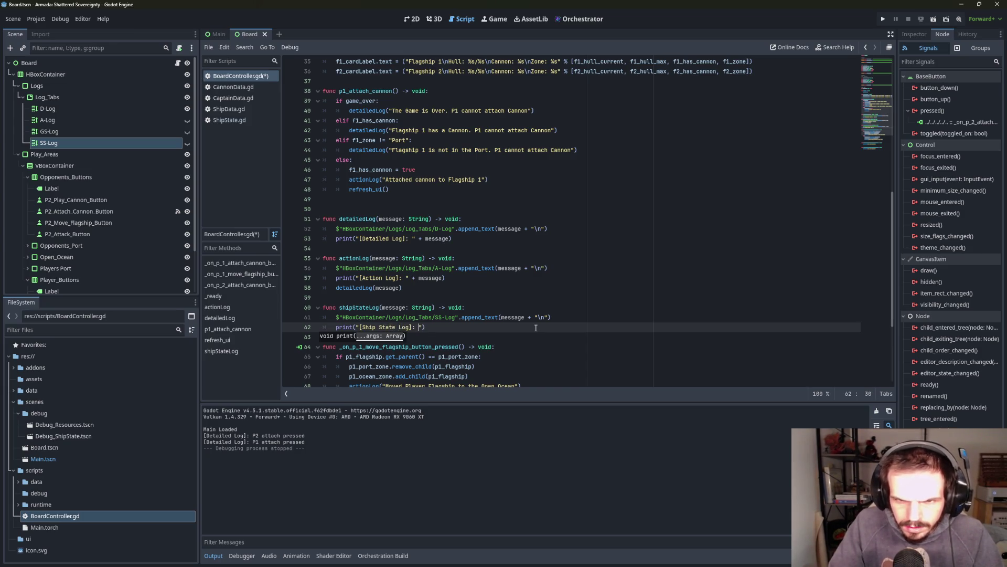
pyautogui.write(' + message')
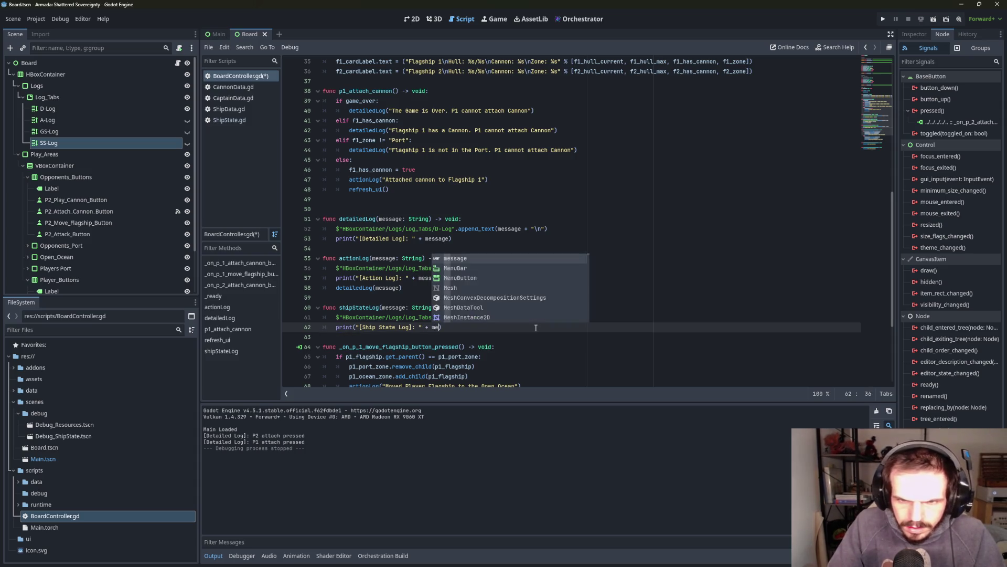
pyautogui.press('End')
pyautogui.press('Return')
pyautogui.write('d')
pyautogui.press('Return')
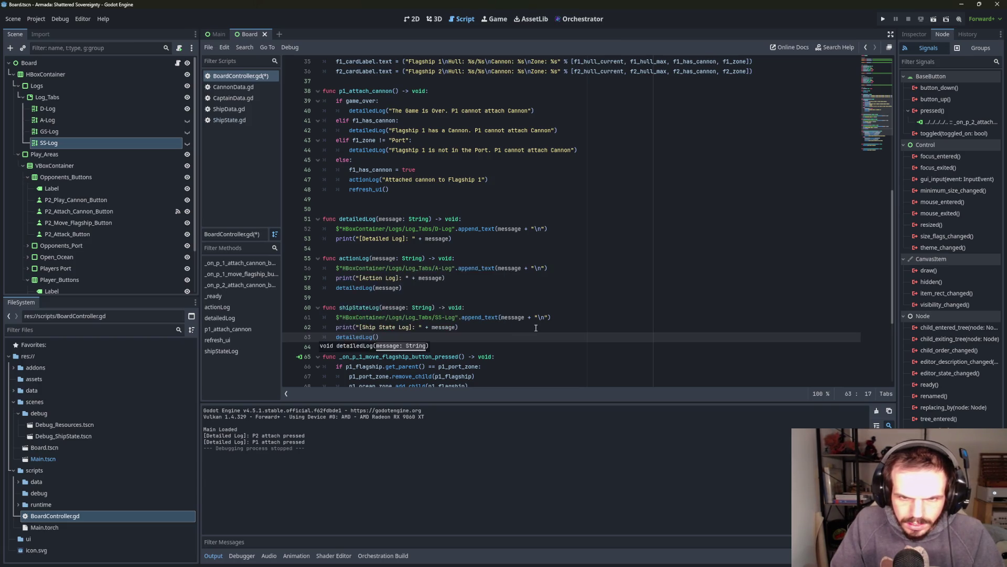
pyautogui.write('m')
pyautogui.press('Return')
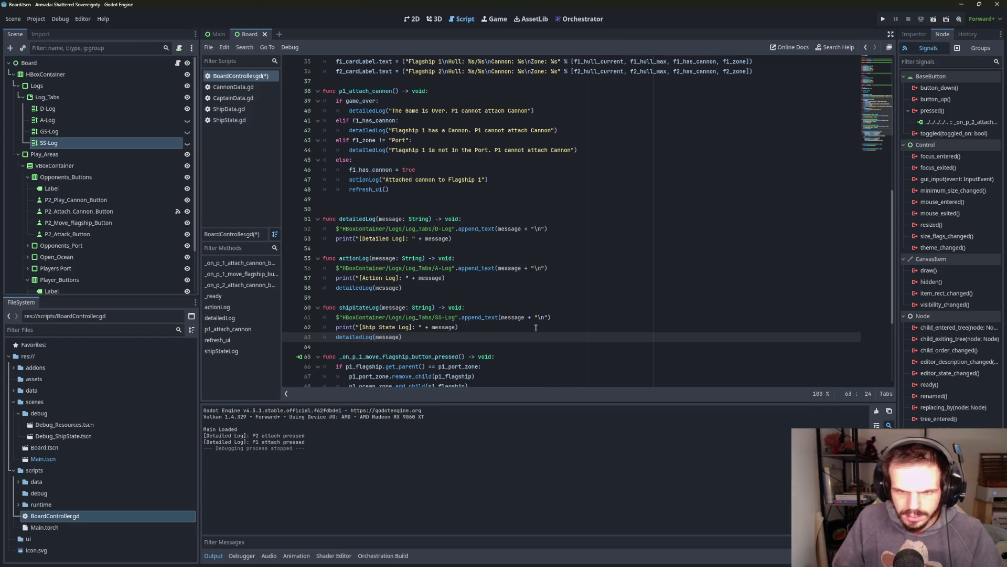
pyautogui.press('End')
pyautogui.scroll(-2, 424, 283)
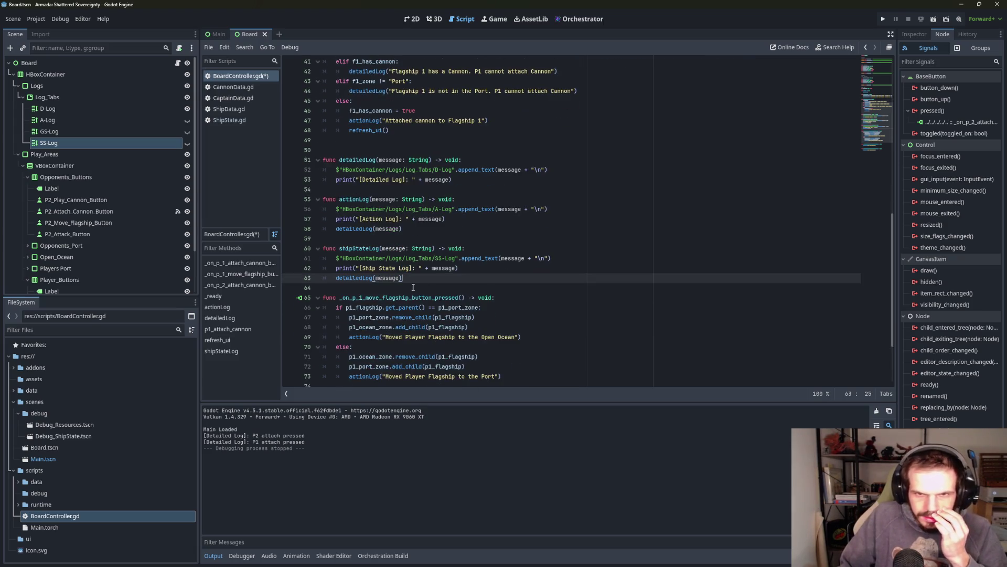
# Add shipStateLog(f1_cardLabel.text) after the flagship 1 label update in refresh_ui.
pyautogui.scroll(-3, 482, 319)
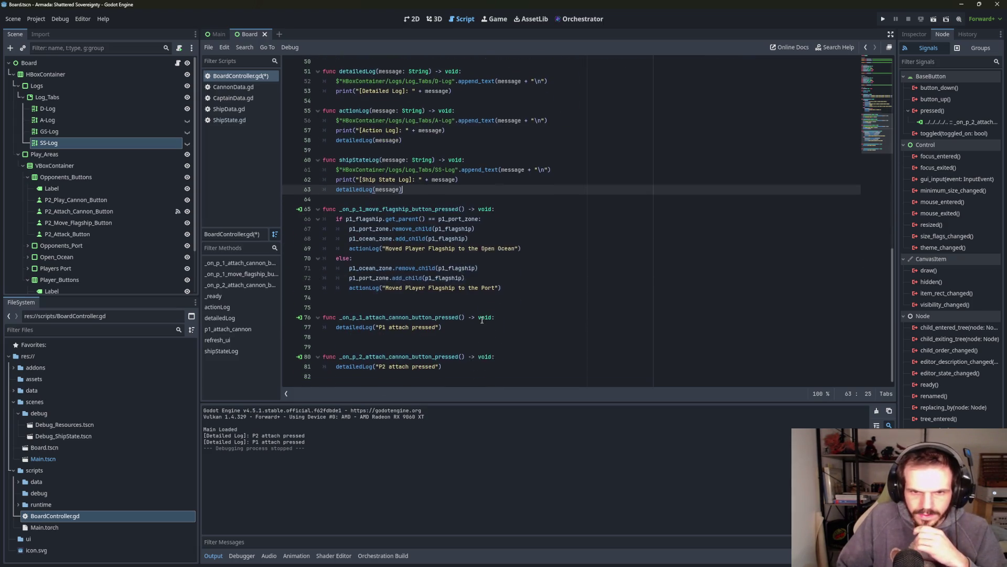
pyautogui.scroll(2, 464, 336)
pyautogui.scroll(4, 464, 334)
pyautogui.click(514, 208)
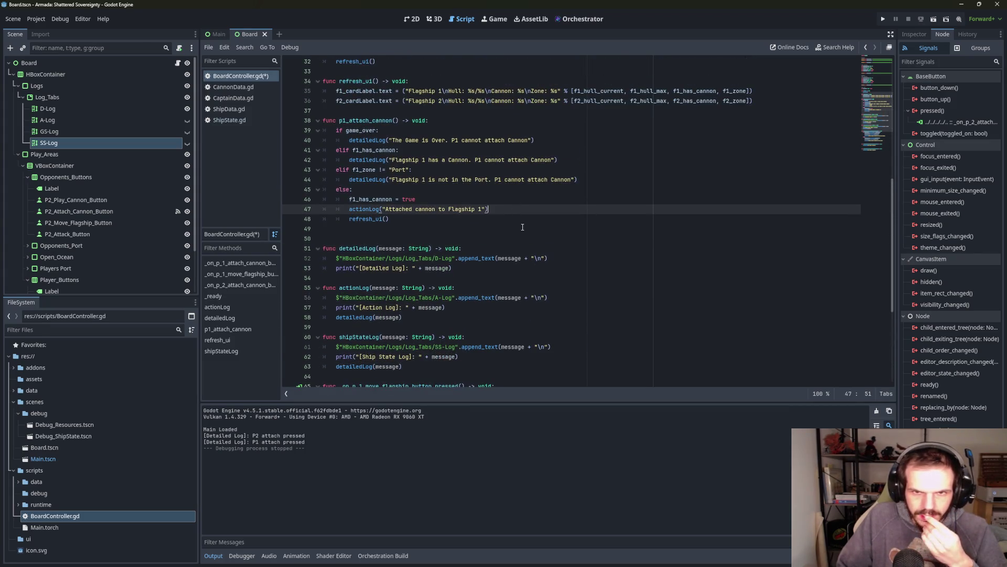
pyautogui.click(418, 223)
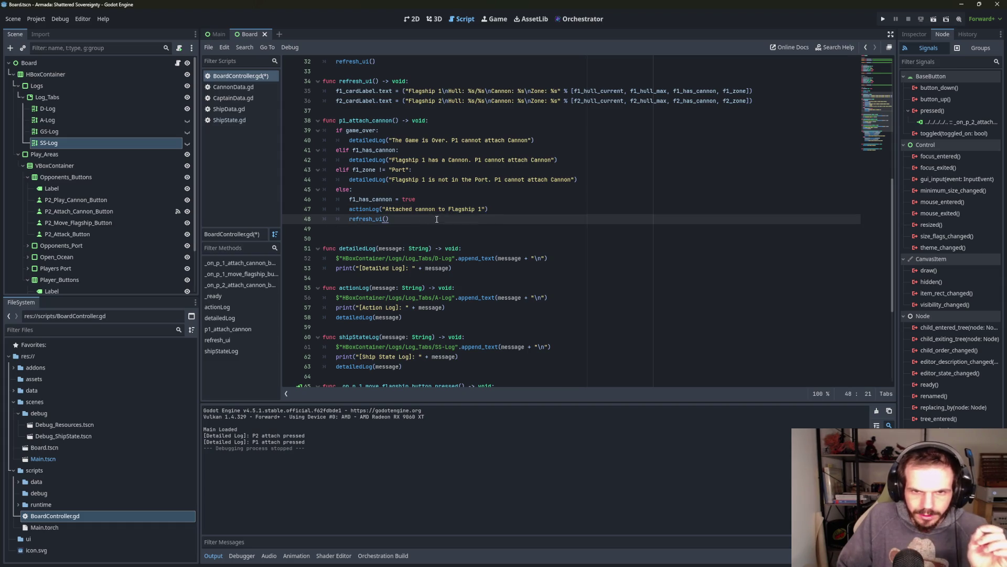
pyautogui.scroll(4, 438, 220)
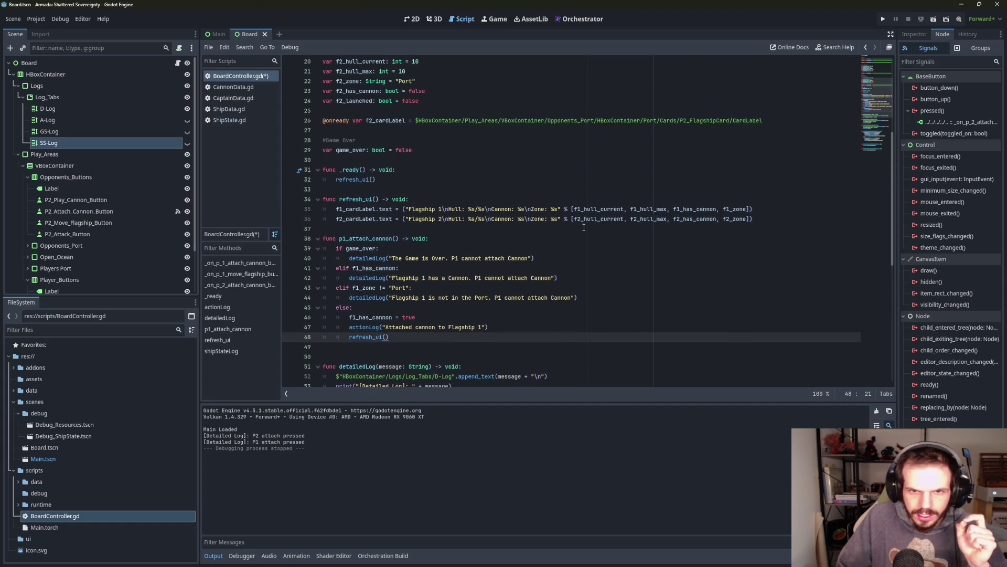
pyautogui.click(588, 219)
pyautogui.click(761, 210)
pyautogui.scroll(-2, 801, 207)
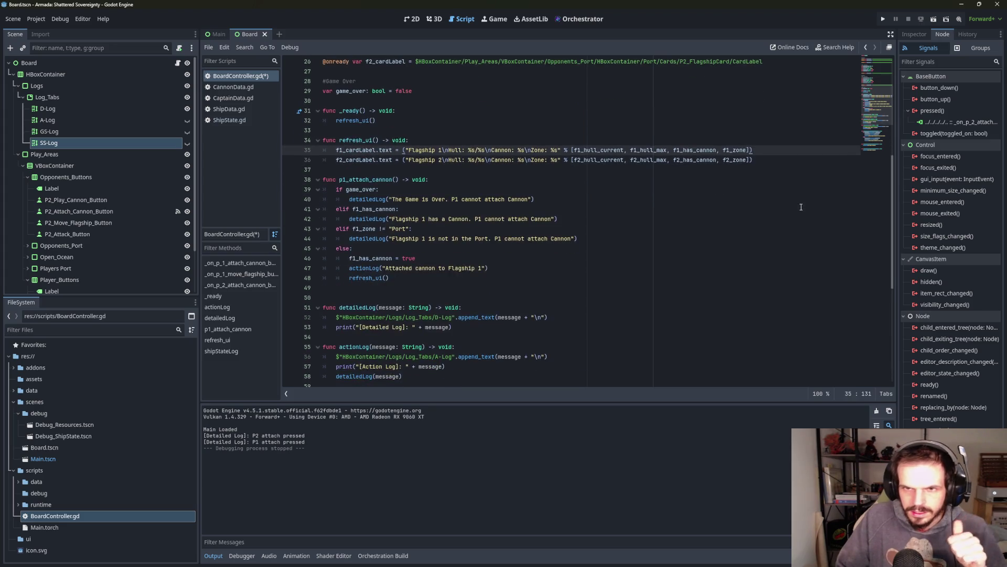
pyautogui.press('Return')
pyautogui.write('ship')
pyautogui.press('Return')
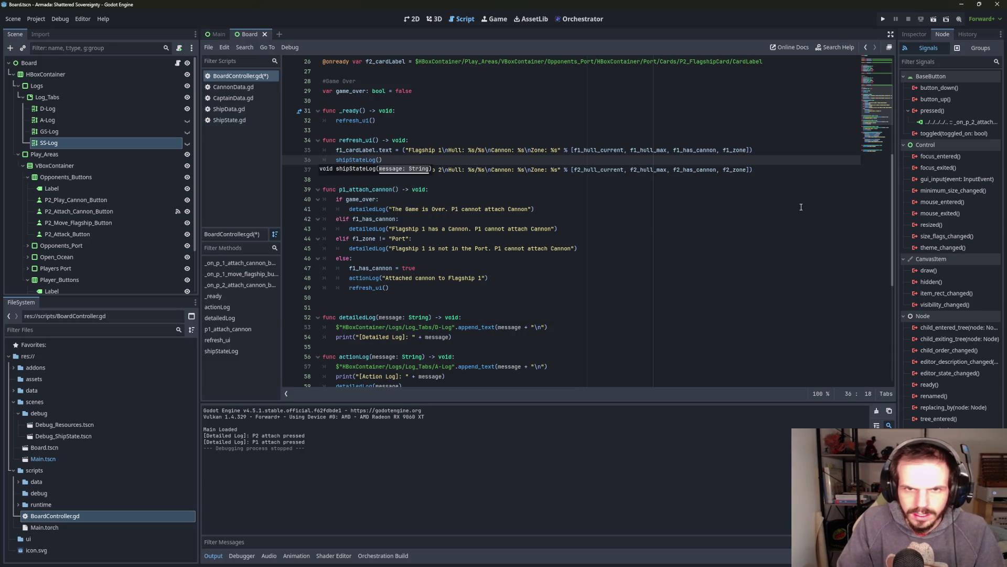
pyautogui.write('f1')
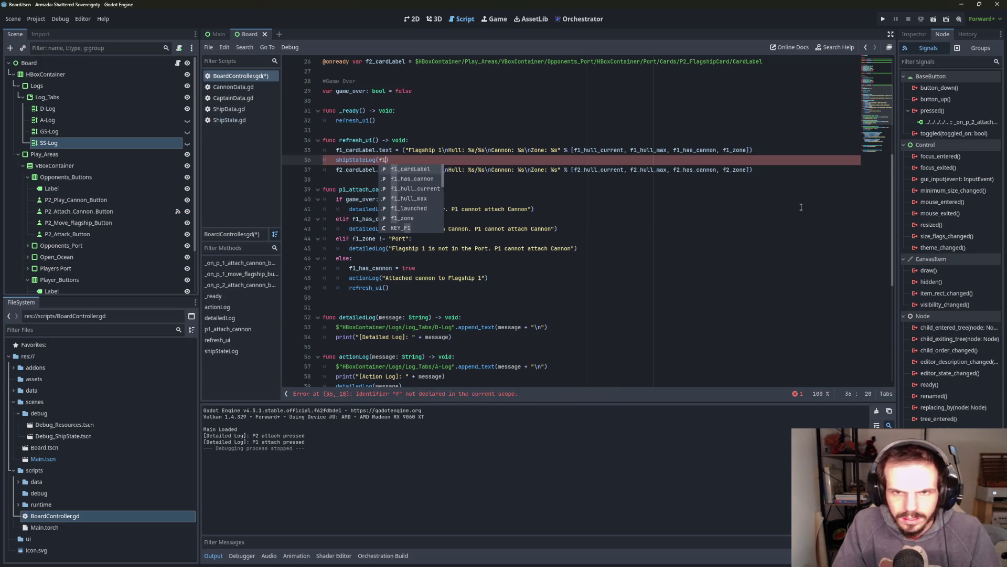
pyautogui.press('Return')
pyautogui.write('.t')
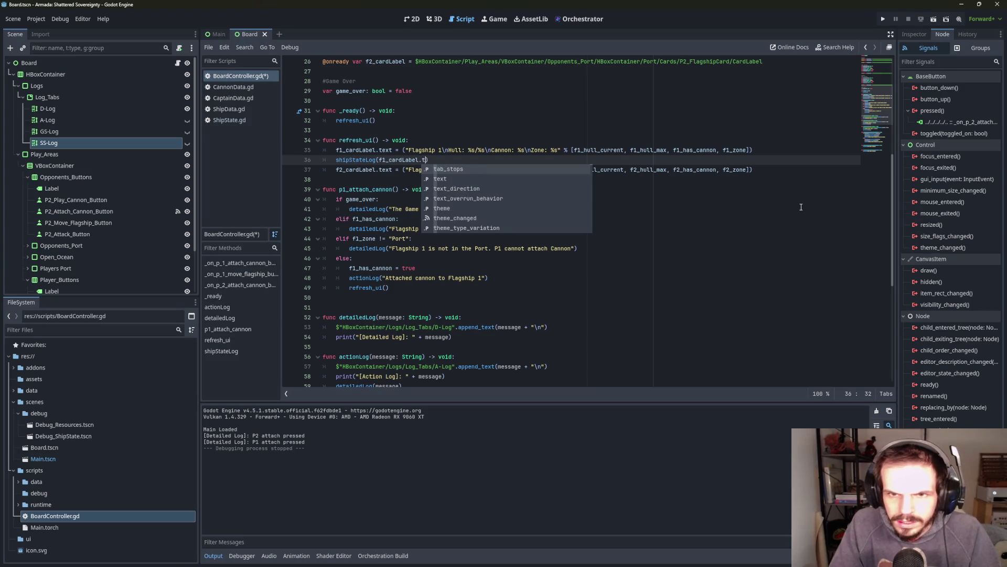
pyautogui.press('Down')
pyautogui.press('Return')
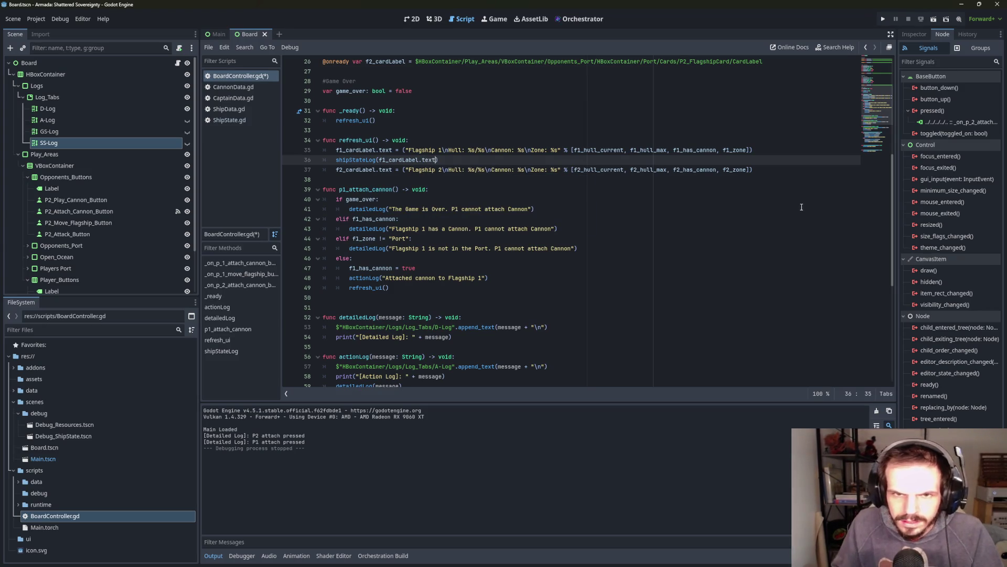
# Add shipStateLog(f2_cardLabel.text) after the flagship 2 label update.
pyautogui.click(782, 170)
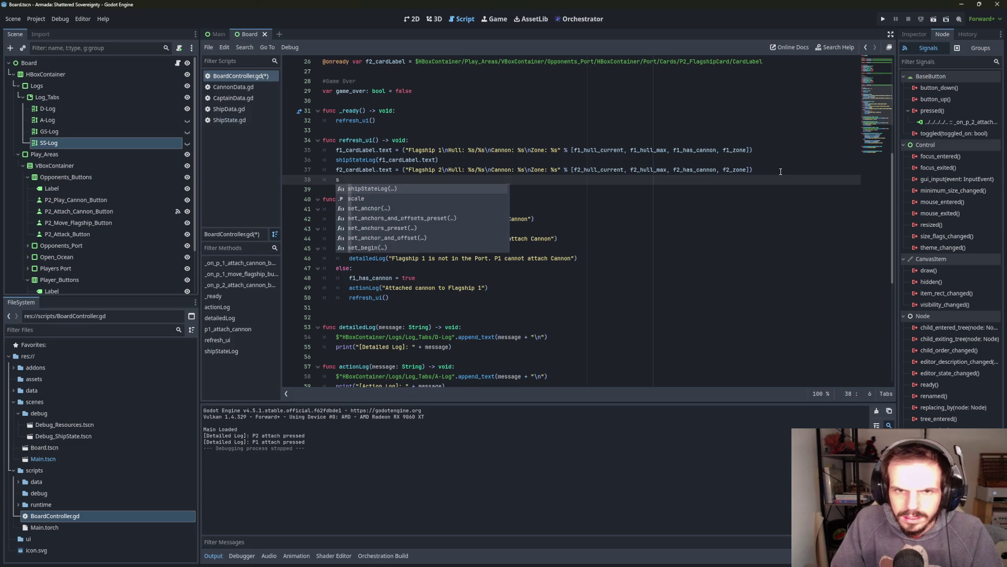
pyautogui.press('Return')
pyautogui.write('f2_cardLabel.t')
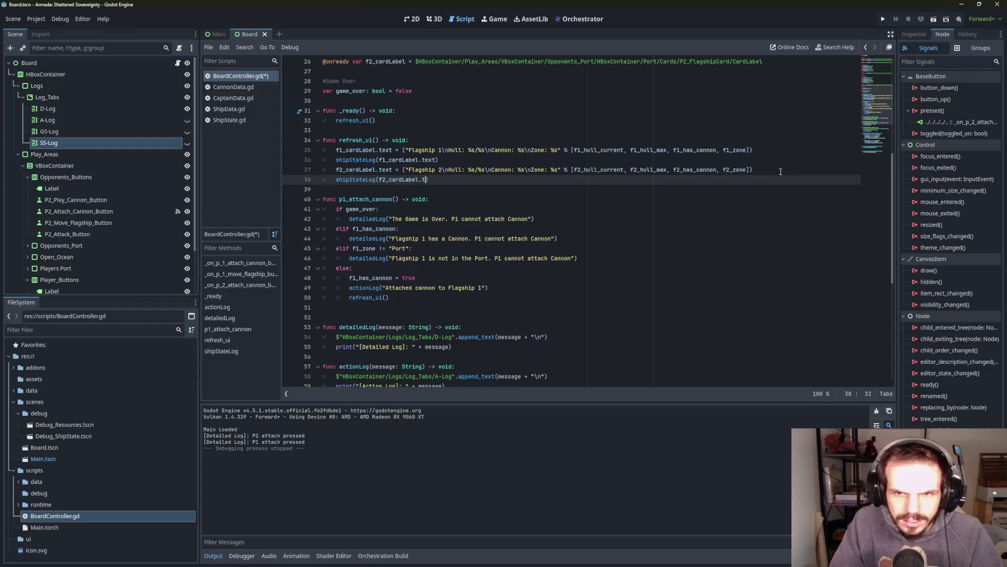
pyautogui.press('Return')
pyautogui.press('Down')
pyautogui.press('Down')
pyautogui.press('Down')
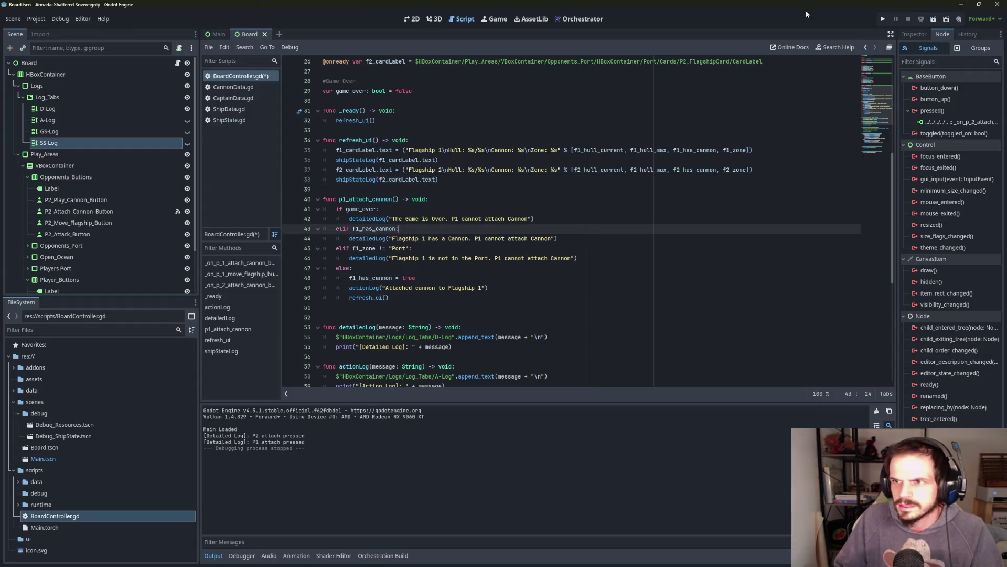
pyautogui.click(884, 20)
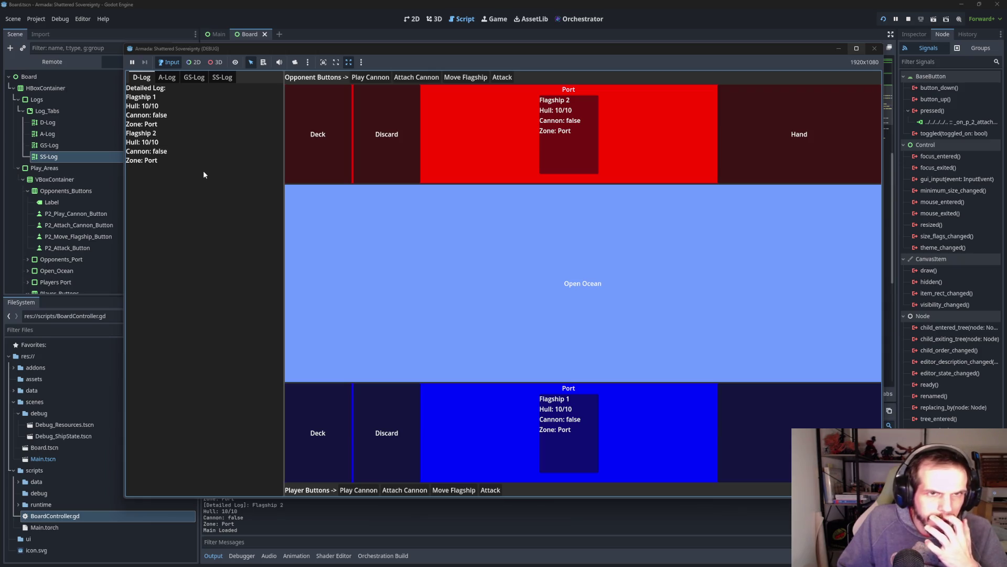
# Check the game's SS-Log tab for both flagships' hull, cannon and zone states, then close it.
pyautogui.click(220, 78)
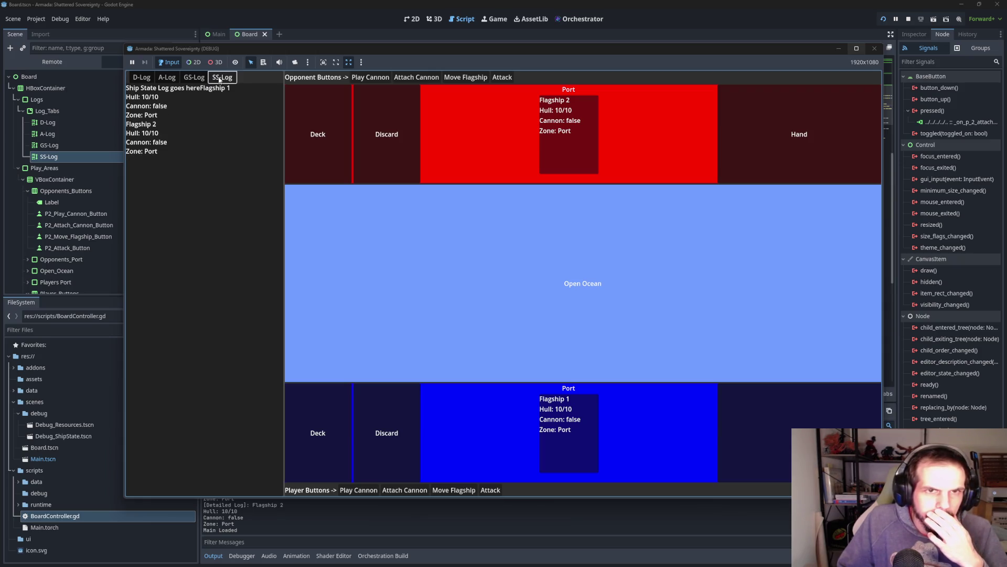
pyautogui.click(874, 49)
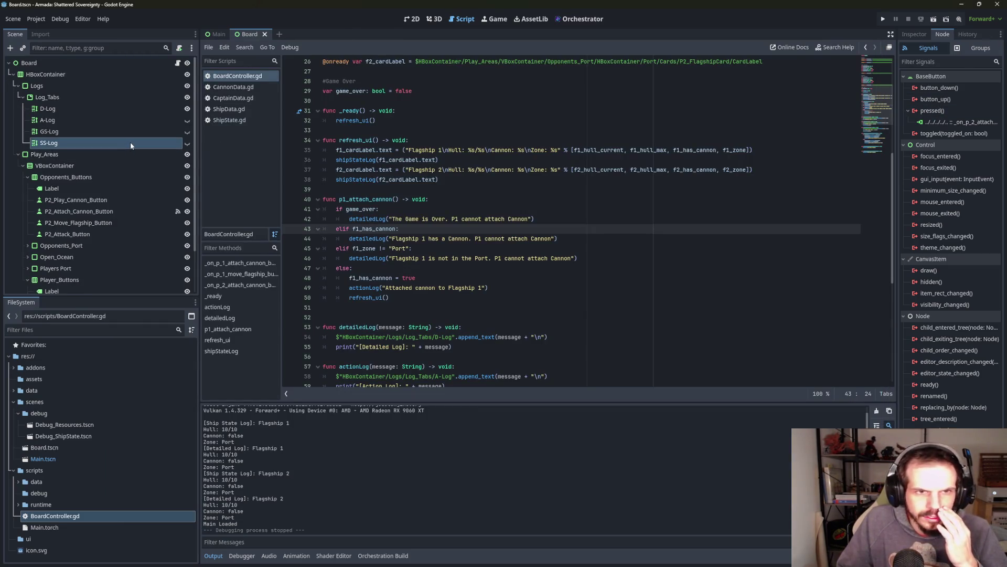
# Edit the SS-Log node's placeholder Text in the Inspector, then run the game again.
pyautogui.scroll(2, 577, 131)
pyautogui.click(918, 34)
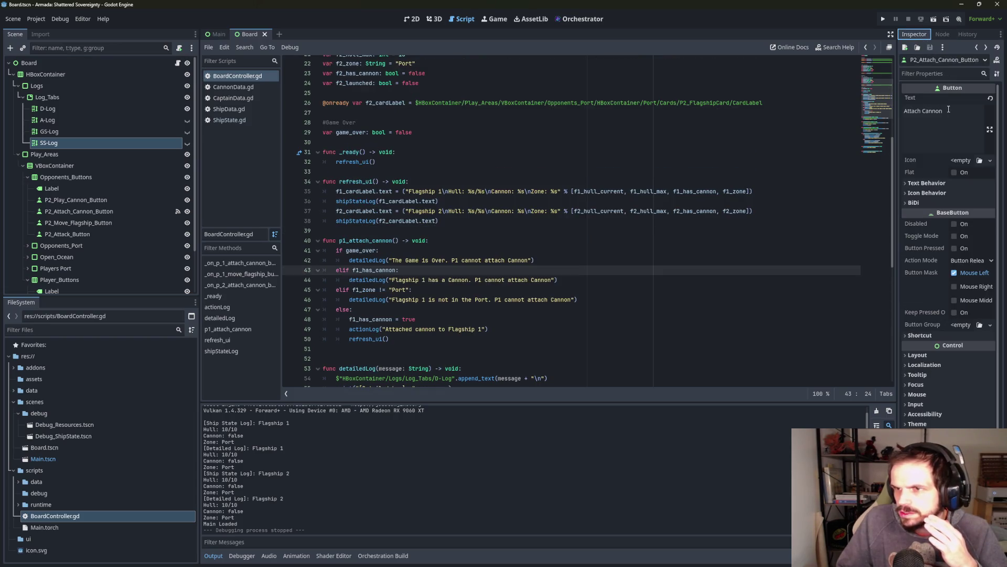
pyautogui.click(51, 145)
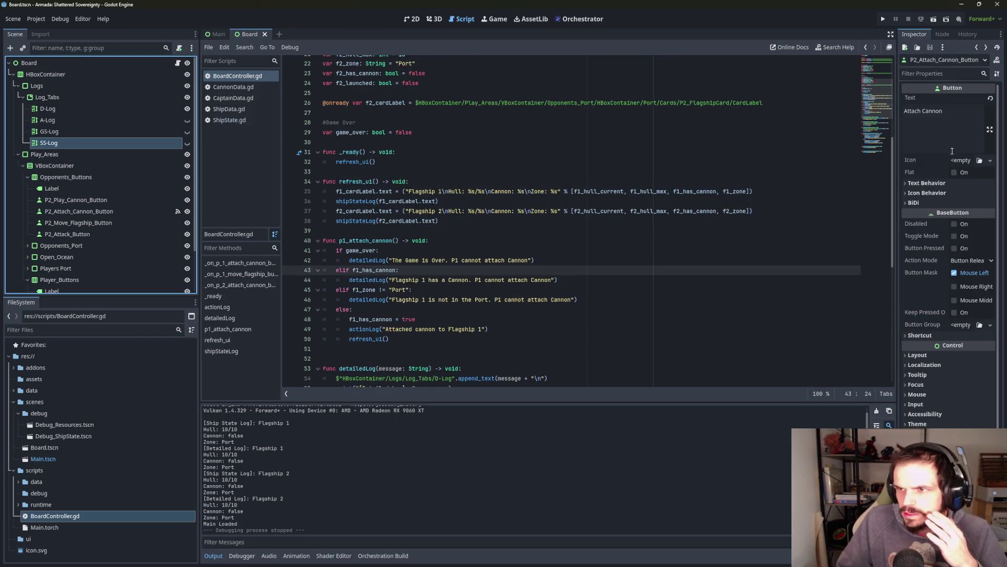
pyautogui.click(415, 19)
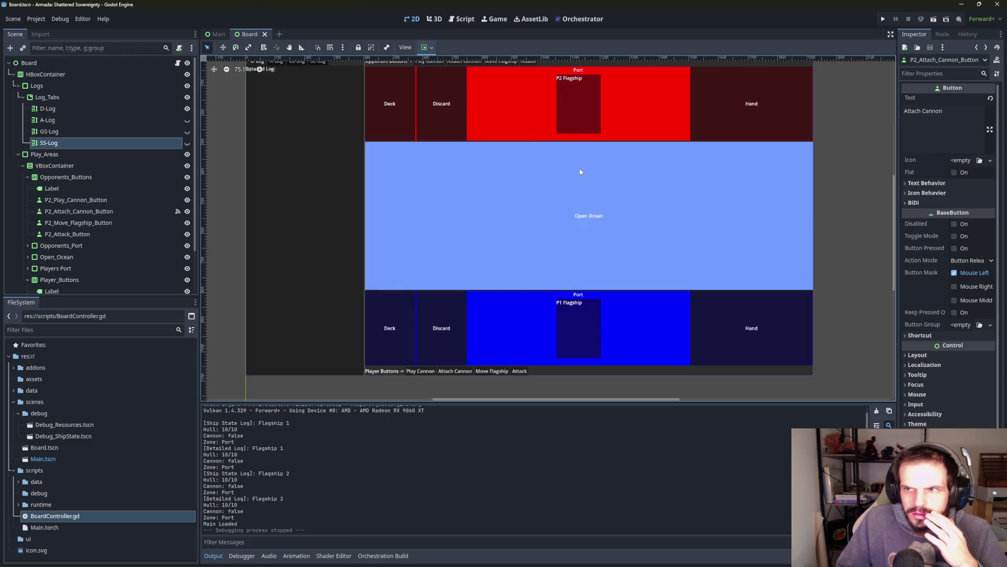
pyautogui.click(74, 142)
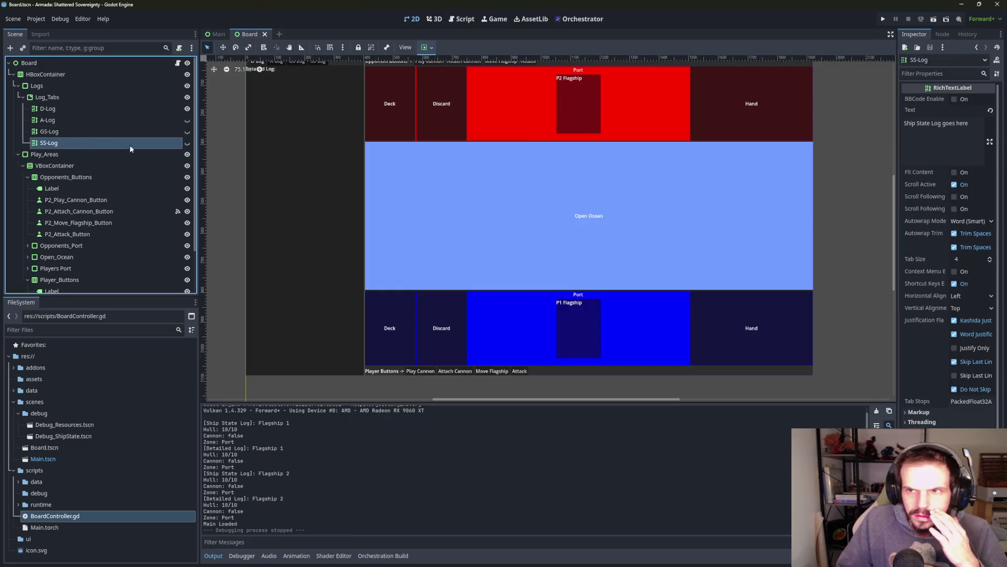
pyautogui.click(970, 126)
pyautogui.press('Return')
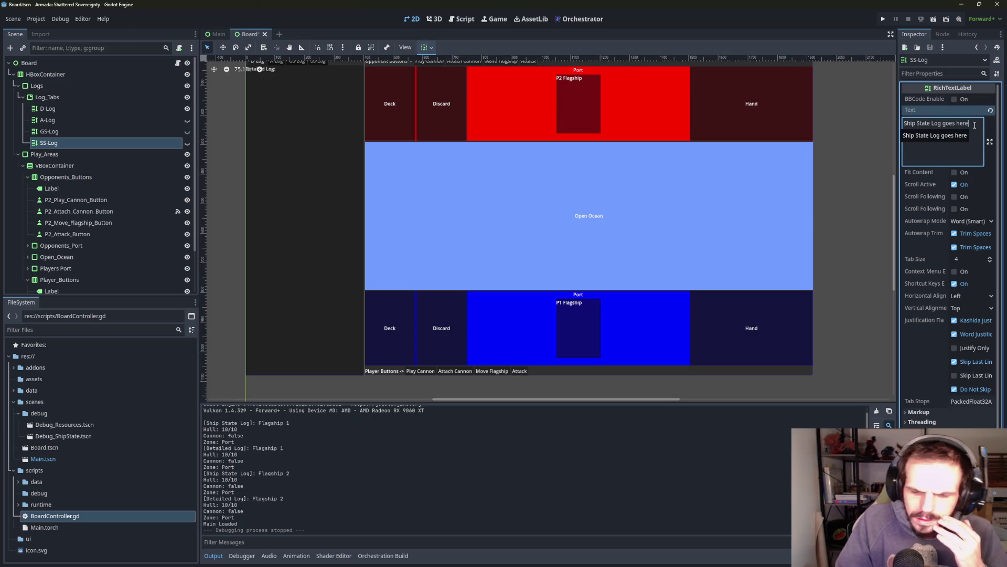
pyautogui.click(717, 233)
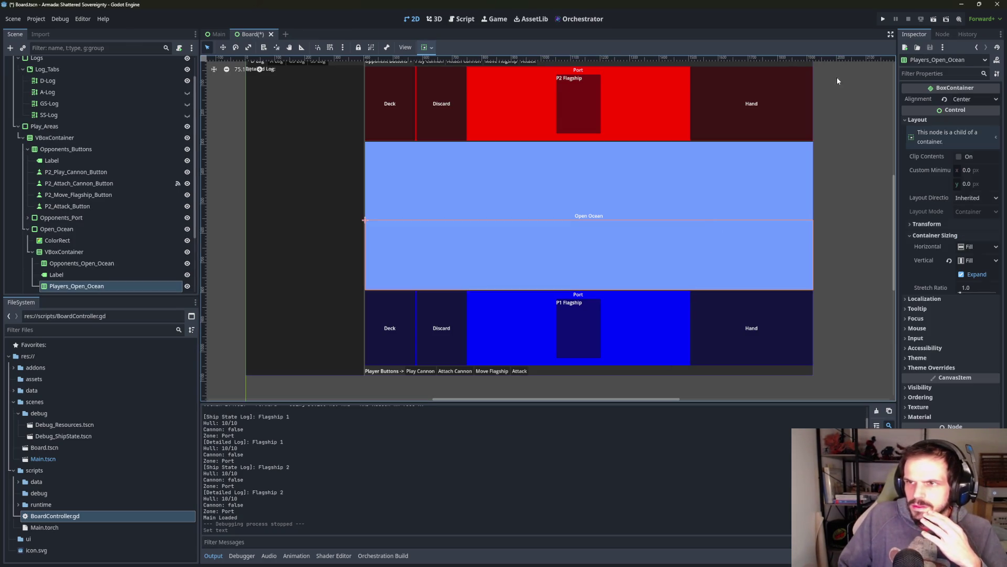
pyautogui.click(885, 20)
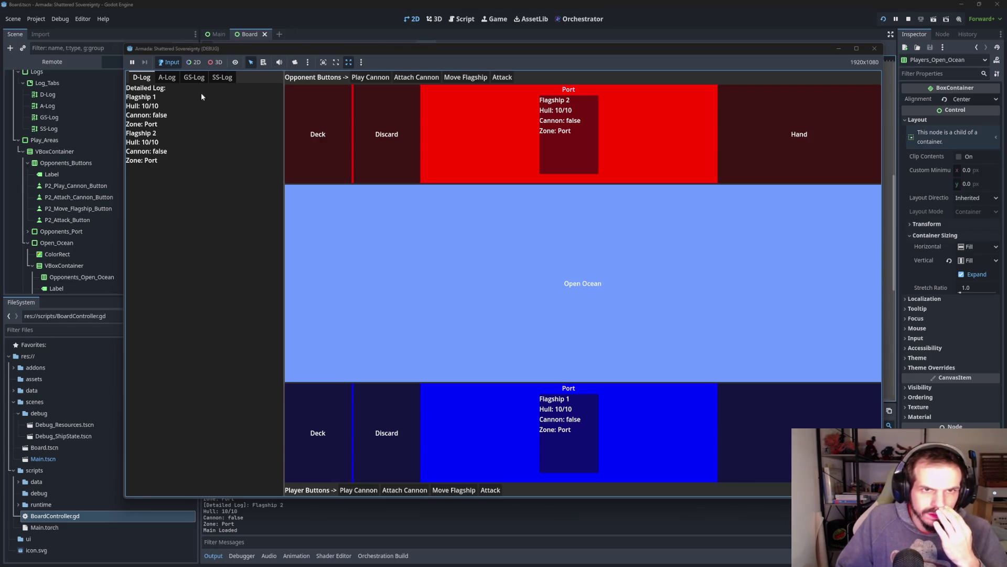
# Switch between the running game's log tabs, including SS-Log and D-Log.
pyautogui.click(222, 78)
pyautogui.click(193, 78)
pyautogui.click(167, 78)
pyautogui.click(141, 78)
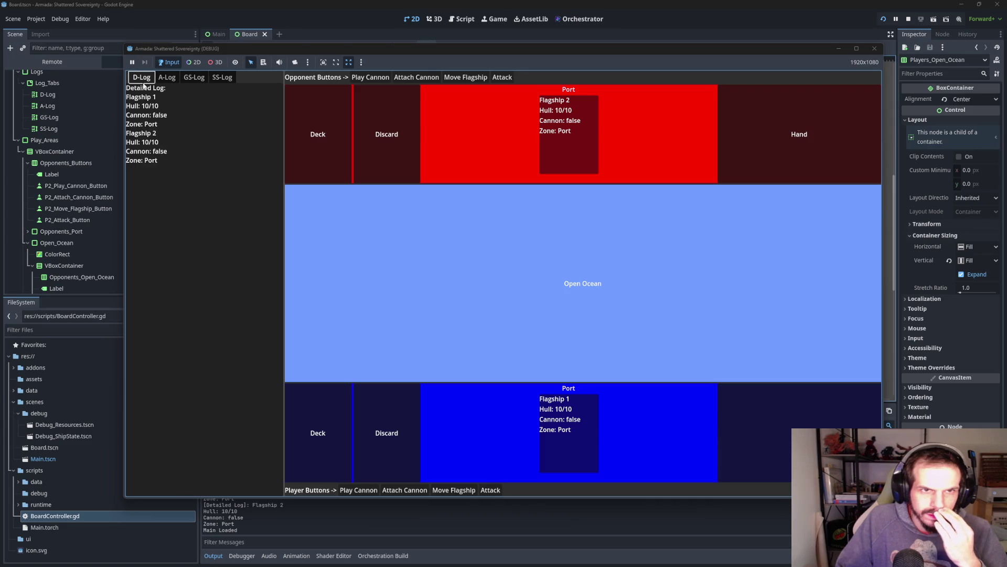
pyautogui.click(223, 78)
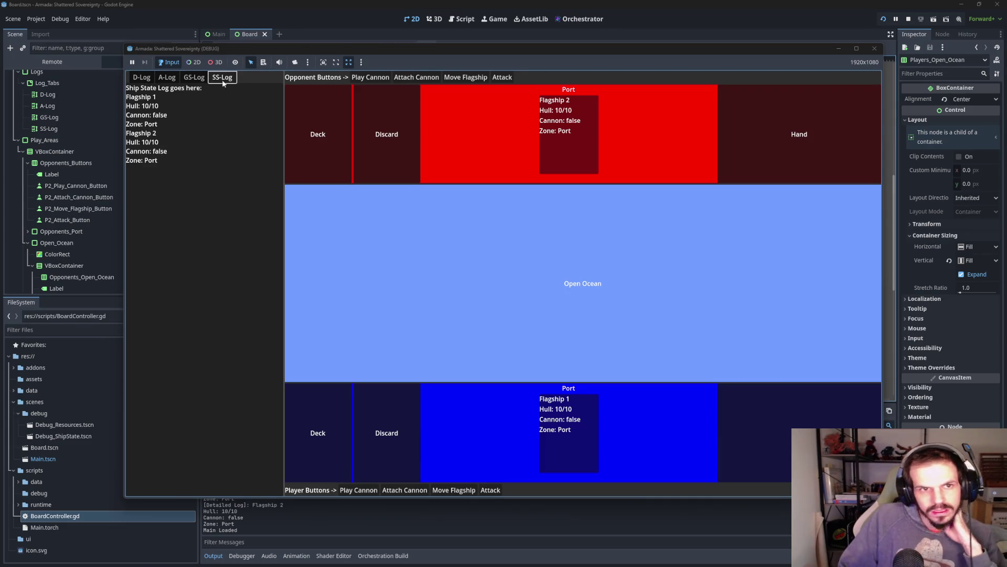
pyautogui.click(141, 78)
pyautogui.click(222, 78)
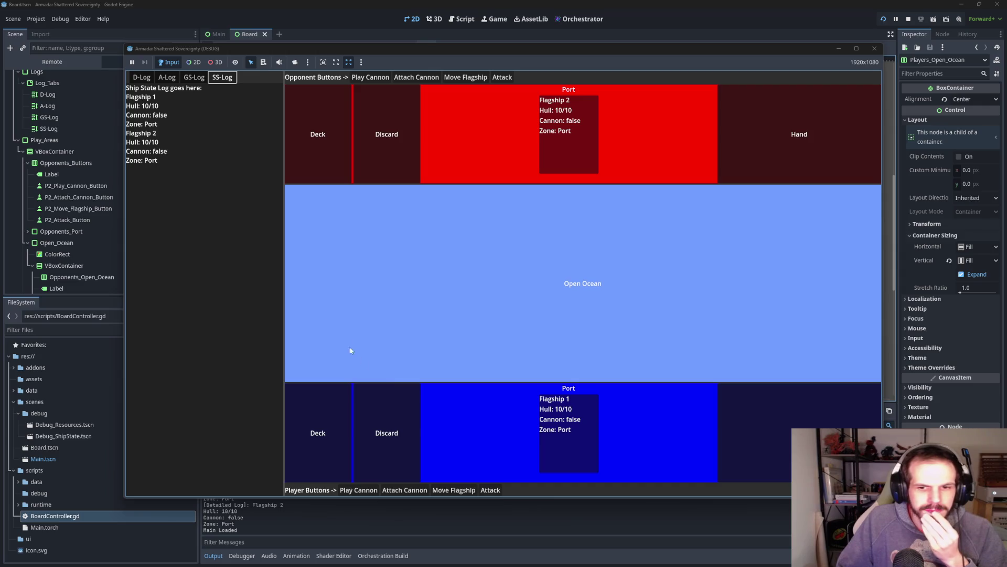
# Press both Attach Cannon buttons and confirm "P1 attach pressed" and "P2 attach pressed" in D-Log.
pyautogui.click(401, 490)
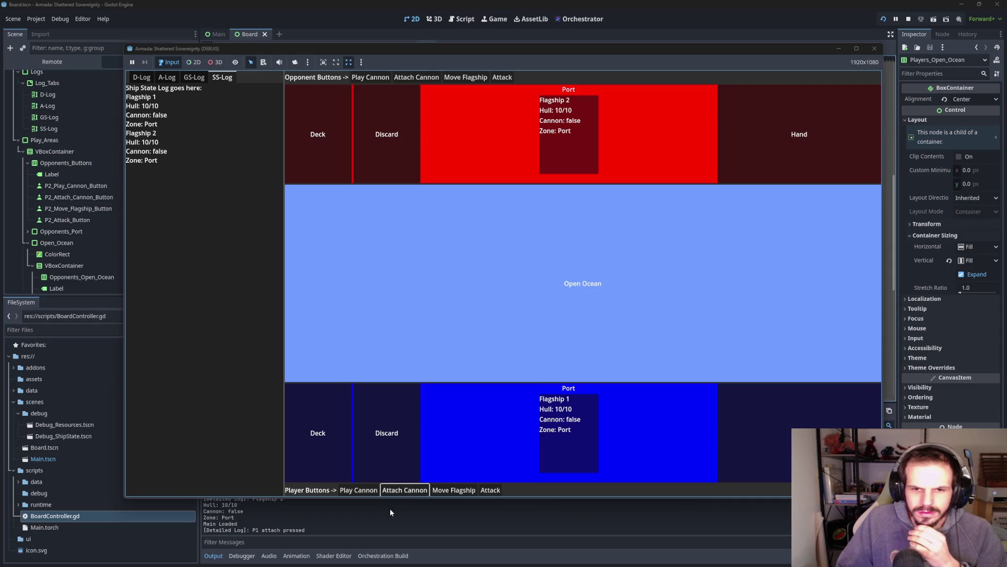
pyautogui.click(415, 78)
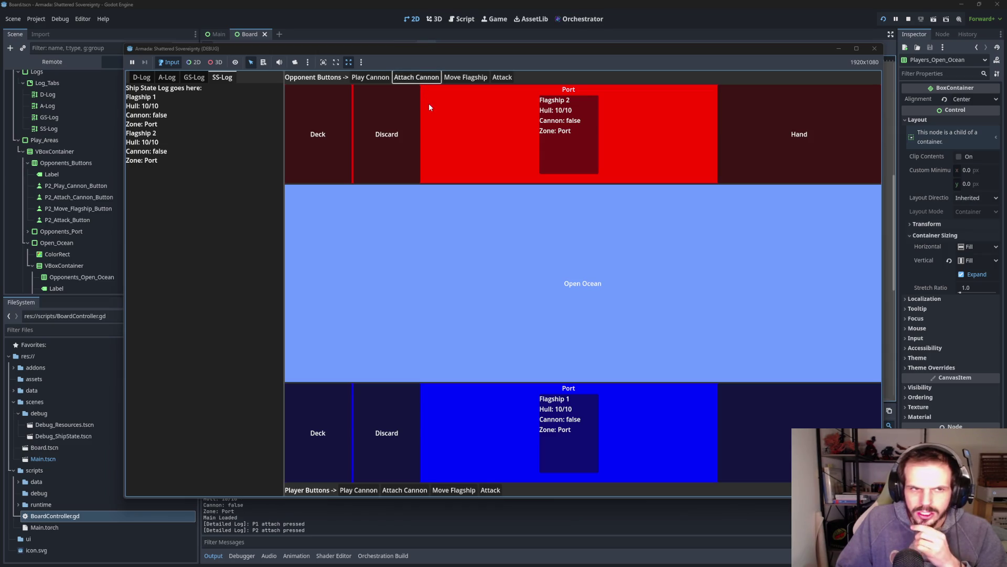
pyautogui.click(142, 77)
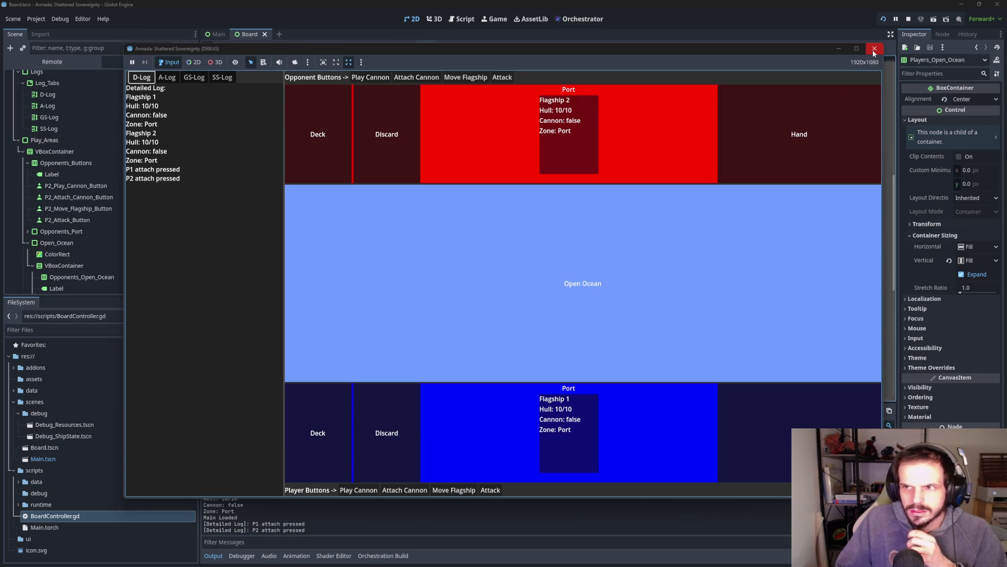
pyautogui.click(874, 48)
pyautogui.click(474, 21)
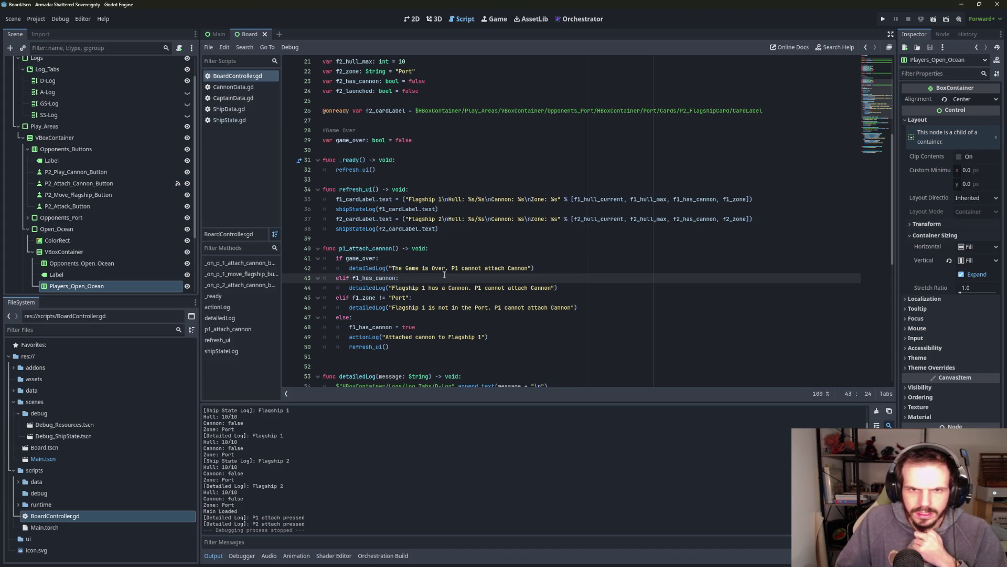
# Replace detailedLog("P1 attach pressed") in the P1 attach handler with p1_attach_cannon().
pyautogui.scroll(-10, 444, 274)
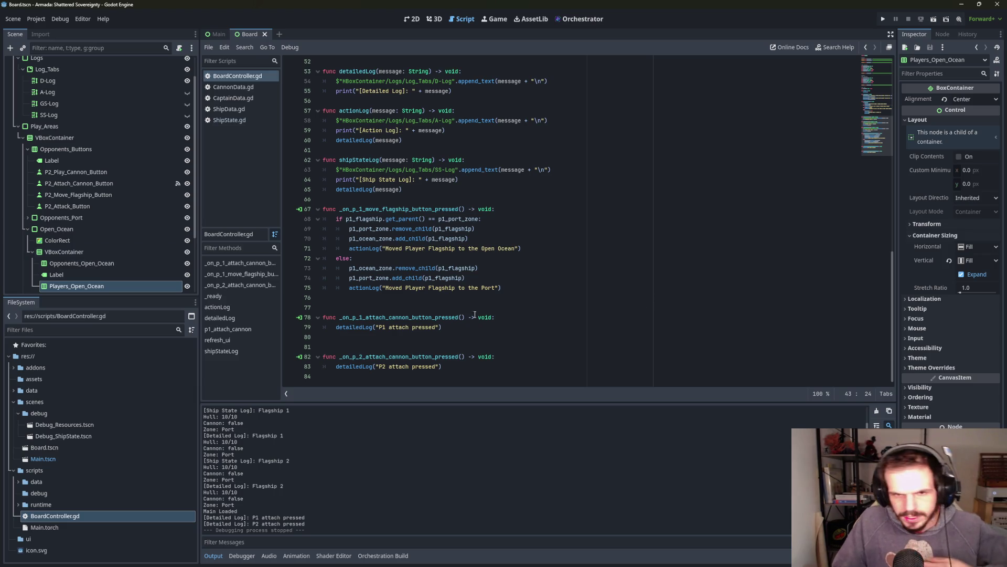
pyautogui.click(446, 326)
pyautogui.moveTo(447, 326); pyautogui.dragTo(337, 327)
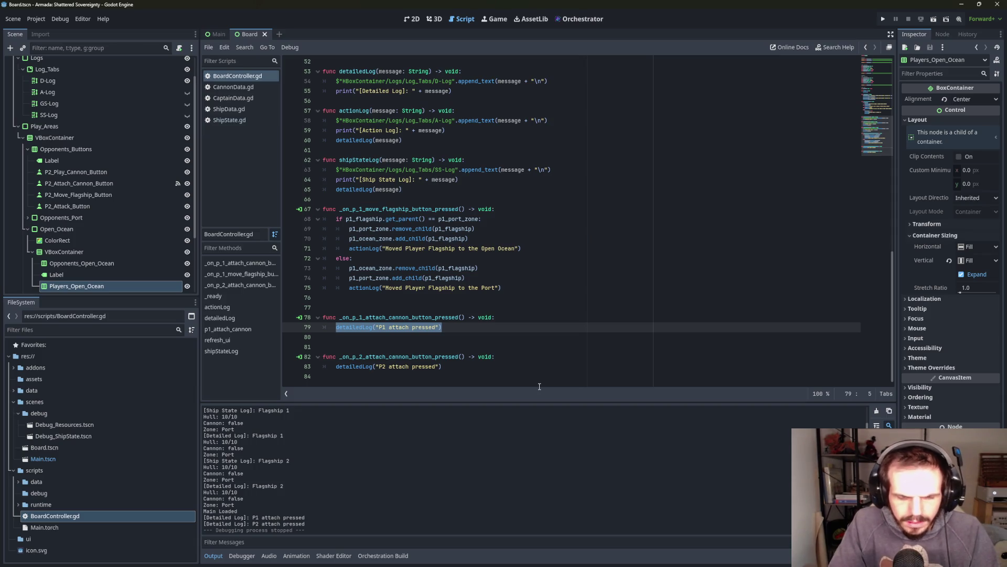
pyautogui.write('p1')
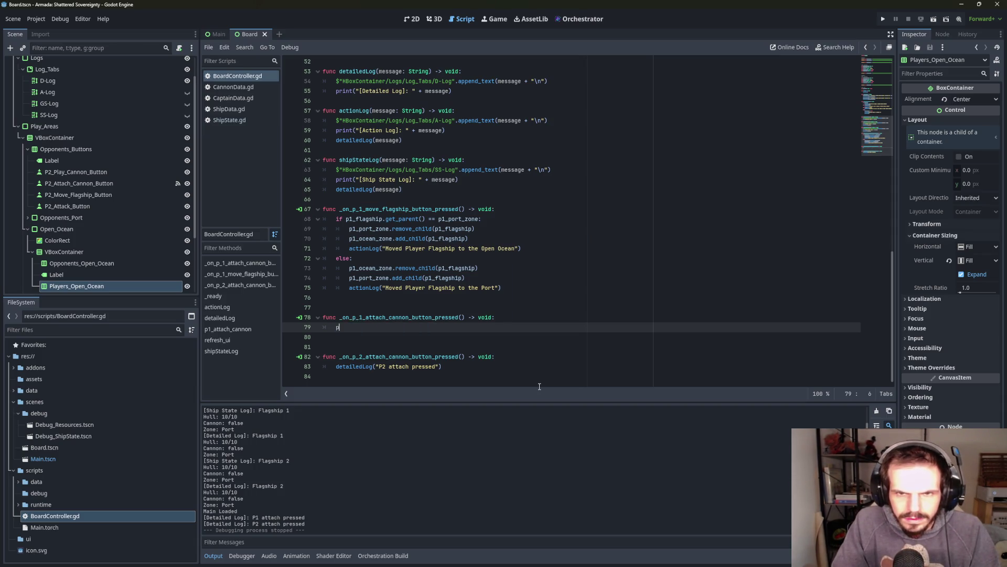
pyautogui.press('Return')
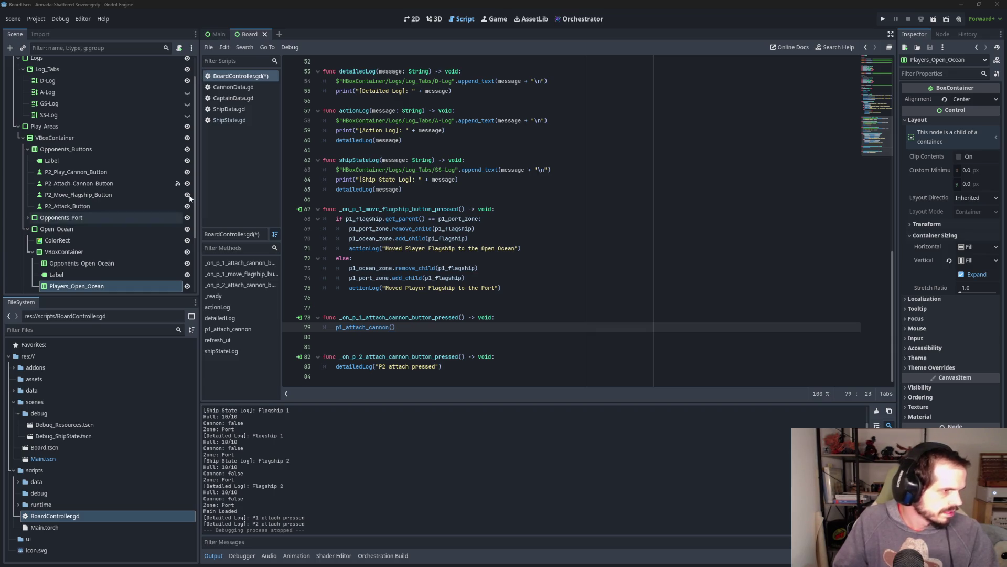
# Run the game, attach a cannon to Flagship 1, and confirm D-Log shows Cannon: true.
pyautogui.click(882, 20)
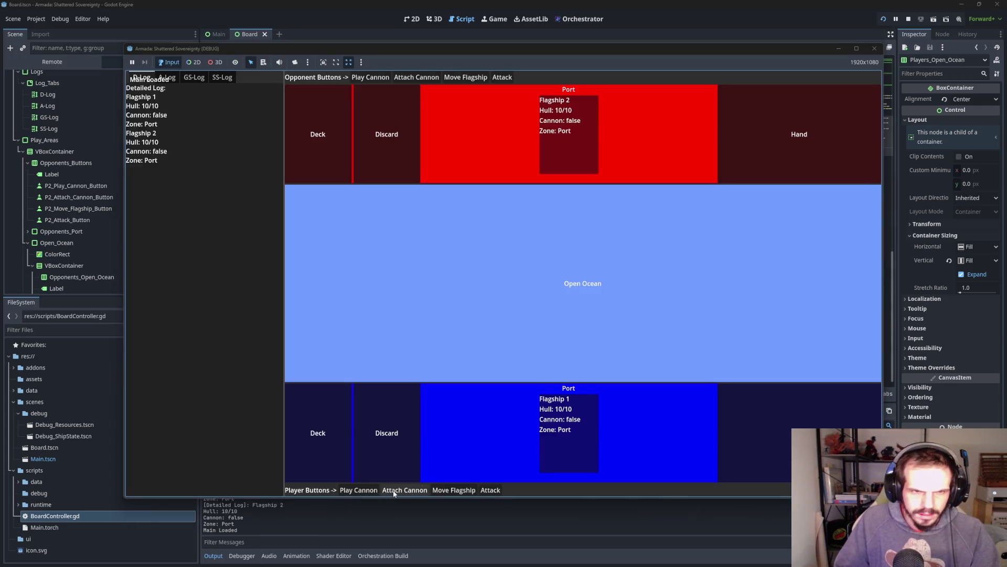
pyautogui.click(393, 492)
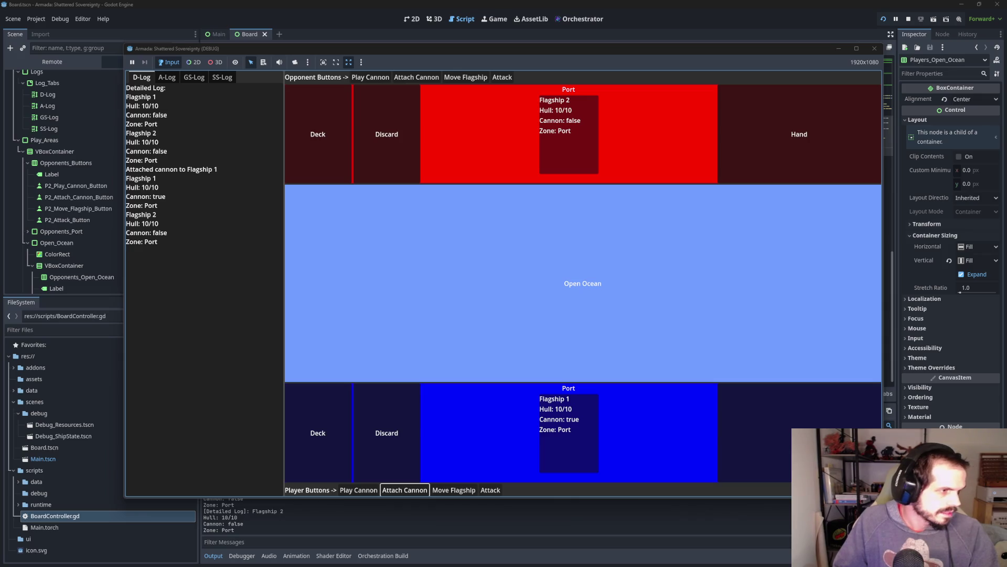
pyautogui.click(874, 51)
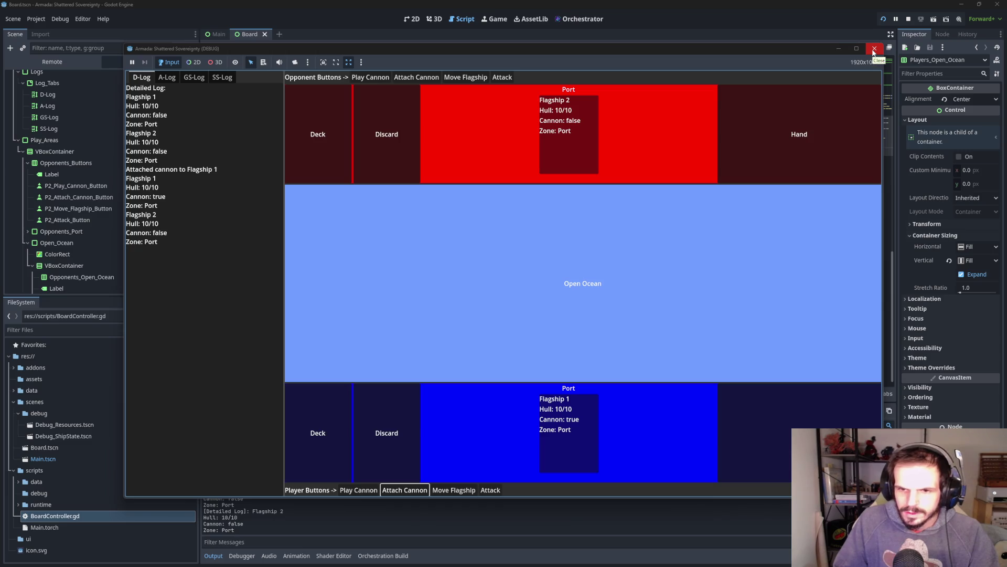
pyautogui.scroll(1, 420, 330)
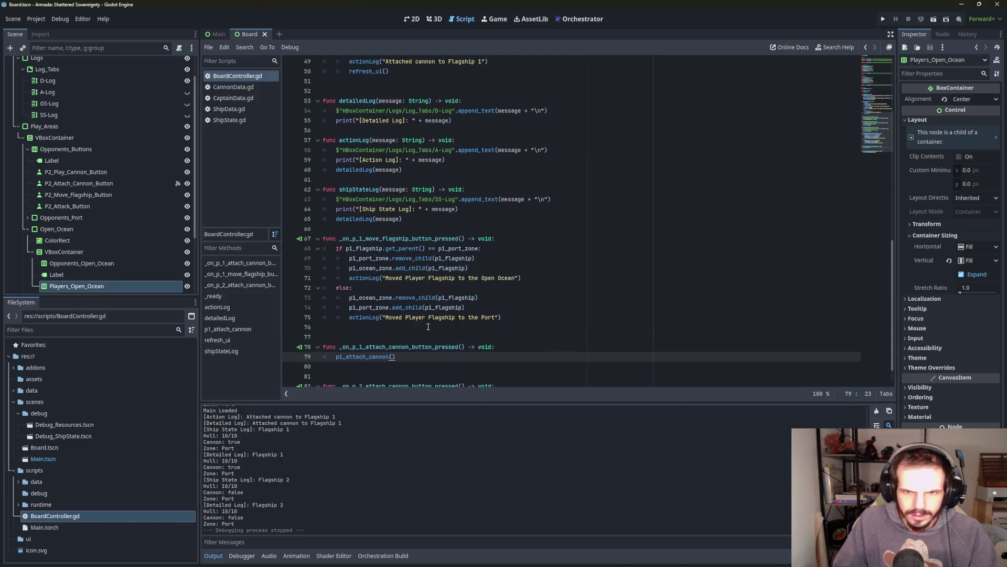
# Review p1_attach_cannon and the line where f1_has_cannon becomes true.
pyautogui.scroll(-1, 446, 282)
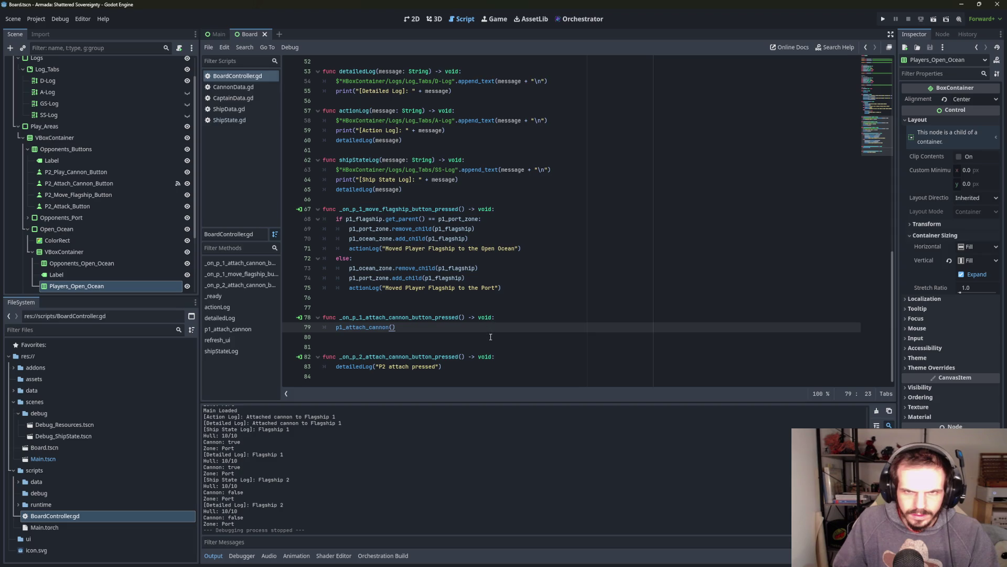
pyautogui.scroll(5, 490, 335)
pyautogui.scroll(1, 421, 277)
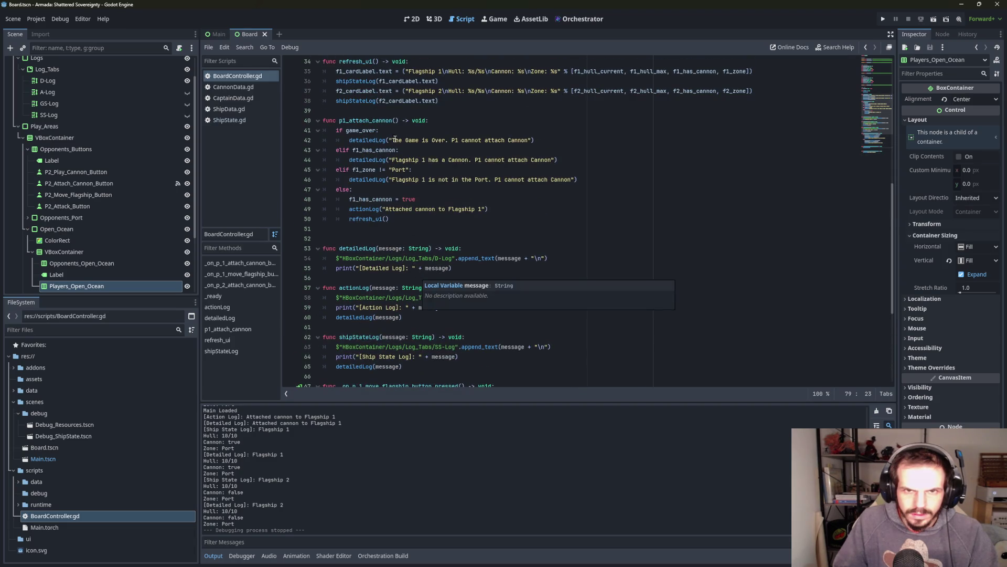
pyautogui.click(449, 124)
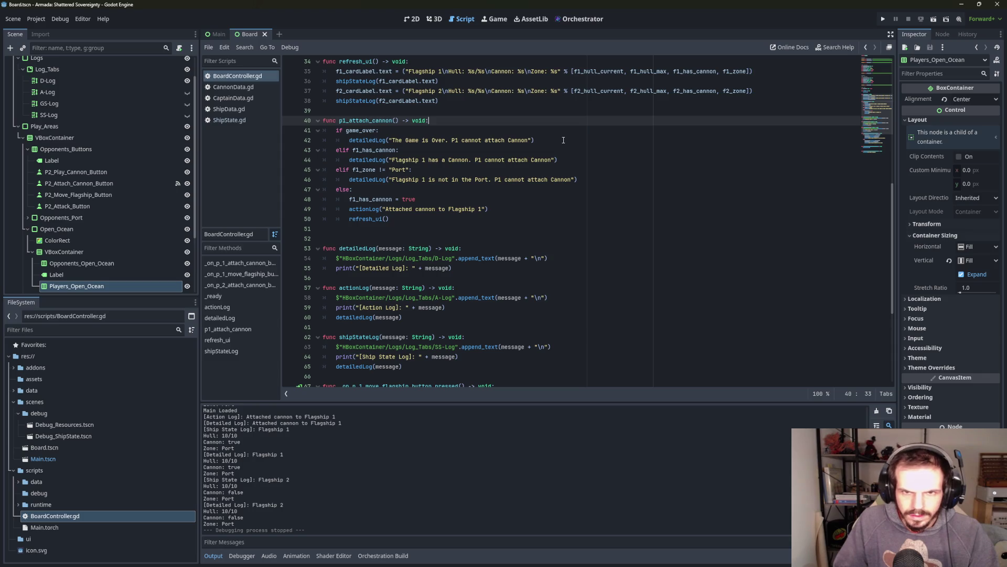
pyautogui.click(442, 201)
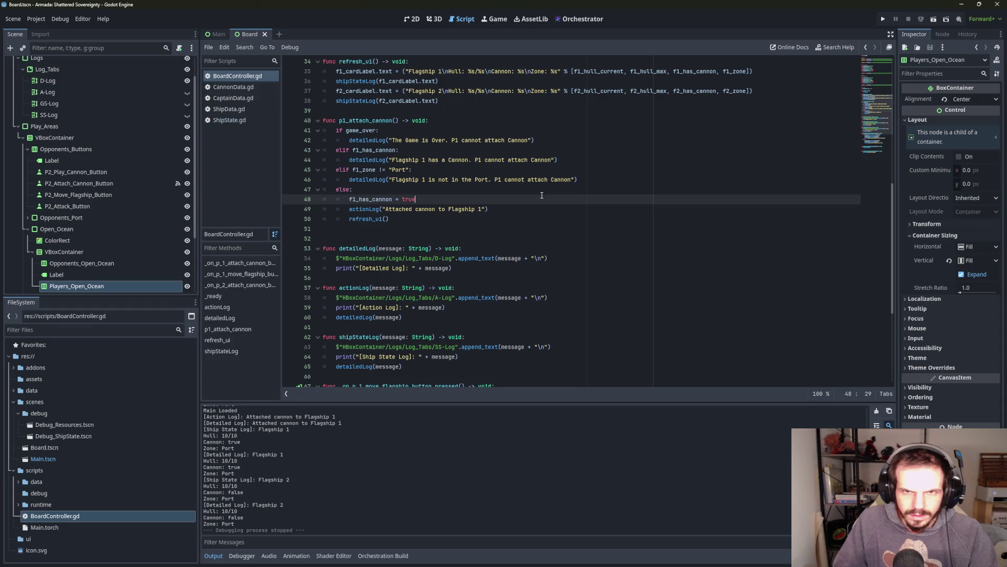
# Insert an empty line right after the func refresh_ui header on line 34.
pyautogui.scroll(3, 541, 196)
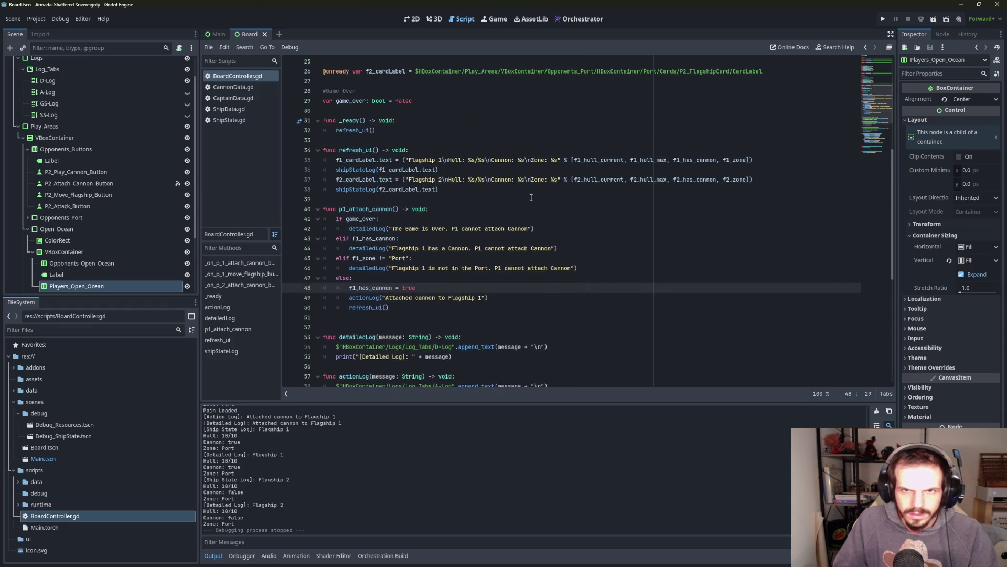
pyautogui.click(446, 151)
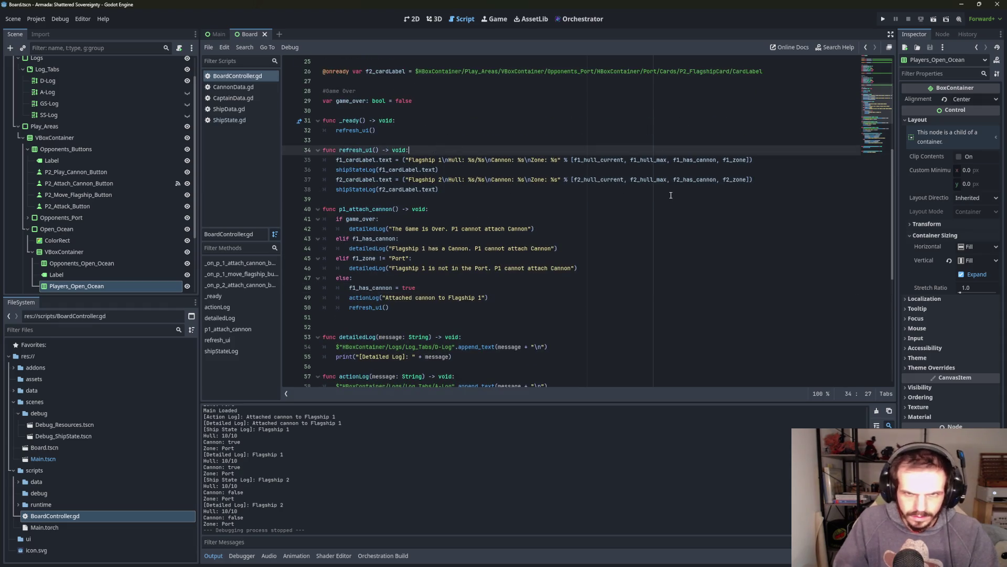
pyautogui.press('Return')
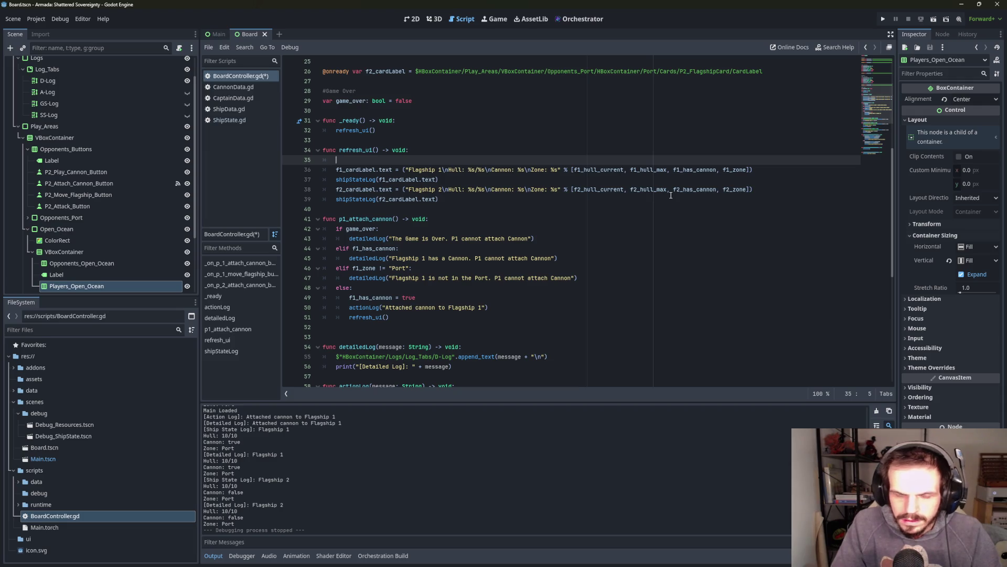
# Declare var cannonText: String at the top of refresh_ui, leaving a blank line below.
pyautogui.write('S')
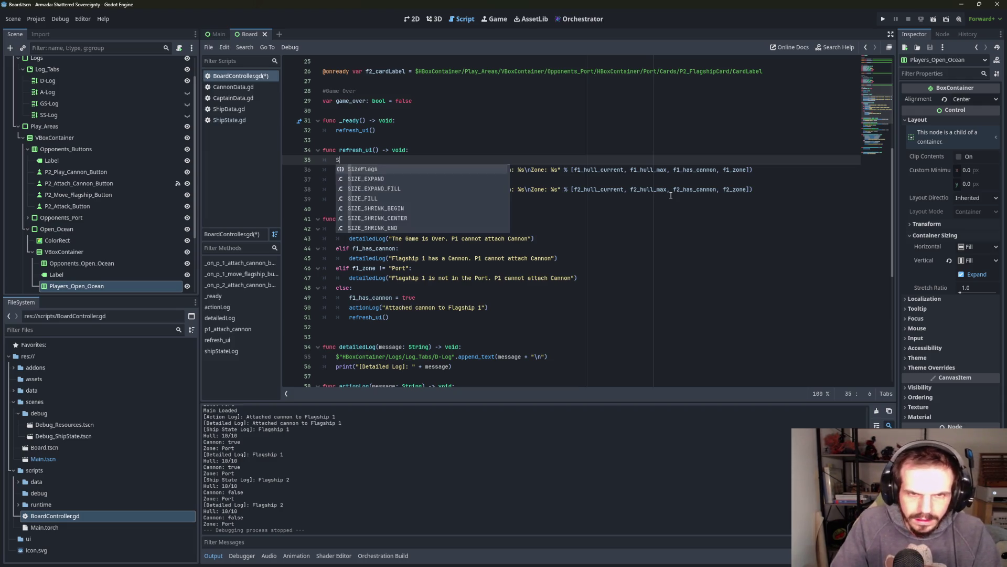
pyautogui.write('tring')
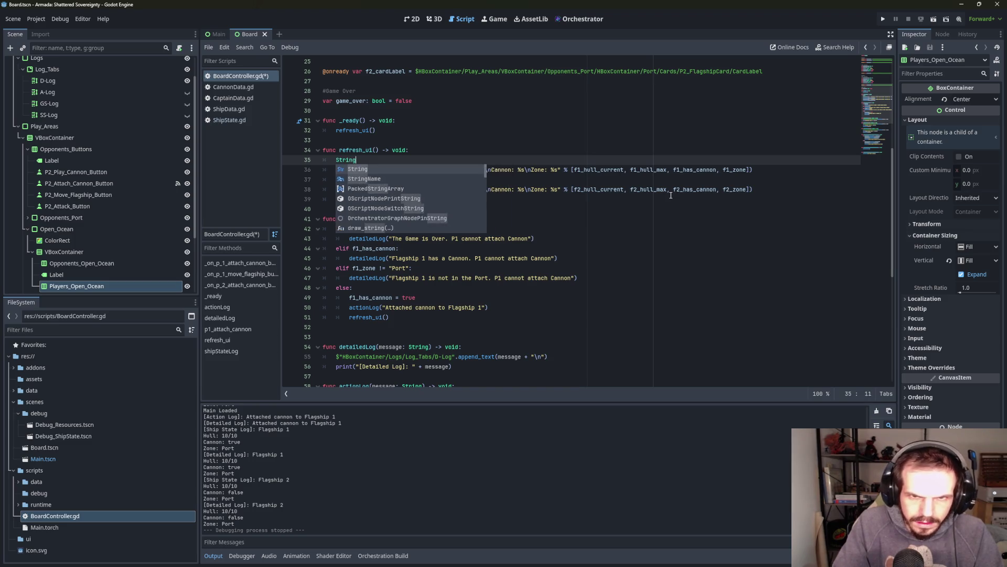
pyautogui.press('BackSpace')
pyautogui.press('BackSpace')
pyautogui.press('BackSpace')
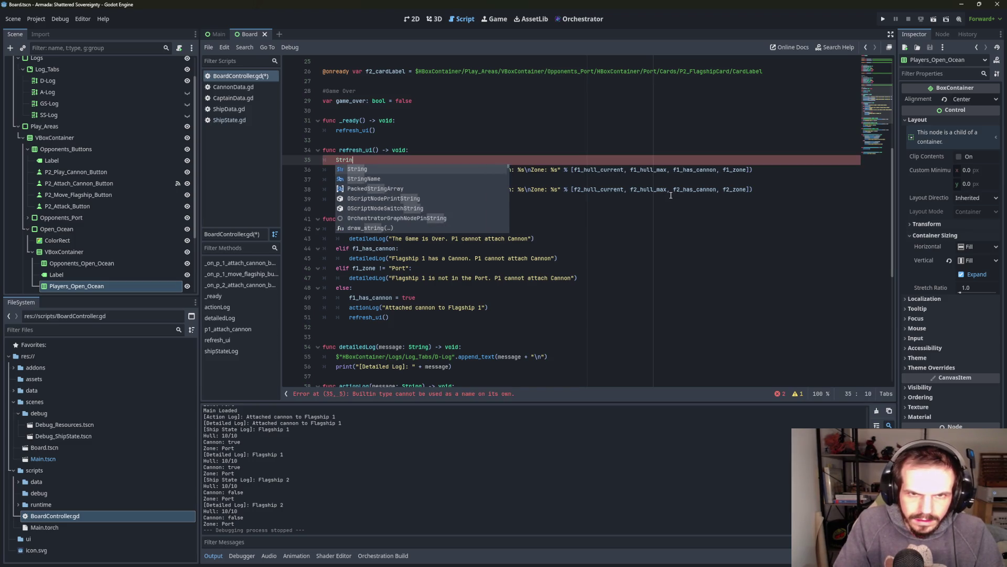
pyautogui.write('var ')
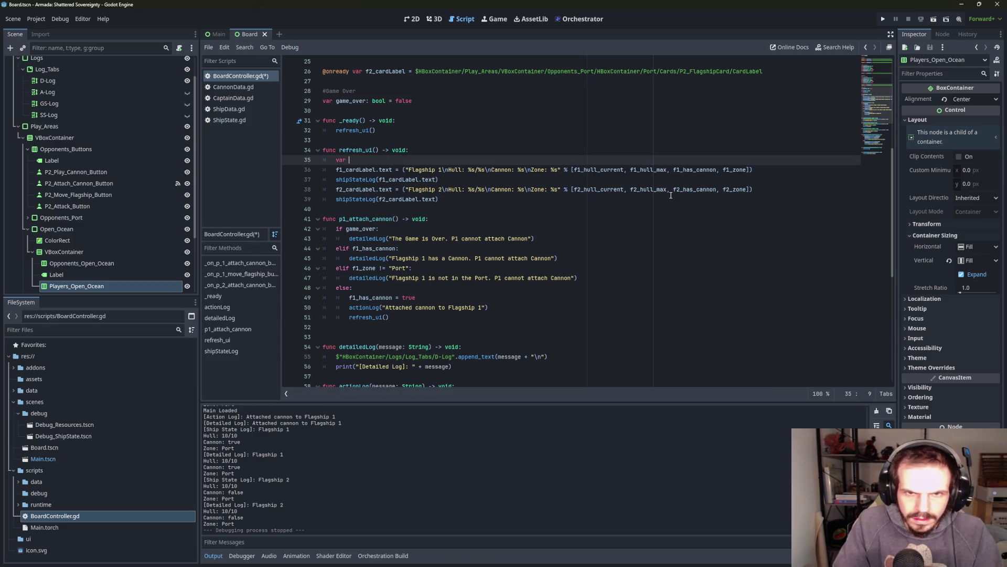
pyautogui.write('String ')
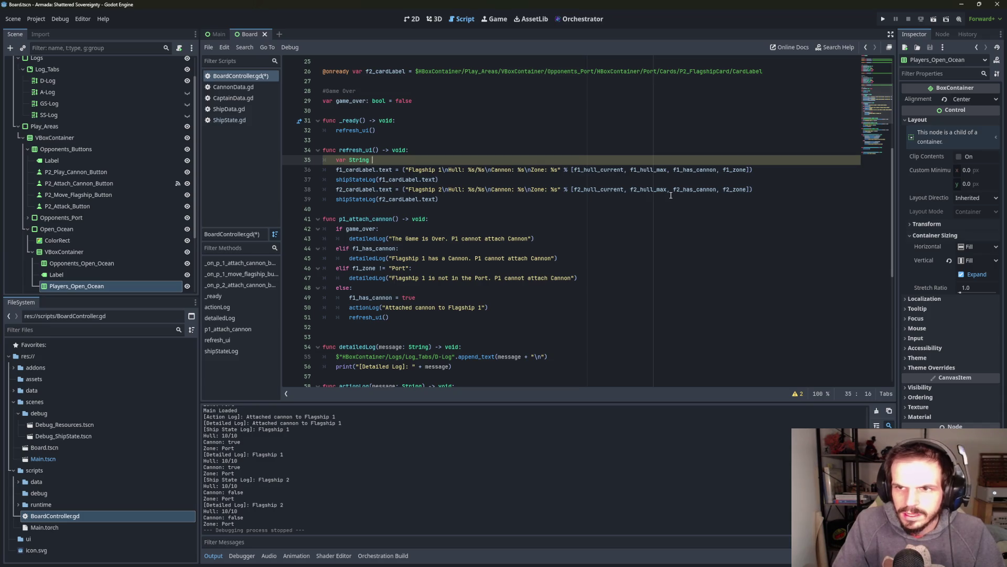
pyautogui.write('cannon')
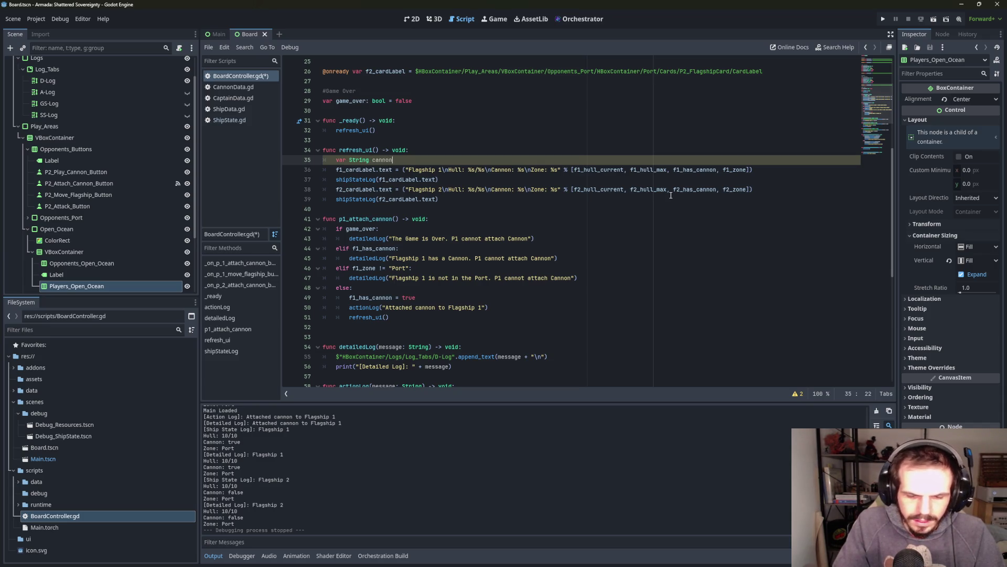
pyautogui.write('Te')
pyautogui.write('xt = "')
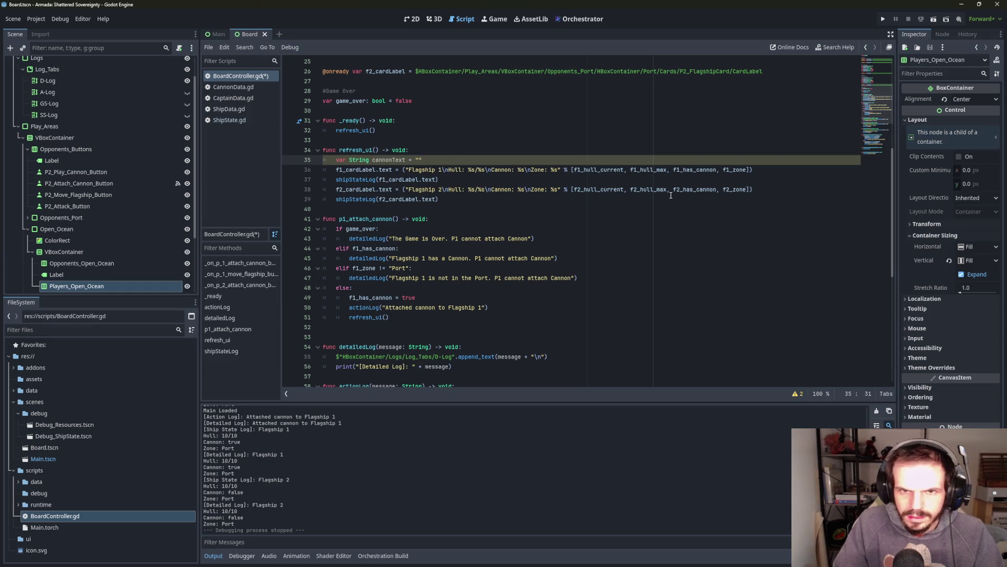
pyautogui.press('Return')
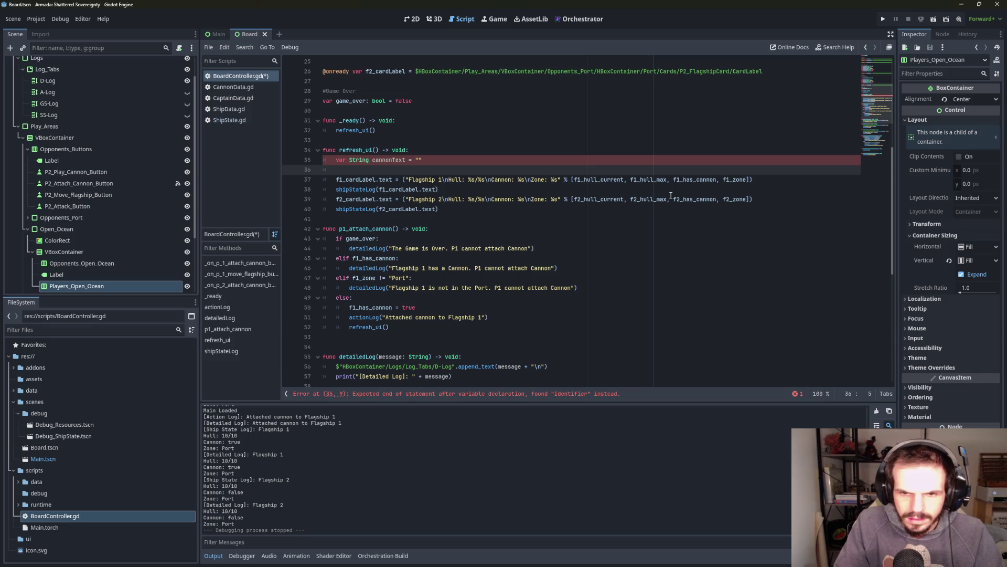
pyautogui.press('Up')
pyautogui.press('BackSpace')
pyautogui.press('BackSpace')
pyautogui.press('BackSpace')
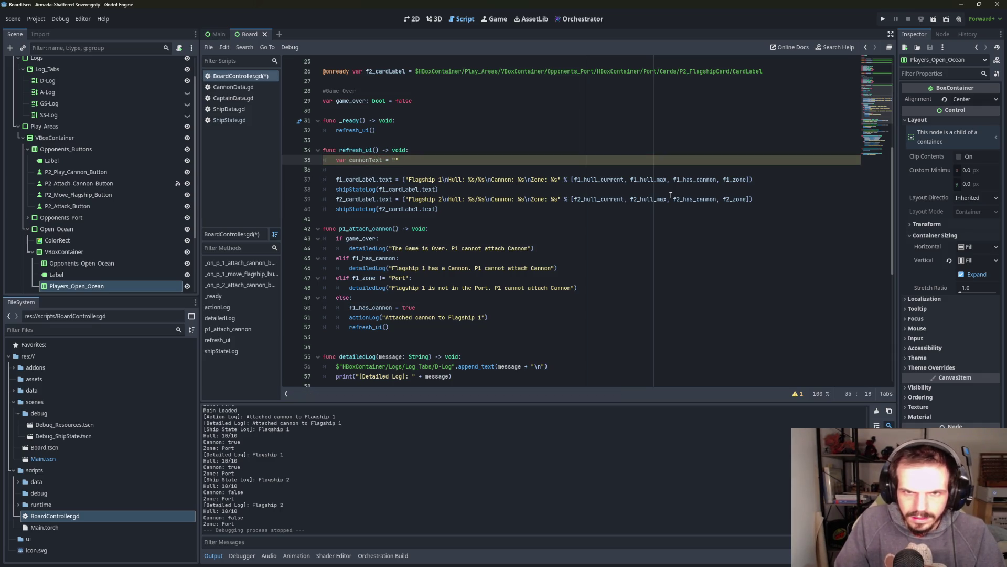
pyautogui.write('String')
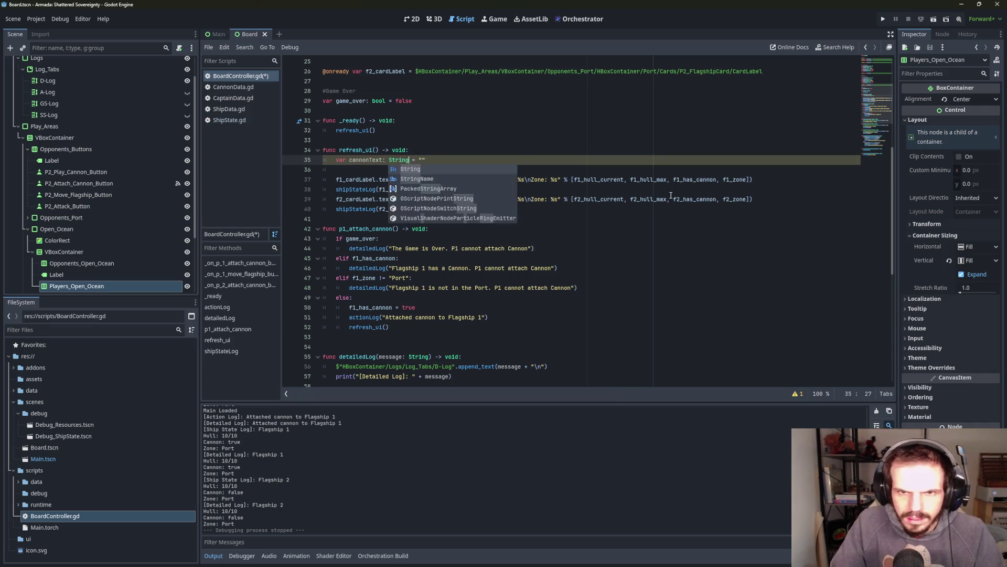
pyautogui.click(654, 121)
pyautogui.press('Down')
pyautogui.press('Down')
pyautogui.press('Down')
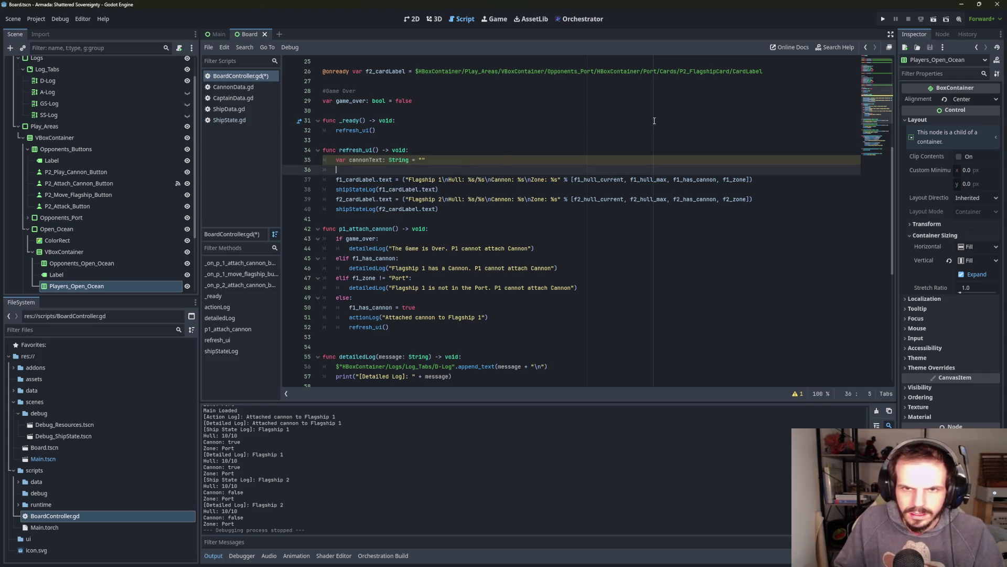
pyautogui.click(446, 160)
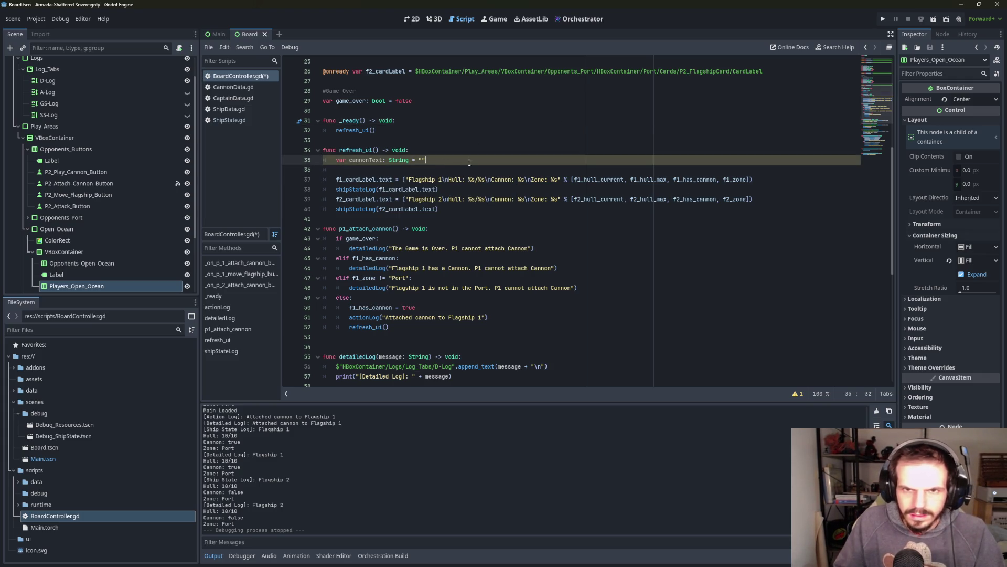
pyautogui.press('Return')
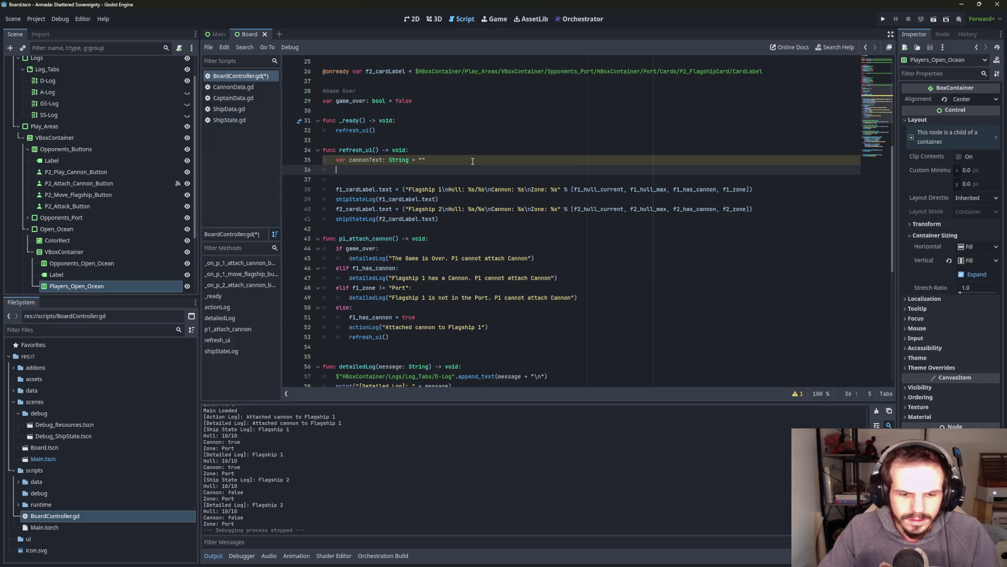
# Add match f1_has_cannon with a true: branch setting cannonText = "yes".
pyautogui.write('mat')
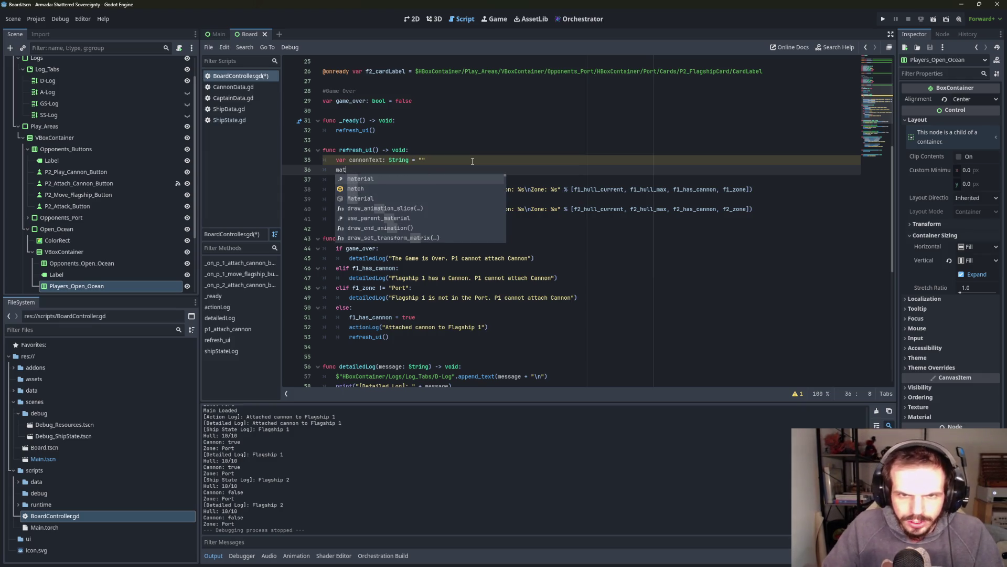
pyautogui.write('ch ')
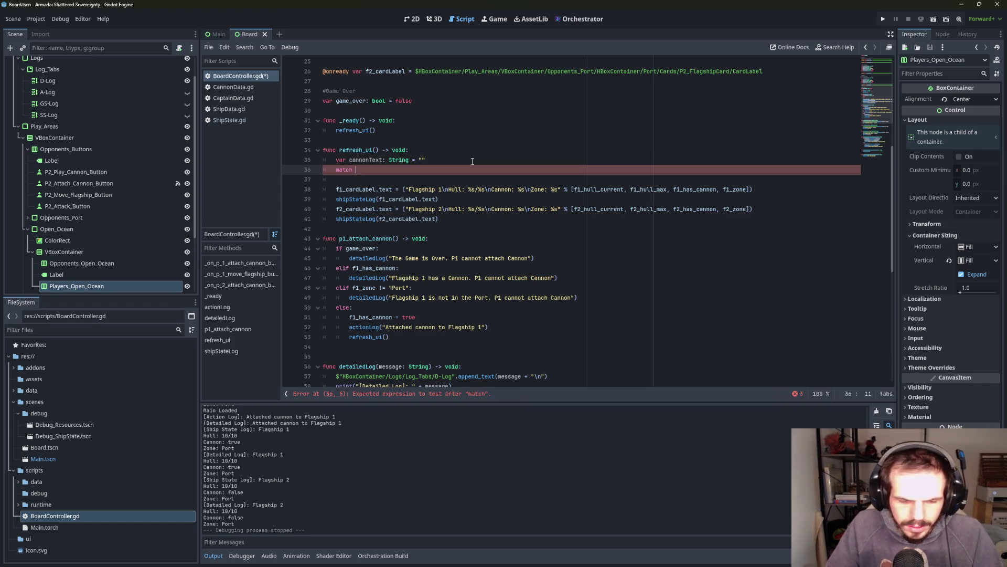
pyautogui.write('f1')
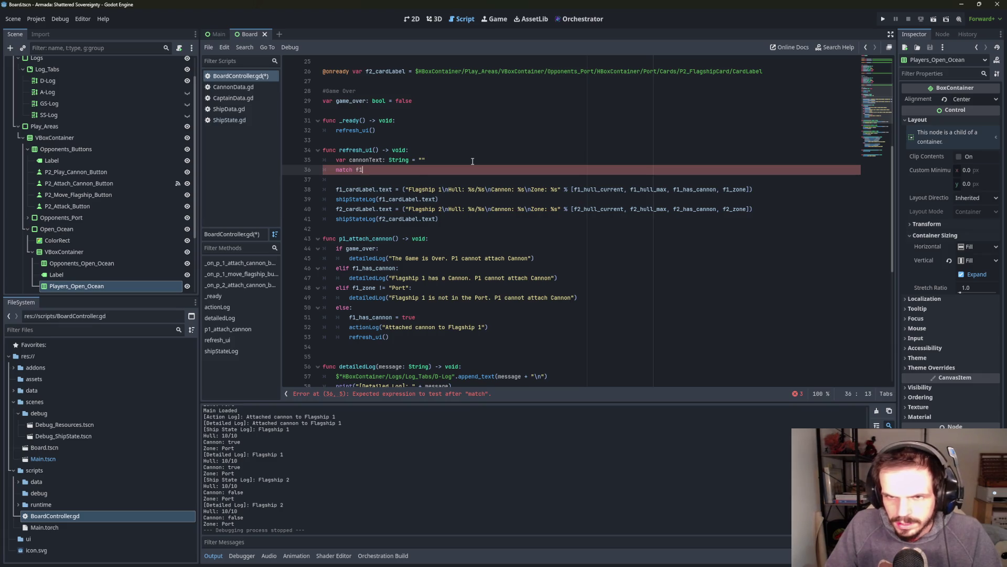
pyautogui.press('Down')
pyautogui.press('Return')
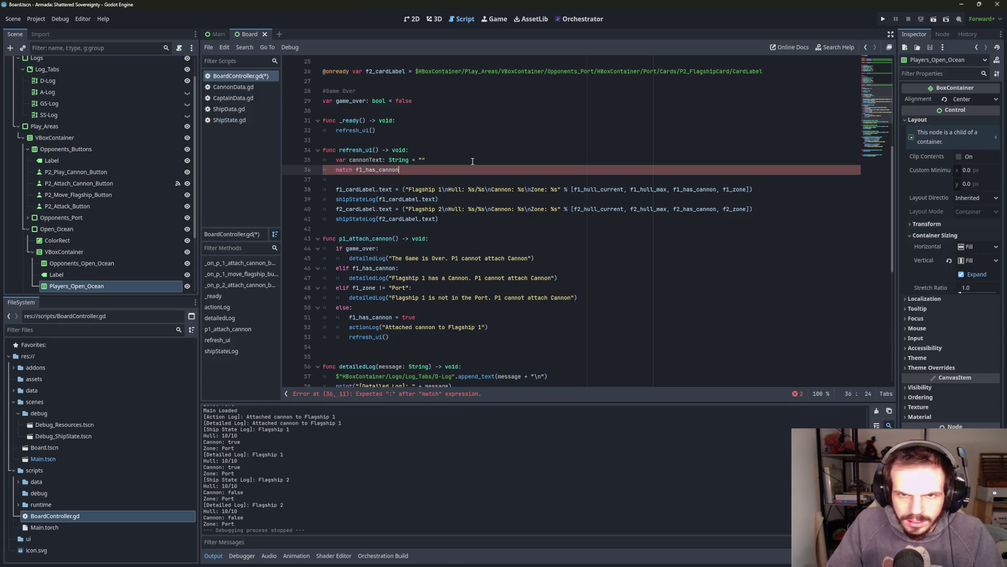
pyautogui.write(':')
pyautogui.press('Return')
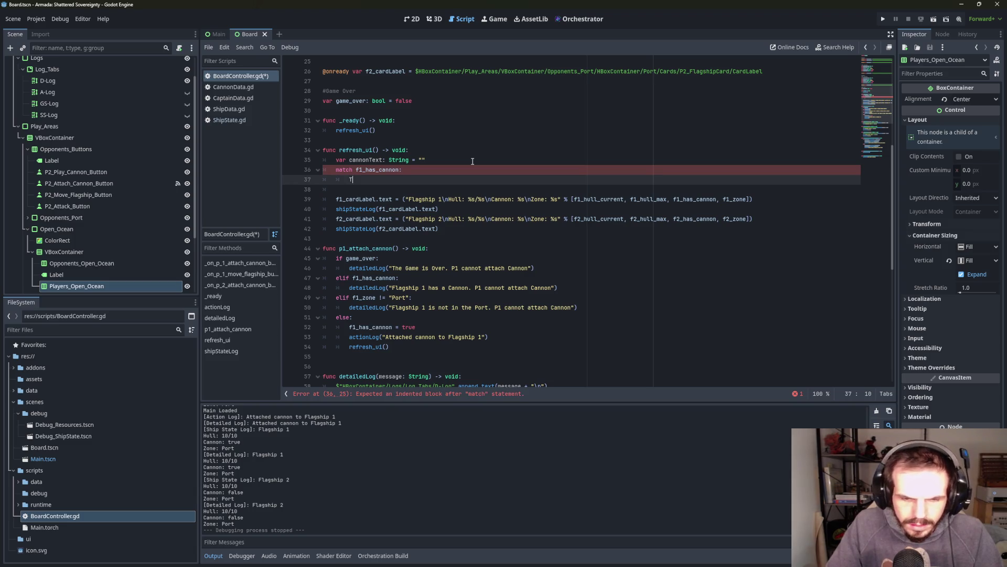
pyautogui.write('ru')
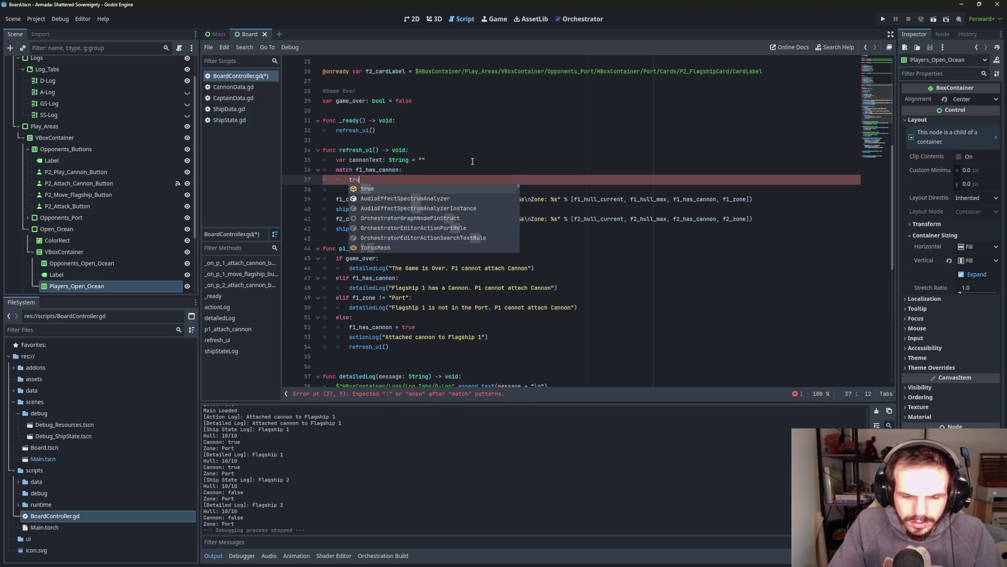
pyautogui.write('e')
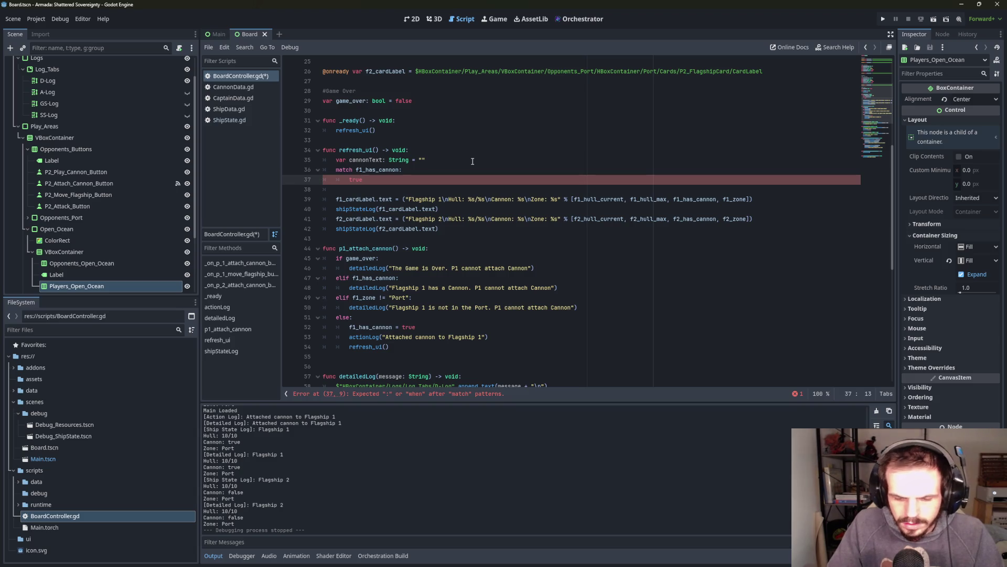
pyautogui.write(':')
pyautogui.press('Return')
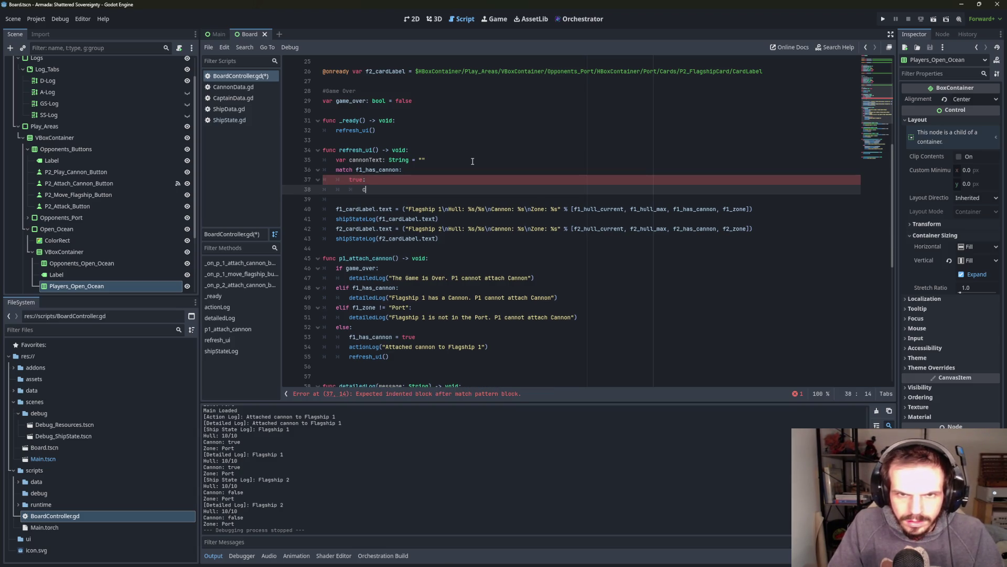
pyautogui.write('cannonText = ')
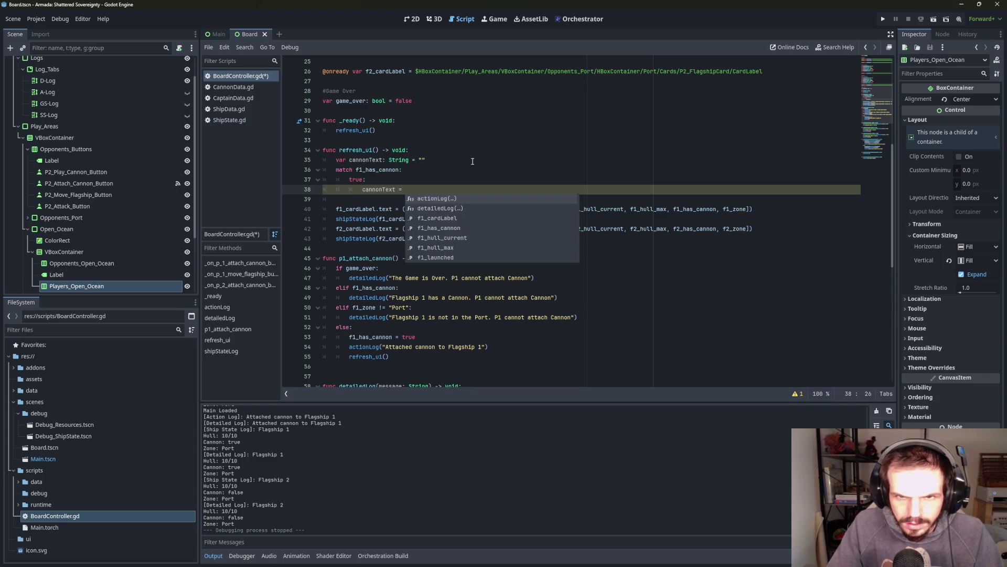
pyautogui.write('"yes')
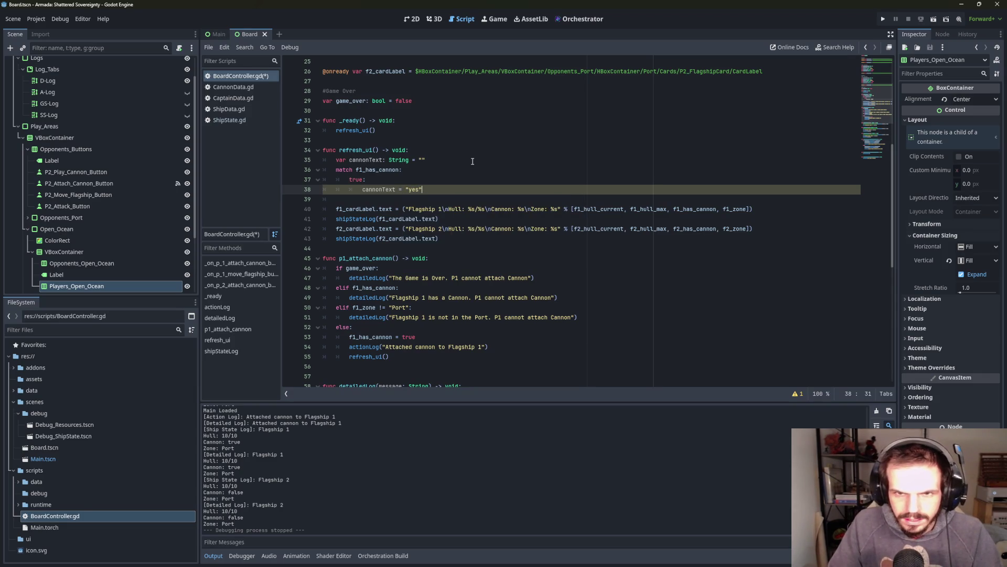
pyautogui.press('Return')
# Add the false: branch assigning cannonText = "no".
pyautogui.write('false')
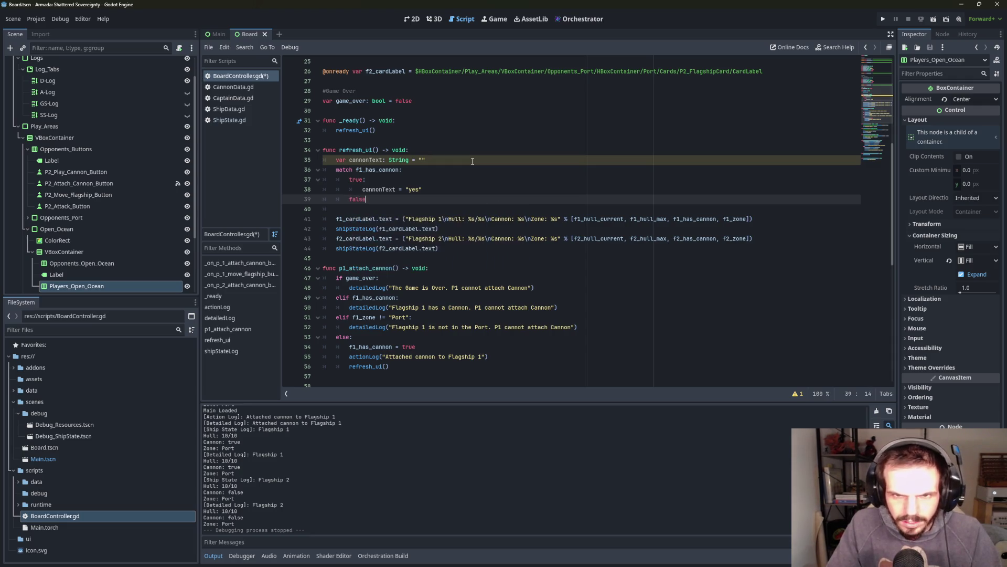
pyautogui.press('Return')
pyautogui.write('c')
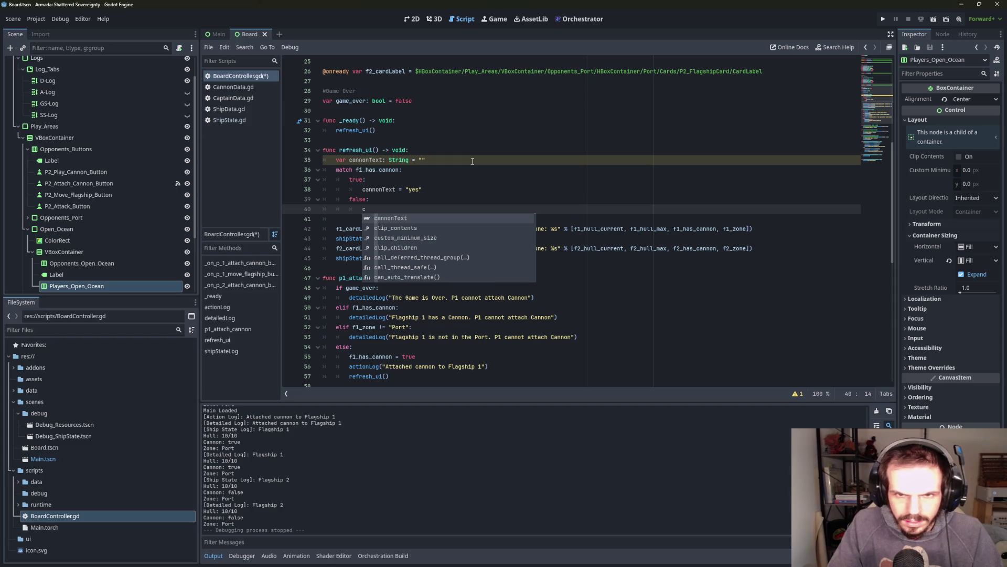
pyautogui.press('Return')
pyautogui.write('nonText = no')
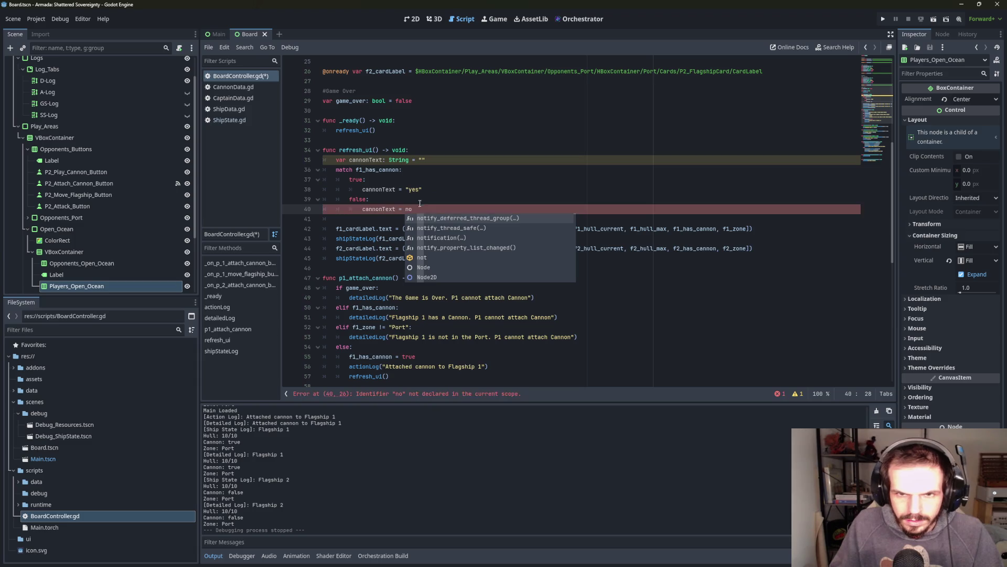
pyautogui.hotkey('shift', 'Left')
pyautogui.hotkey('shift', 'Left')
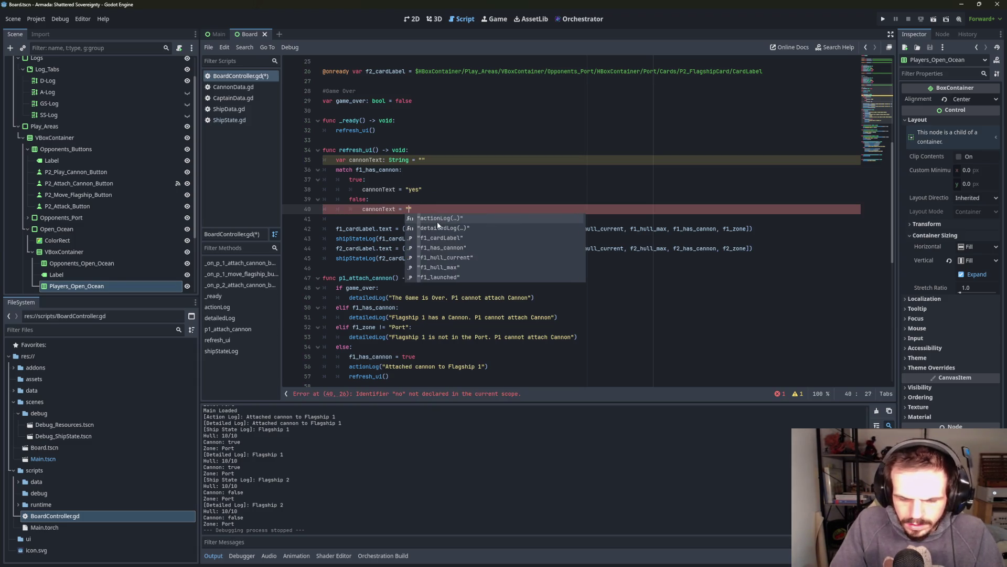
pyautogui.write('"')
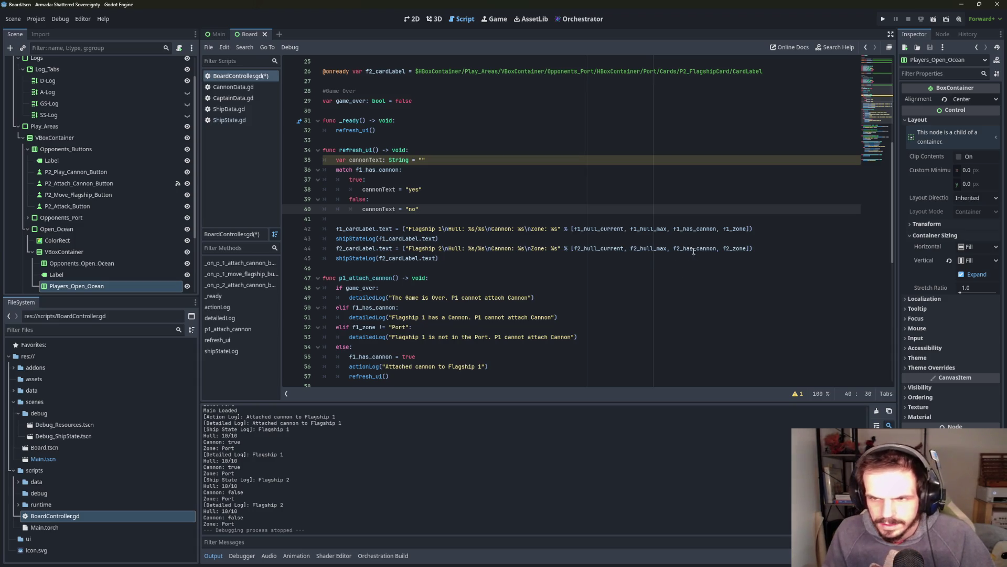
# Replace f1_has_cannon with cannonText in the Flagship 1 label format.
pyautogui.doubleClick(702, 229)
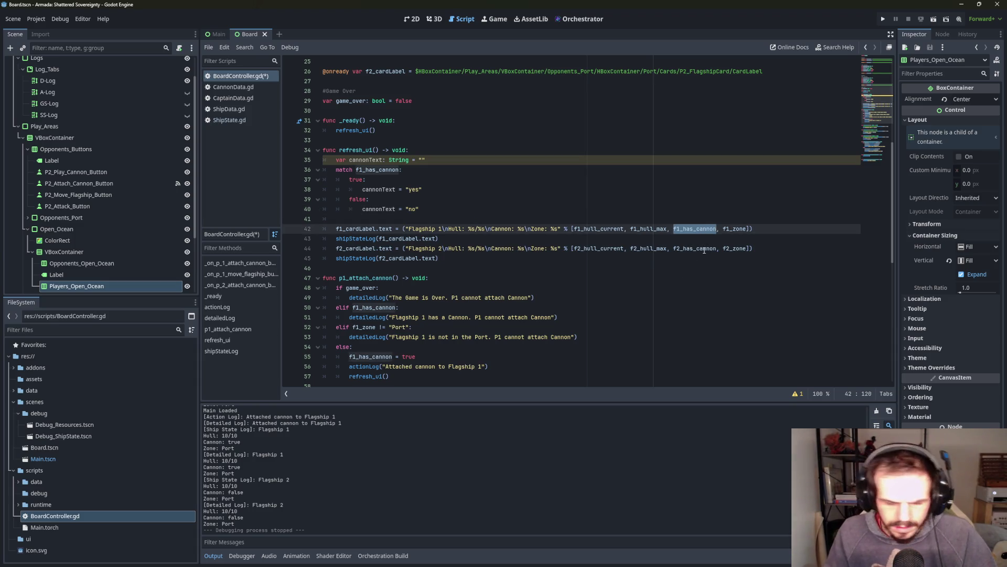
pyautogui.write('c')
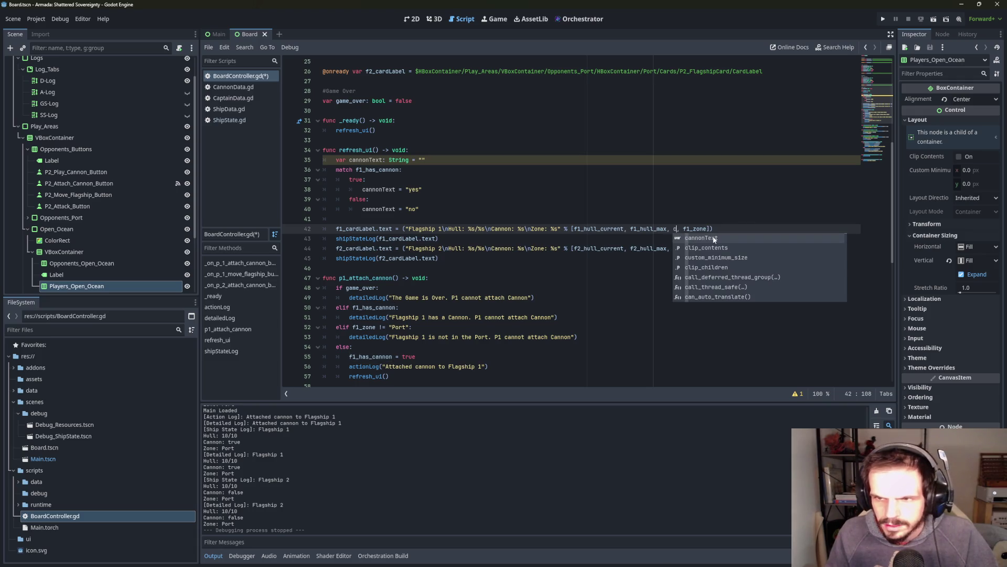
pyautogui.click(714, 240)
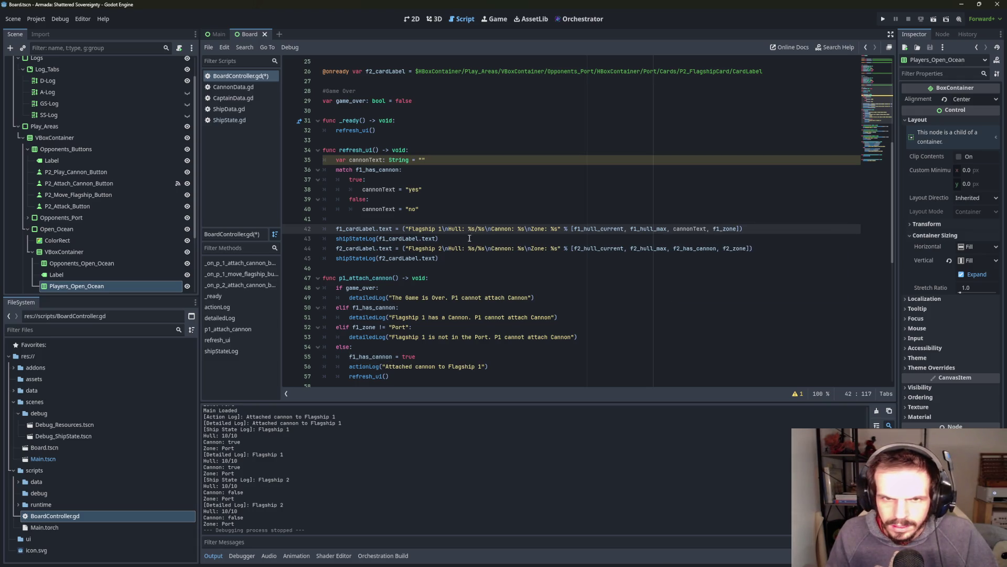
pyautogui.click(758, 230)
# Start a match f2_has_cannon block on a new line after the shipStateLog line.
pyautogui.click(466, 238)
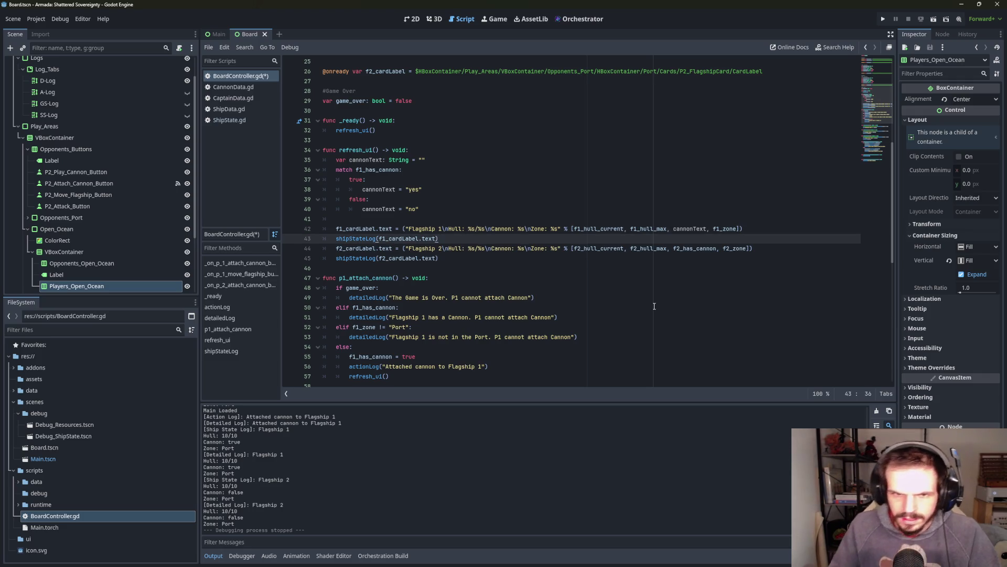
pyautogui.press('Return')
pyautogui.press('Return')
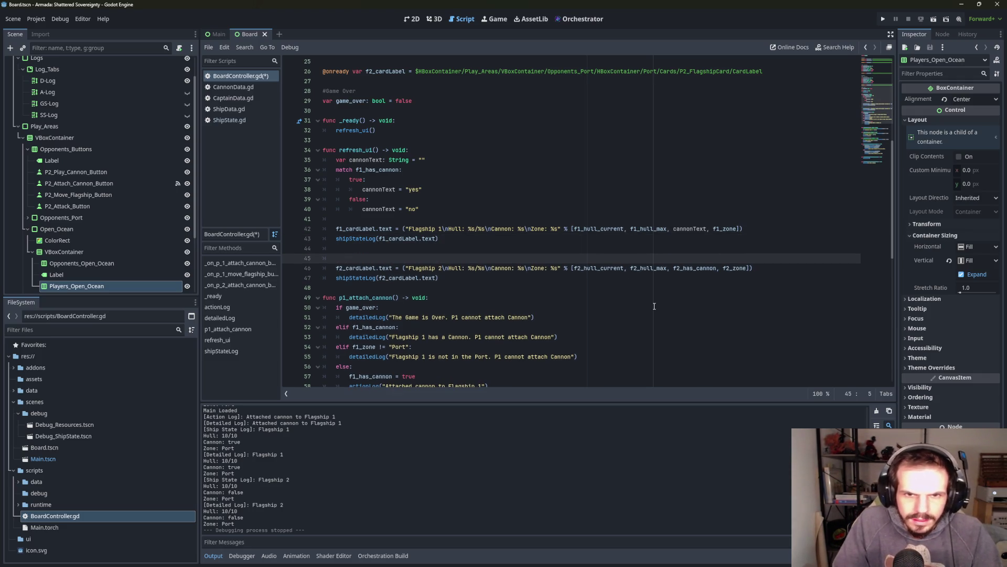
pyautogui.write('mat')
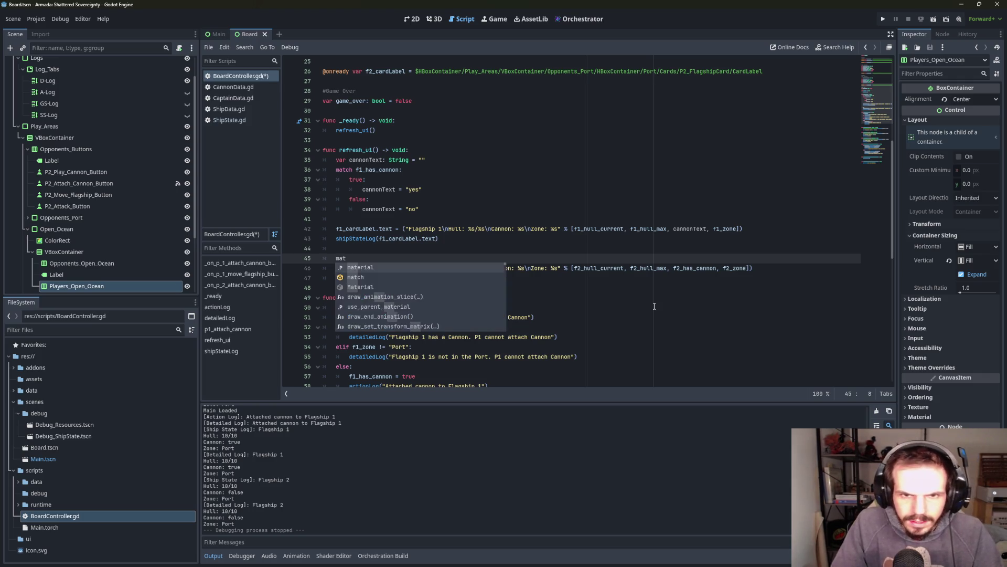
pyautogui.press('Down')
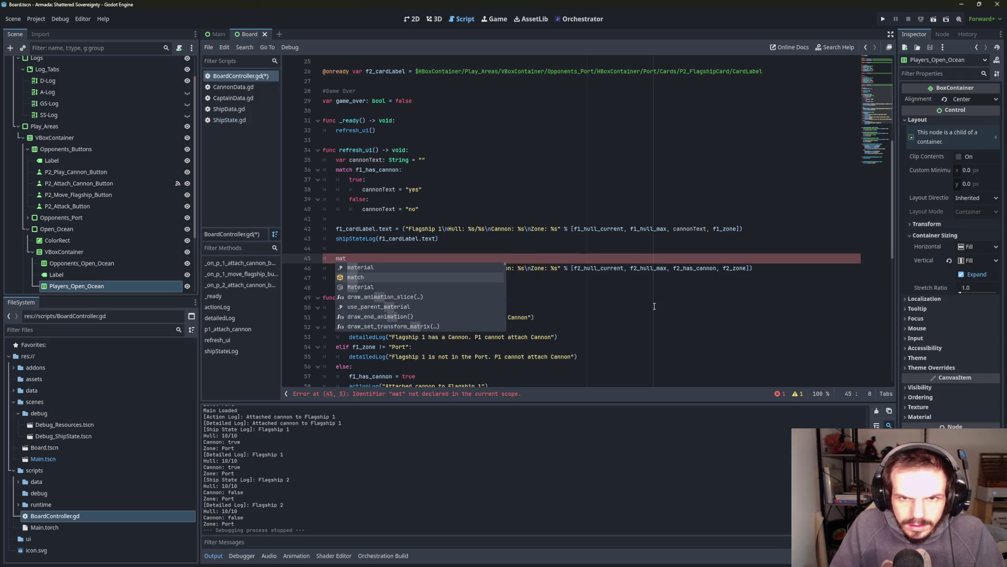
pyautogui.press('Return')
pyautogui.write('f2')
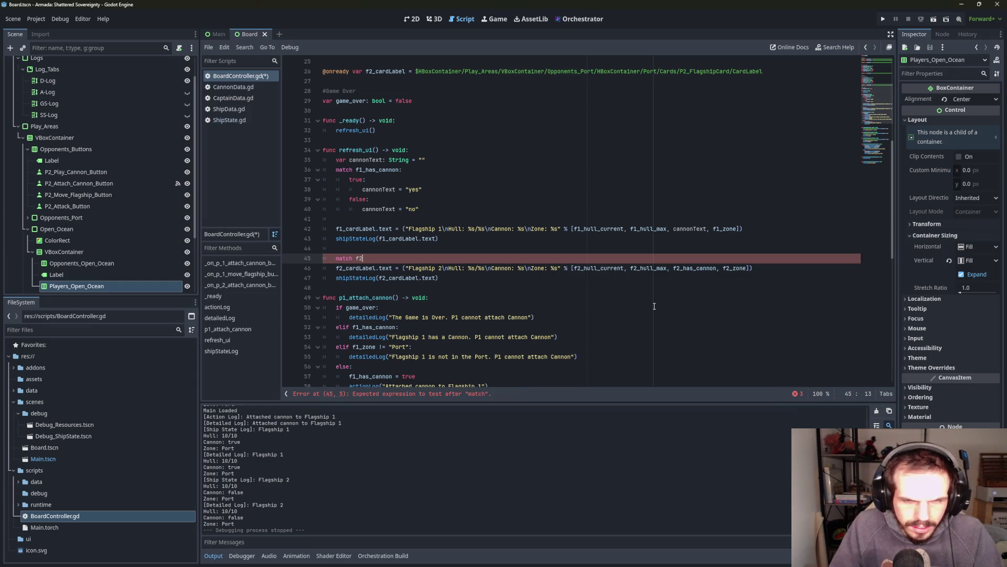
pyautogui.press('Down')
pyautogui.press('Return')
pyautogui.write(':')
pyautogui.press('Return')
# Give the f2 match true: cannonText = "yes" and false: cannonText = "no" branches.
pyautogui.write('tr')
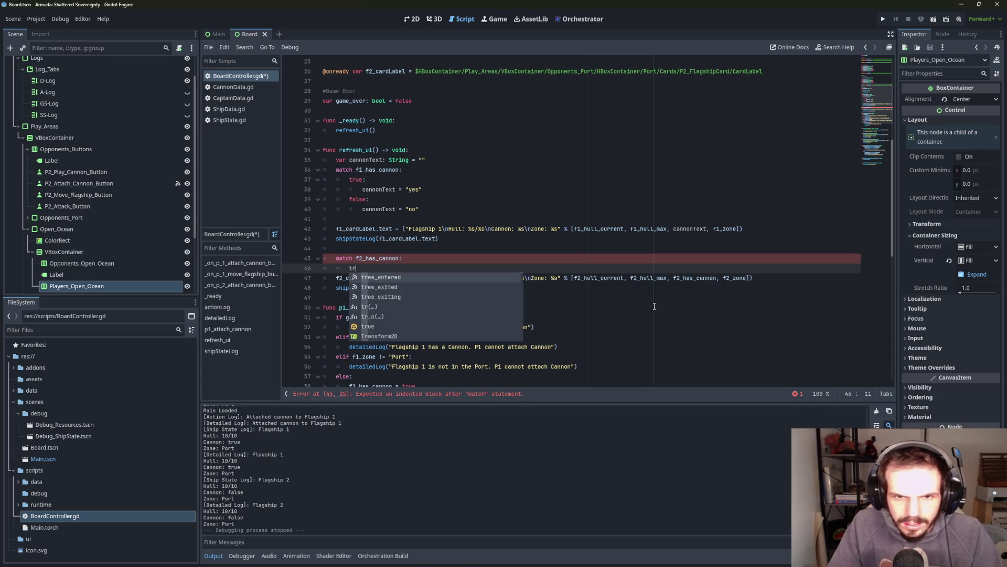
pyautogui.write('ue')
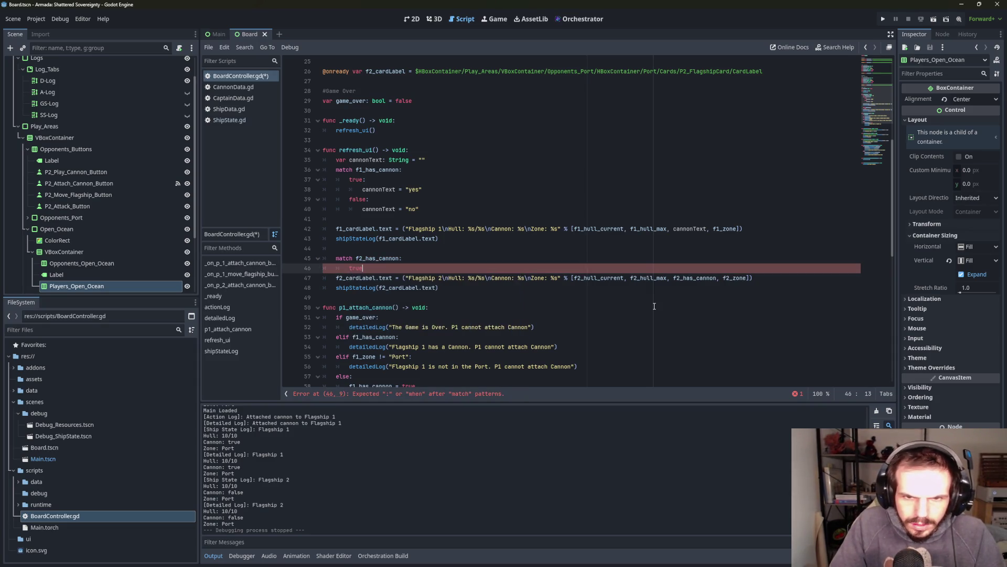
pyautogui.write(':')
pyautogui.press('Return')
pyautogui.write('c')
pyautogui.press('Return')
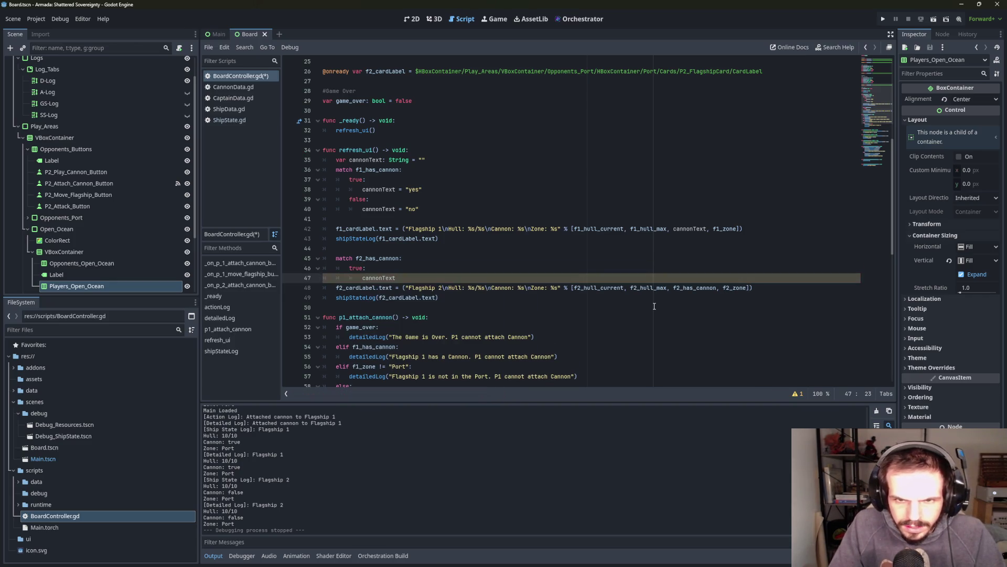
pyautogui.write('"y')
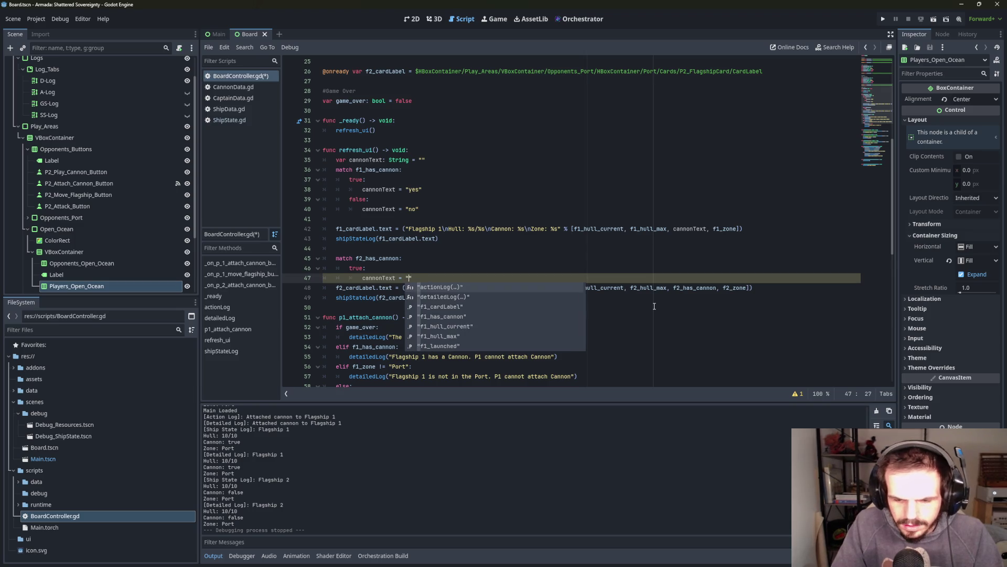
pyautogui.write('es')
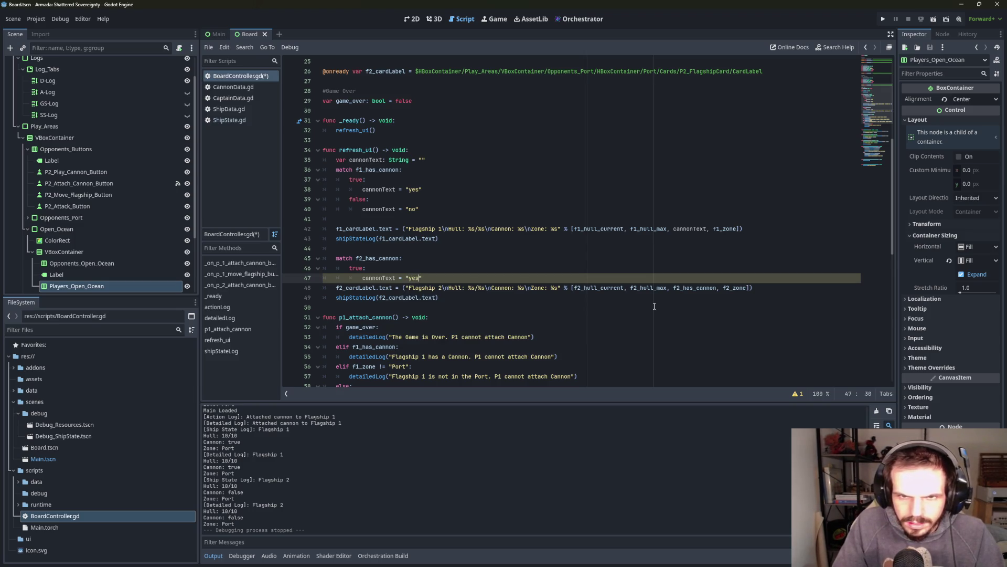
pyautogui.press('Return')
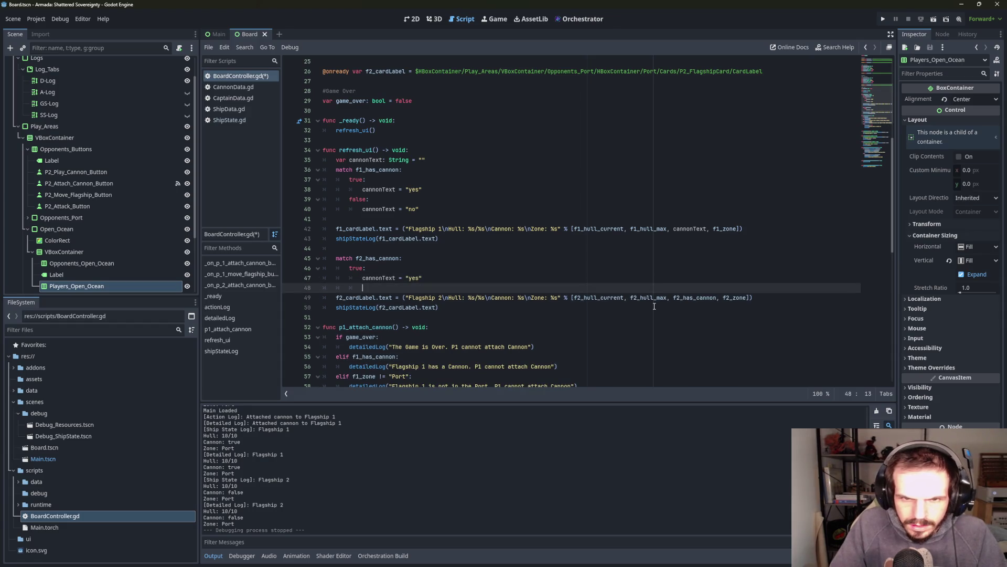
pyautogui.press('BackSpace')
pyautogui.write('false')
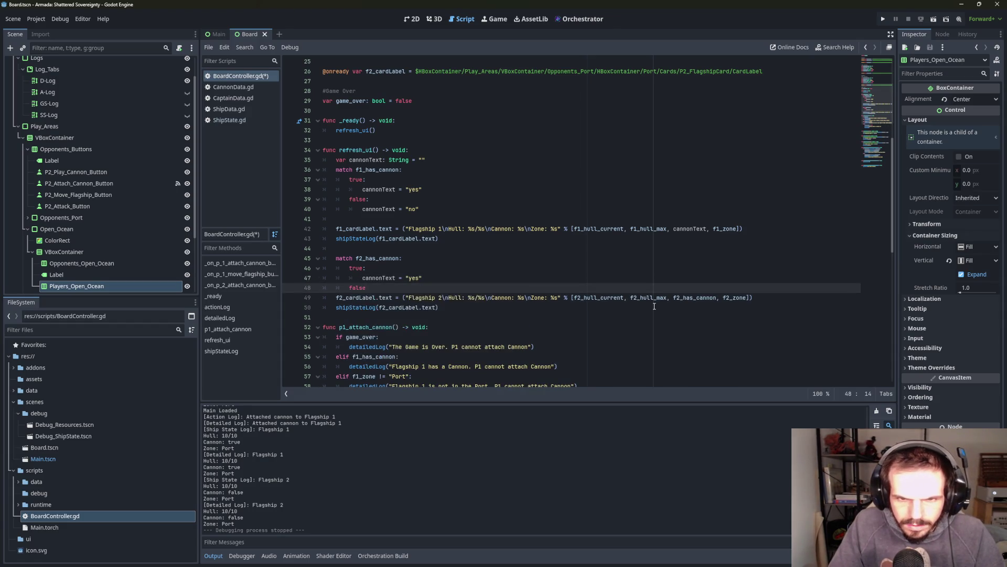
pyautogui.write(':')
pyautogui.press('Return')
pyautogui.write('cannonText = ')
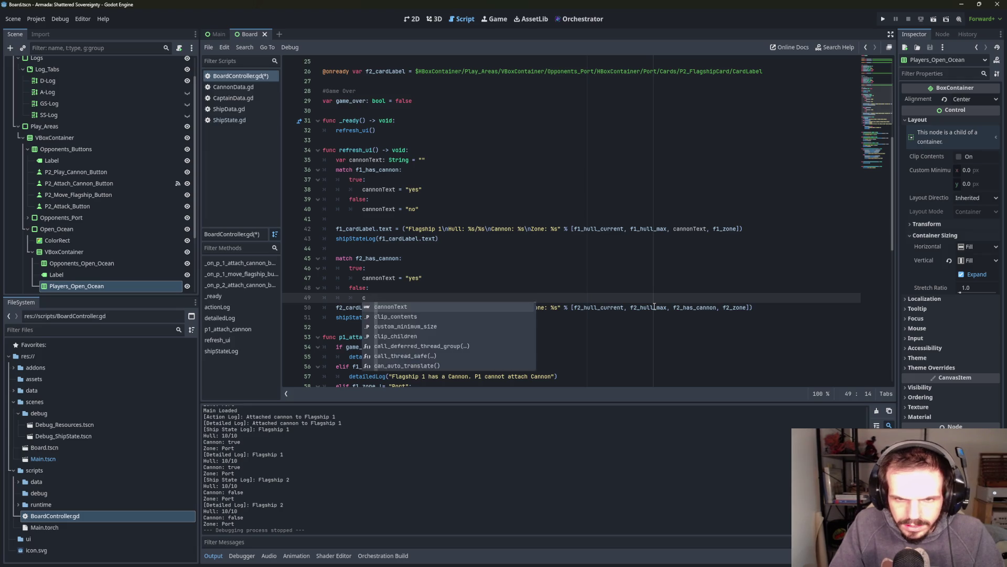
pyautogui.write('"no')
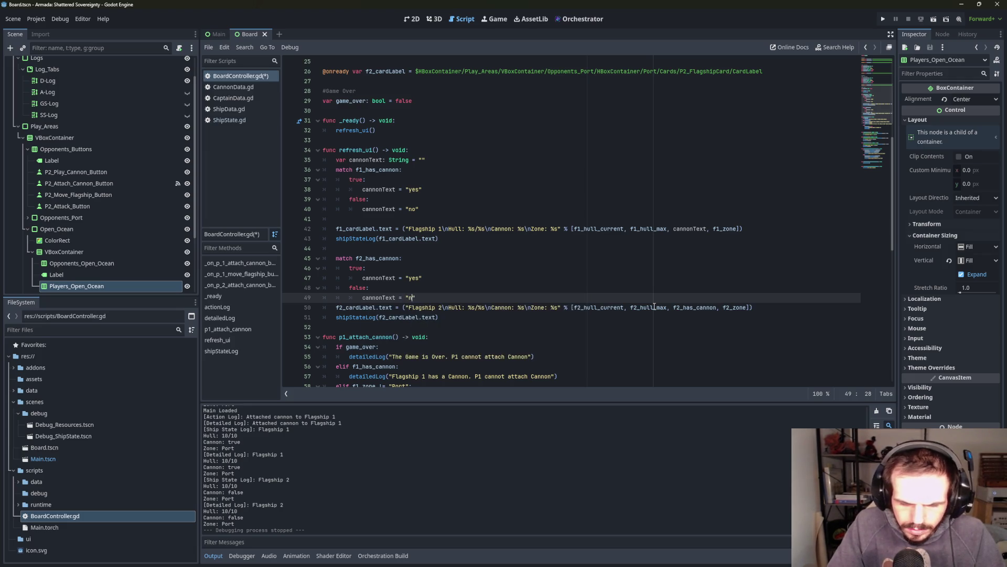
# Use cannonText instead of f2_has_cannon in the Flagship 2 label, then run the project.
pyautogui.doubleClick(695, 307)
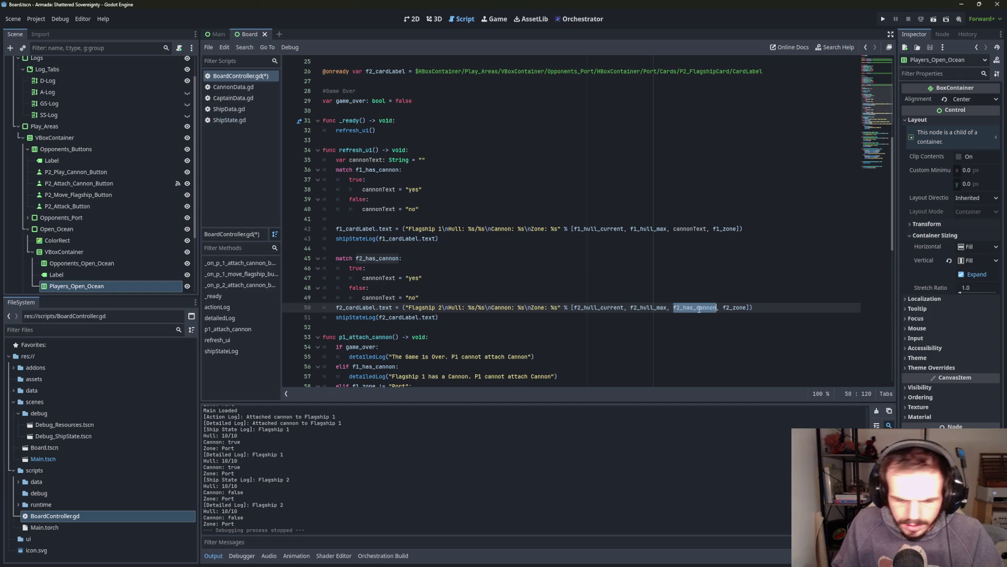
pyautogui.write('c')
pyautogui.click(704, 240)
pyautogui.click(703, 258)
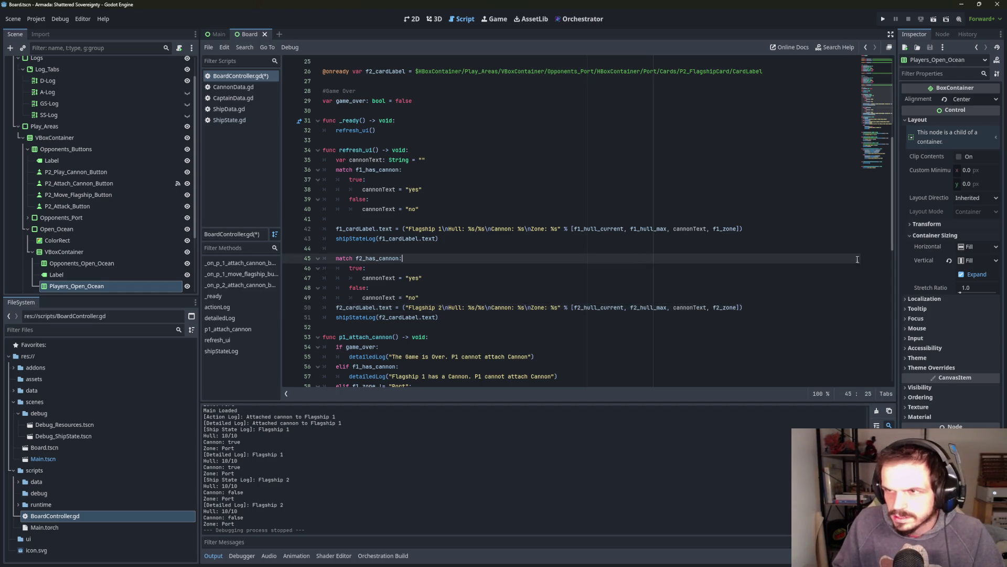
pyautogui.click(884, 20)
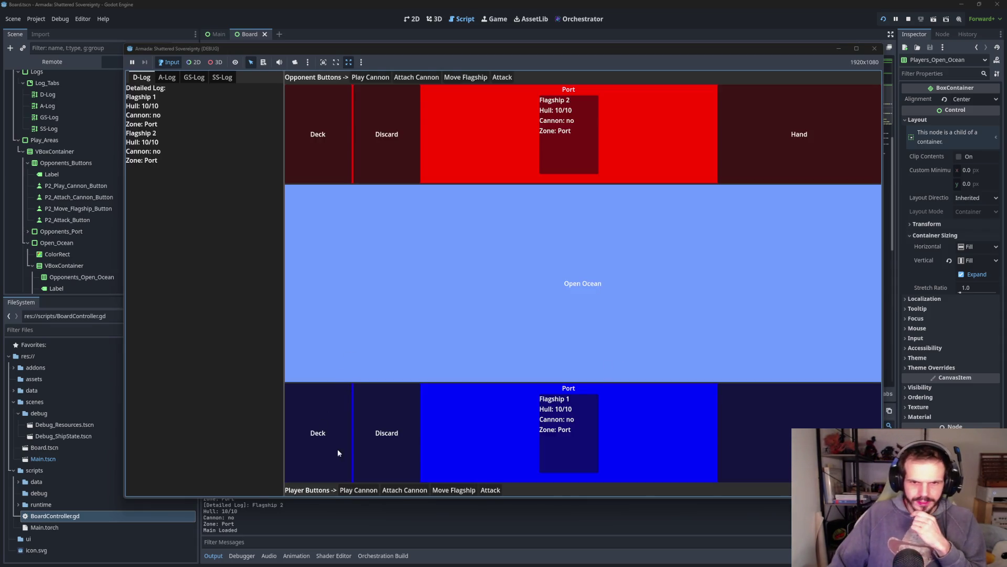
# Attach a cannon to Flagship 1 and check the A-Log, D-Log, GS-Log and SS-Log tabs.
pyautogui.click(405, 490)
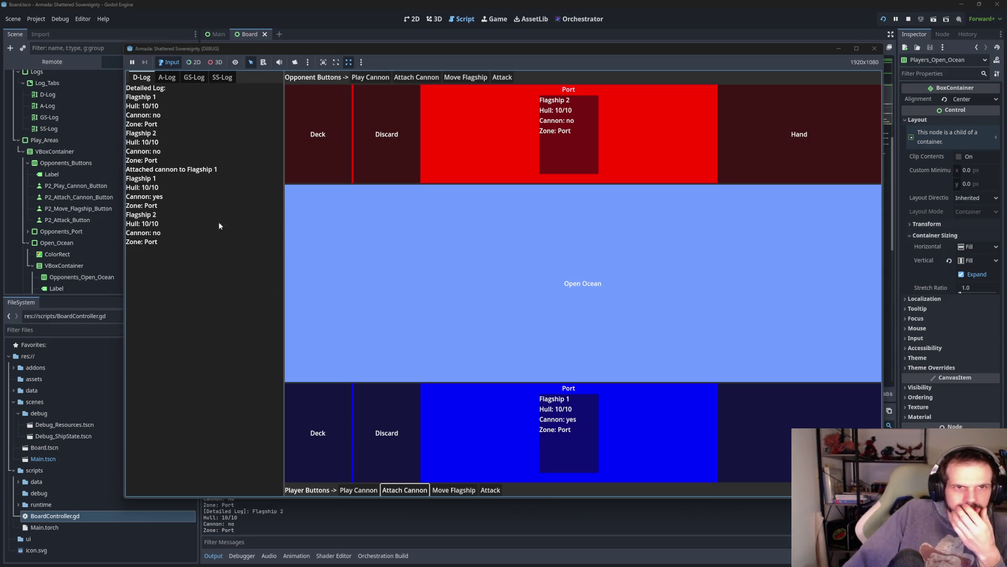
pyautogui.click(175, 80)
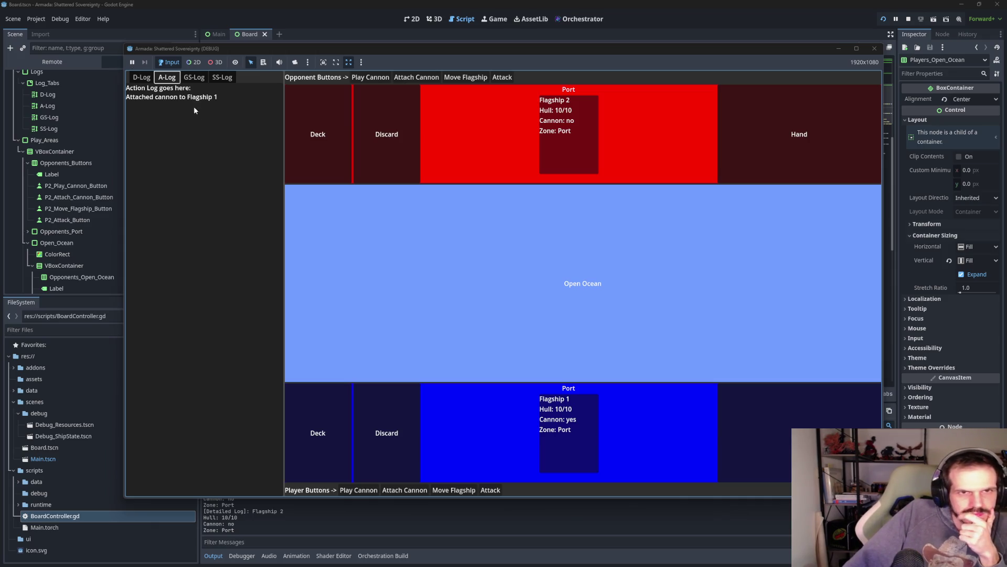
pyautogui.click(139, 78)
pyautogui.click(166, 77)
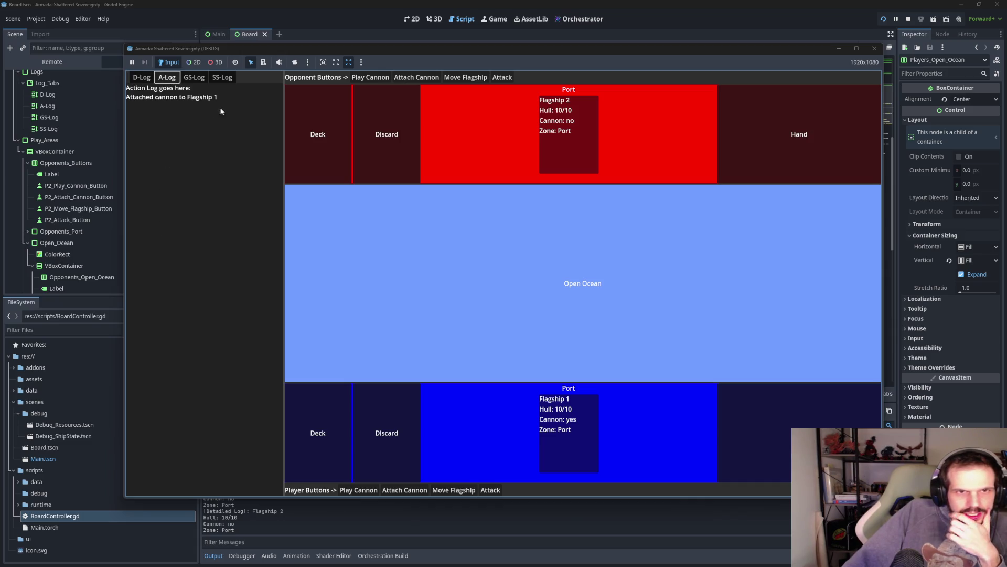
pyautogui.click(190, 77)
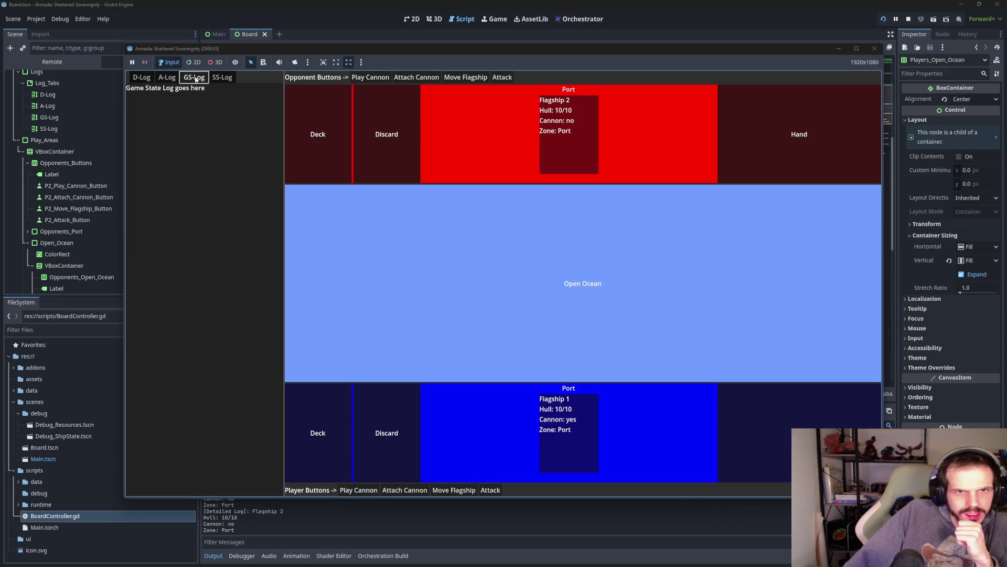
pyautogui.click(222, 78)
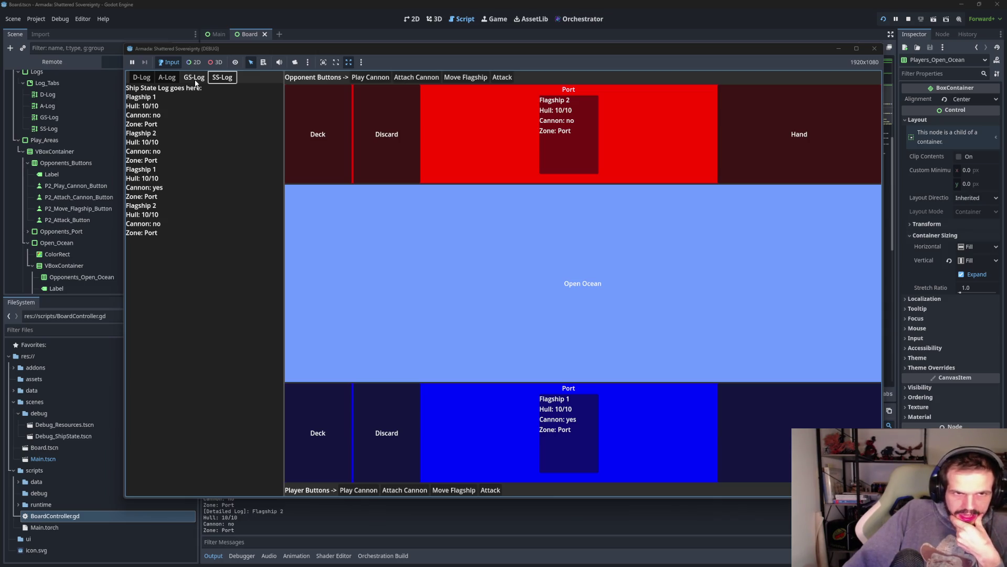
# Recheck the GS-Log, A-Log and D-Log tabs, stop the game with F8, and select GS-Log.
pyautogui.click(194, 77)
pyautogui.click(167, 77)
pyautogui.click(141, 77)
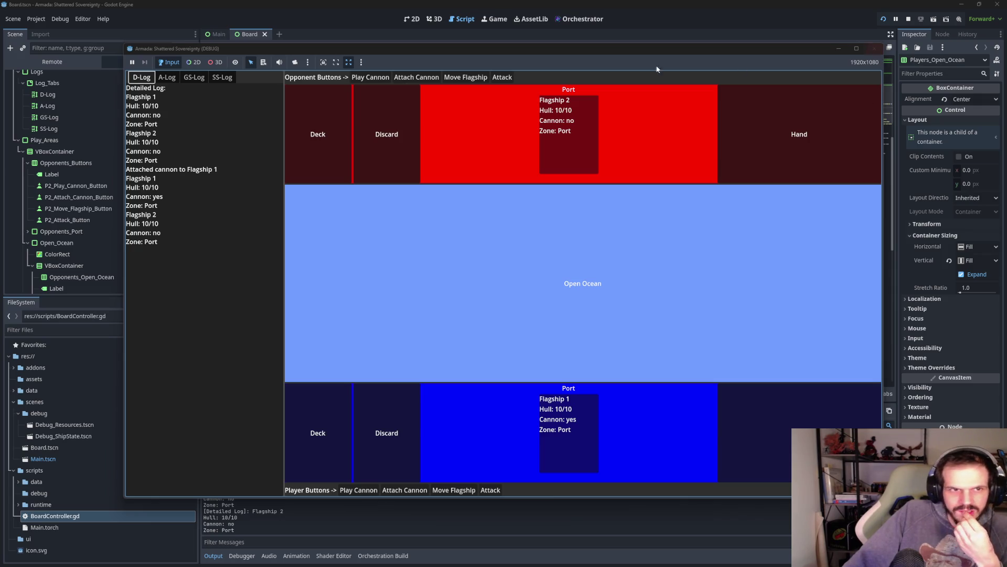
pyautogui.press('F8')
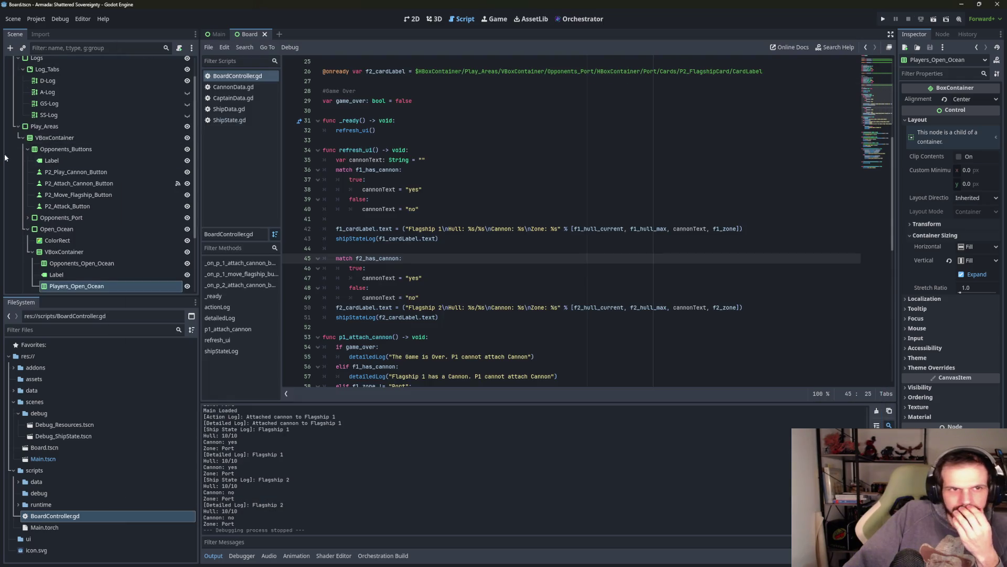
pyautogui.click(78, 108)
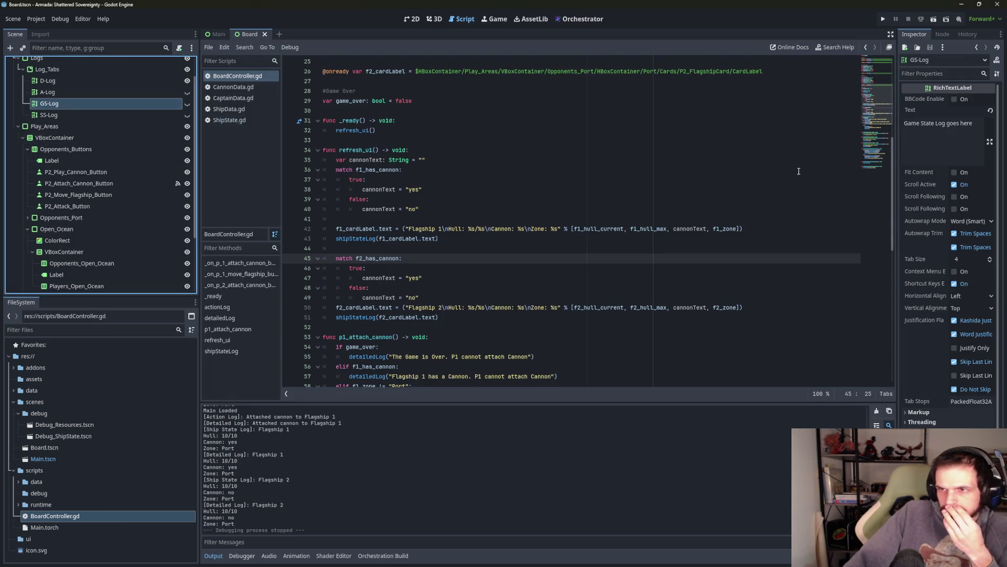
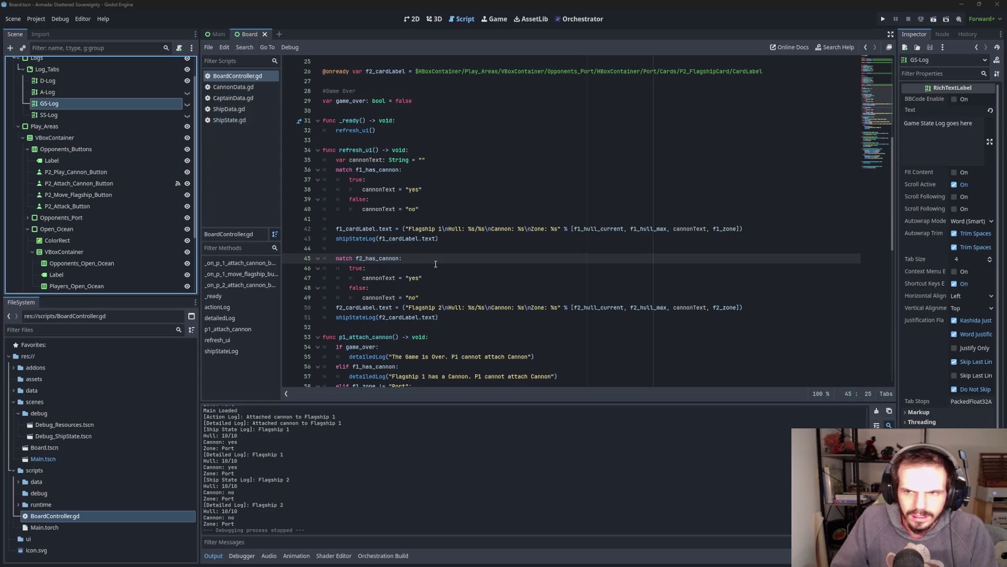
# Scroll through the BoardController script to review the ship-state logging code.
pyautogui.moveTo(395, 255)
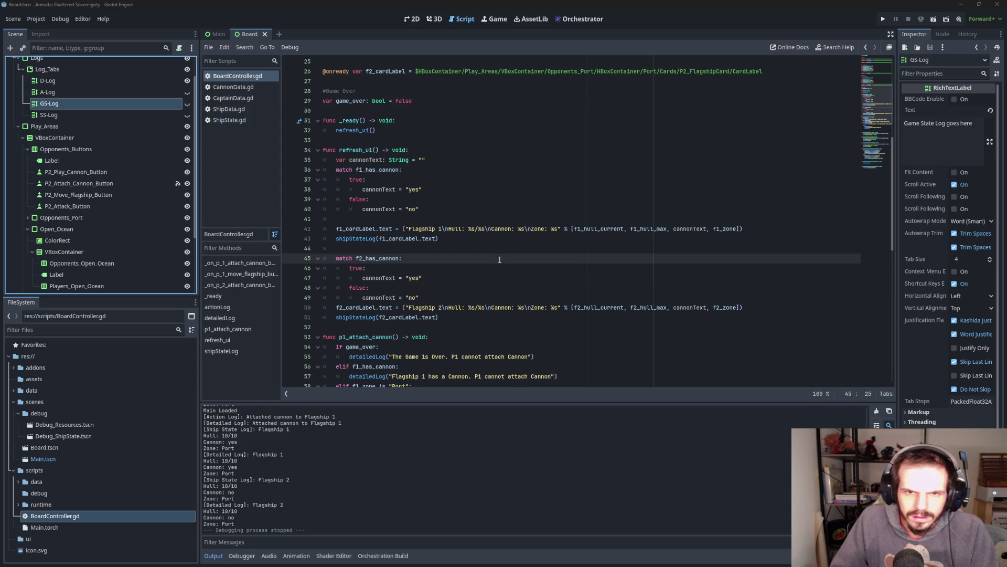
pyautogui.scroll(-1, 497, 263)
pyautogui.scroll(1, 497, 263)
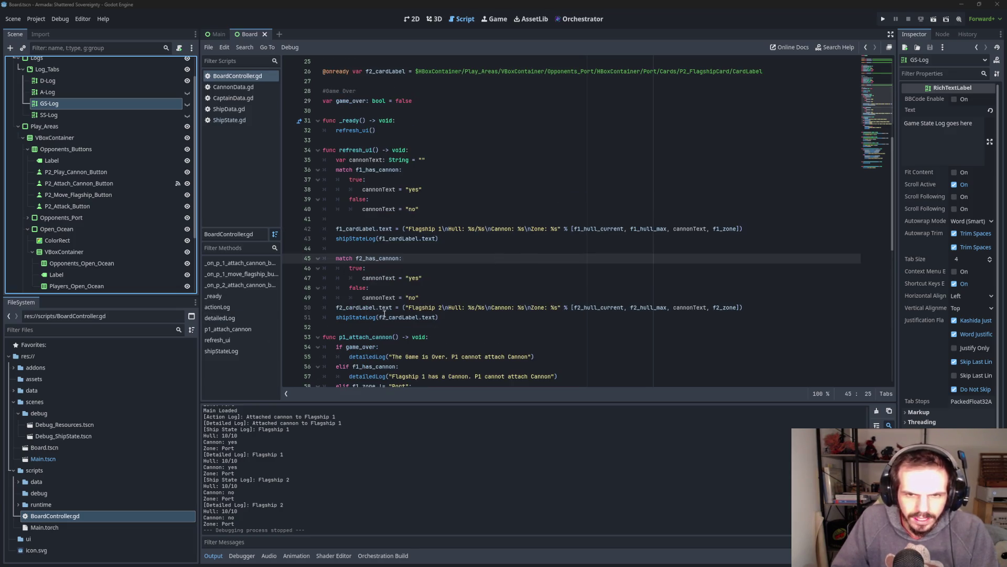
pyautogui.scroll(-5, 385, 314)
pyautogui.scroll(2, 446, 281)
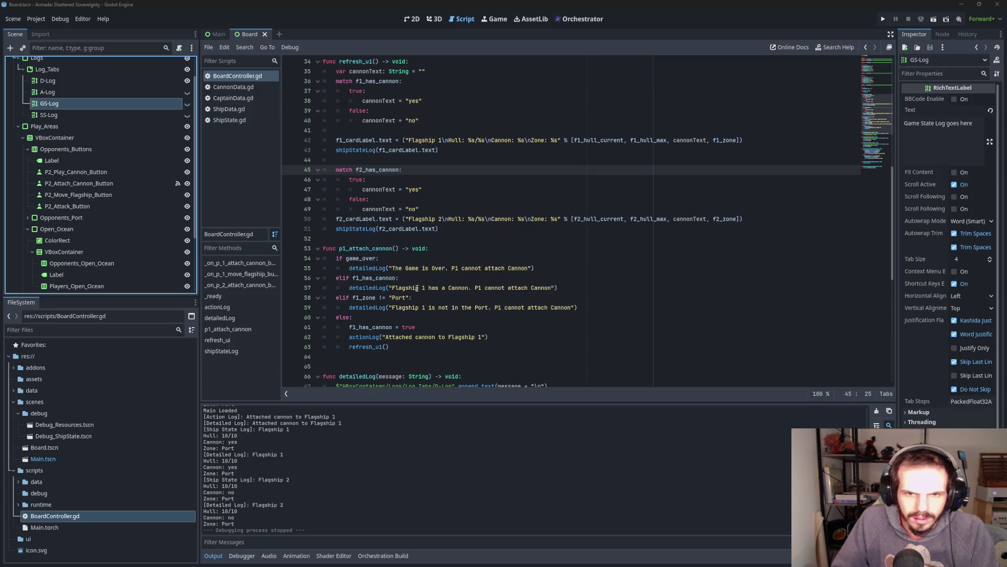
pyautogui.scroll(-1, 415, 282)
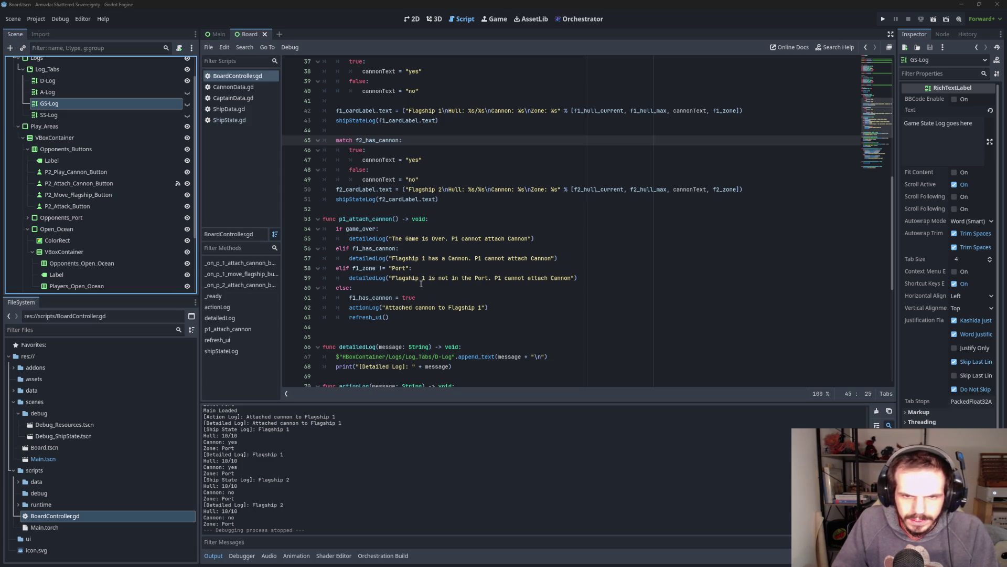
pyautogui.scroll(1, 462, 301)
pyautogui.scroll(-1, 449, 296)
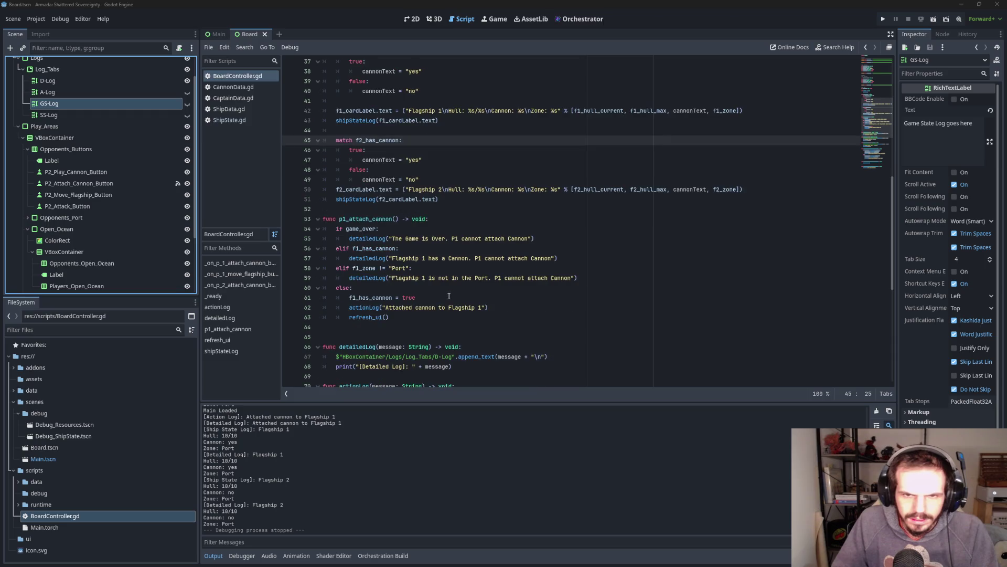
pyautogui.scroll(1, 412, 249)
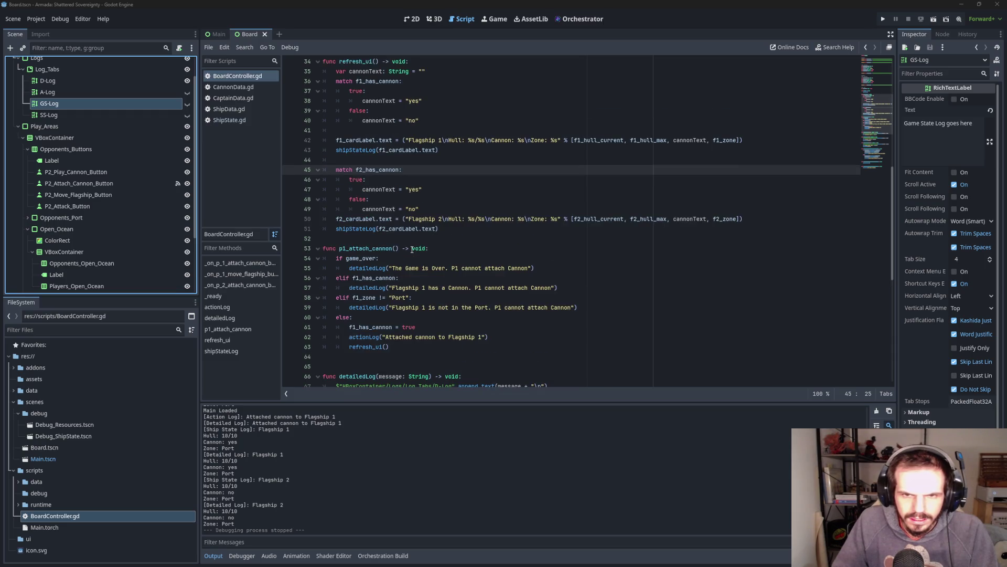
pyautogui.scroll(-1, 412, 250)
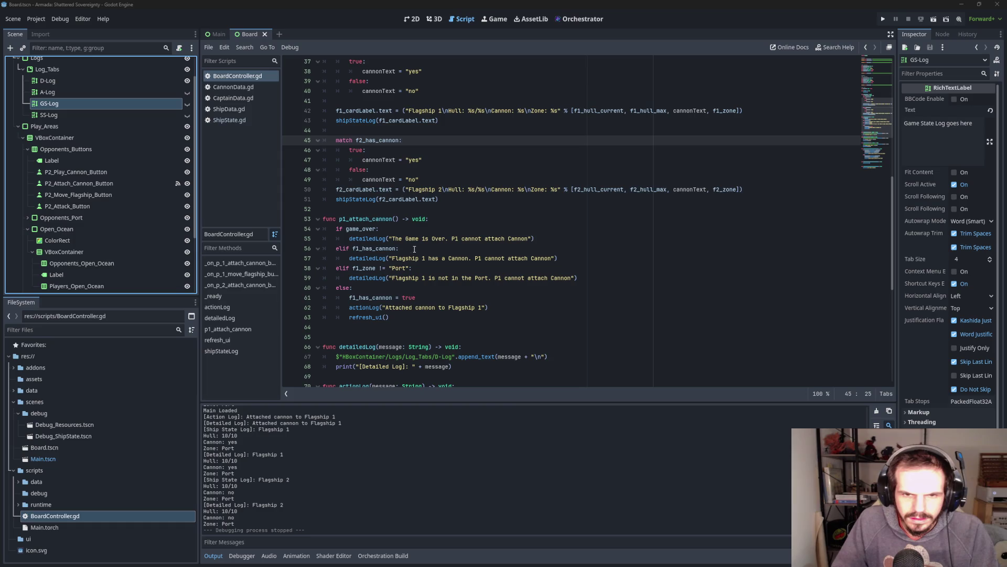
pyautogui.scroll(-3, 429, 248)
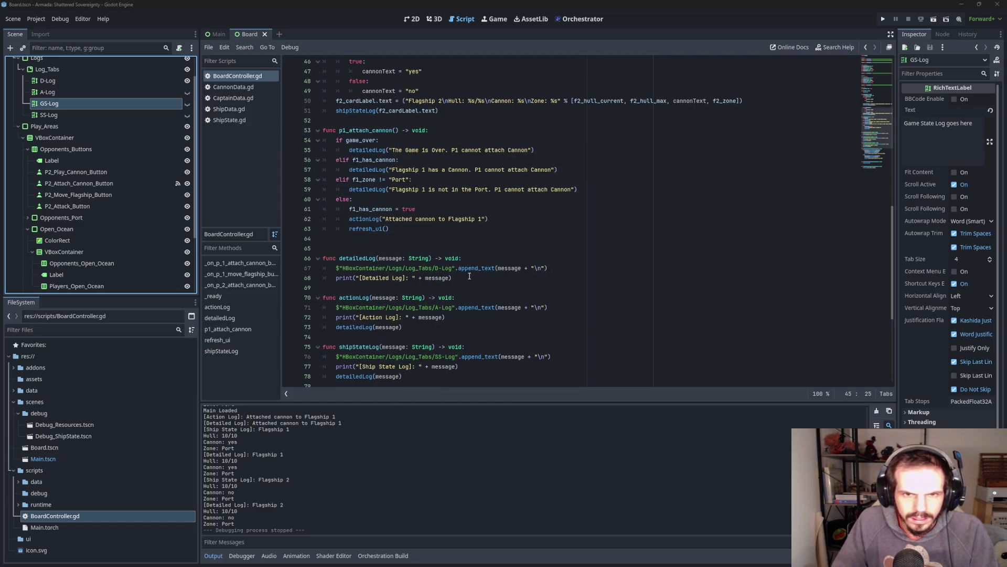
pyautogui.scroll(4, 469, 276)
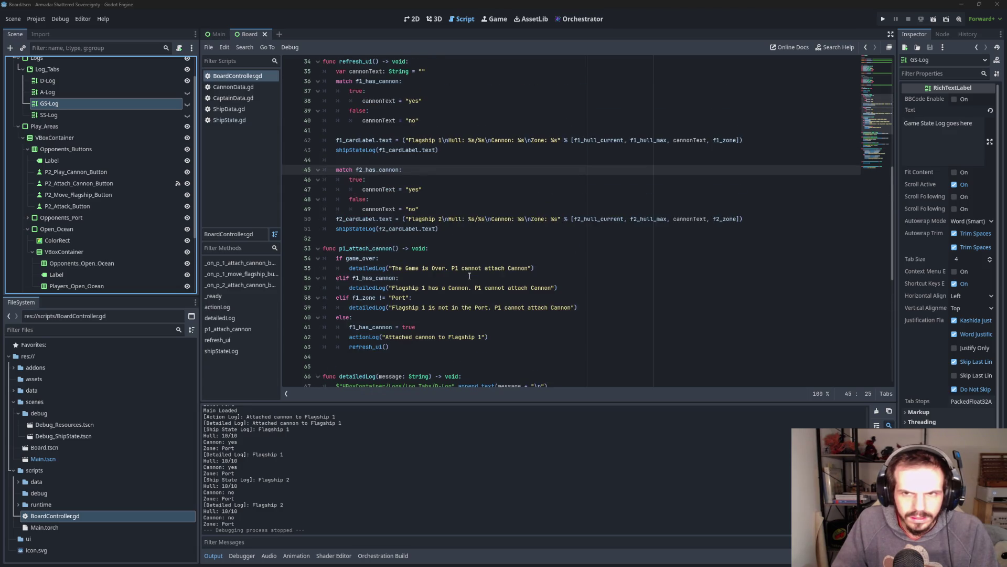
pyautogui.scroll(-3, 470, 276)
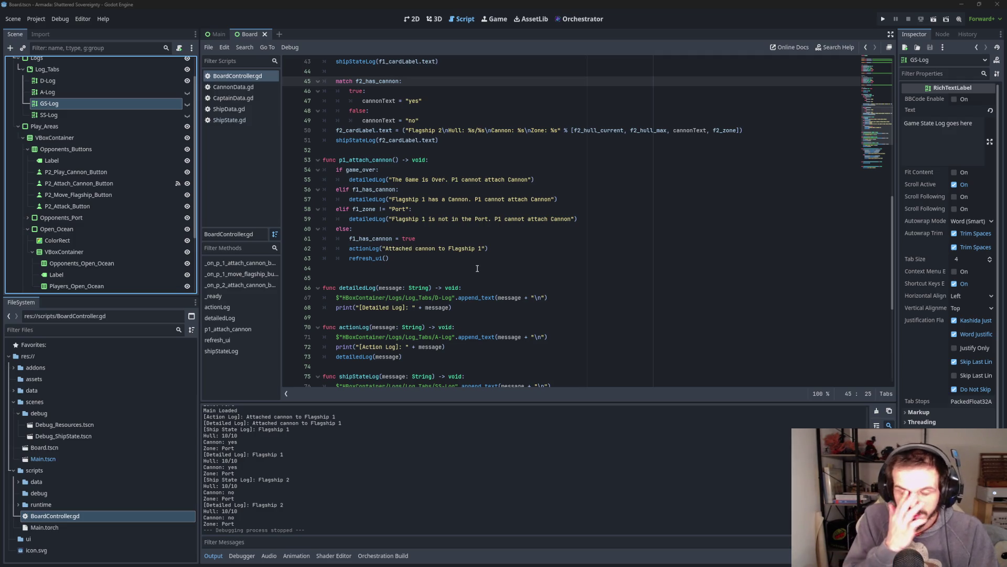
pyautogui.scroll(1, 518, 265)
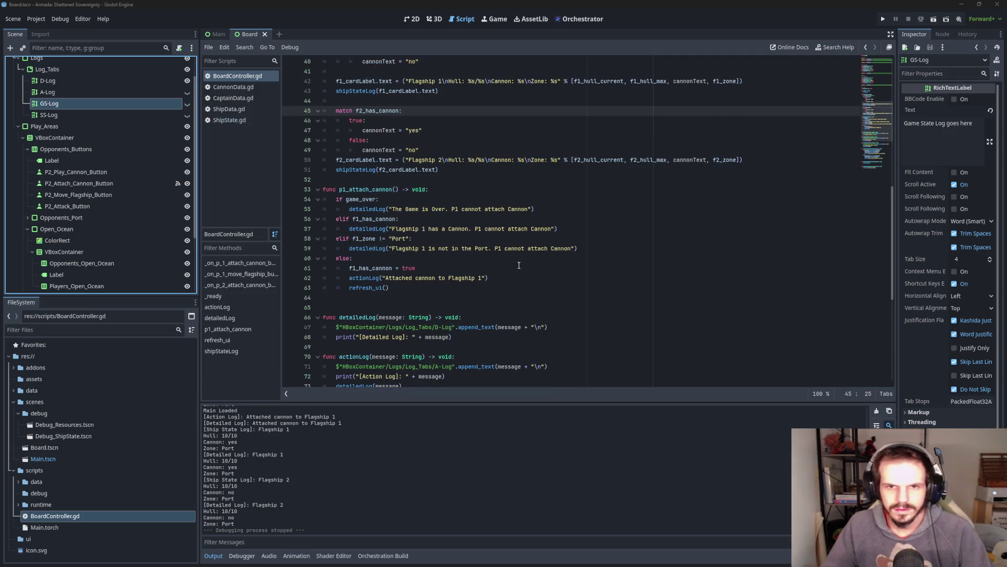
pyautogui.scroll(-8, 516, 231)
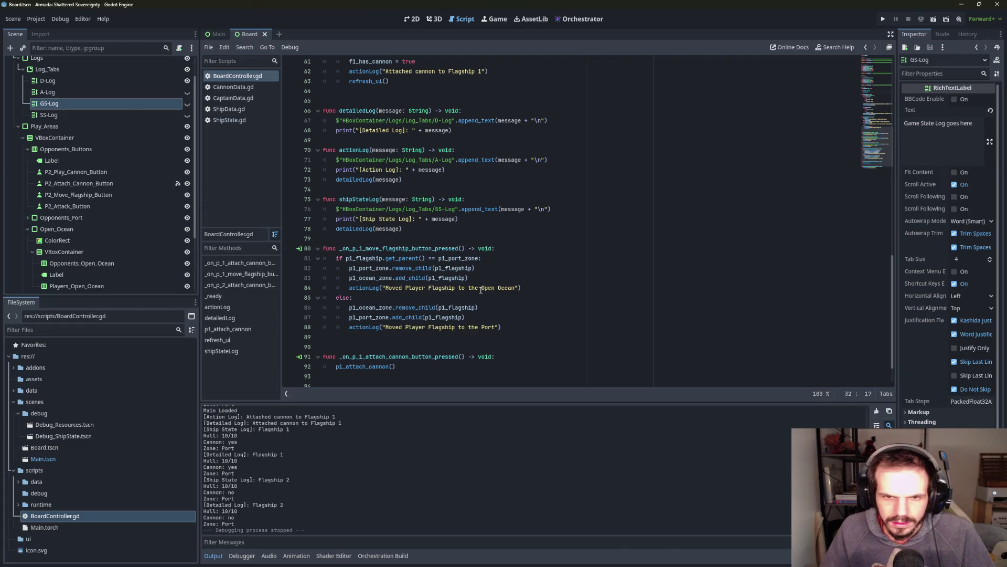
pyautogui.scroll(1, 481, 289)
pyautogui.scroll(1, 481, 290)
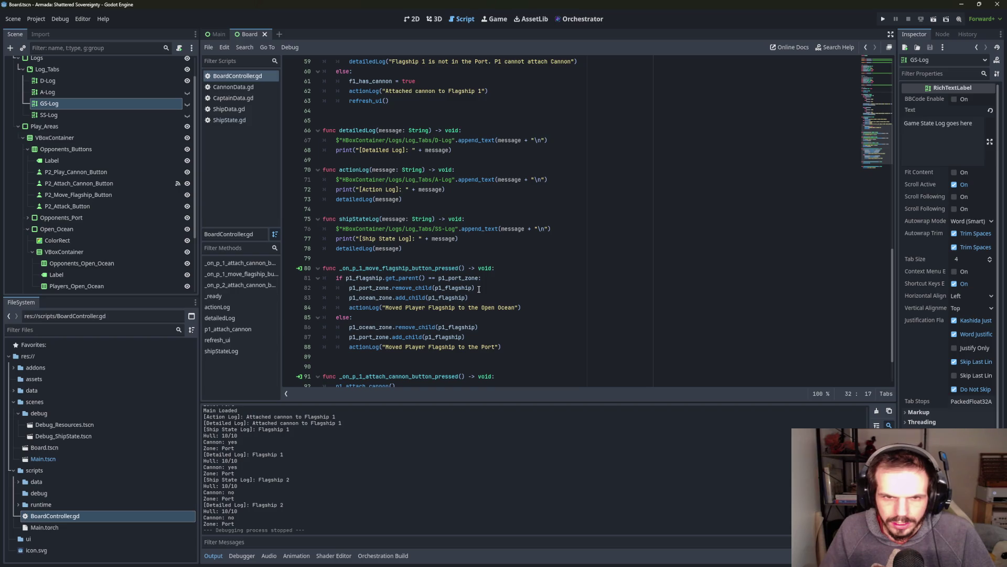
pyautogui.scroll(5, 479, 290)
pyautogui.moveTo(478, 289)
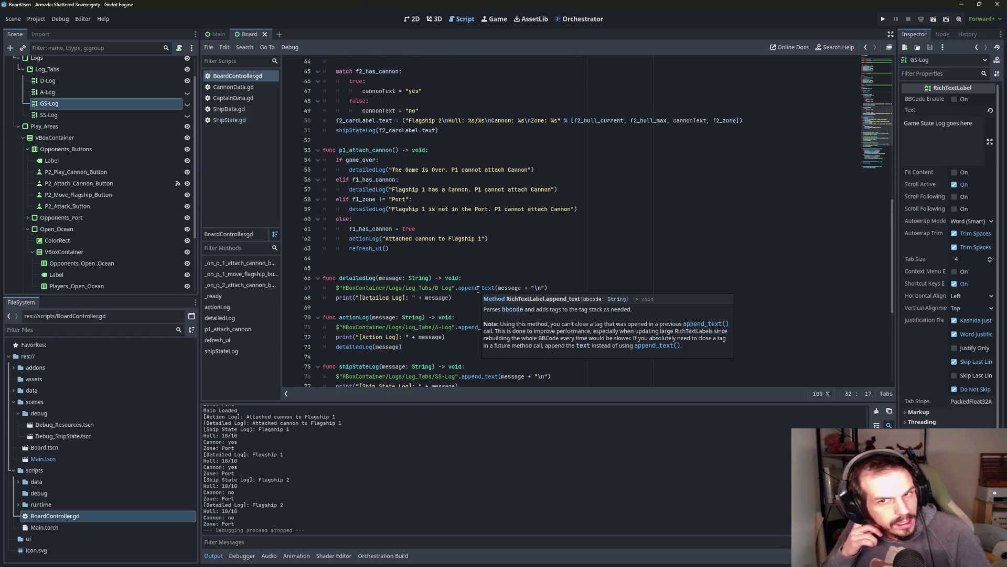
pyautogui.scroll(3, 578, 156)
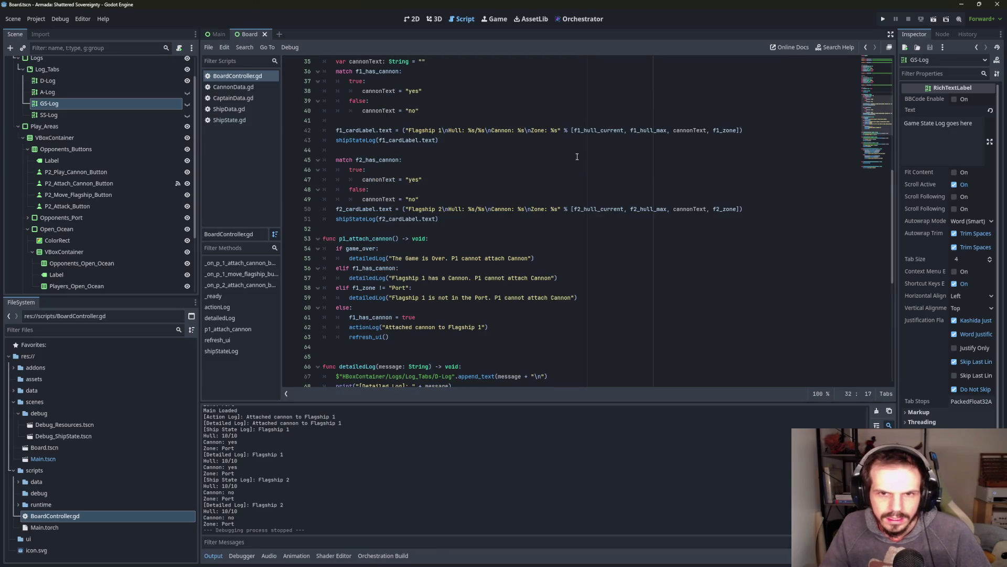
# Check the flagship 2 shipStateLog call, line 51, the Ship State print line and the line 76 SS-Log append_text.
pyautogui.click(433, 218)
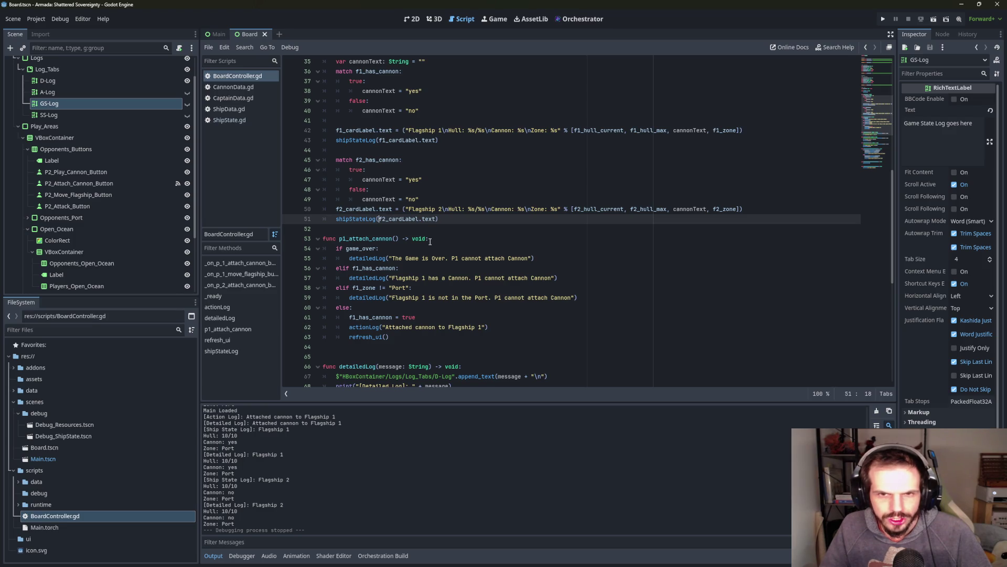
pyautogui.scroll(-1, 436, 231)
pyautogui.click(456, 200)
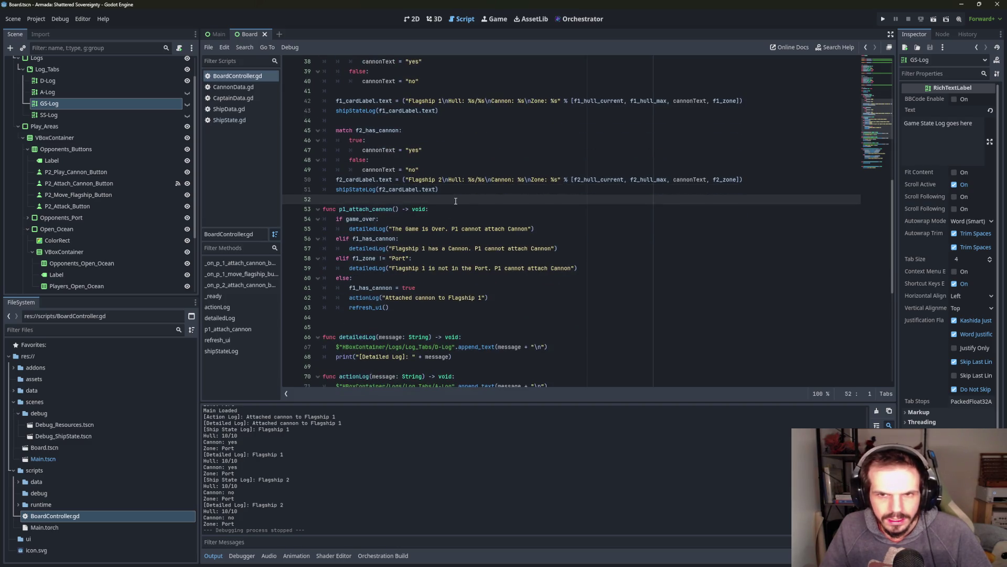
pyautogui.scroll(1, 455, 201)
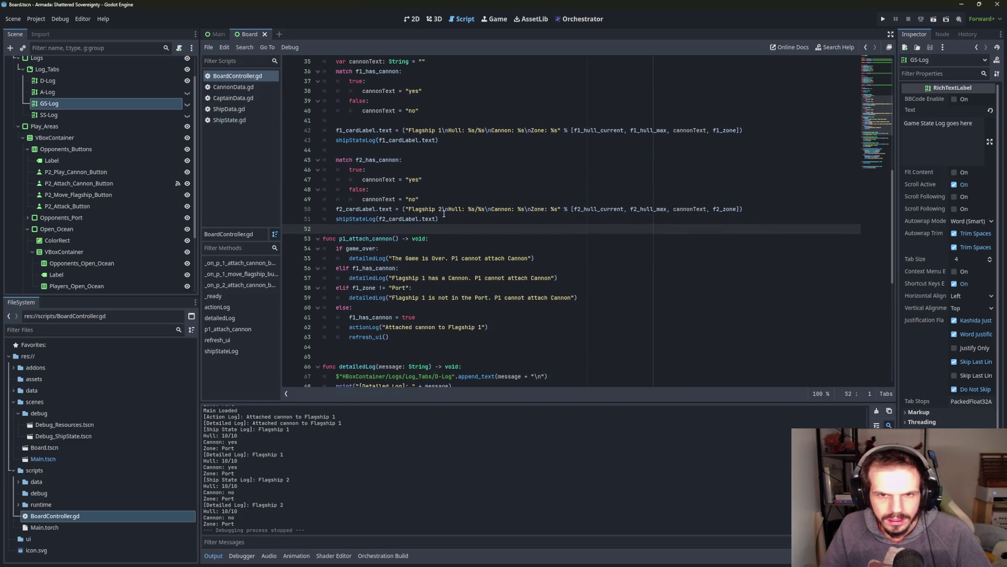
pyautogui.click(442, 218)
pyautogui.scroll(-6, 442, 219)
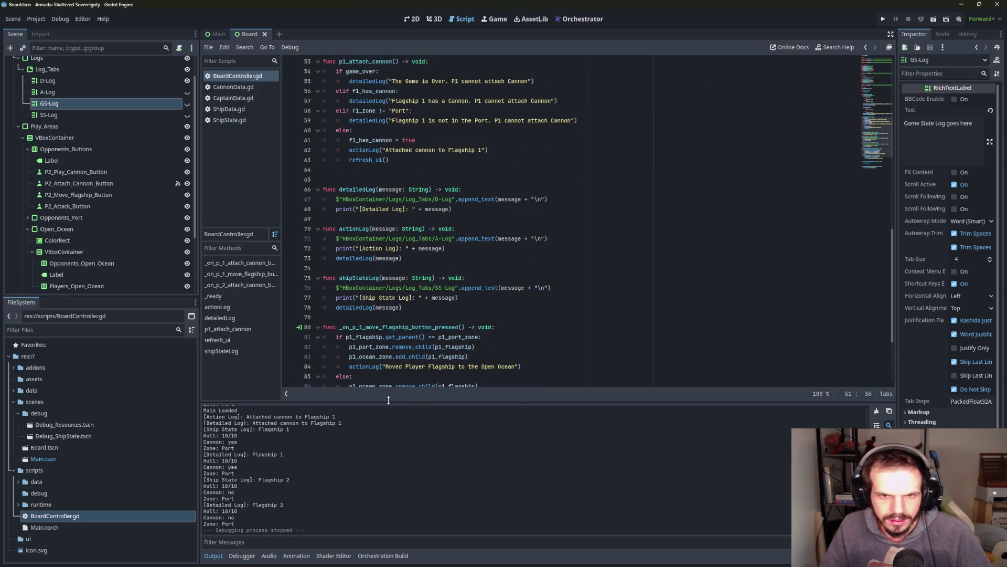
pyautogui.click(470, 301)
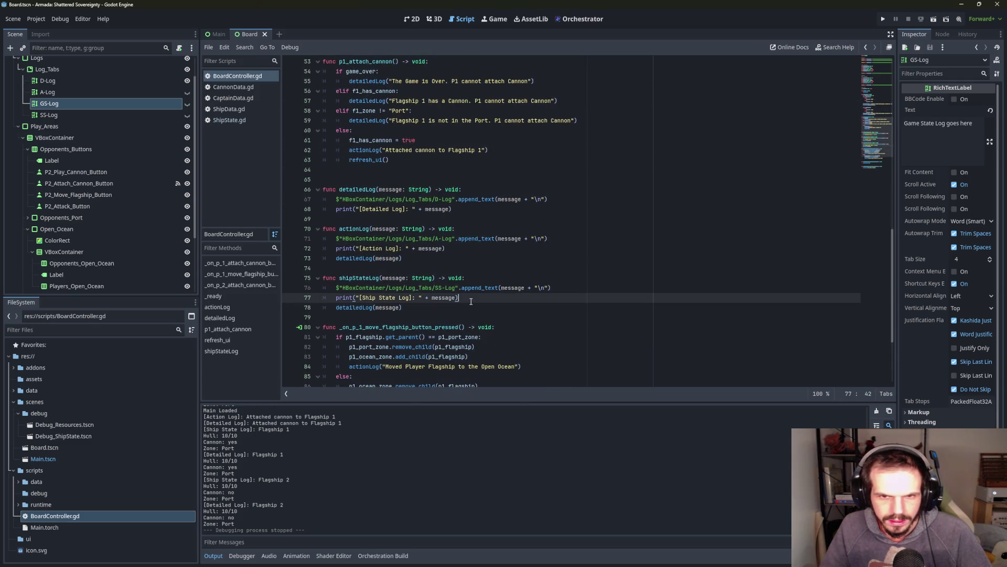
pyautogui.scroll(-1, 471, 301)
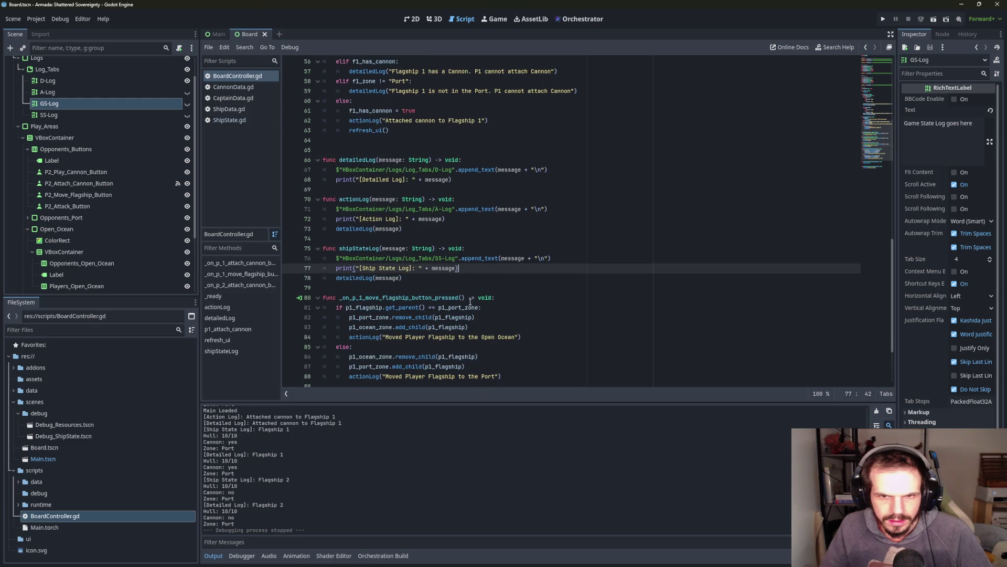
pyautogui.click(484, 259)
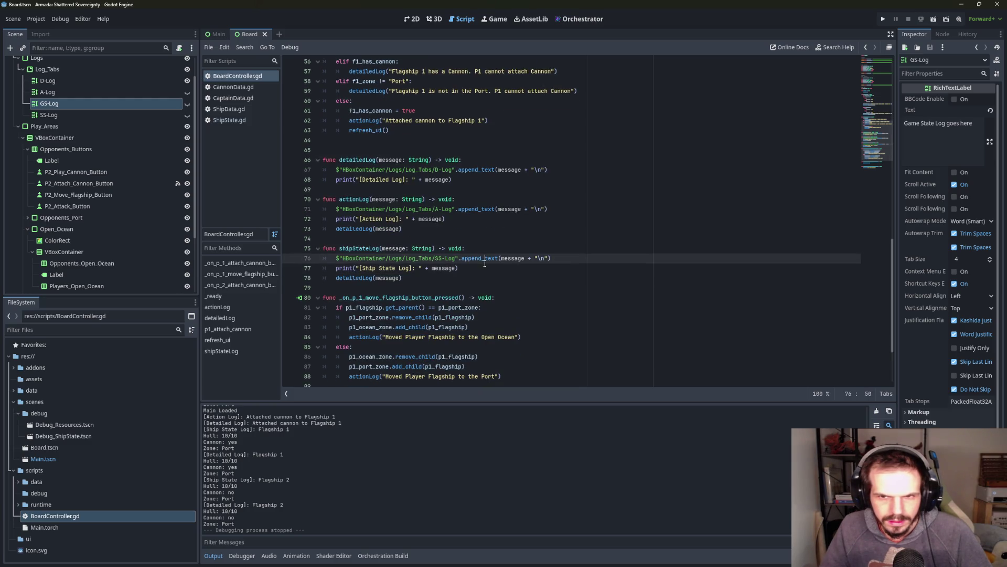
pyautogui.click(584, 256)
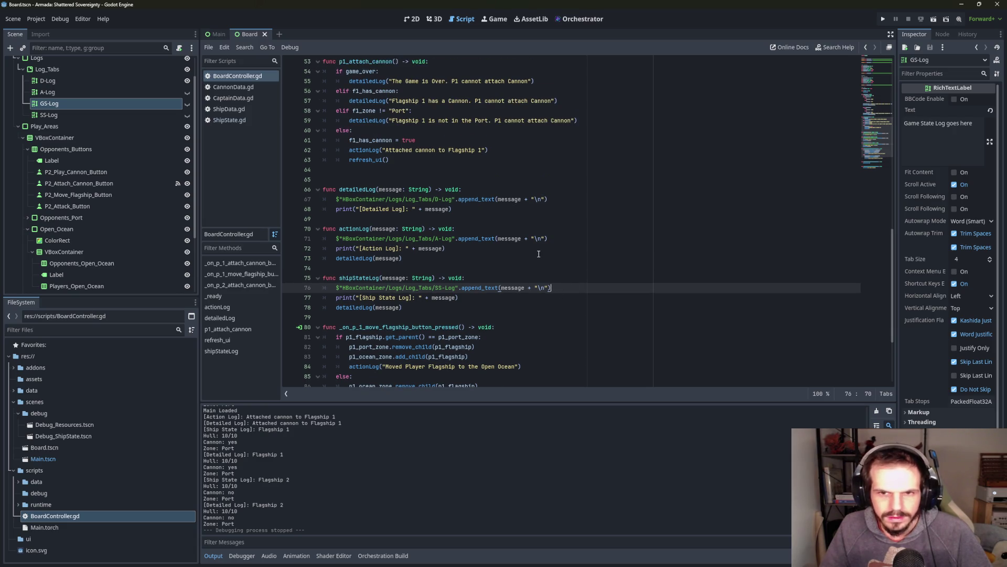
pyautogui.scroll(7, 525, 257)
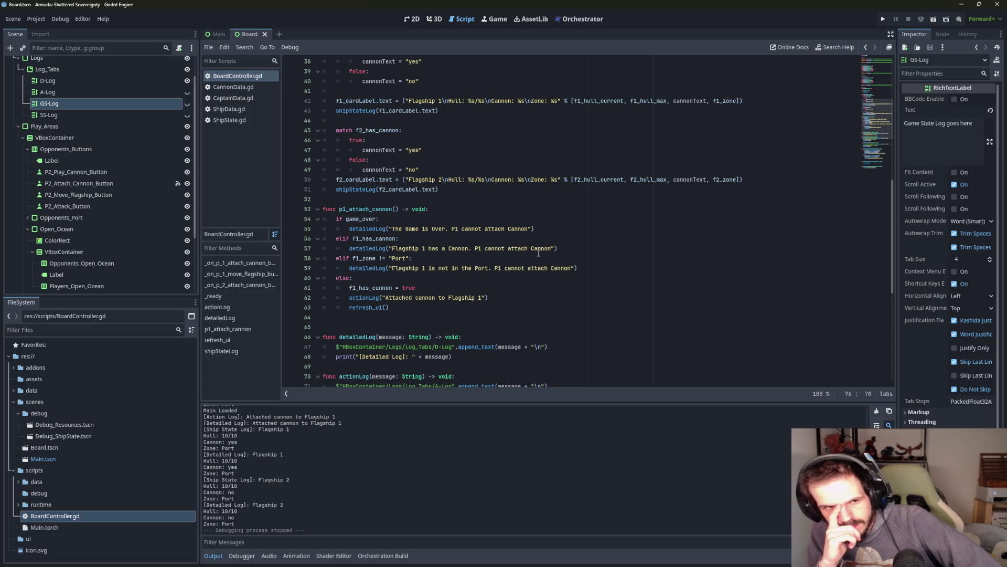
# Run the game with F5, view both flagships' logs in the SS-Log tab, then close it.
pyautogui.press('F5')
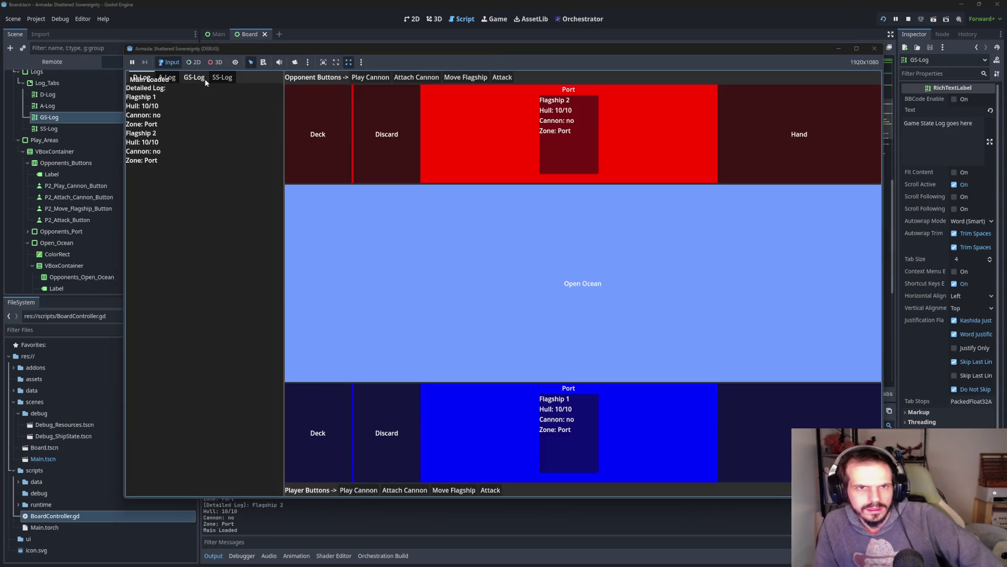
pyautogui.click(222, 77)
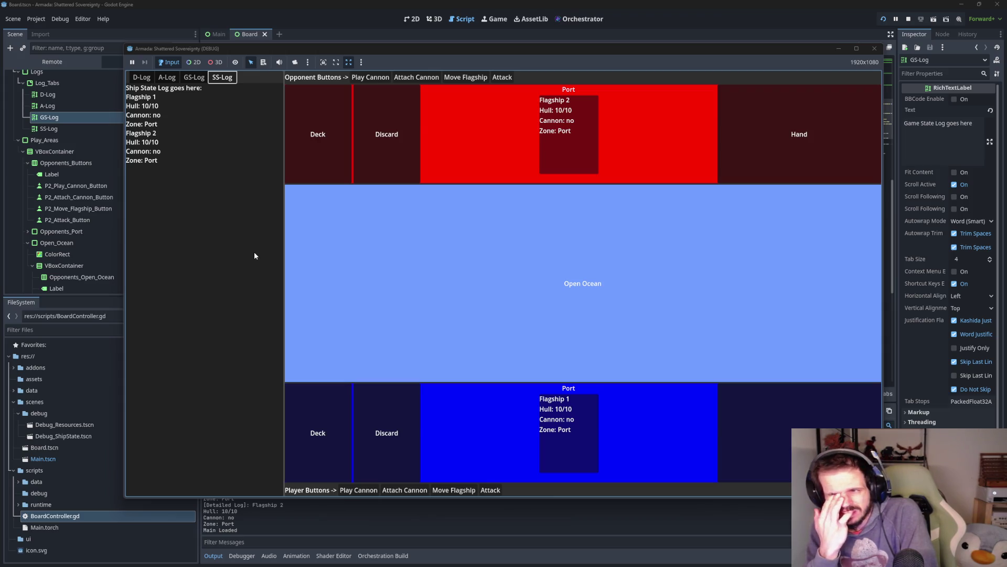
pyautogui.click(875, 48)
pyautogui.click(412, 19)
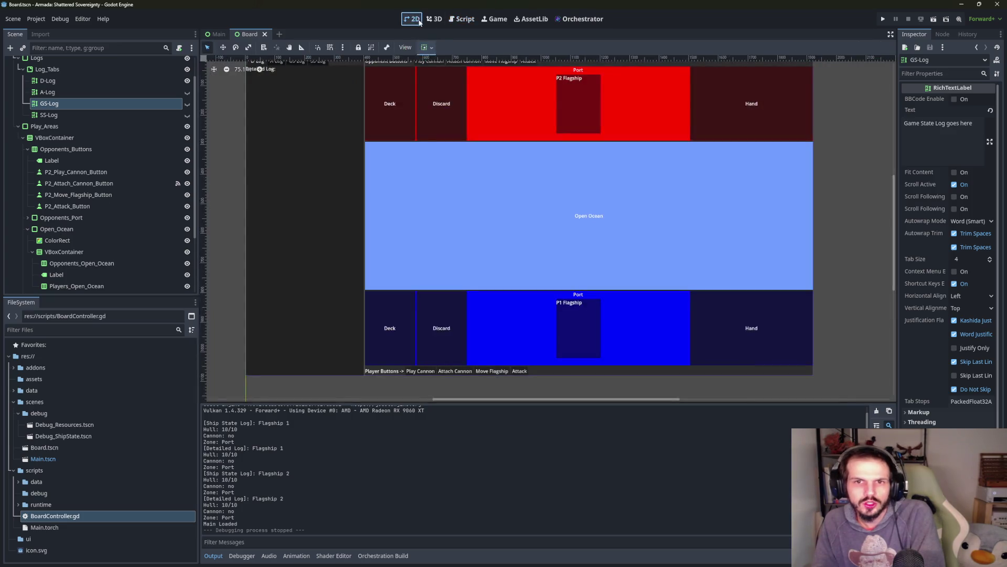
# Select the P2 Flagship card label and highlight its text in the Inspector.
pyautogui.click(577, 79)
pyautogui.click(918, 117)
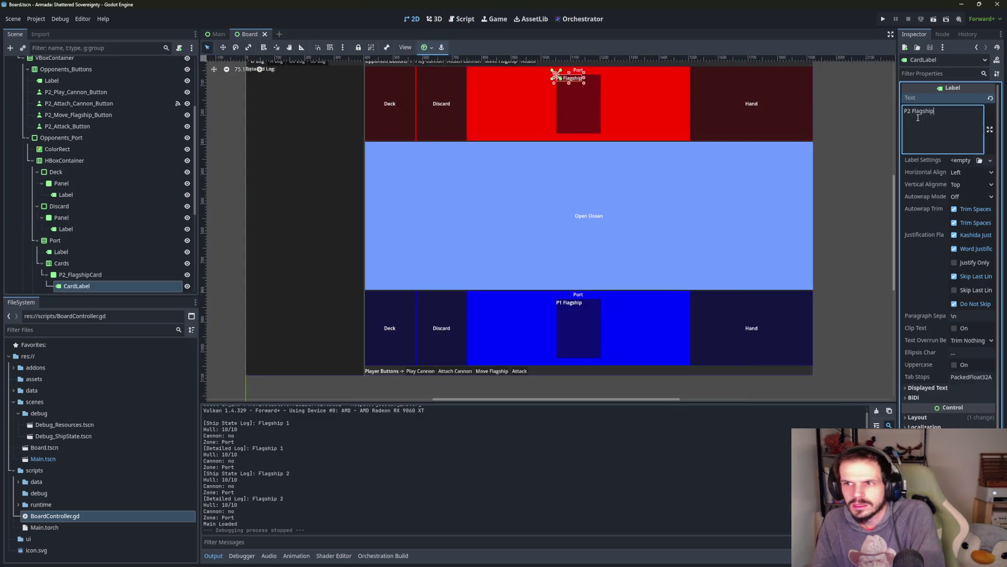
pyautogui.hotkey('ctrl', 'a')
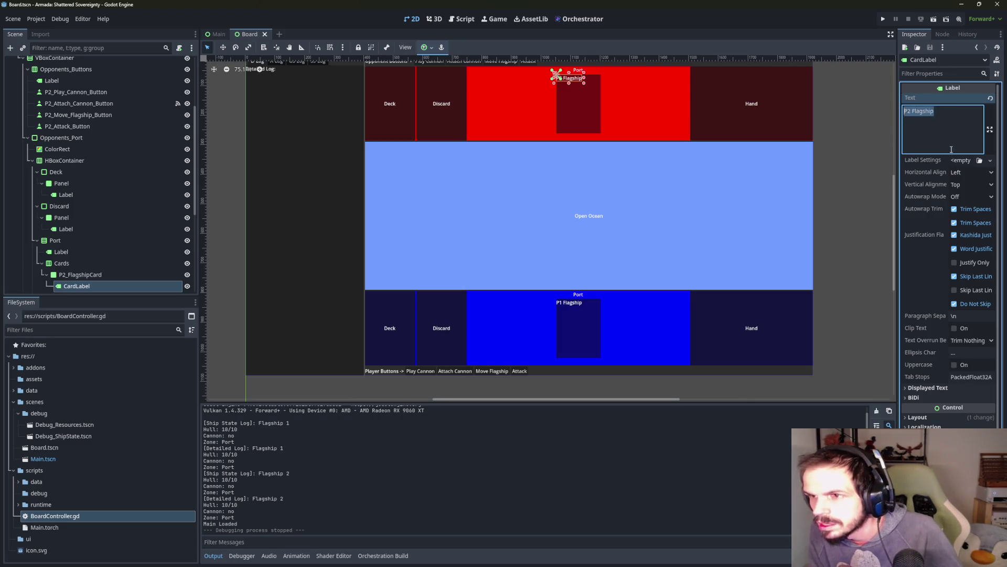
# Inspect the Cards container that holds the P2 Flagship card.
pyautogui.click(672, 108)
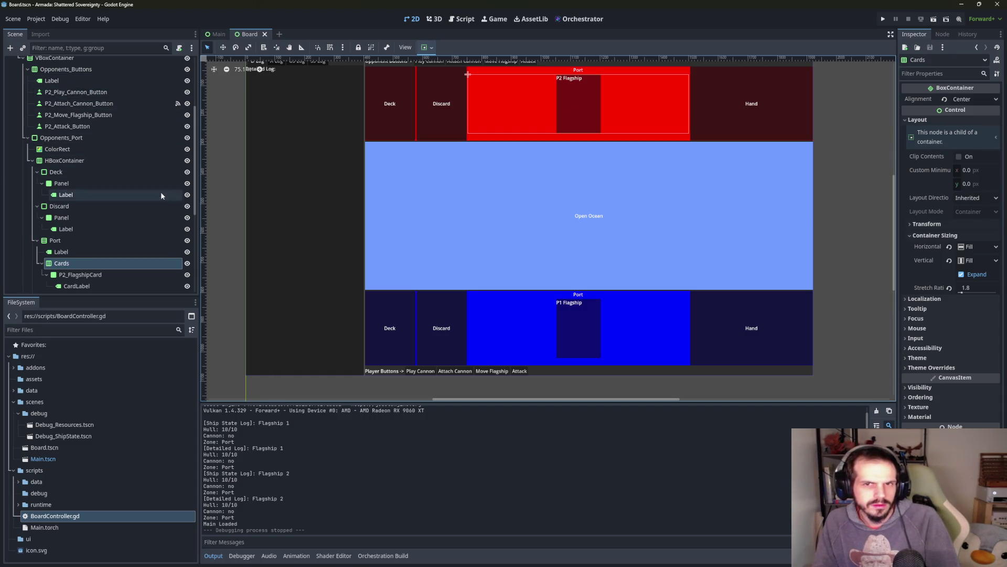
pyautogui.scroll(-1, 542, 239)
pyautogui.scroll(-1, 368, 362)
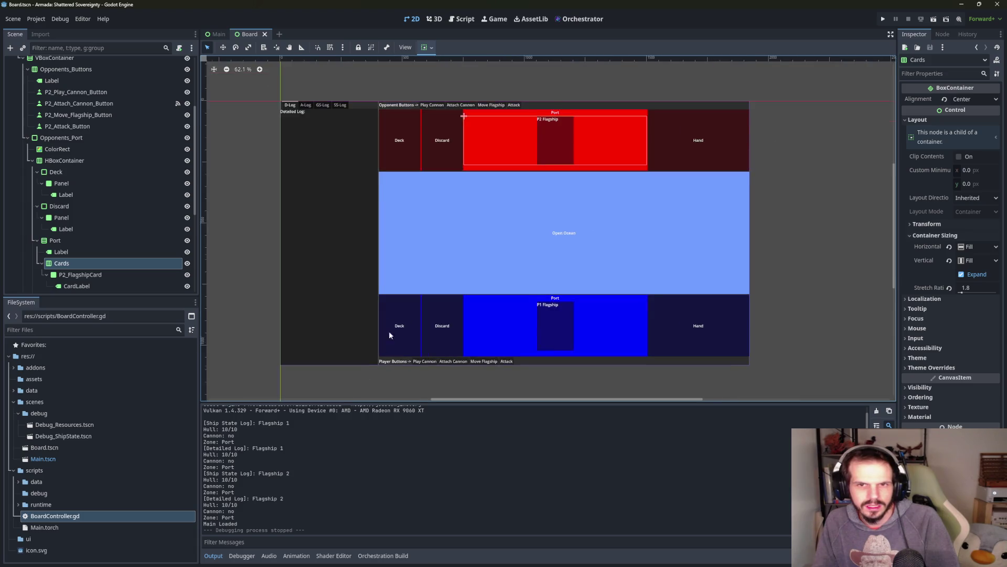
pyautogui.scroll(1, 420, 178)
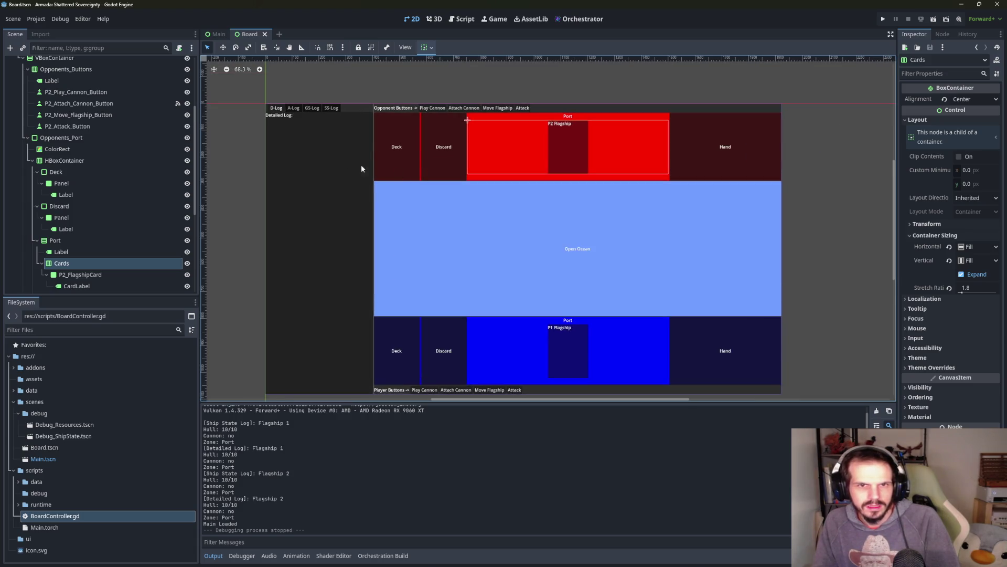
pyautogui.scroll(5, 106, 127)
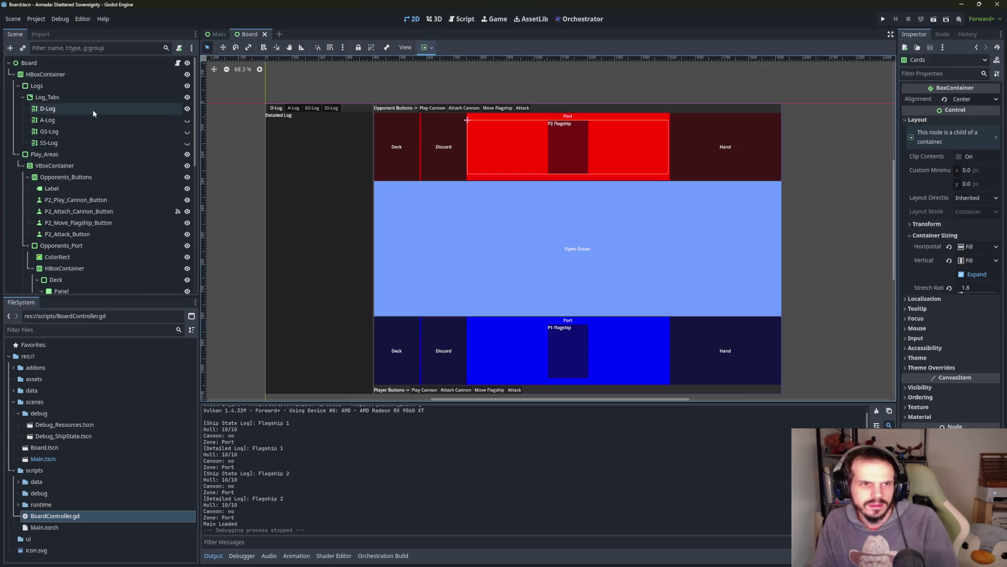
# Select D-Log and add a new empty line after its 'Detailed Log:' heading text.
pyautogui.click(54, 110)
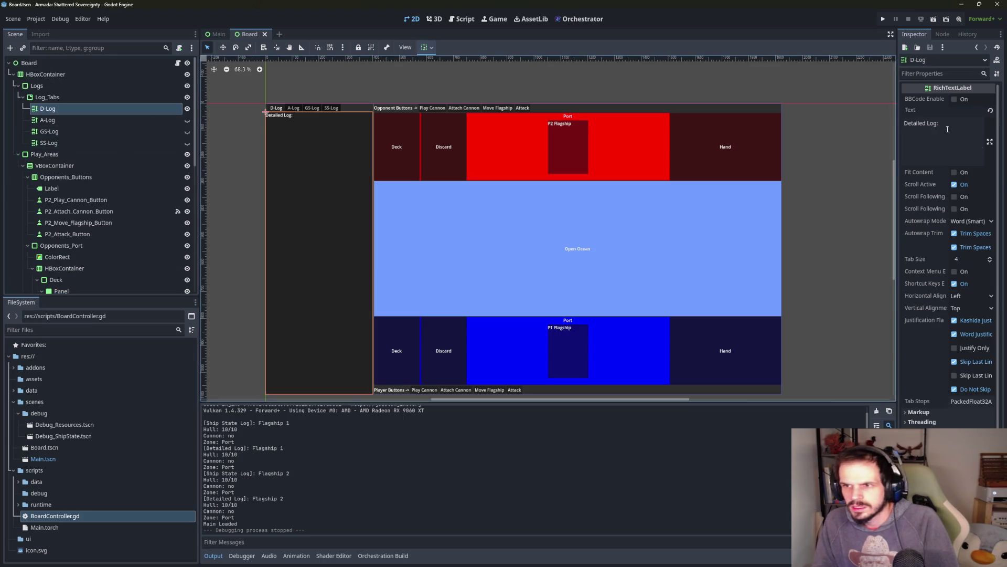
pyautogui.click(927, 124)
pyautogui.moveTo(937, 124); pyautogui.dragTo(904, 123)
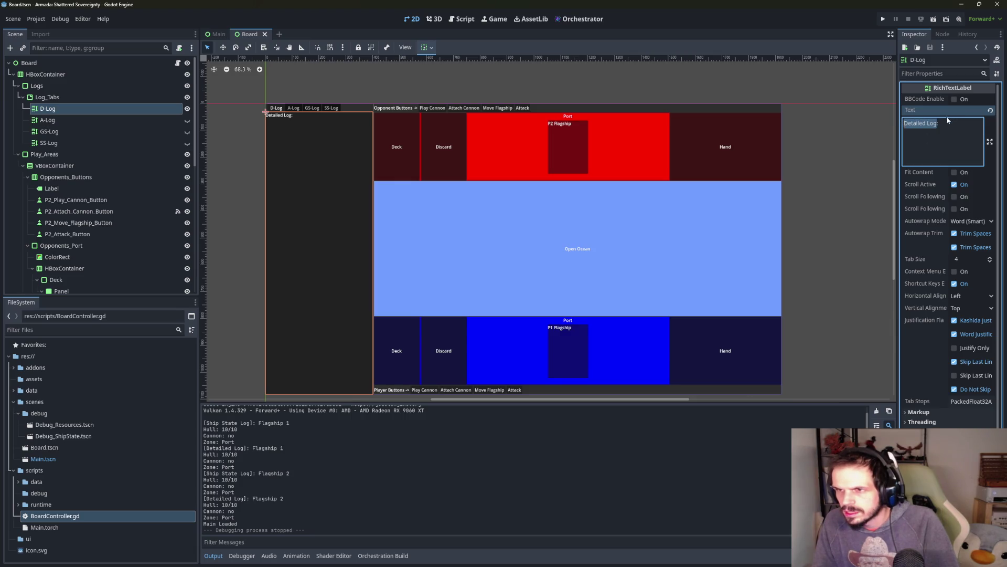
pyautogui.click(952, 129)
pyautogui.press('Return')
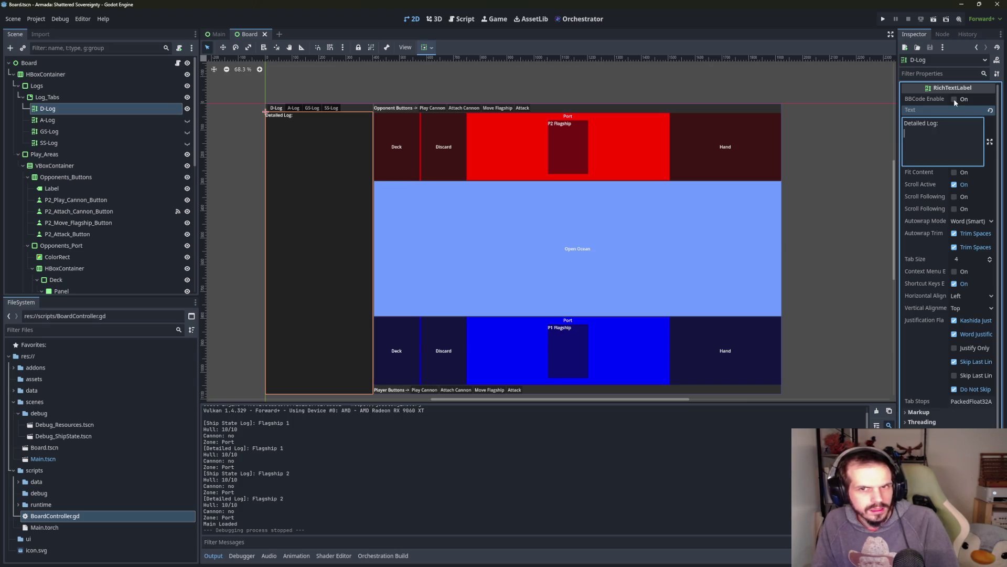
pyautogui.click(954, 99)
pyautogui.click(954, 99)
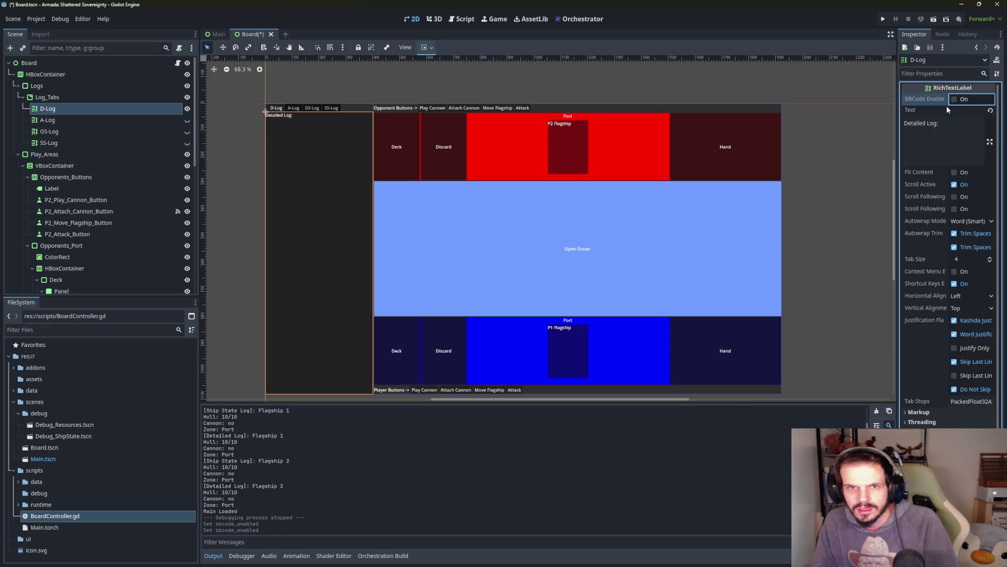
# Wrap the 'Detailed Log:' heading in [b]…[/b] and enable BBCode on D-Log.
pyautogui.click(909, 125)
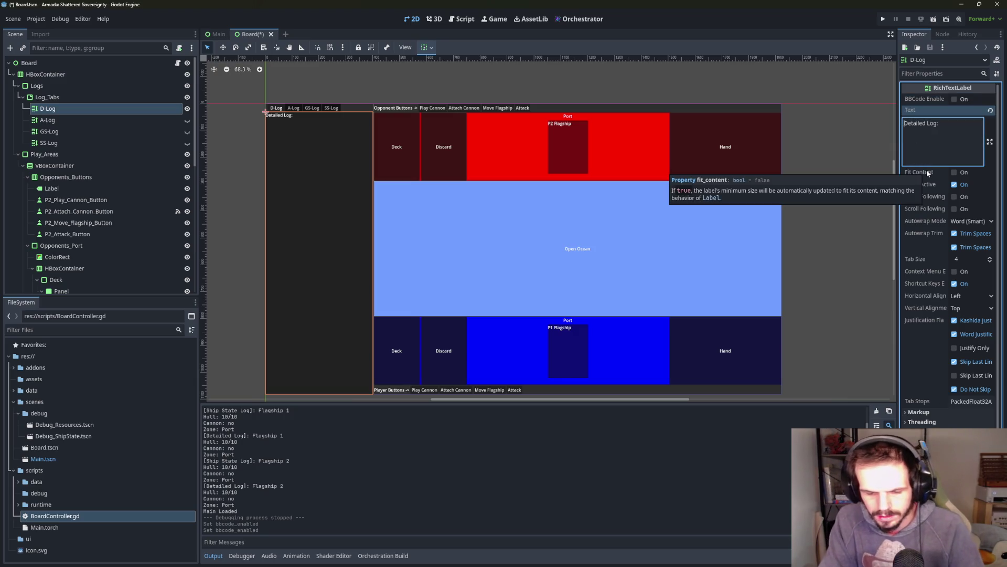
pyautogui.write('[b]')
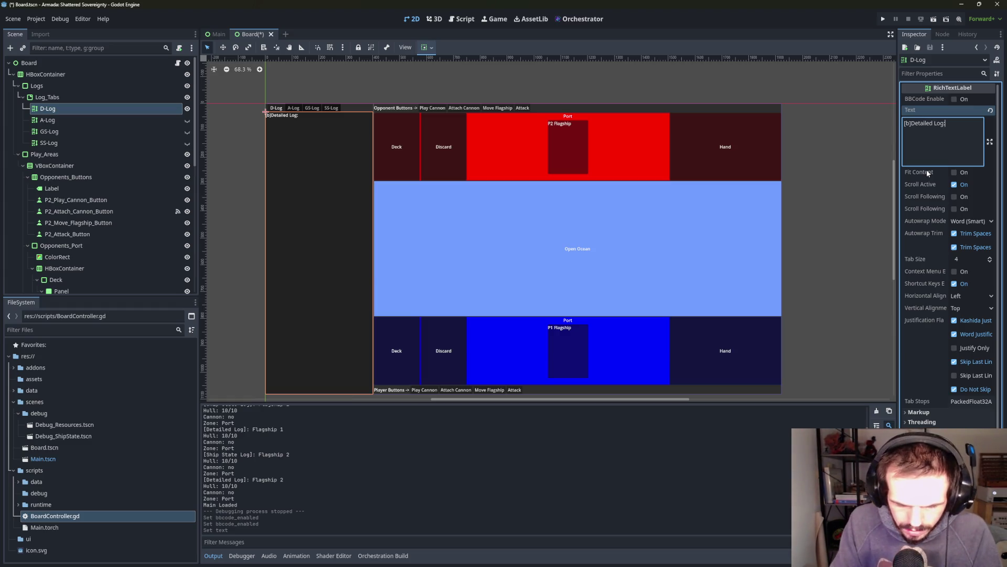
pyautogui.write('[/b]')
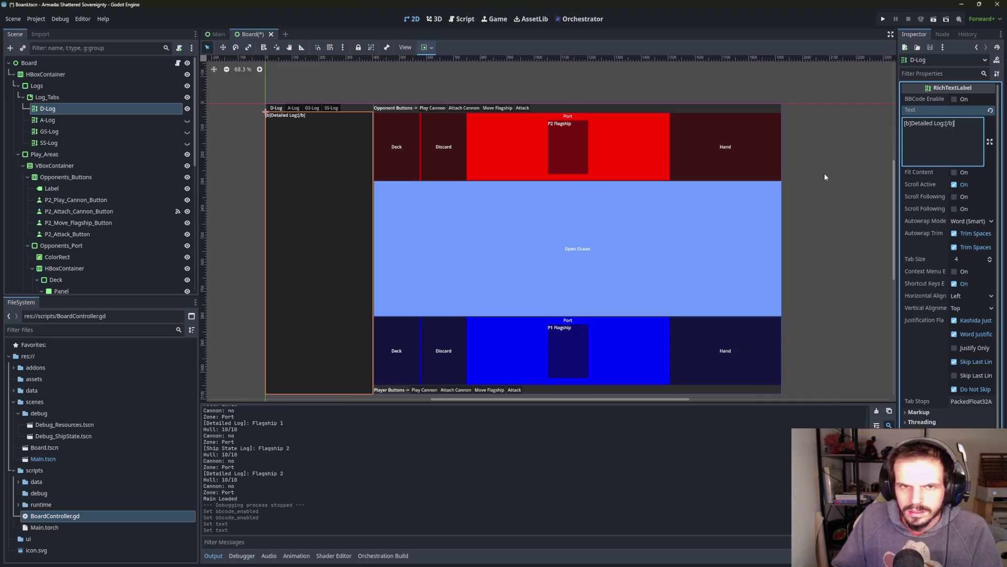
pyautogui.click(954, 99)
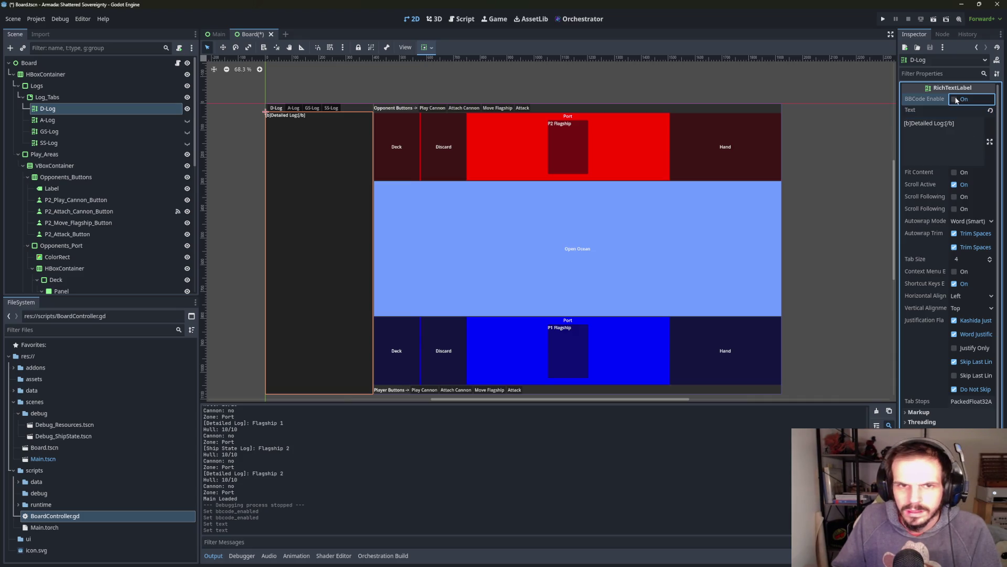
pyautogui.click(950, 146)
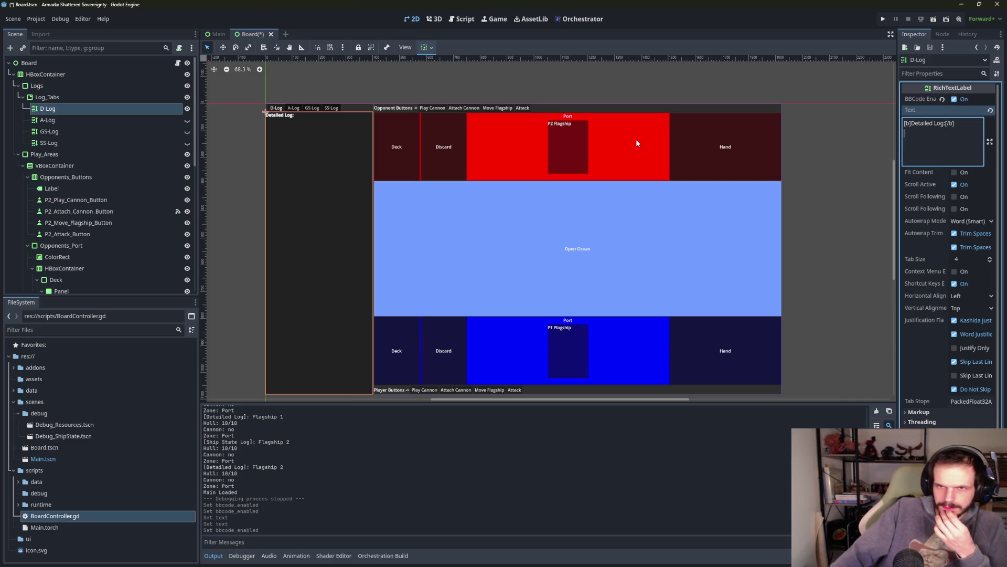
pyautogui.click(567, 126)
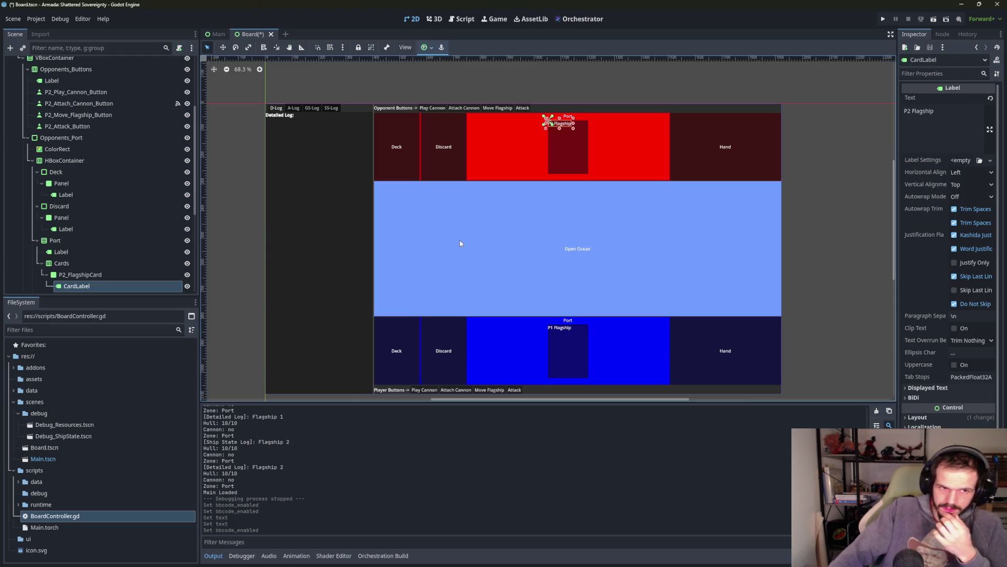
# Change the P2 Flagship CardLabel's node type to RichTextLabel.
pyautogui.rightClick(83, 286)
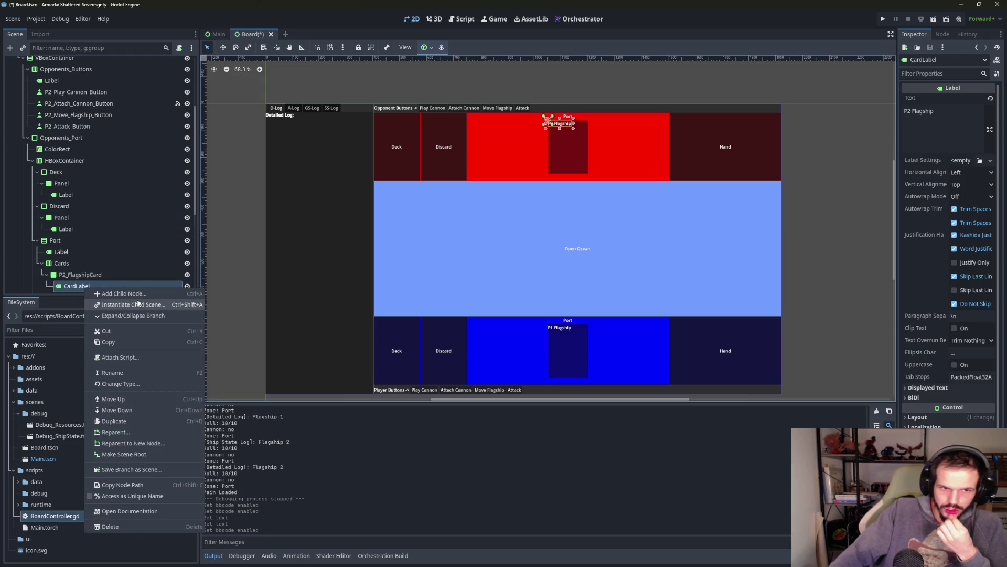
pyautogui.click(130, 384)
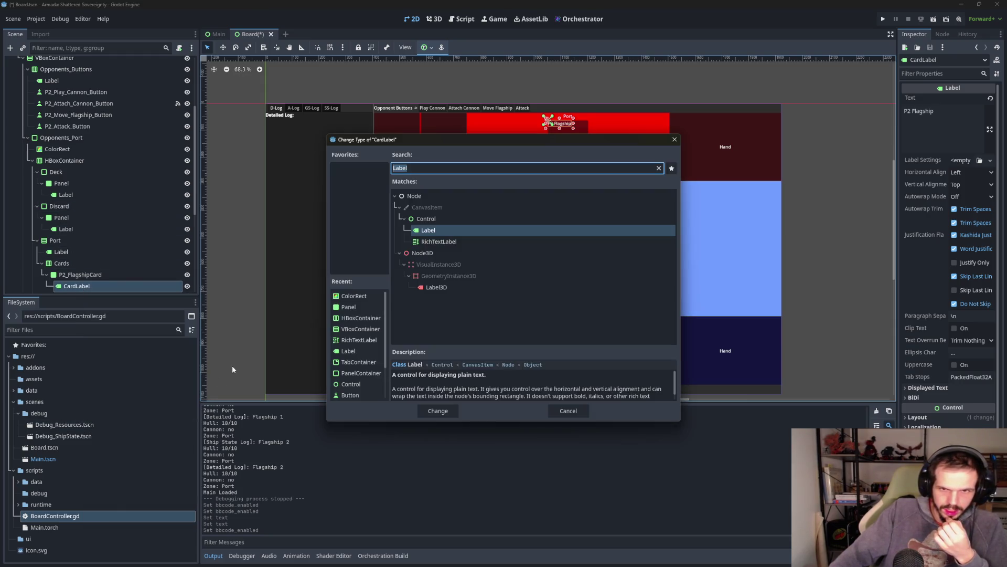
pyautogui.doubleClick(454, 242)
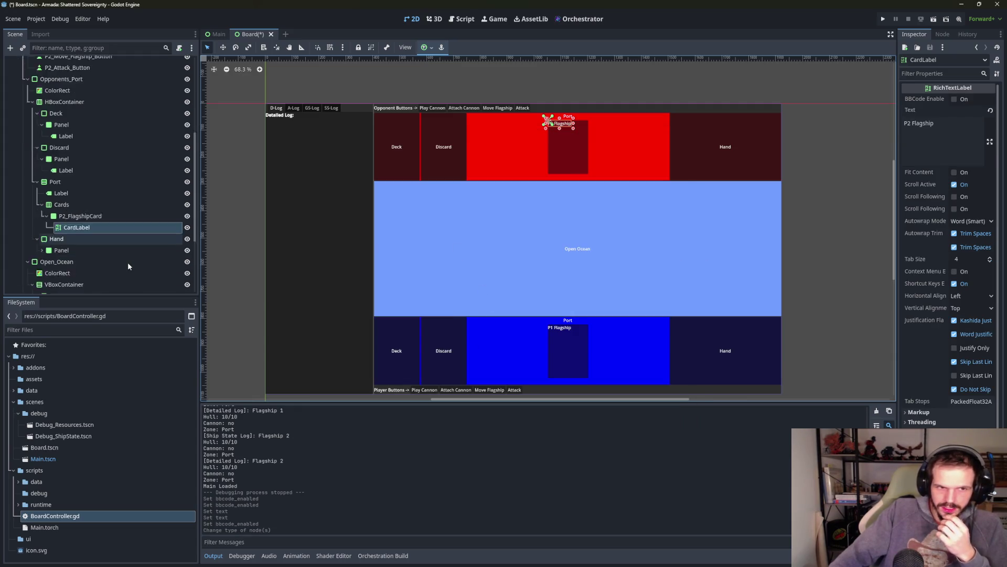
pyautogui.scroll(-3, 129, 267)
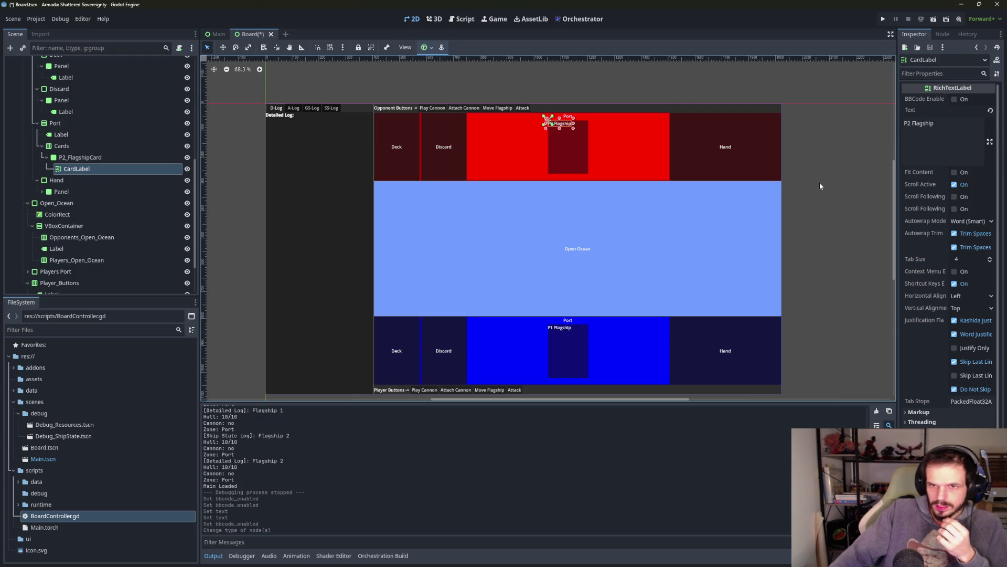
# Change the P1 Flagship CardLabel's node type to RichTextLabel as well.
pyautogui.click(561, 331)
pyautogui.rightClick(87, 286)
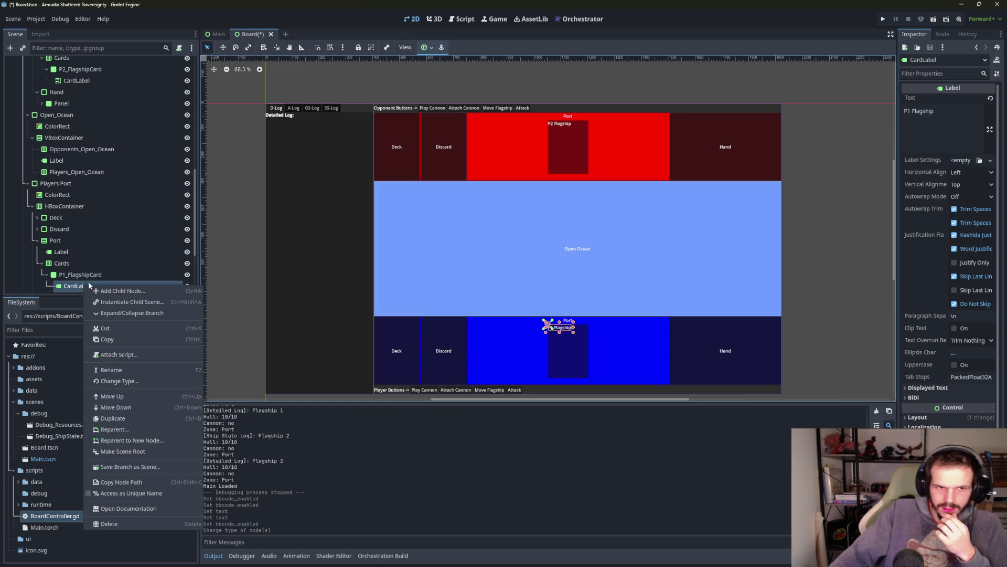
pyautogui.click(134, 380)
pyautogui.doubleClick(435, 241)
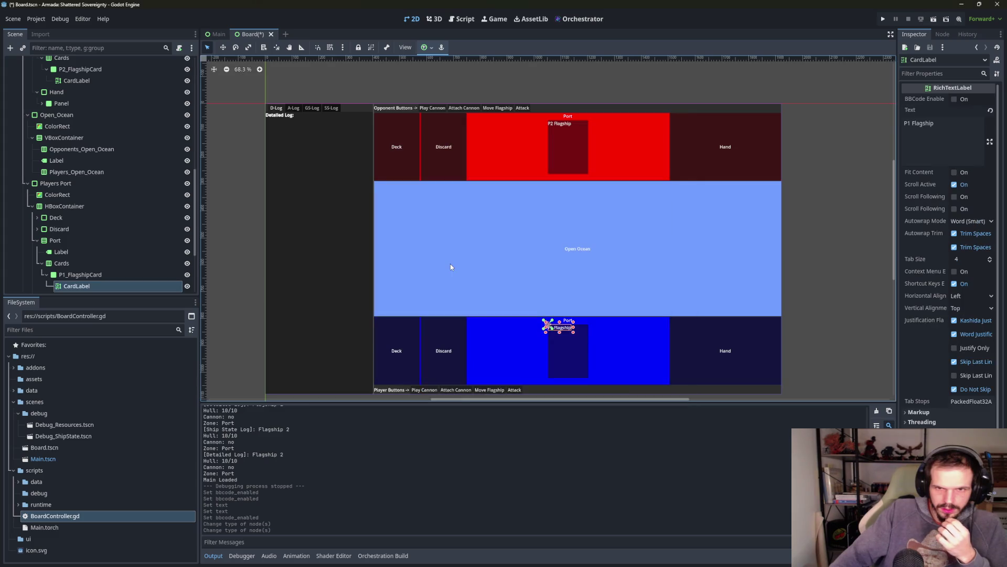
pyautogui.scroll(-4, 181, 283)
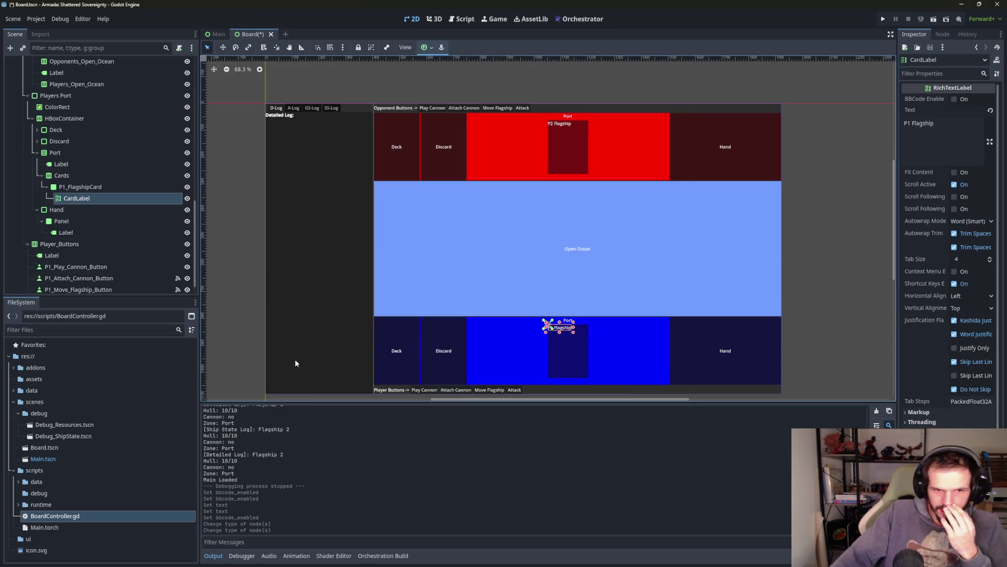
pyautogui.click(462, 19)
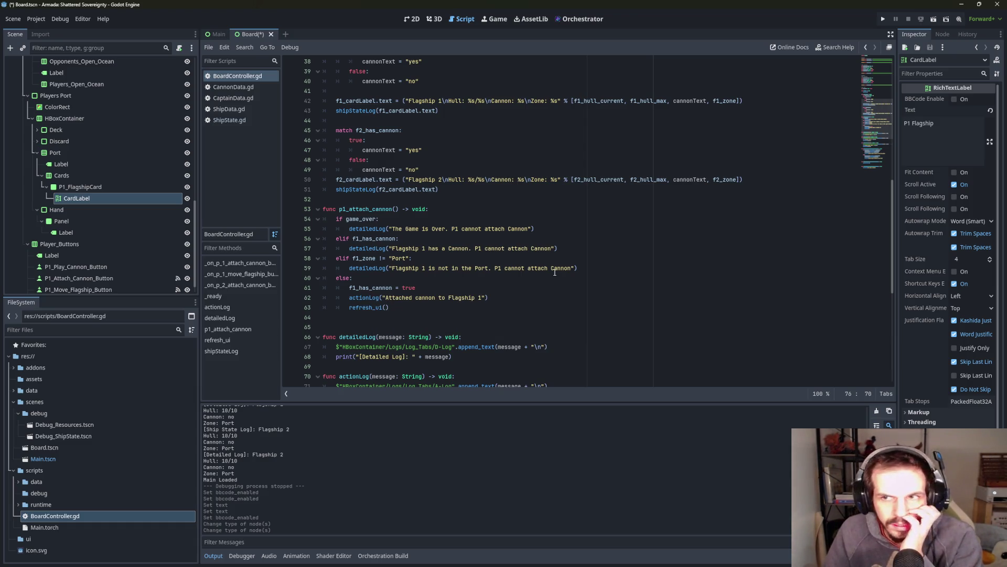
# Highlight the f1_cardLabel uses and locate the card text code in refresh_ui.
pyautogui.scroll(7, 555, 272)
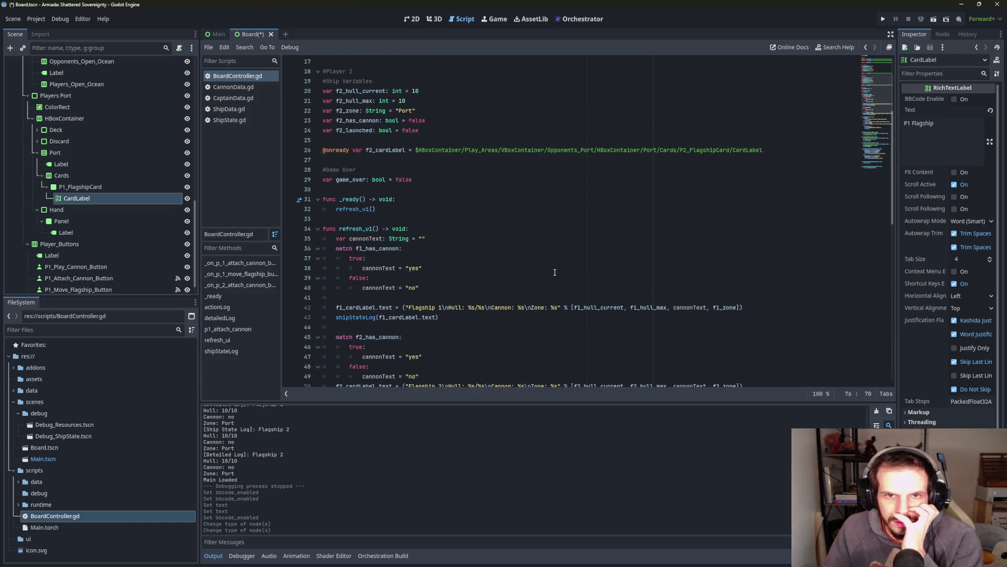
pyautogui.scroll(-6, 555, 273)
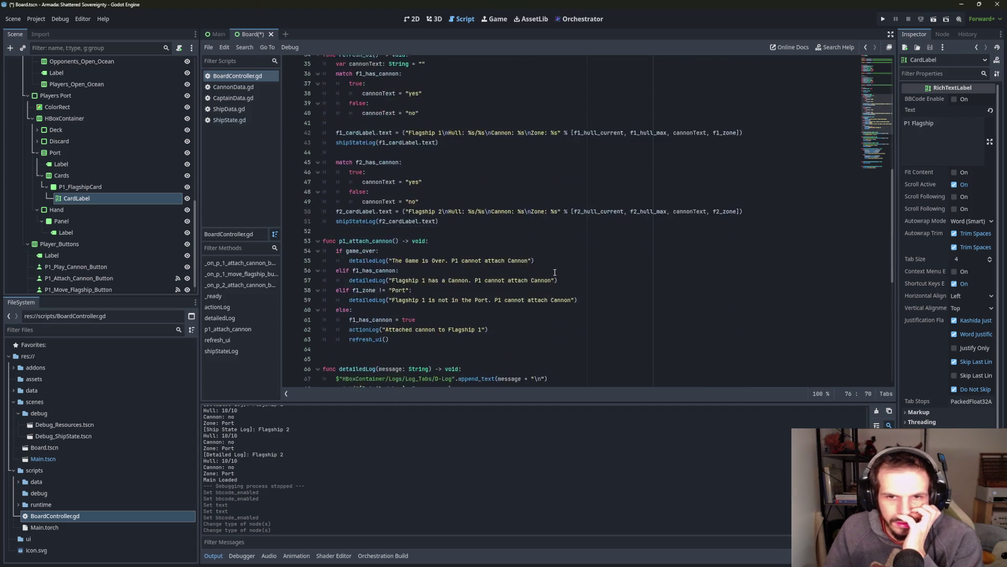
pyautogui.scroll(8, 554, 272)
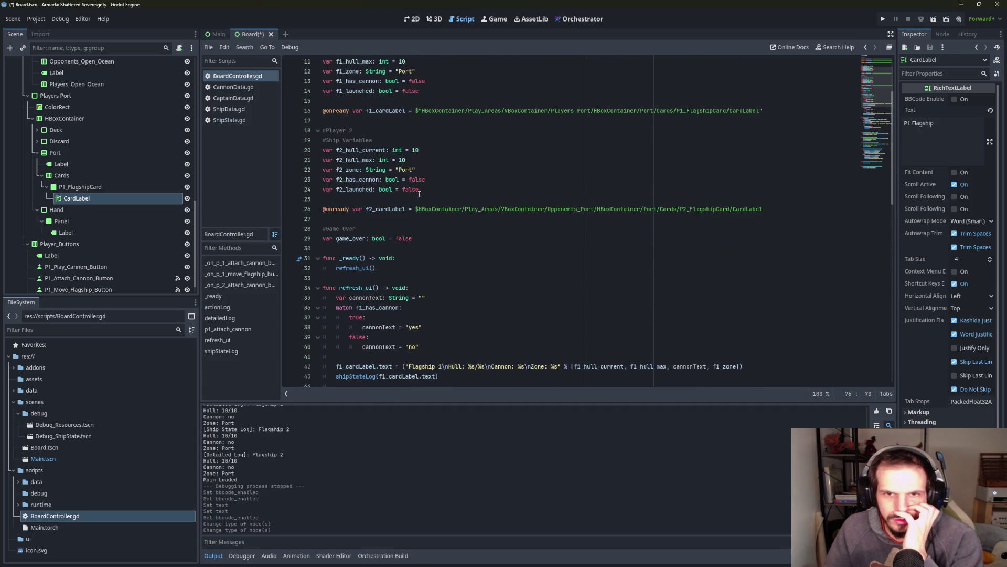
pyautogui.doubleClick(362, 111)
pyautogui.scroll(-3, 522, 178)
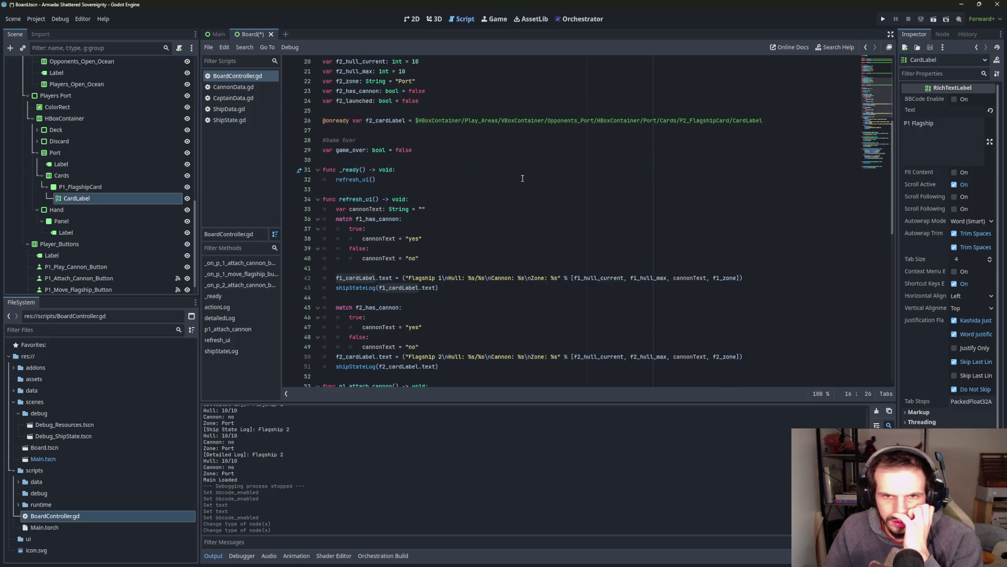
pyautogui.scroll(2, 523, 178)
pyautogui.scroll(-12, 523, 178)
pyautogui.scroll(-5, 522, 178)
pyautogui.scroll(15, 522, 178)
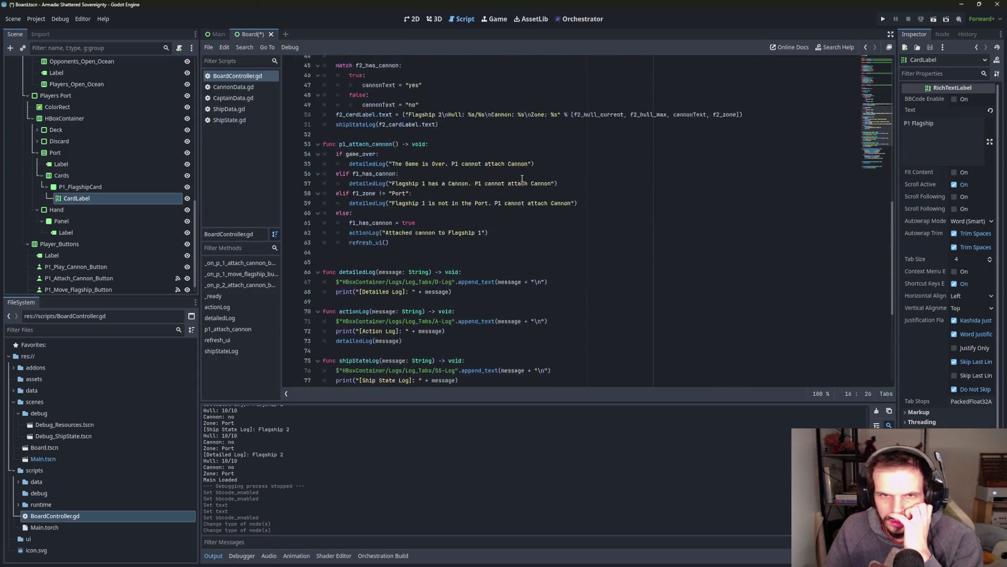
pyautogui.scroll(-3, 549, 169)
pyautogui.click(483, 228)
pyautogui.click(420, 170)
# Wrap 'Flagship' in [b]…[/b] on lines 42 and 50, then run the game.
pyautogui.click(409, 189)
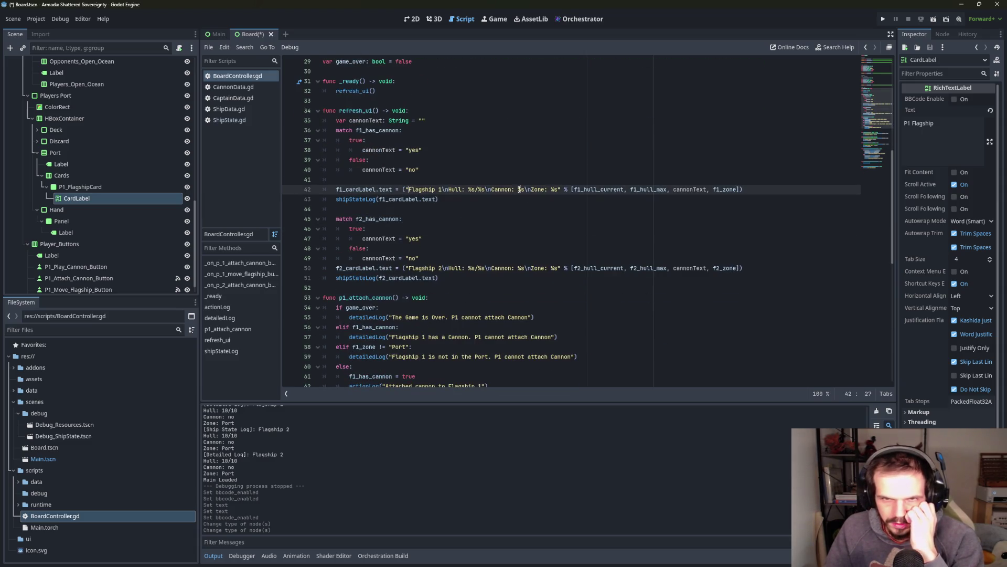
pyautogui.write('[b]')
pyautogui.hotkey('ctrl', 'Right')
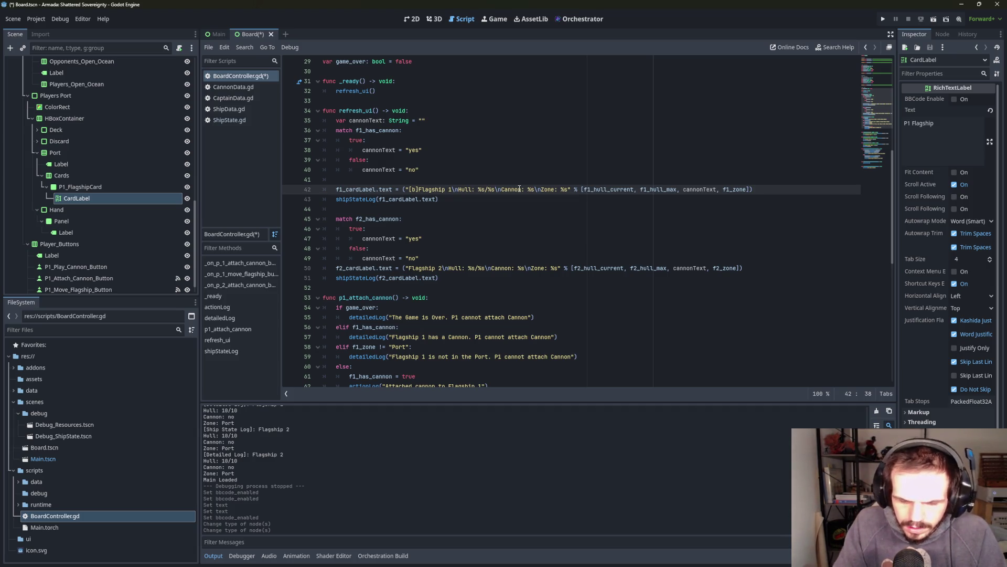
pyautogui.write('[/b]')
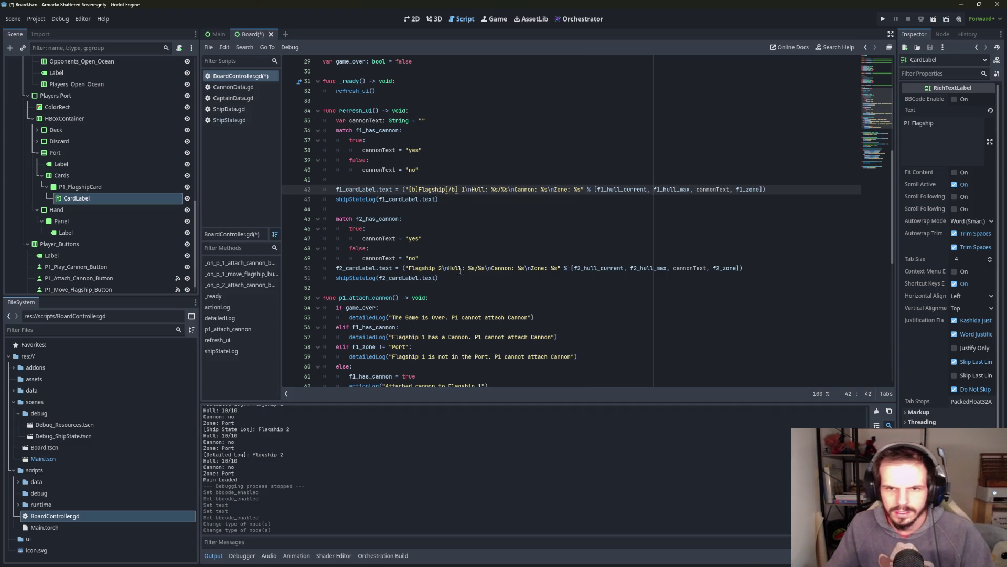
pyautogui.click(410, 268)
pyautogui.write('[b]')
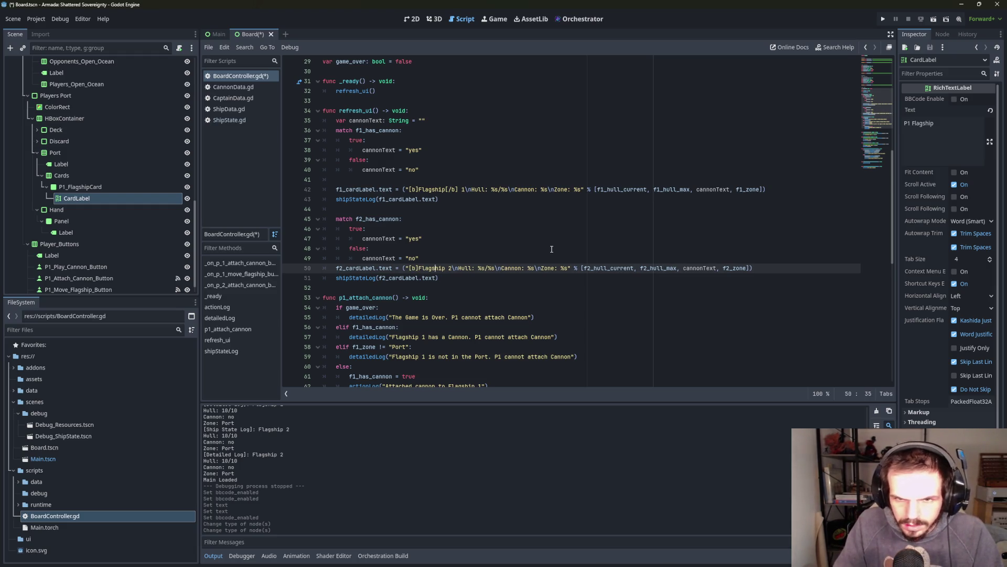
pyautogui.write('[/b]')
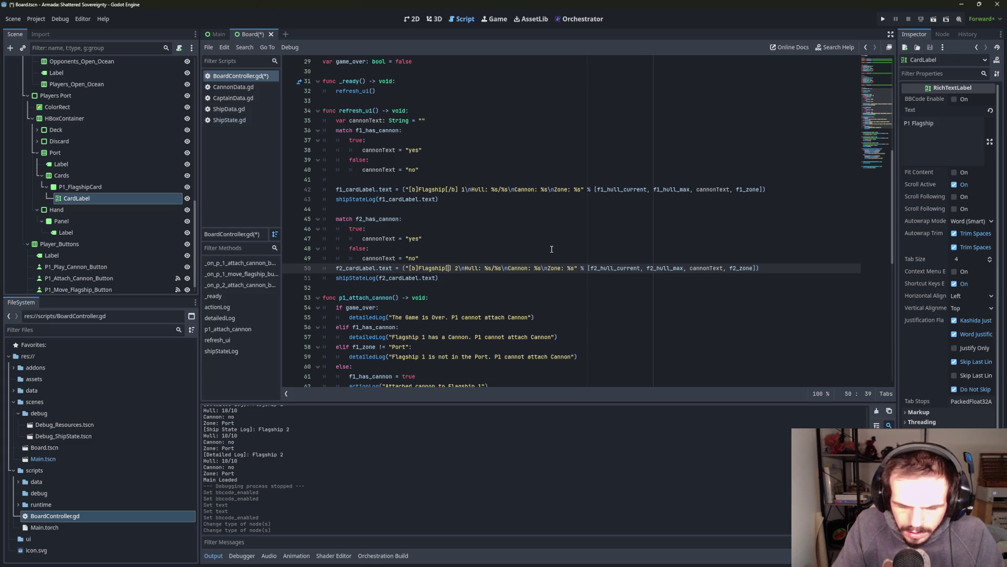
pyautogui.click(551, 248)
pyautogui.click(883, 19)
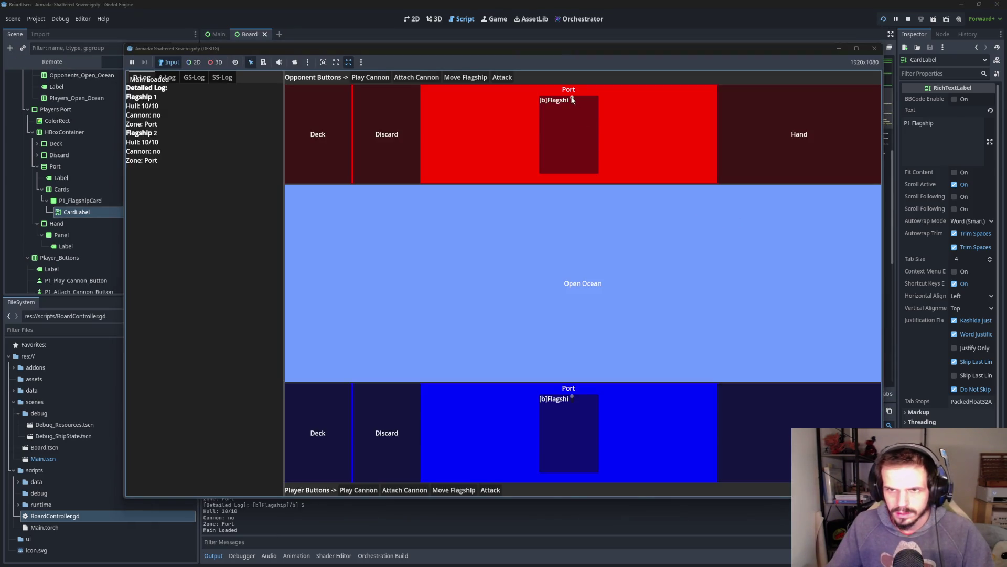
# Scroll the card label showing raw [b] tags, then close the game window.
pyautogui.scroll(-1, 573, 101)
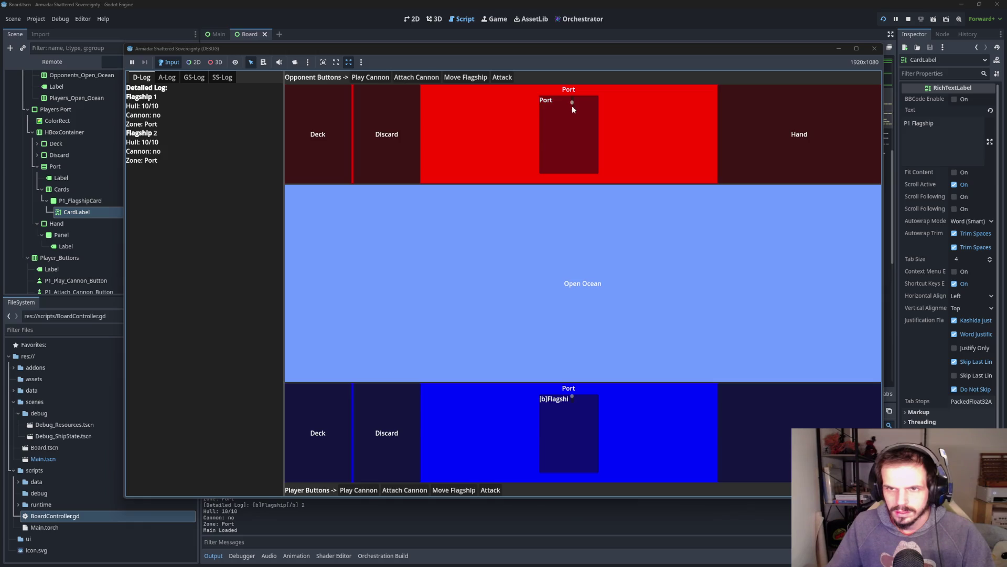
pyautogui.scroll(1, 572, 106)
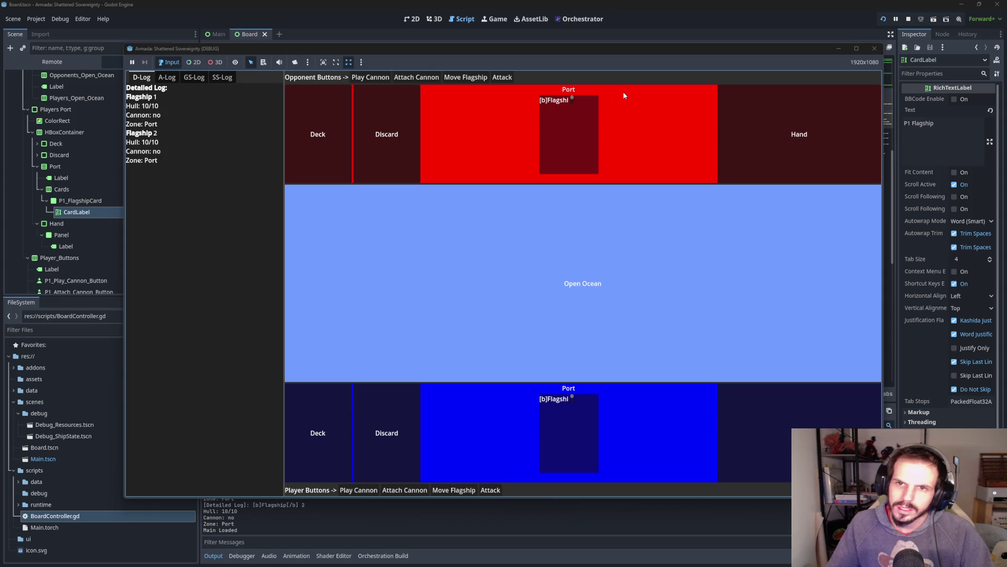
pyautogui.click(874, 48)
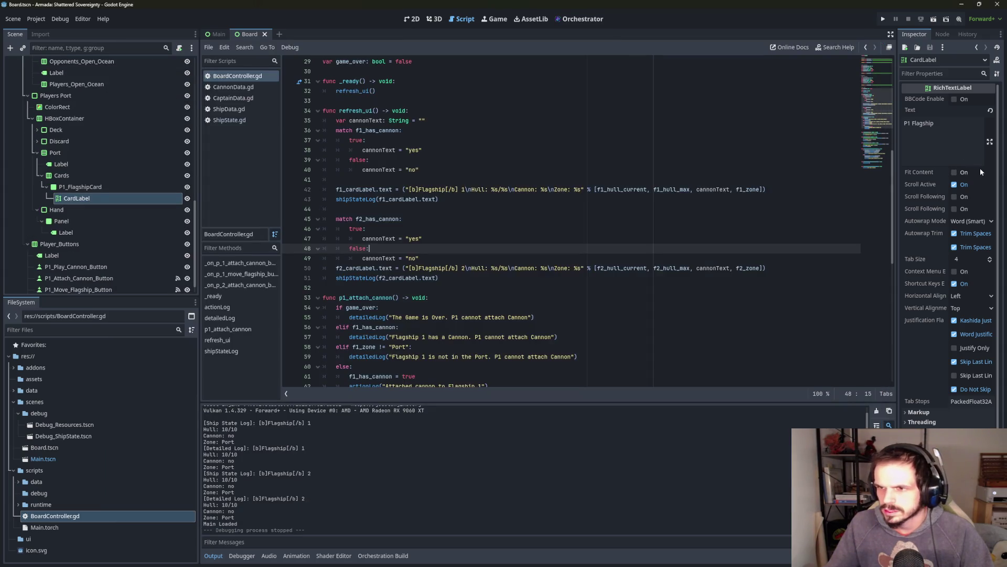
# In the 2D view, uncheck Scroll Active on both the P2 and P1 Flagship card labels.
pyautogui.hotkey('ctrl', 'F1')
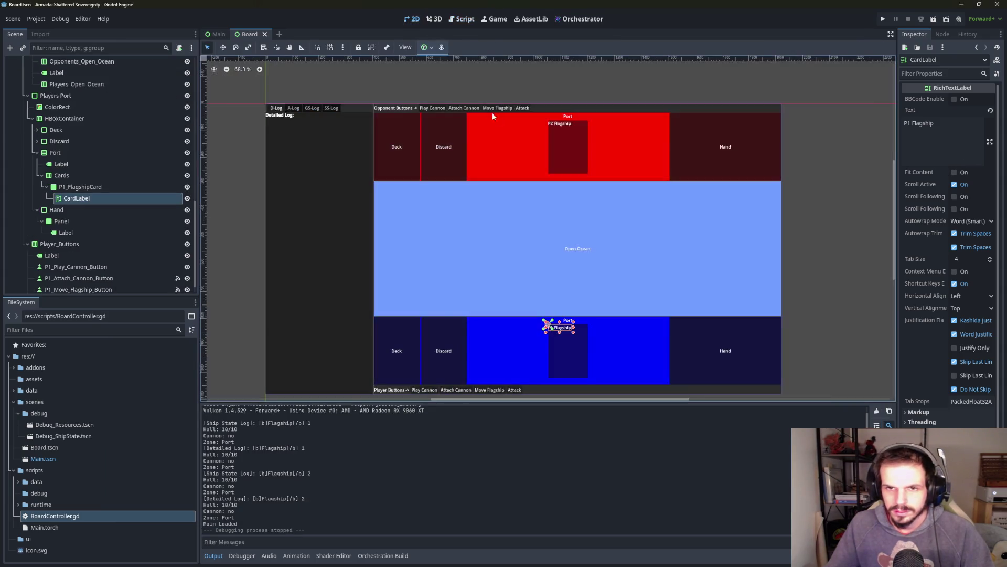
pyautogui.click(557, 127)
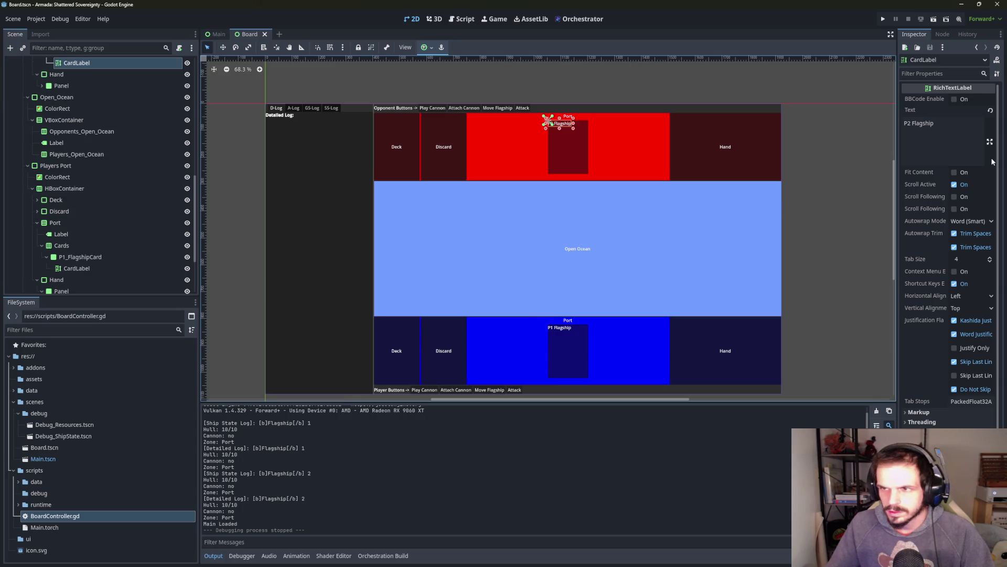
pyautogui.click(964, 186)
pyautogui.click(559, 327)
pyautogui.click(954, 185)
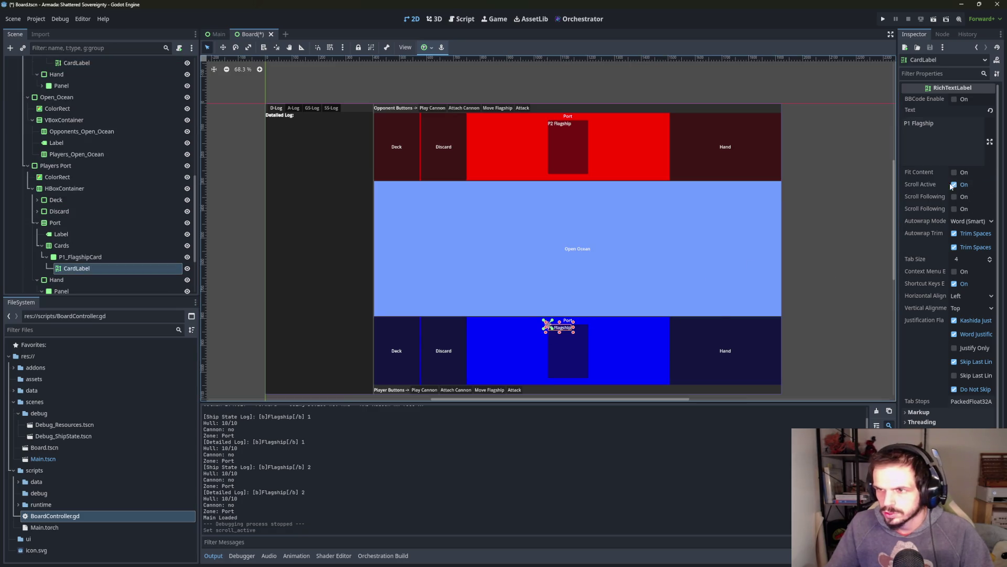
# Test-run the game, then look over the label's Autowrap Mode options without changing them.
pyautogui.click(883, 19)
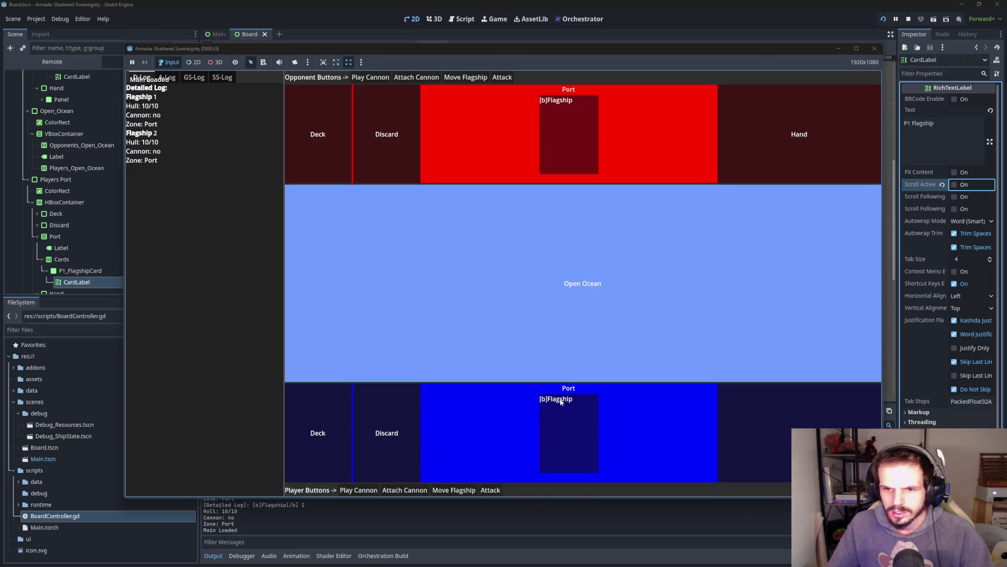
pyautogui.click(874, 48)
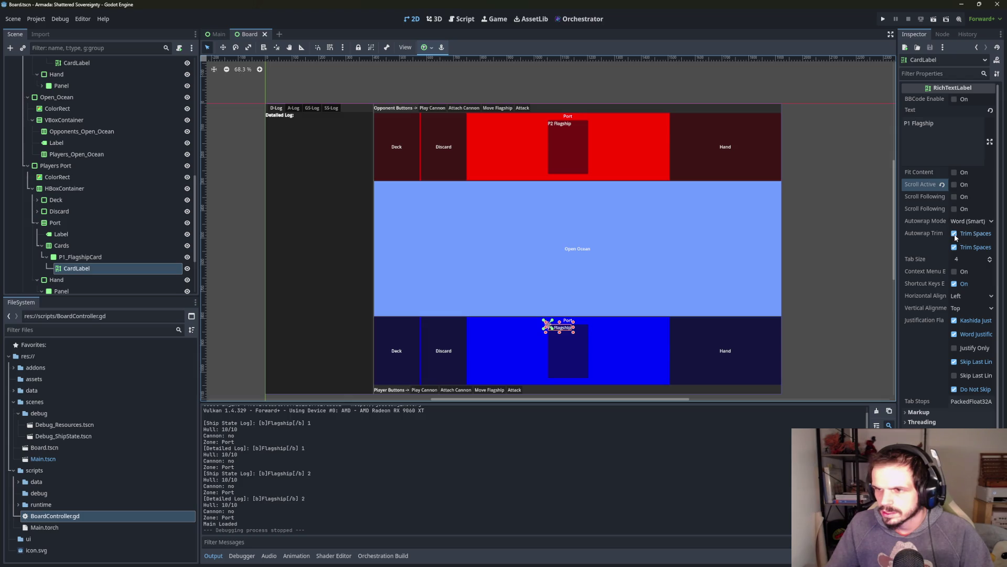
pyautogui.click(987, 223)
pyautogui.click(987, 223)
pyautogui.click(987, 223)
pyautogui.click(987, 223)
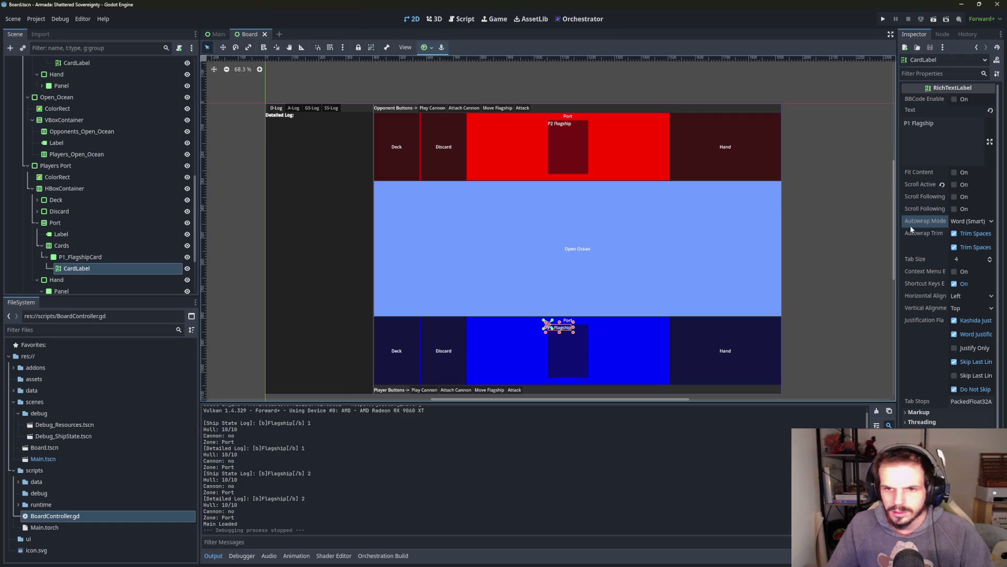
pyautogui.click(569, 120)
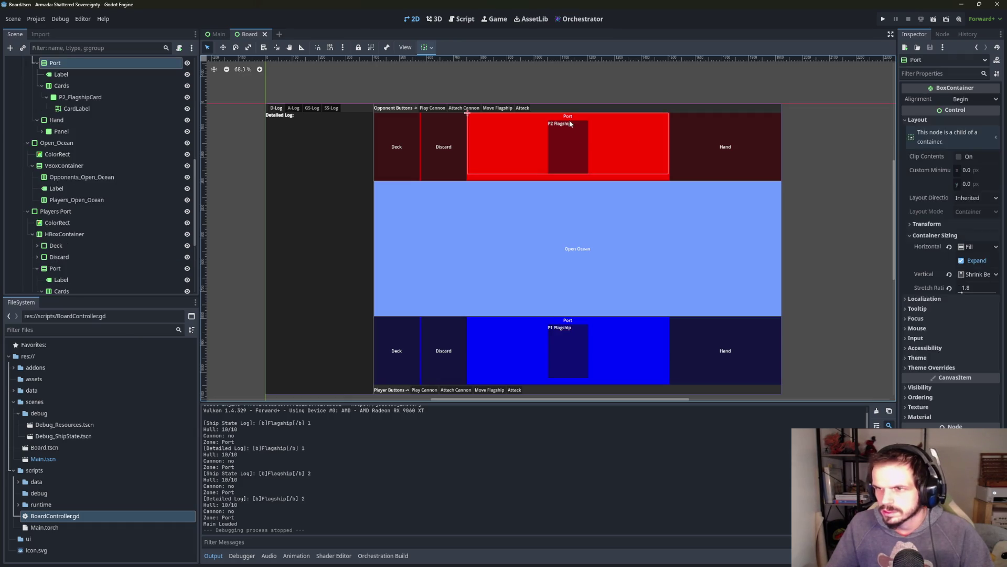
# Set both flagship card labels' anchor preset to Full Rect and test-run the layout.
pyautogui.click(564, 128)
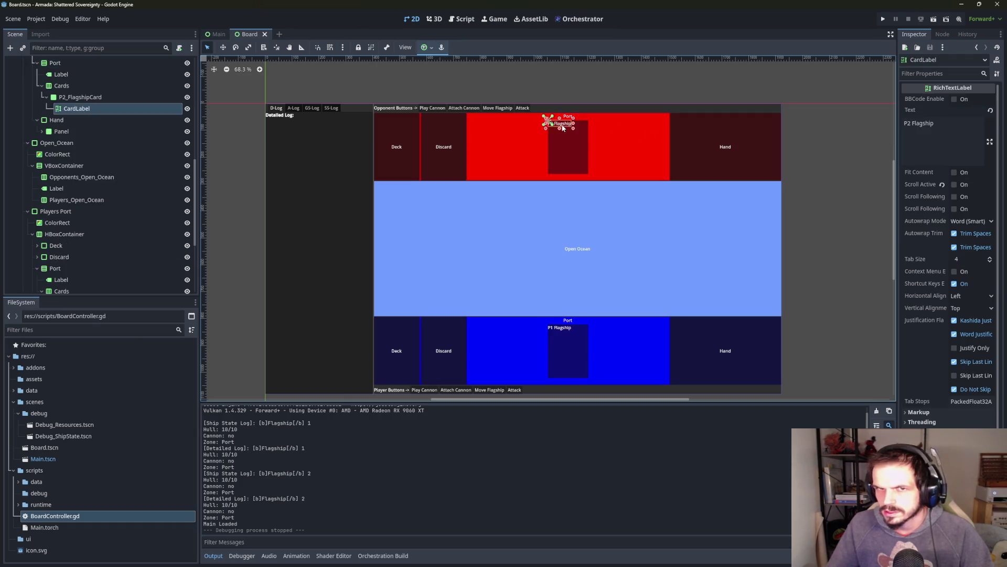
pyautogui.click(425, 47)
pyautogui.click(472, 121)
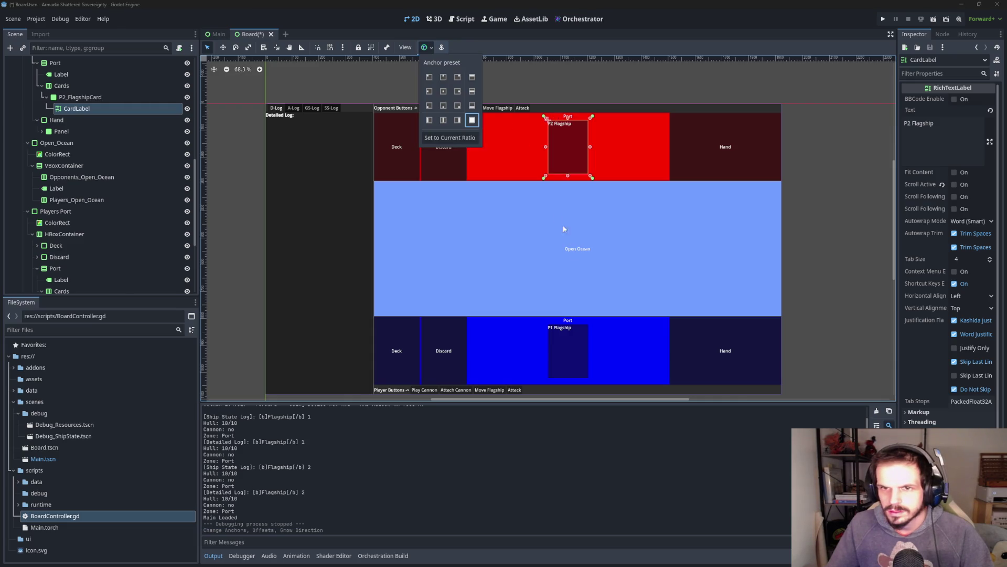
pyautogui.click(565, 334)
pyautogui.click(570, 329)
pyautogui.click(556, 330)
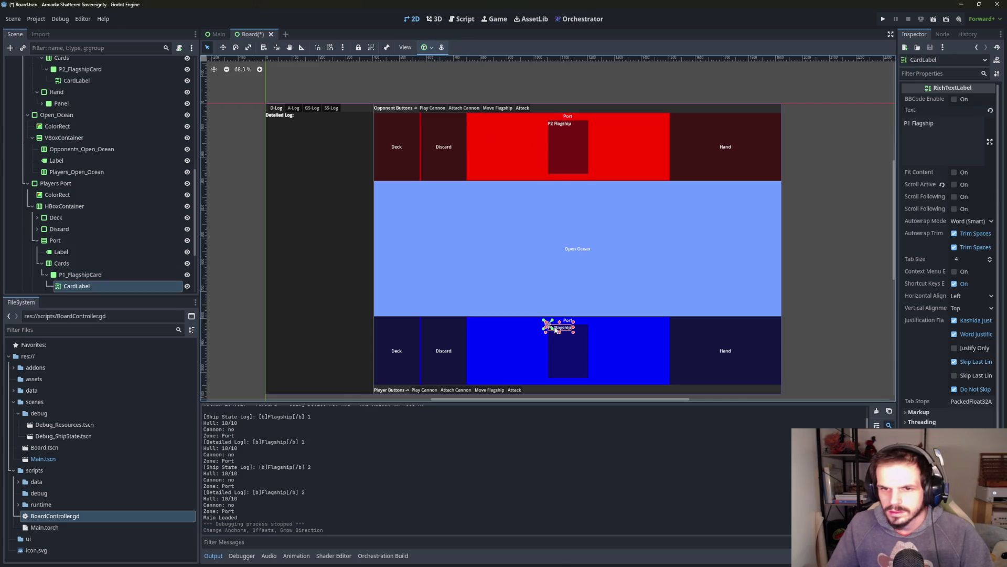
pyautogui.click(431, 48)
pyautogui.click(472, 120)
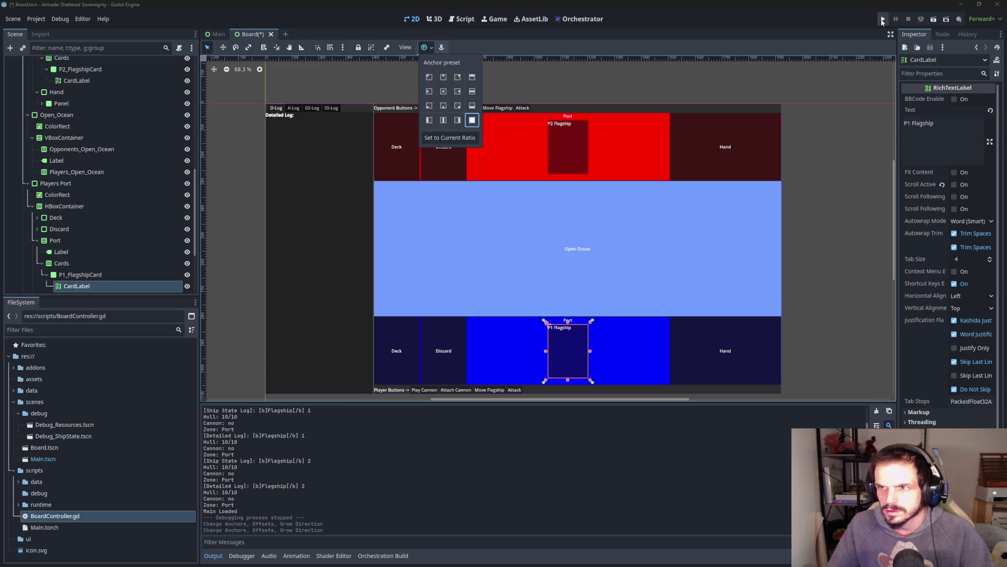
pyautogui.press('Escape')
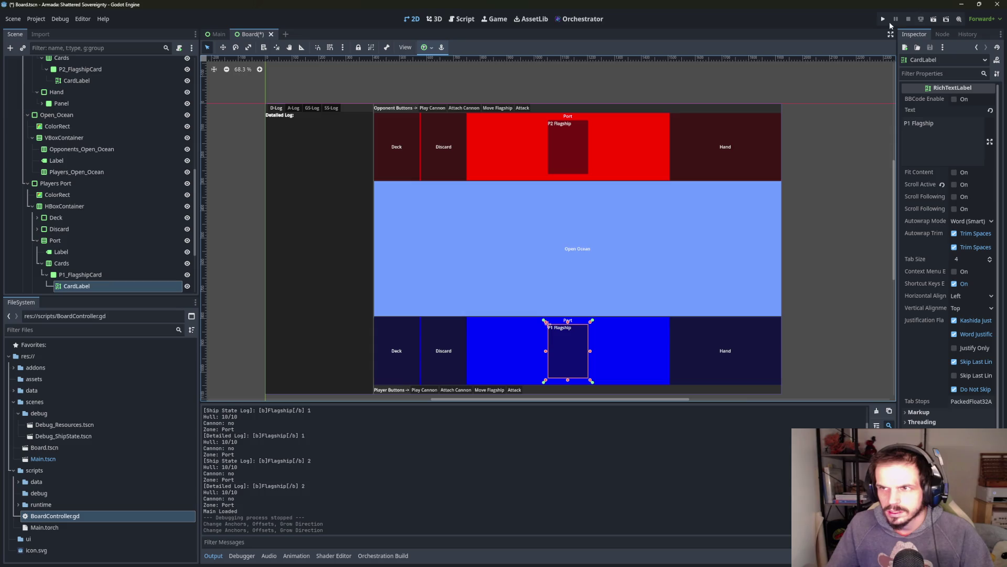
pyautogui.click(885, 19)
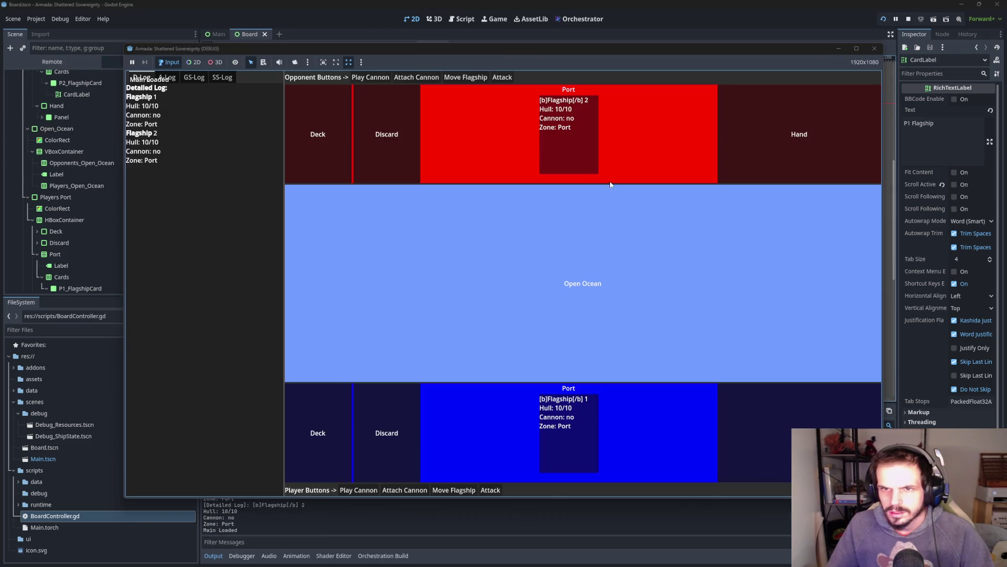
pyautogui.click(874, 48)
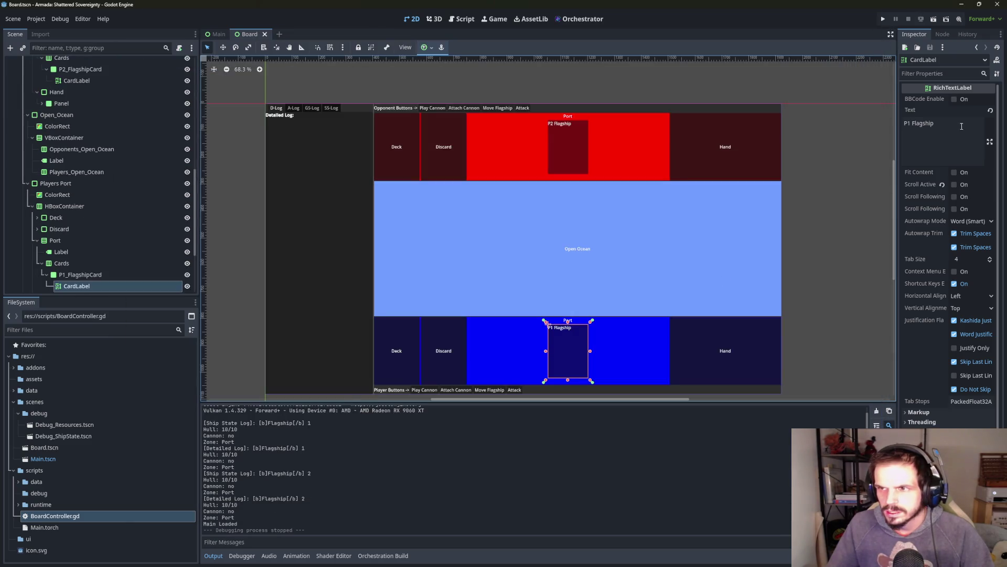
# Enable BBCode on both flagship card labels and test-run to see Flagship bold.
pyautogui.click(561, 127)
pyautogui.click(954, 98)
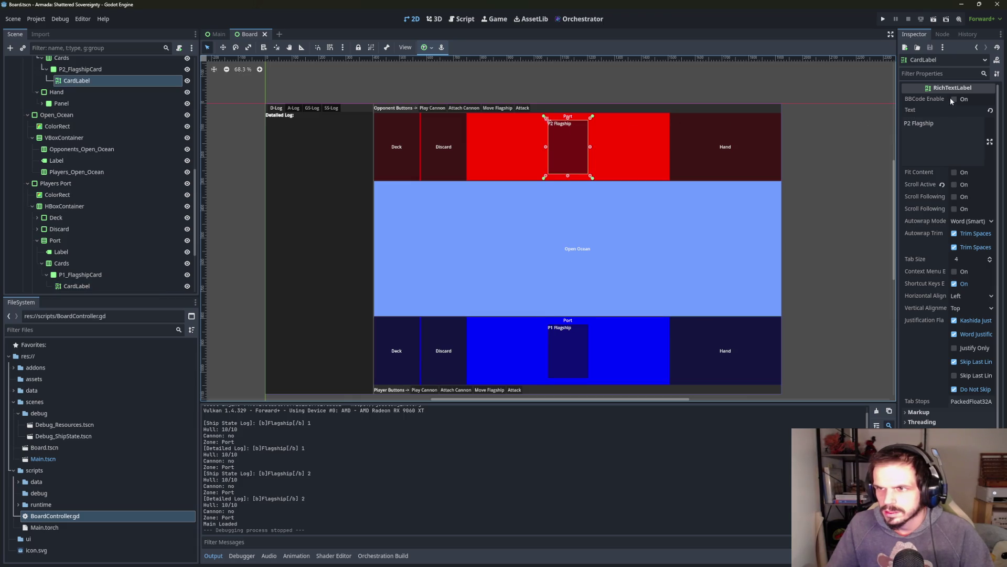
pyautogui.click(588, 335)
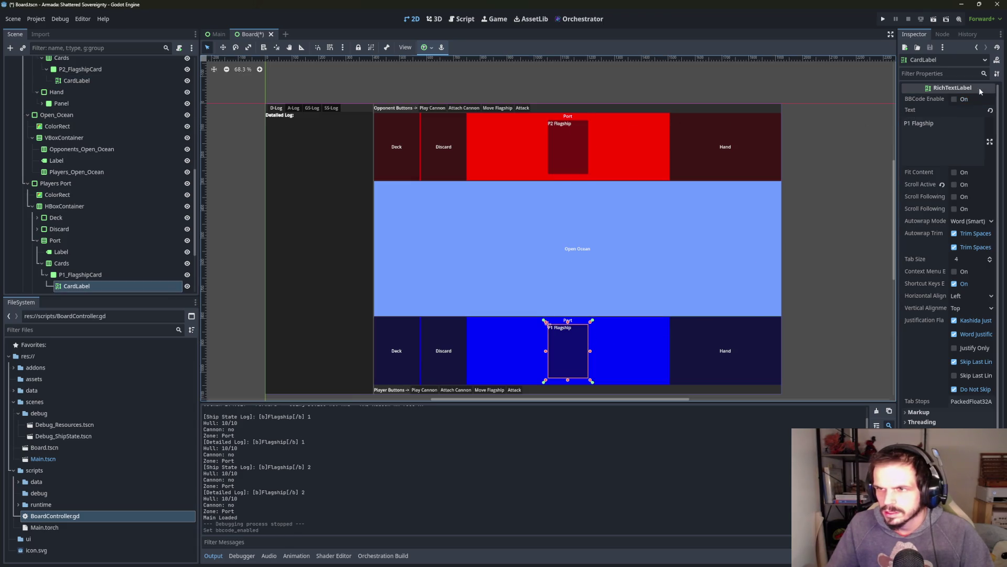
pyautogui.click(954, 99)
pyautogui.click(885, 20)
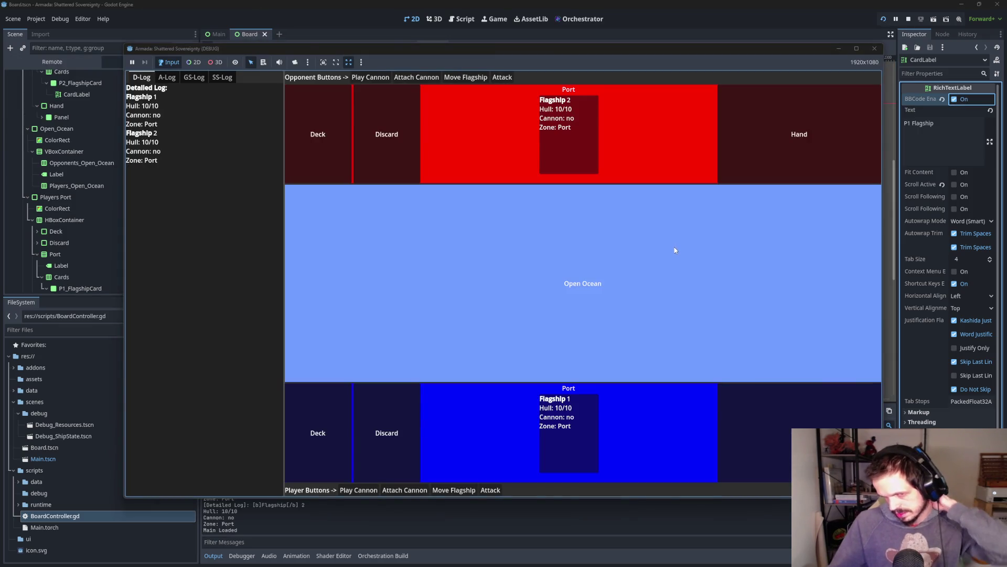
pyautogui.click(874, 49)
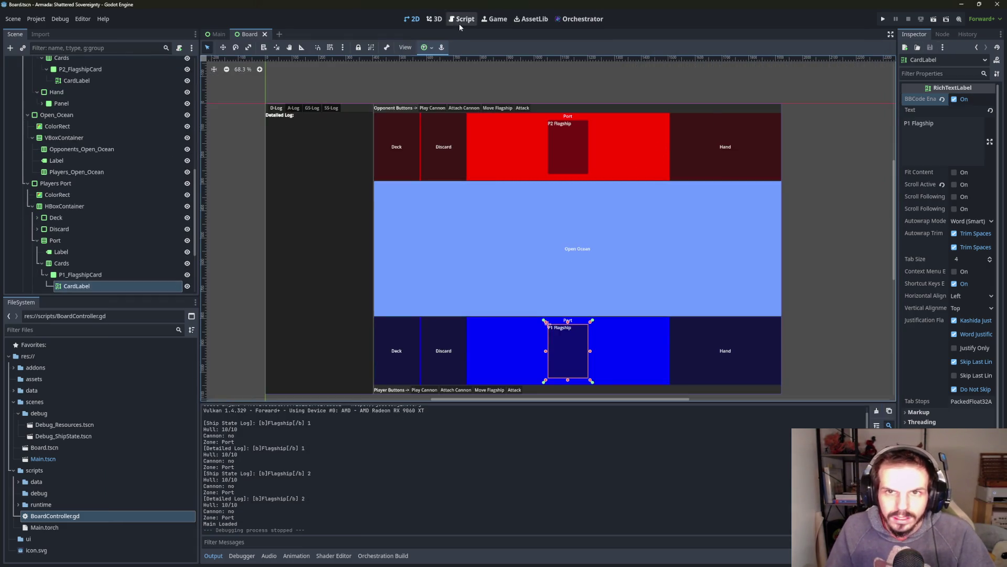
pyautogui.click(459, 24)
pyautogui.moveTo(459, 190); pyautogui.dragTo(447, 190)
# Retype the closing [/b] tags after Flagship on lines 42 and 50.
pyautogui.press('BackSpace')
pyautogui.click(455, 190)
pyautogui.write('[/b]')
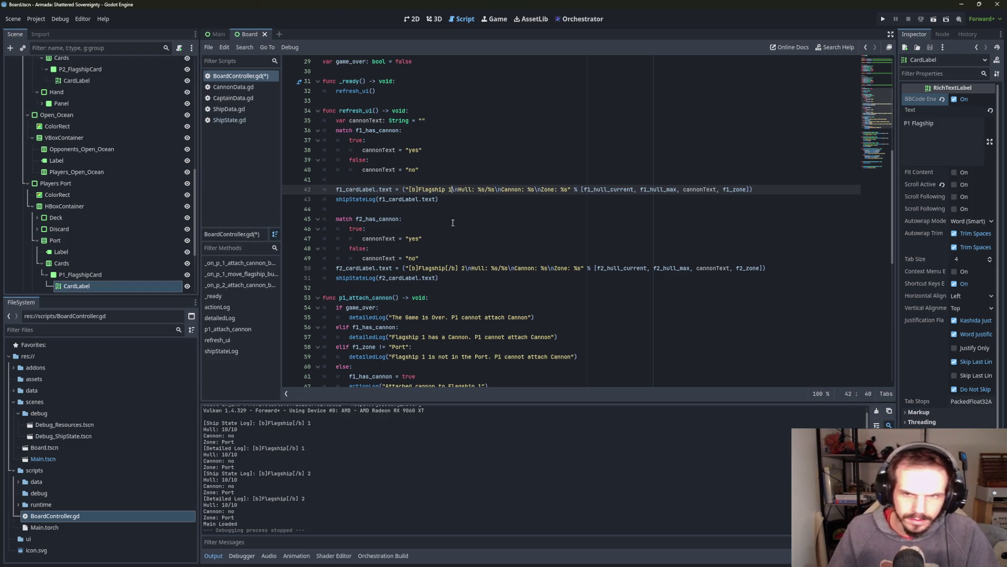
pyautogui.moveTo(458, 269); pyautogui.dragTo(446, 268)
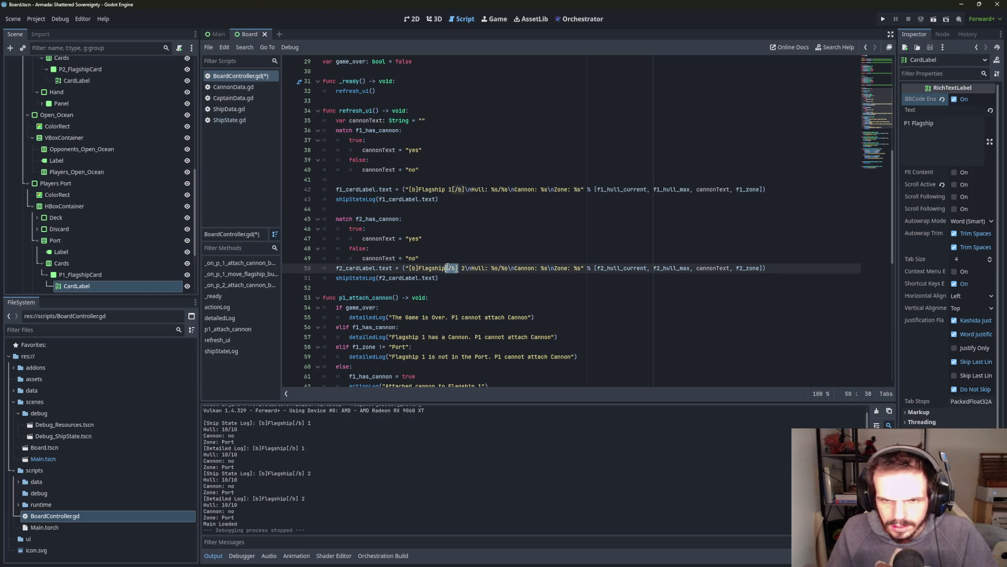
pyautogui.press('BackSpace')
pyautogui.write('[/b]')
# Run the game, view the ship state log in the SS-Log tab, then stop the run.
pyautogui.click(883, 19)
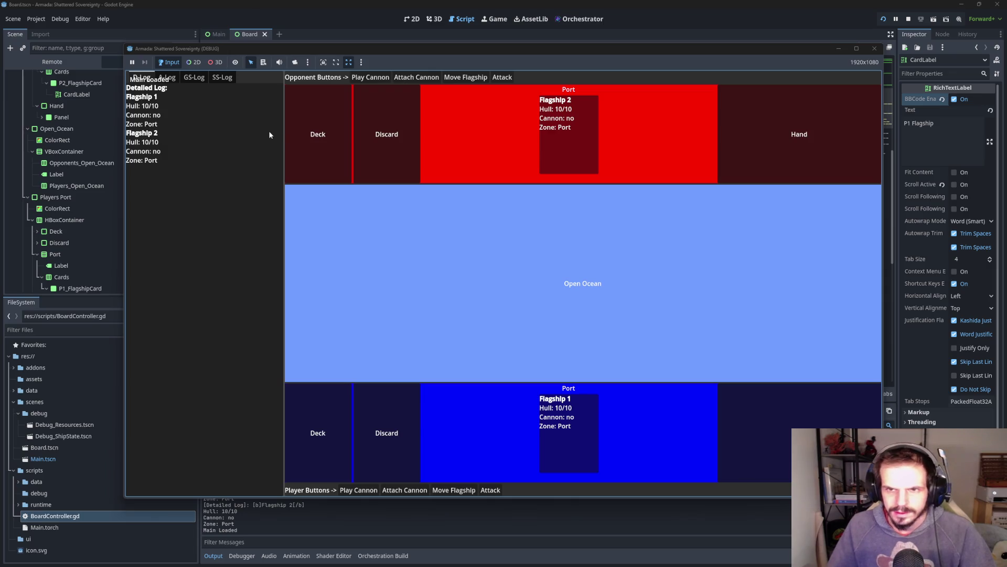
pyautogui.click(222, 77)
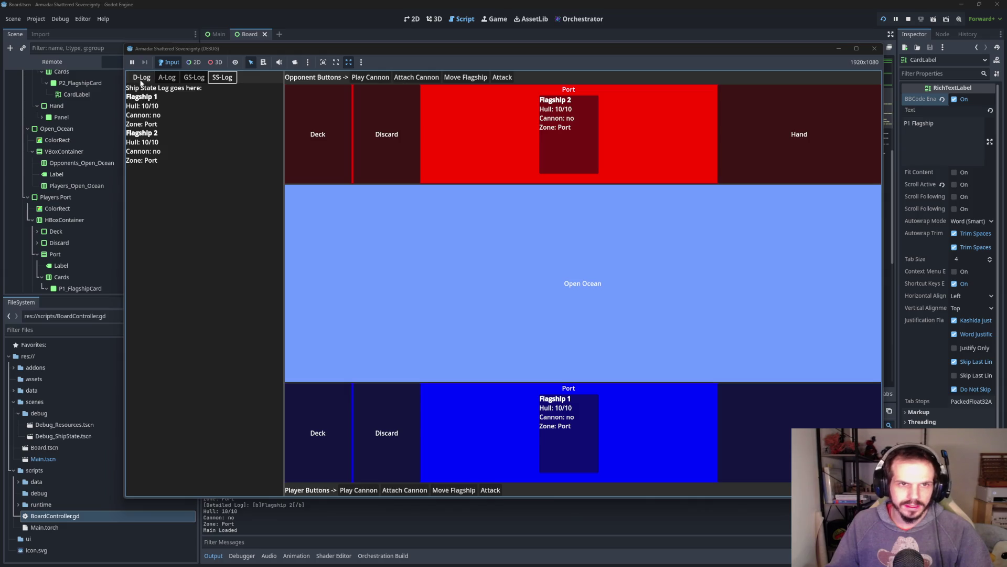
pyautogui.click(874, 48)
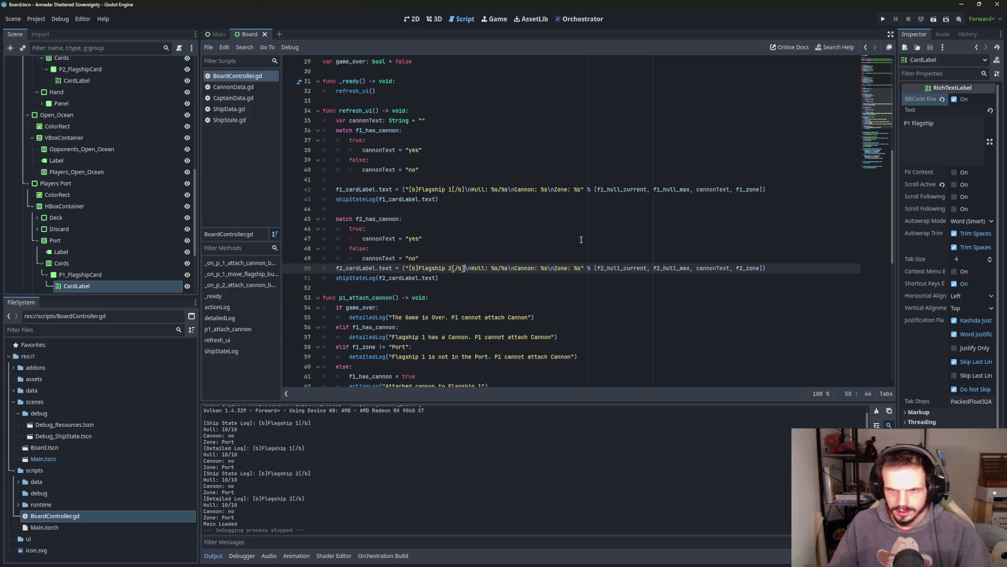
# Add a trailing \n to the Flagship 1 and Flagship 2 cardLabel format strings on lines 42 and 50.
pyautogui.click(585, 194)
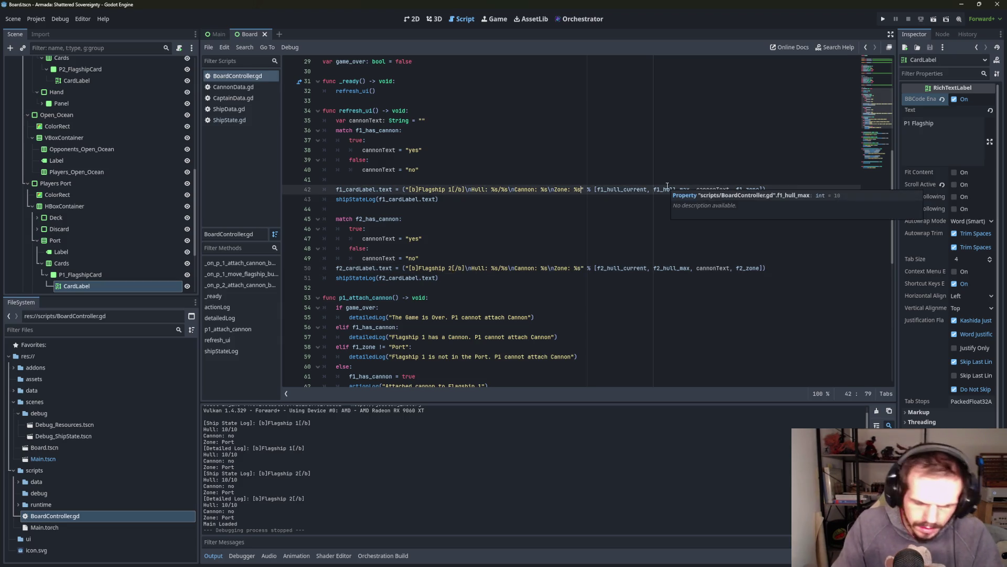
pyautogui.click(598, 268)
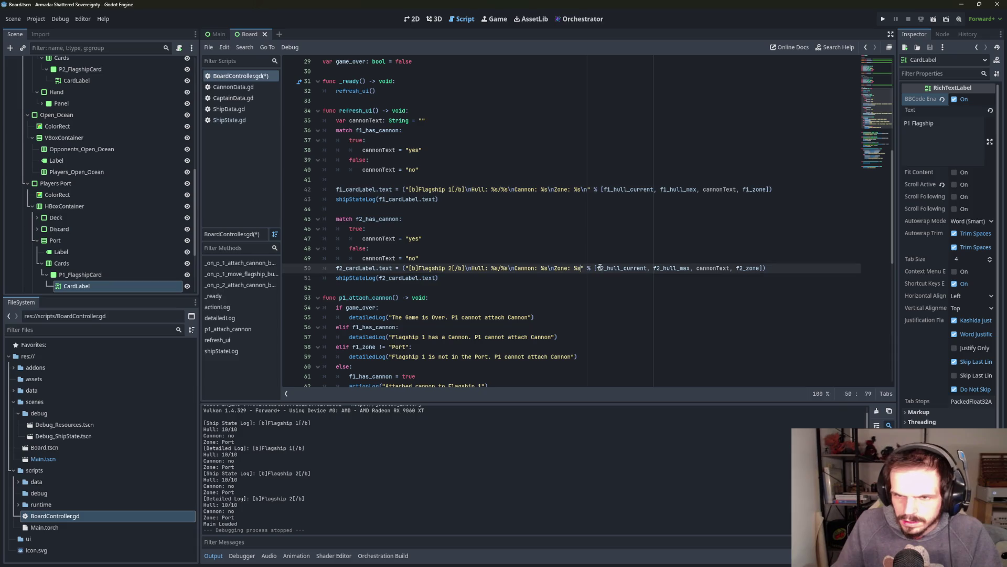
pyautogui.click(488, 299)
pyautogui.scroll(-7, 488, 306)
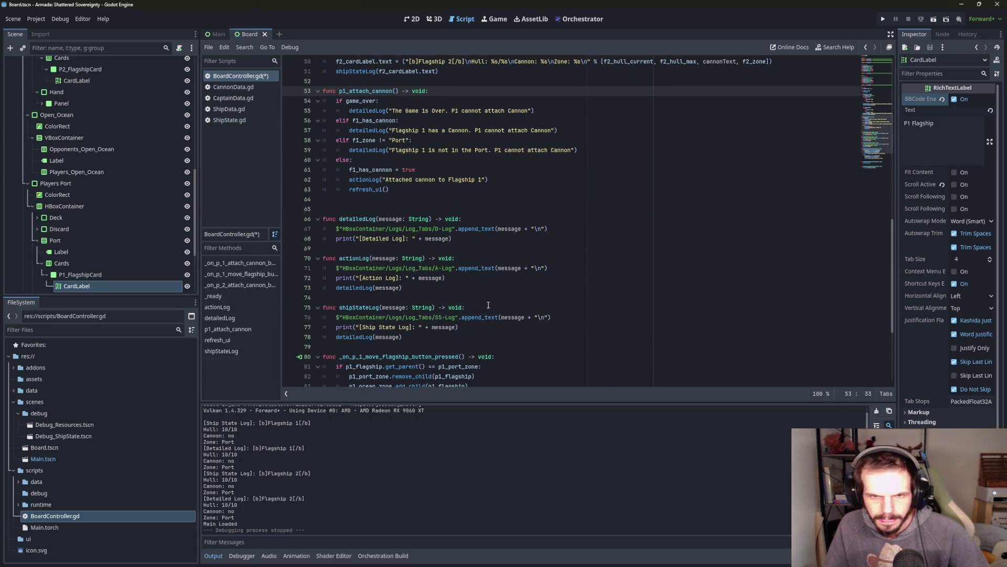
pyautogui.scroll(1, 488, 305)
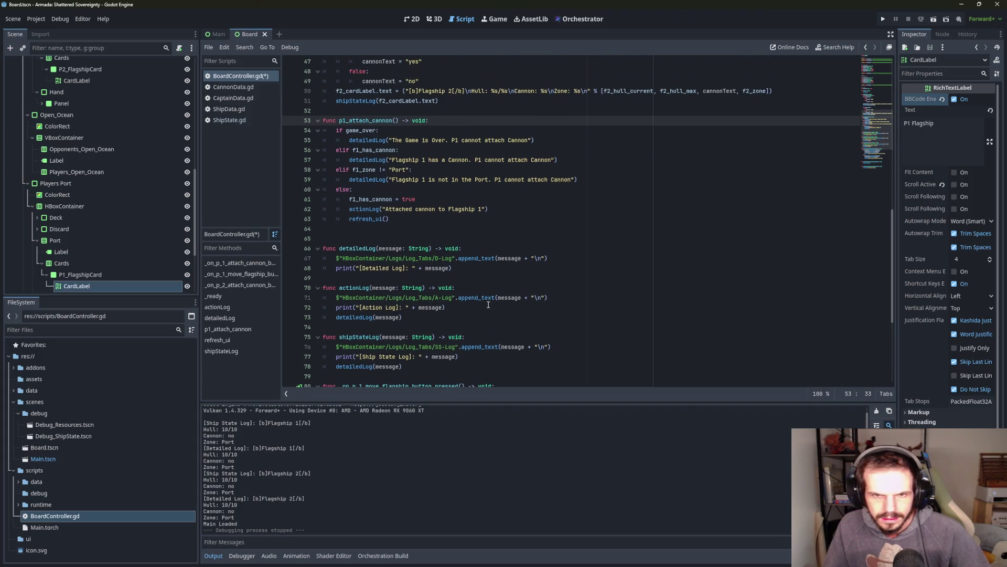
pyautogui.scroll(1, 488, 305)
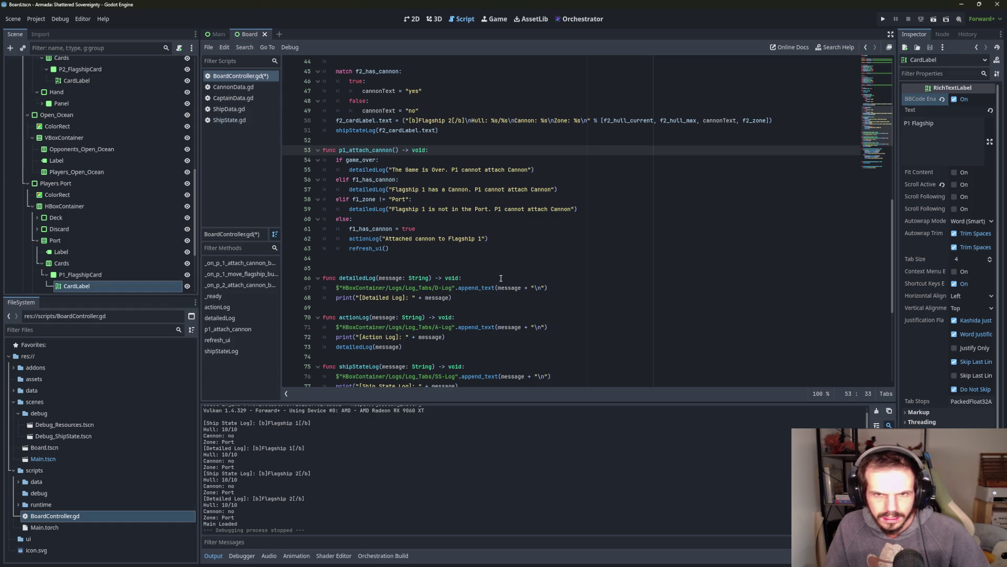
pyautogui.scroll(-2, 525, 265)
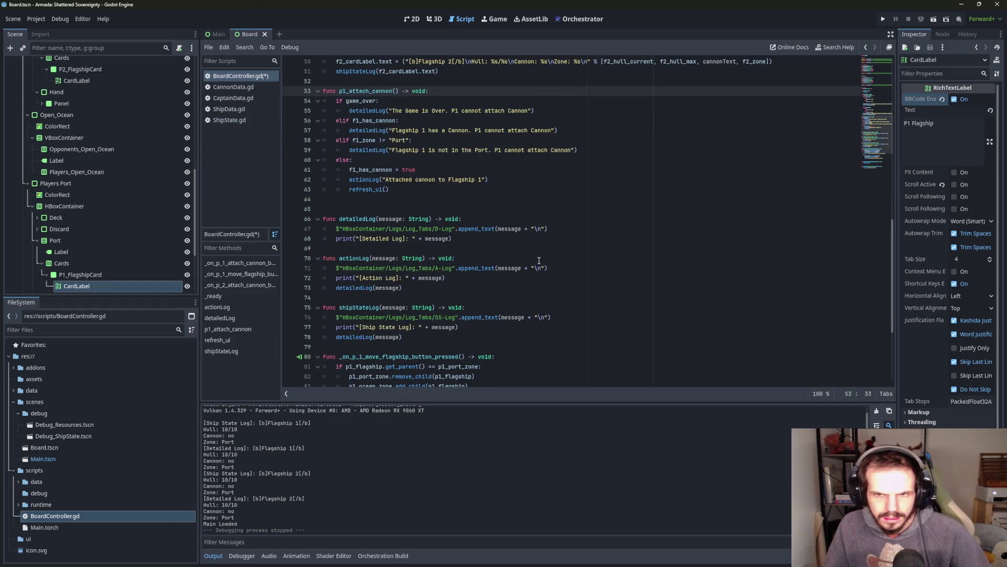
pyautogui.scroll(3, 543, 258)
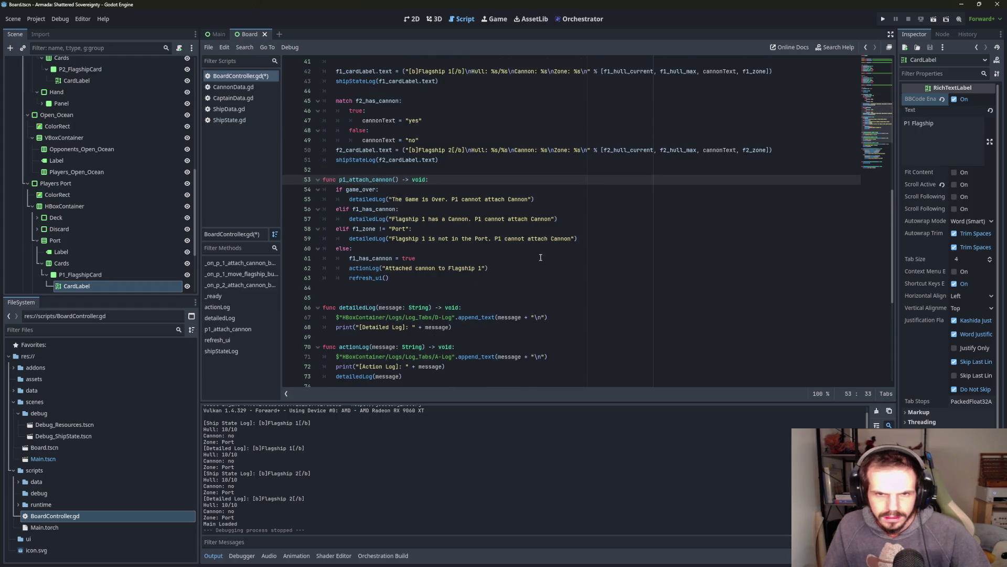
pyautogui.scroll(-3, 540, 257)
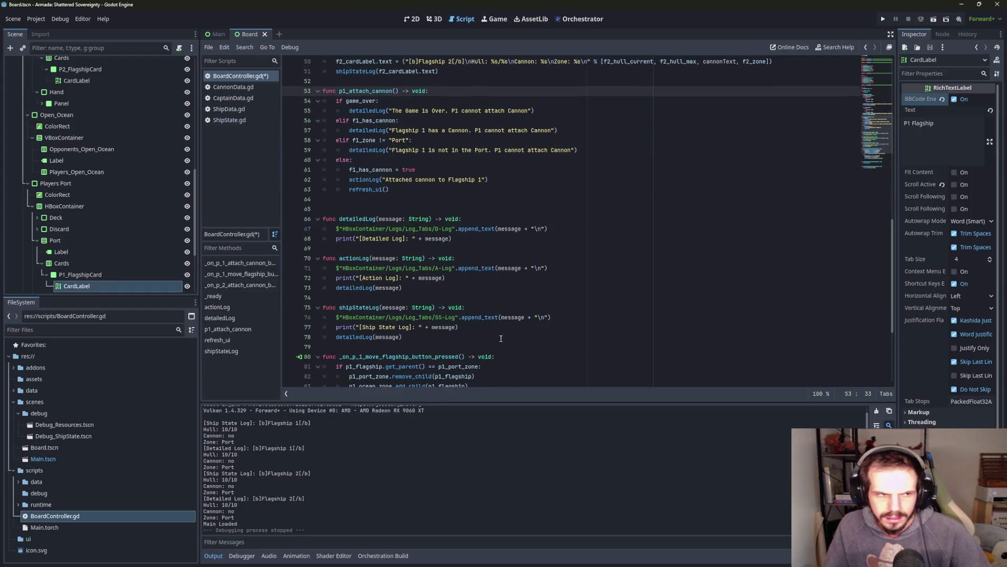
pyautogui.scroll(2, 579, 258)
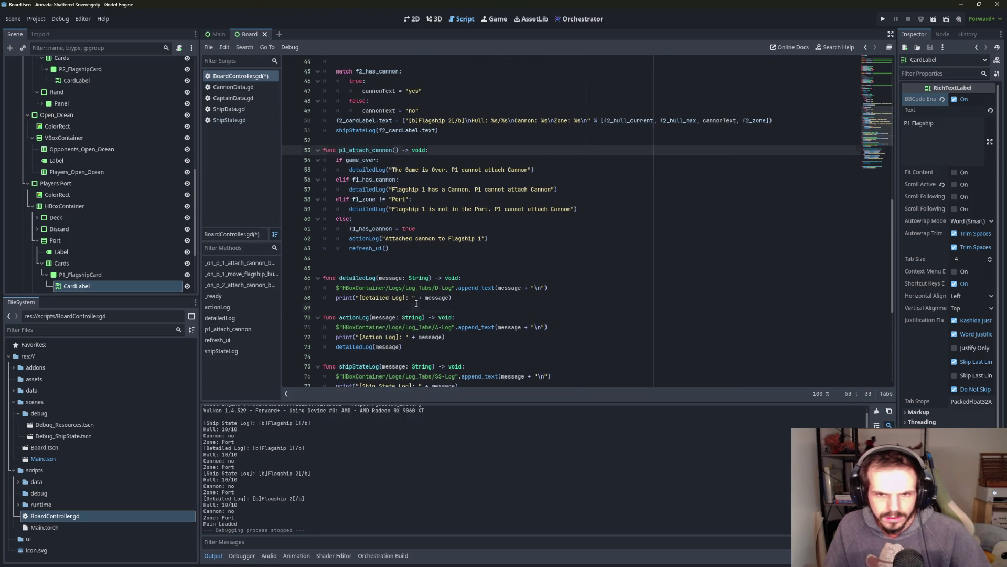
# Begin a [color tag in the Detailed Log print text on line 68, then delete it.
pyautogui.click(416, 298)
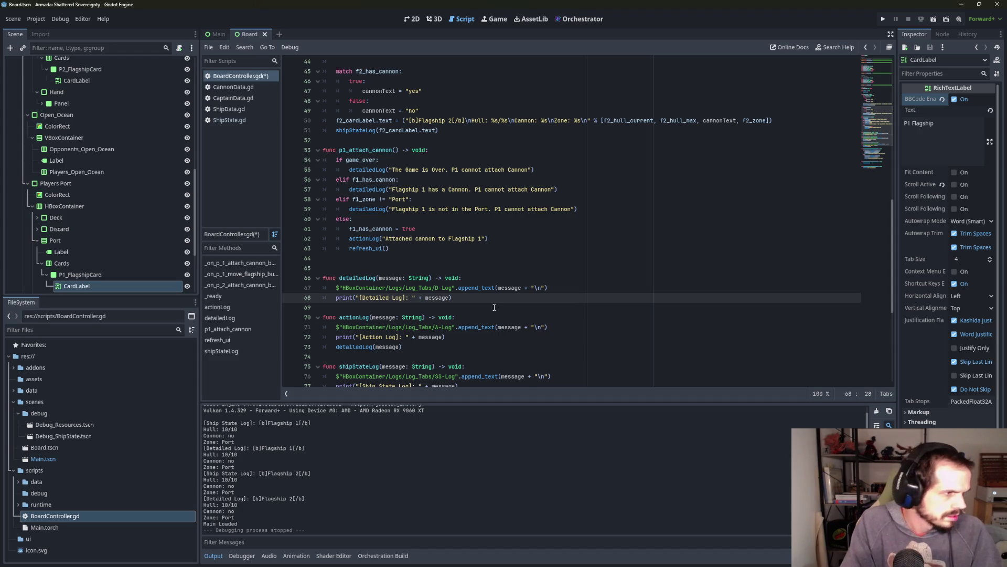
pyautogui.write('[co')
pyautogui.press('BackSpace')
pyautogui.press('BackSpace')
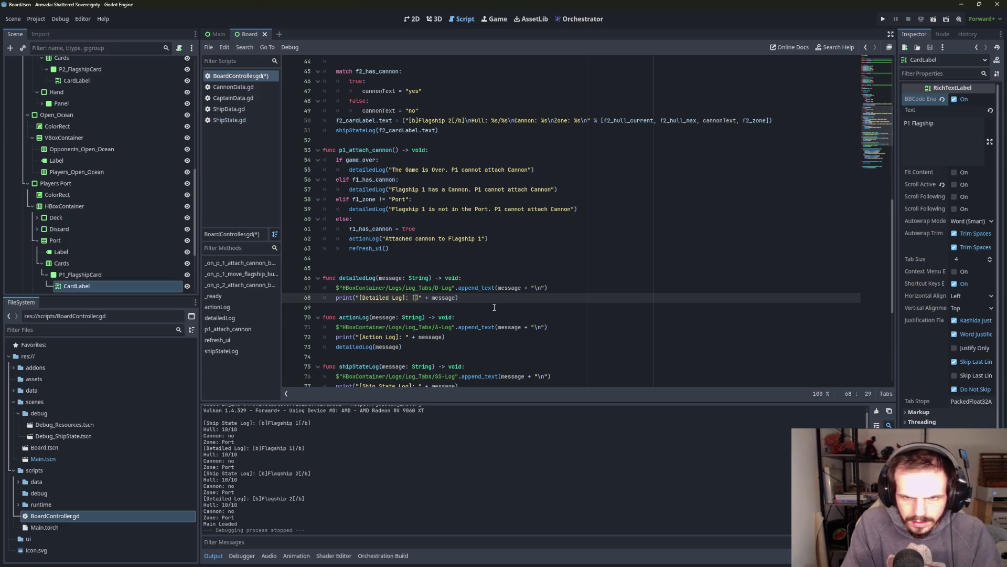
pyautogui.press('BackSpace')
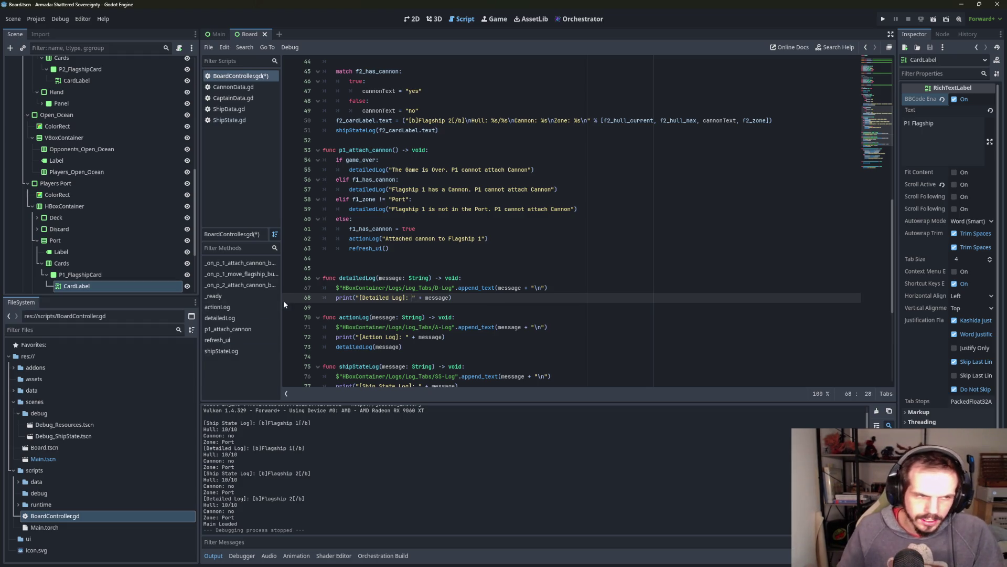
# Review actionLog's print and detailedLog lines, ending inside the detailedLog call on line 73.
pyautogui.scroll(-1, 365, 278)
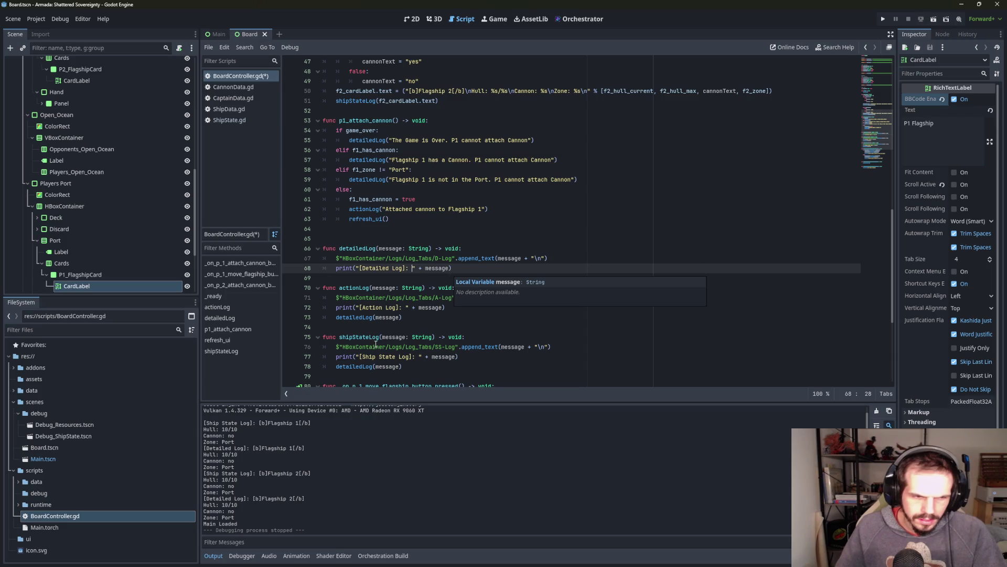
pyautogui.scroll(-1, 420, 326)
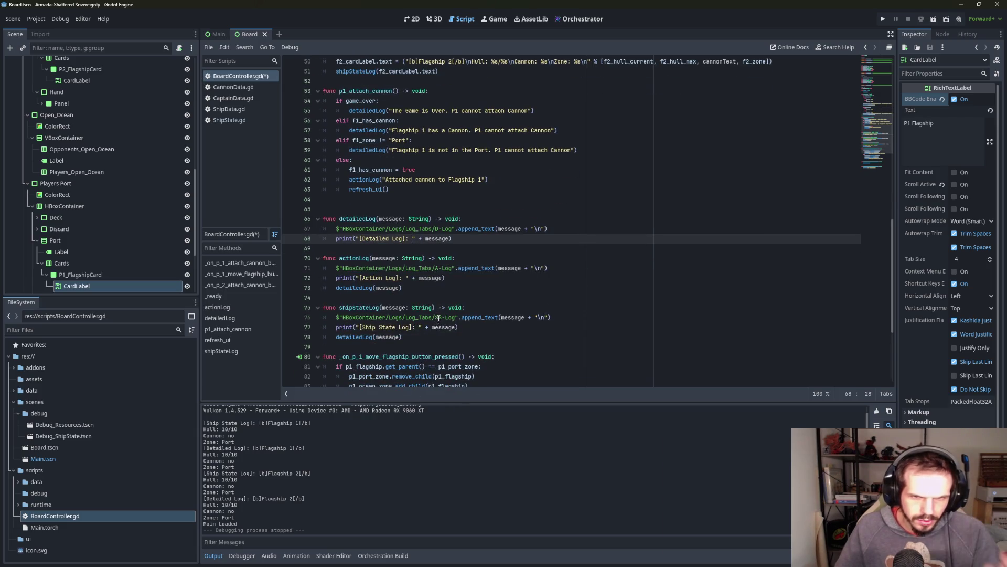
pyautogui.scroll(-2, 439, 317)
pyautogui.click(411, 228)
pyautogui.click(425, 219)
pyautogui.scroll(1, 440, 262)
pyautogui.click(374, 258)
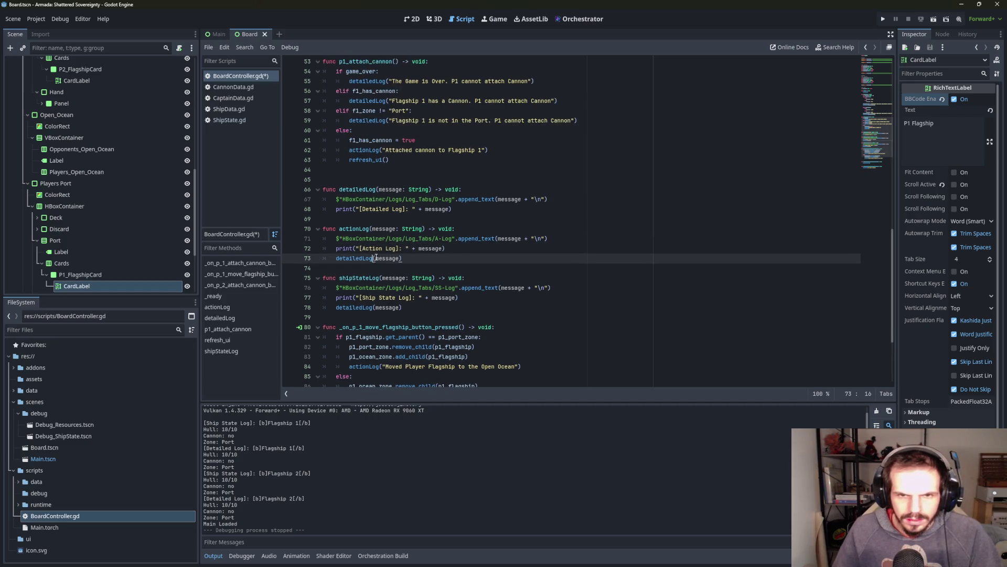
pyautogui.click(439, 249)
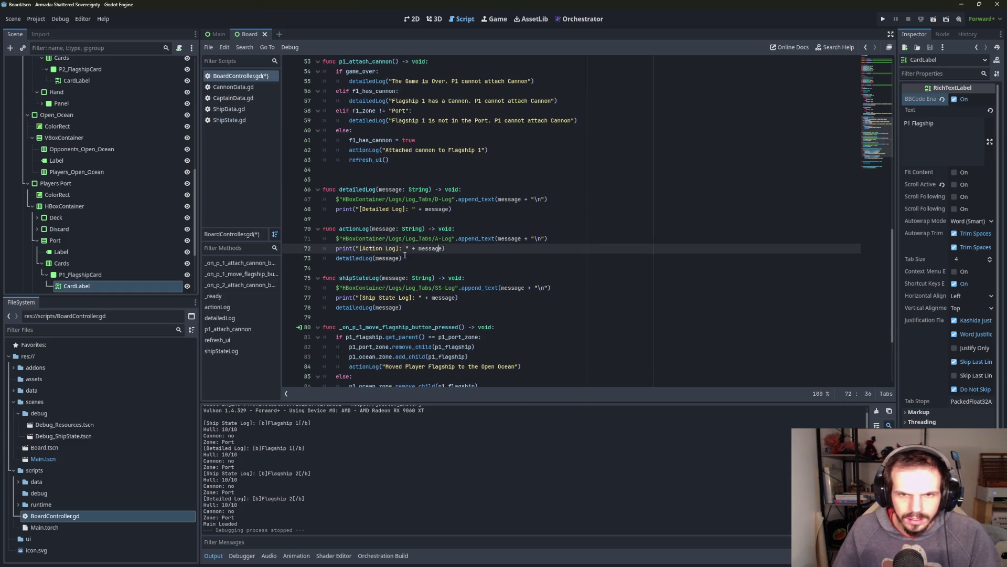
pyautogui.click(359, 249)
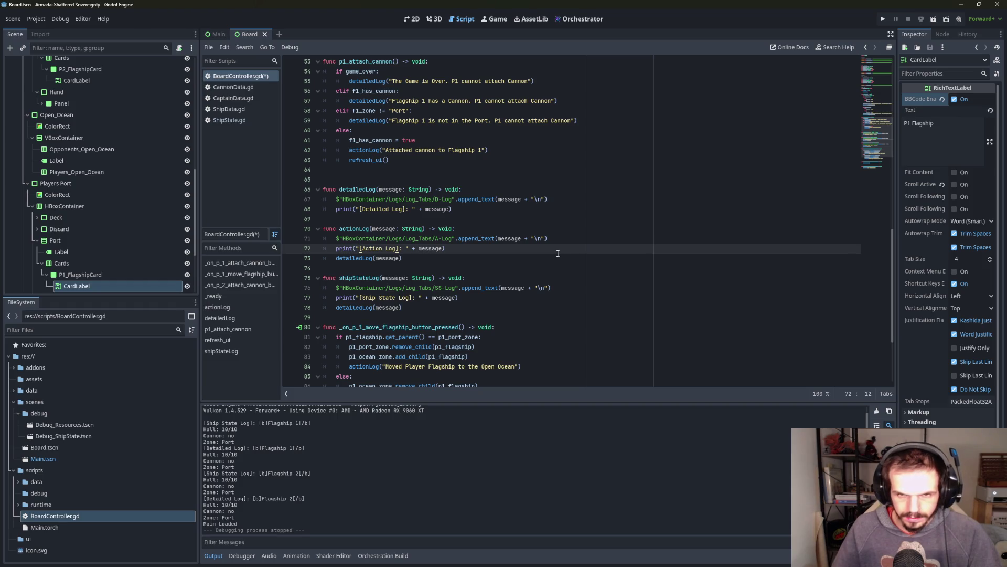
pyautogui.click(539, 255)
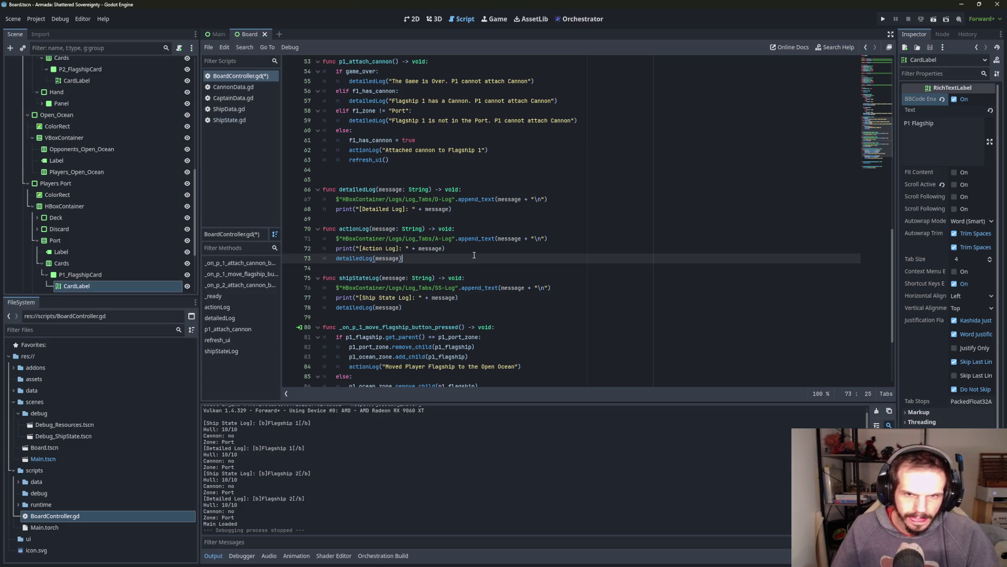
pyautogui.click(377, 258)
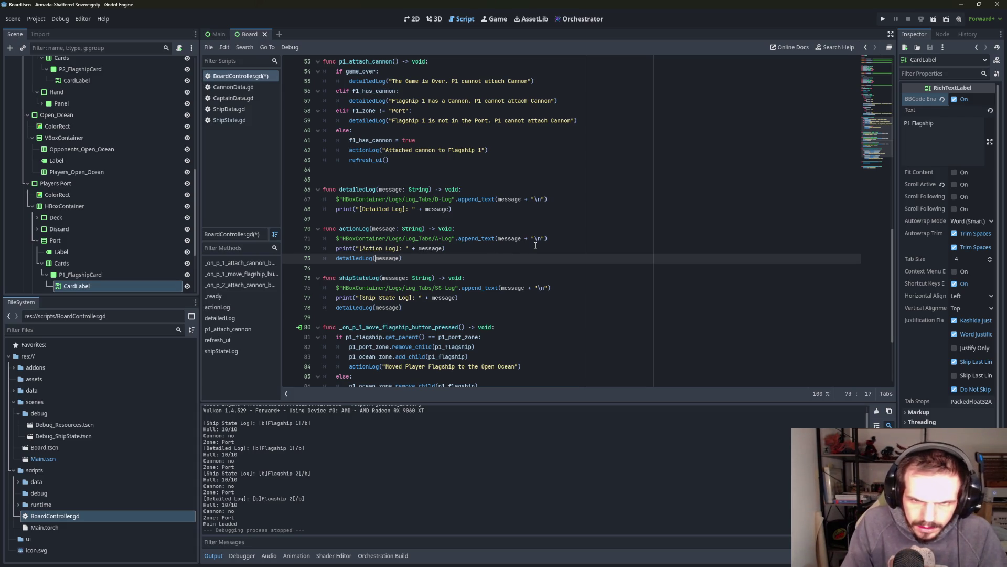
# Wrap actionLog's detailedLog message in [color=red]…[/color] tags.
pyautogui.write('"[')
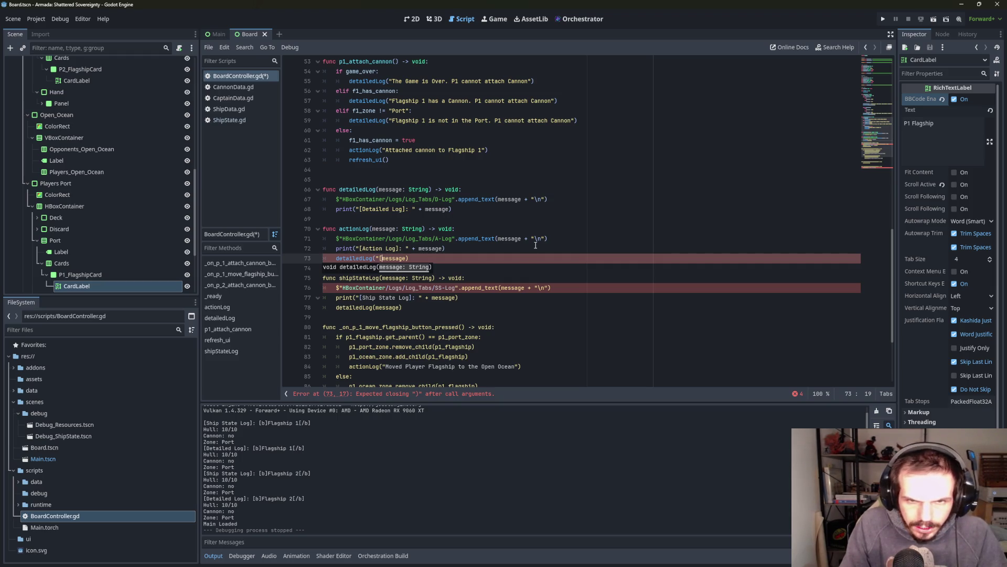
pyautogui.write('colo')
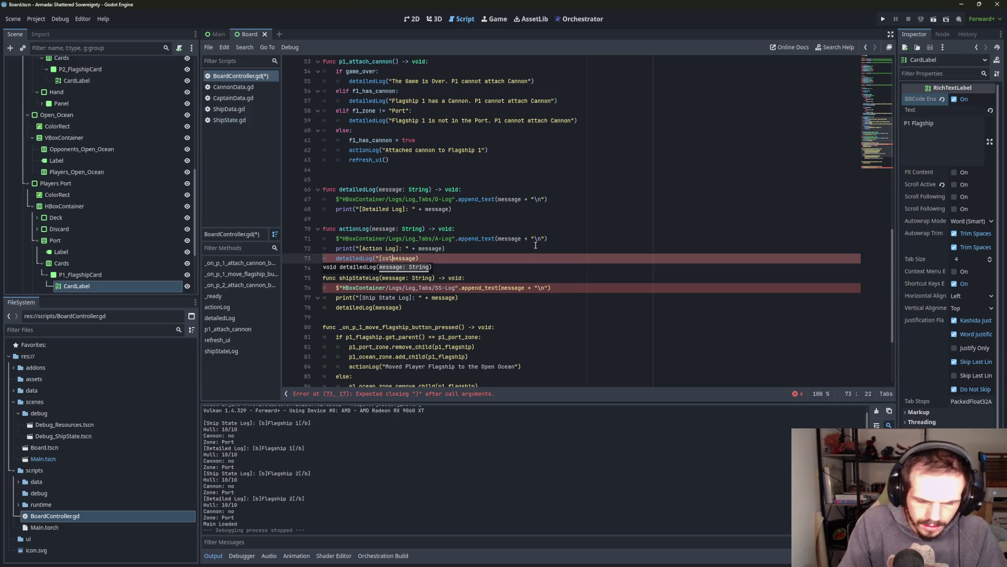
pyautogui.write('r=red]')
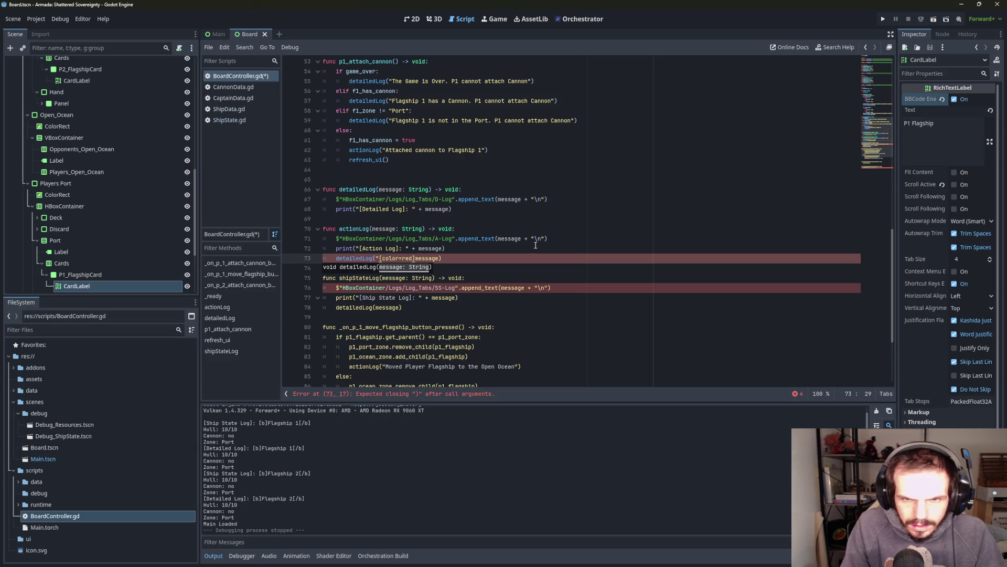
pyautogui.write('" +')
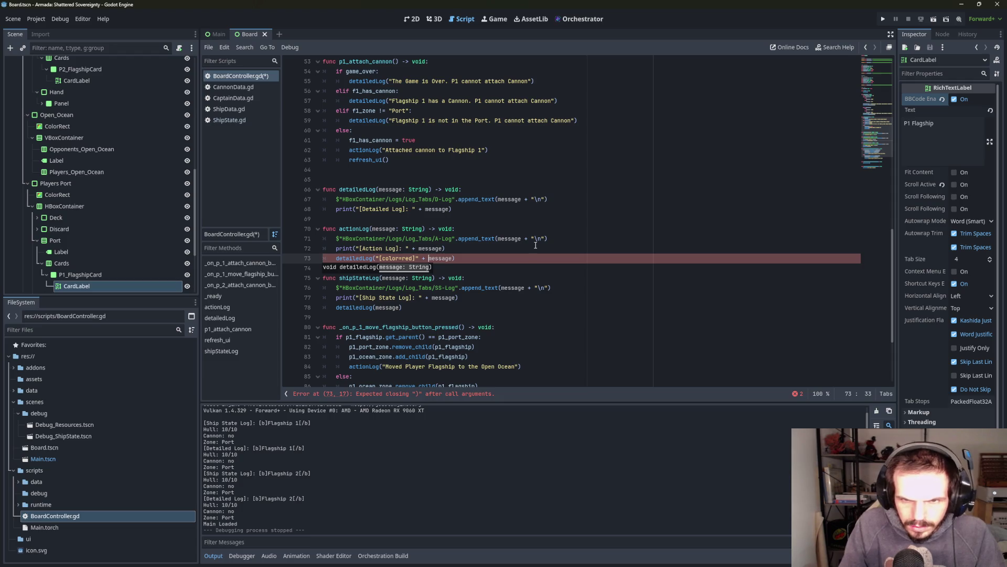
pyautogui.press('Right')
pyautogui.press('Right')
pyautogui.press('Right')
pyautogui.write('+ "')
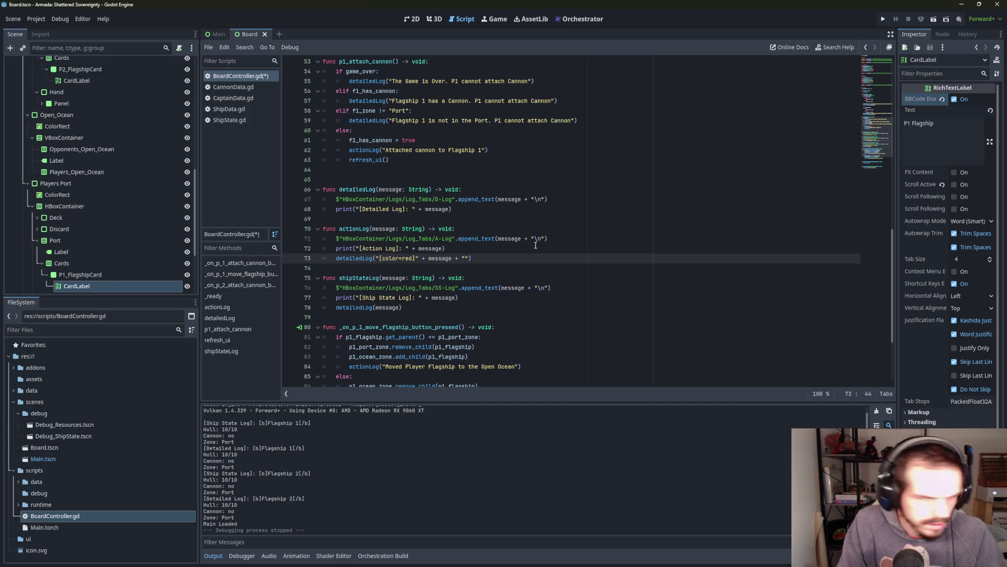
pyautogui.write('[/color')
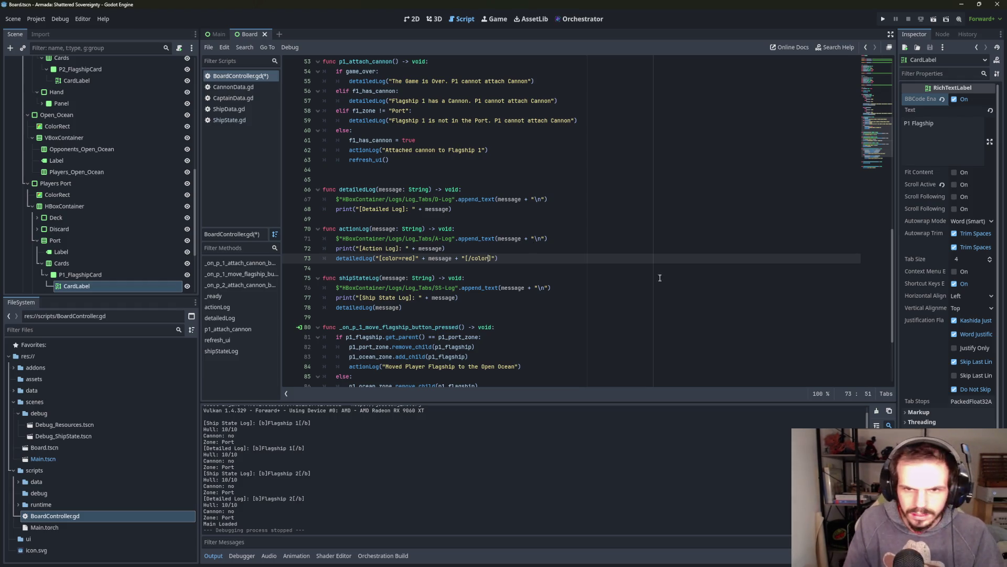
# Wrap shipStateLog's detailedLog message on line 78 in [color=blue]…[/color] tags and run the game.
pyautogui.click(430, 314)
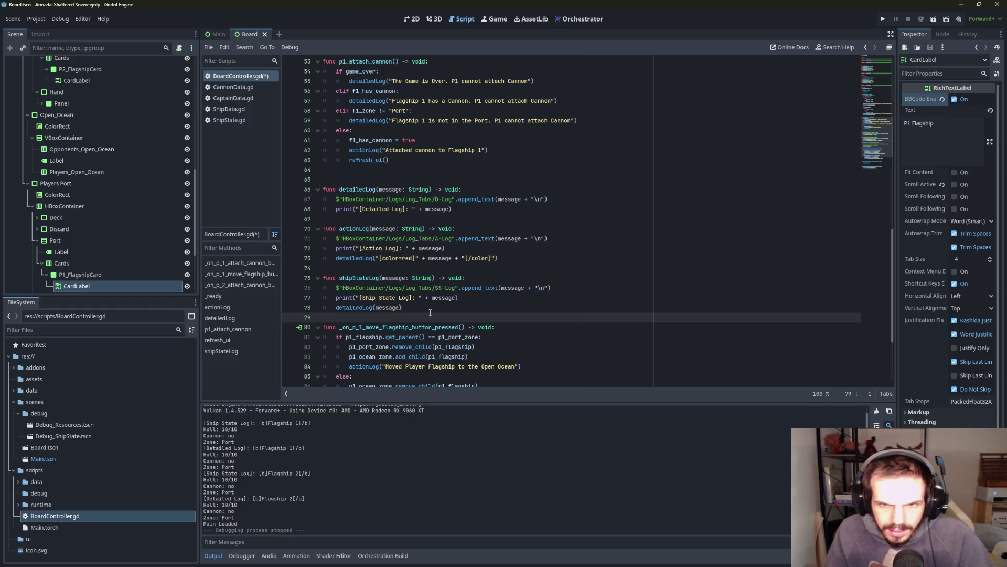
pyautogui.click(411, 310)
pyautogui.click(384, 321)
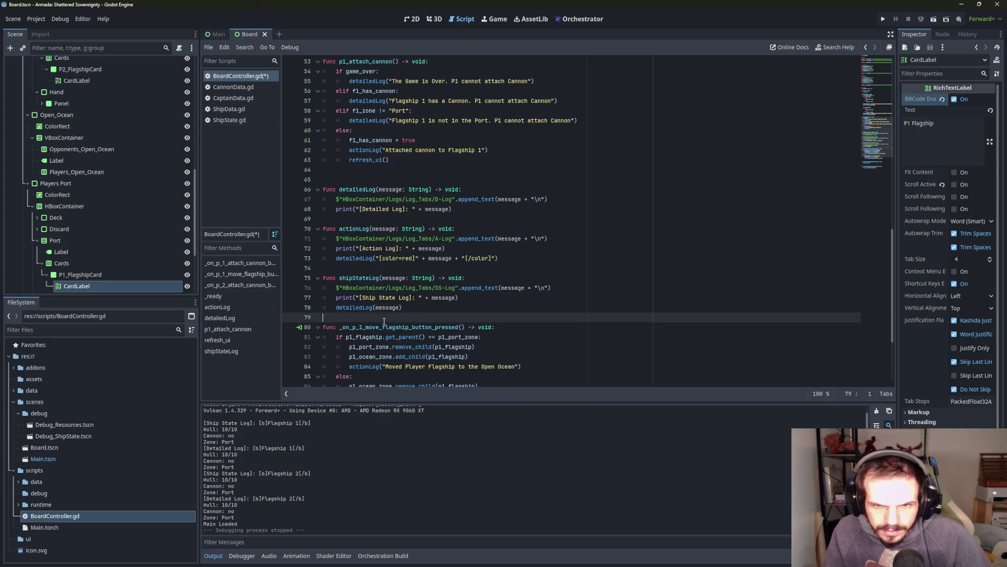
pyautogui.click(376, 310)
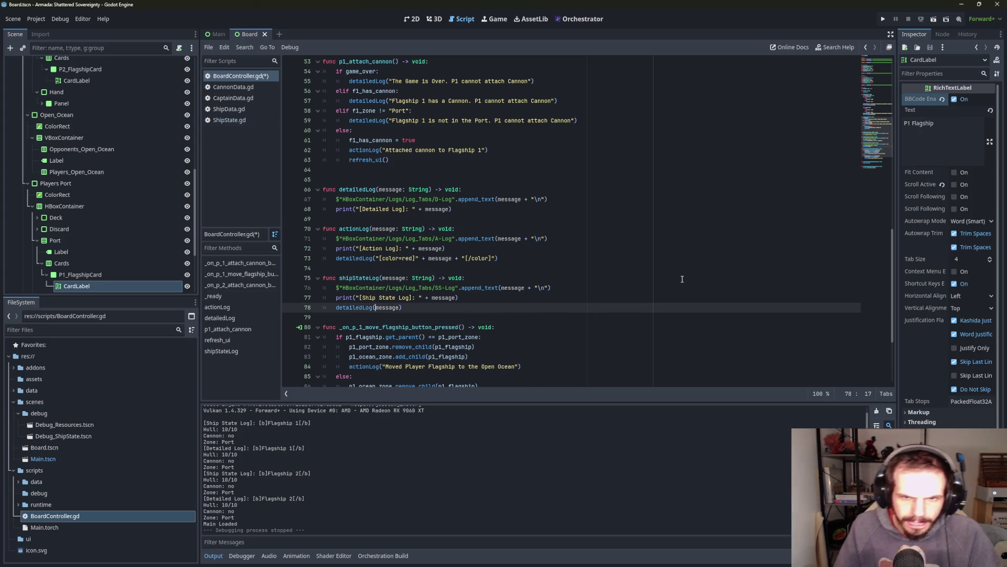
pyautogui.write('"')
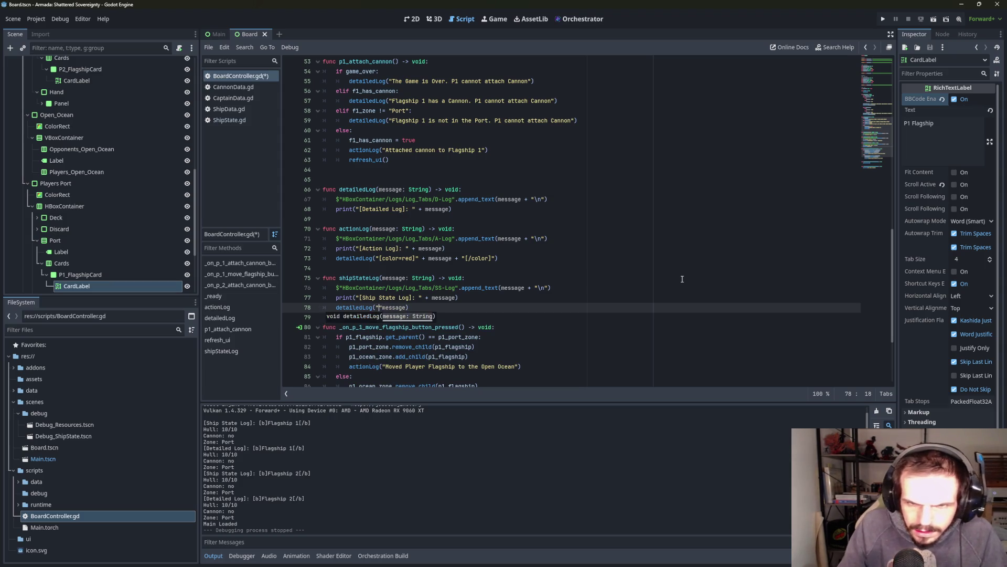
pyautogui.write('[color=')
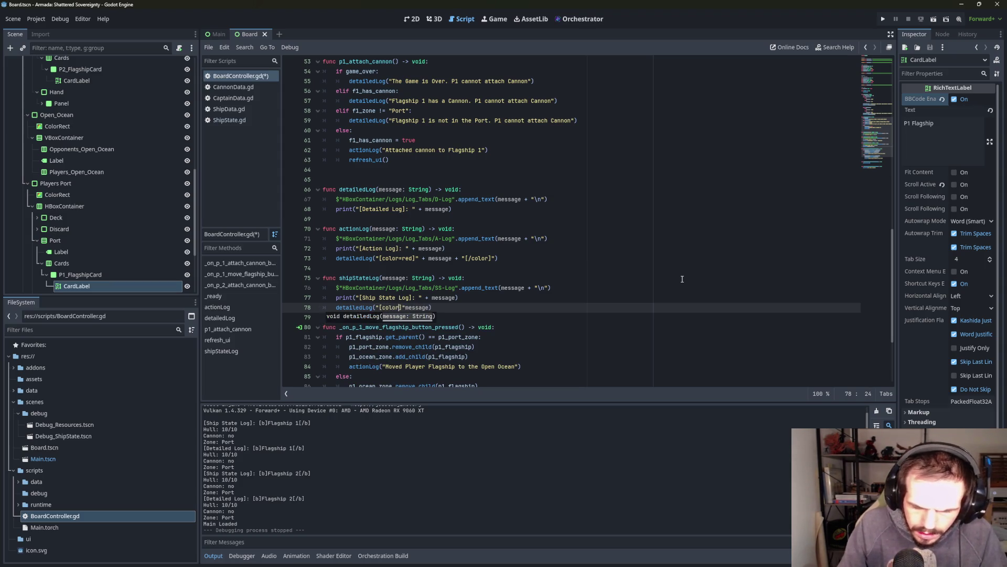
pyautogui.write('blue]"')
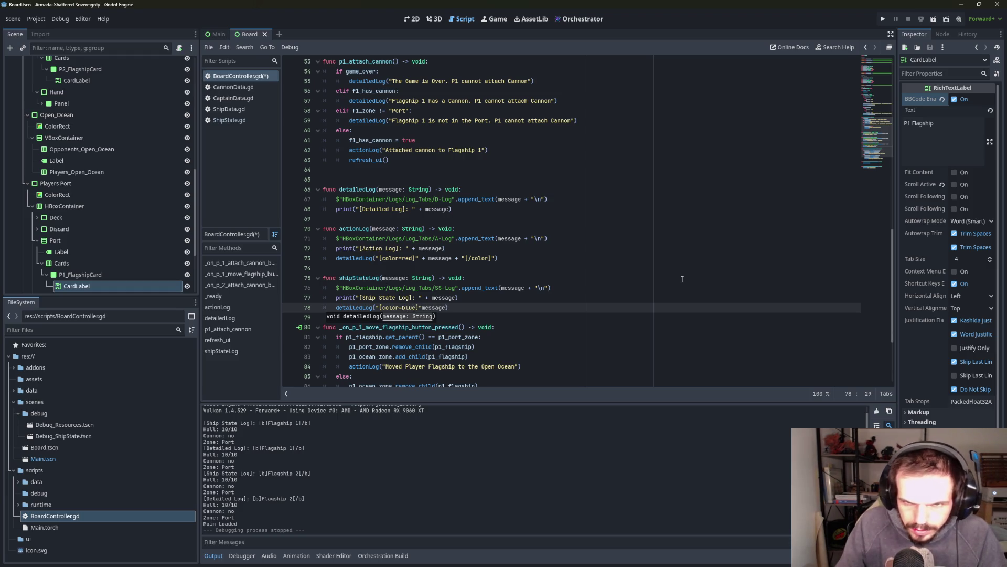
pyautogui.write(' +')
pyautogui.press('Right')
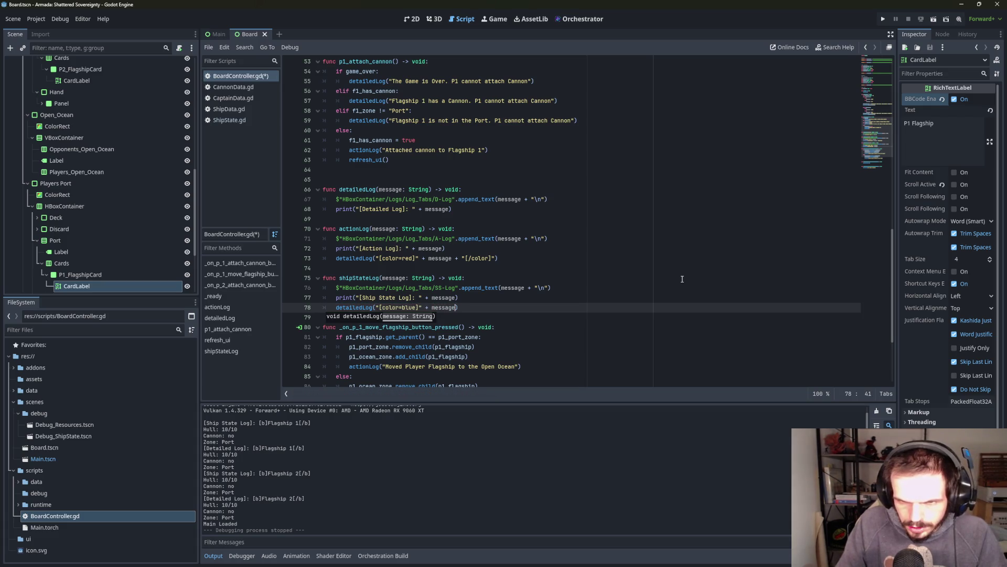
pyautogui.write('"[')
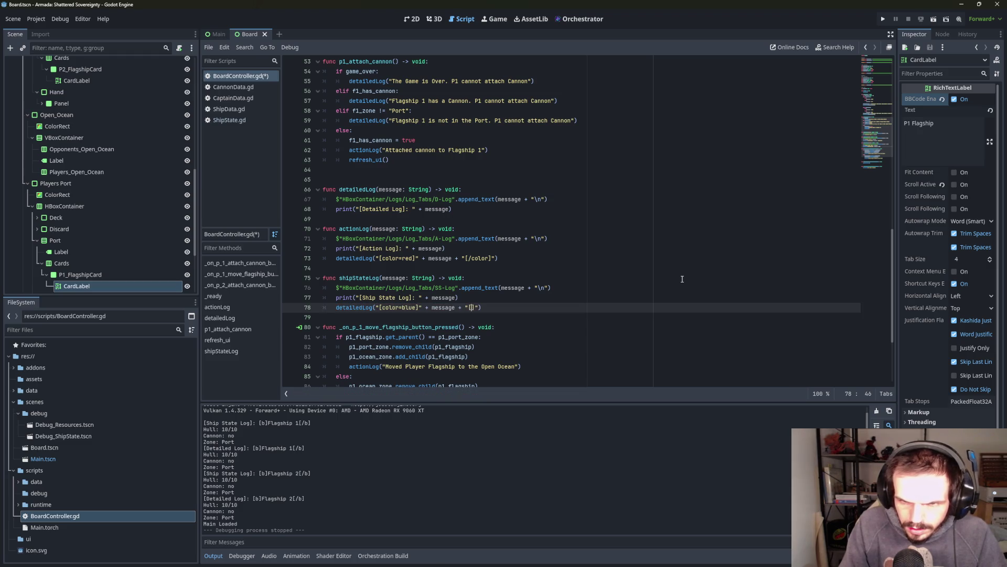
pyautogui.write('/color')
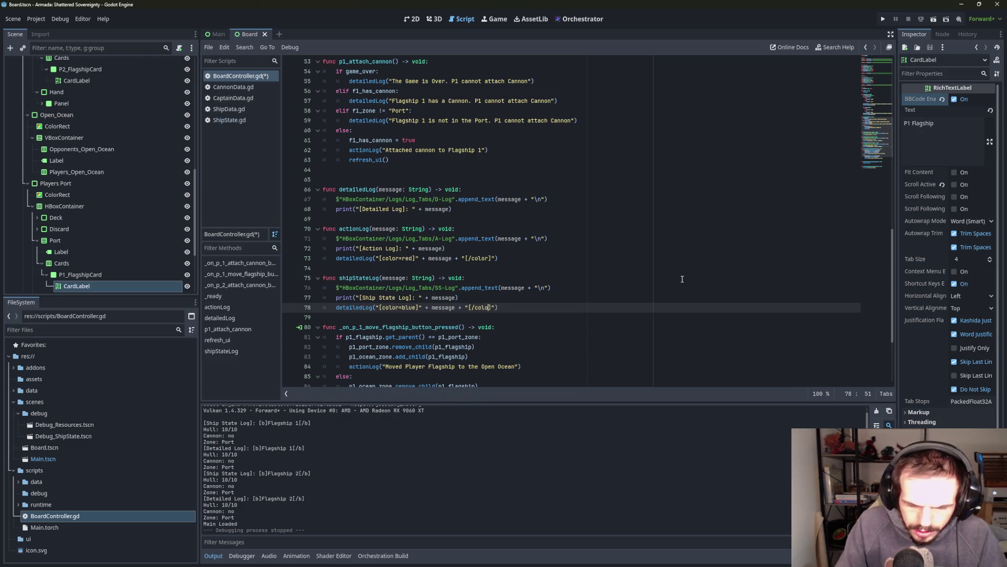
pyautogui.click(646, 244)
pyautogui.press('F5')
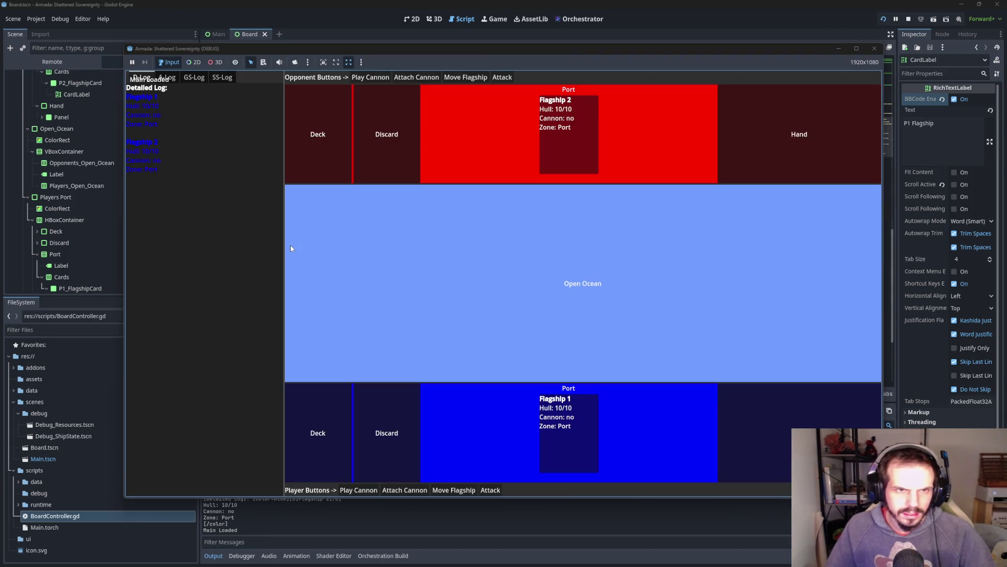
# Attach a cannon to Flagship 1, review the A-Log, SS-Log and D-Log tabs, then return to the script.
pyautogui.click(405, 490)
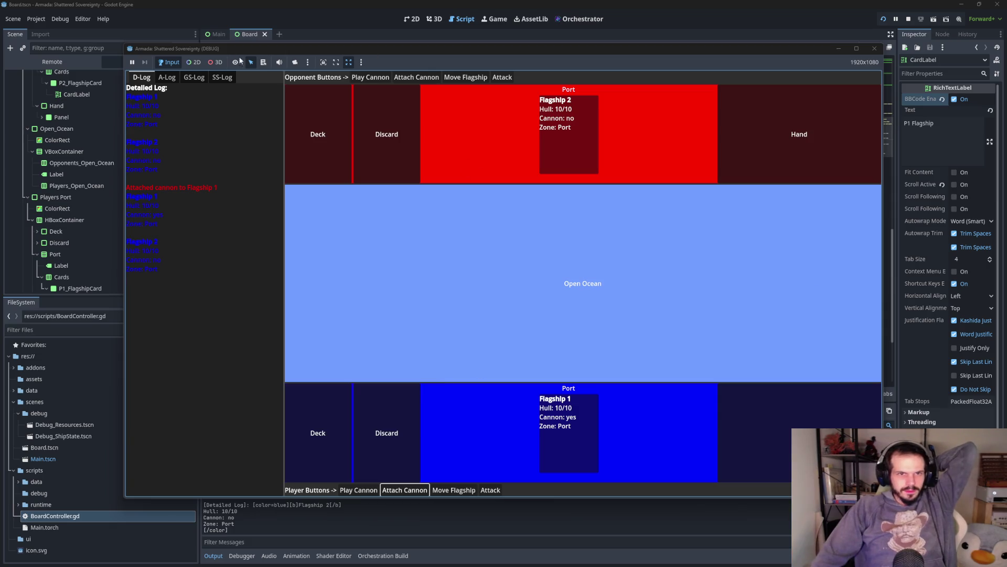
pyautogui.click(167, 77)
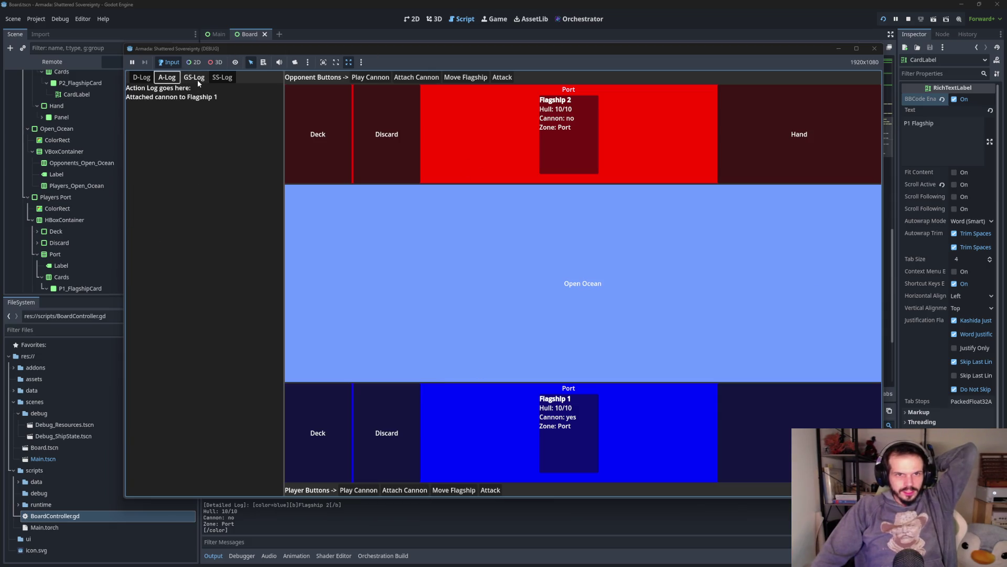
pyautogui.click(225, 78)
pyautogui.click(167, 77)
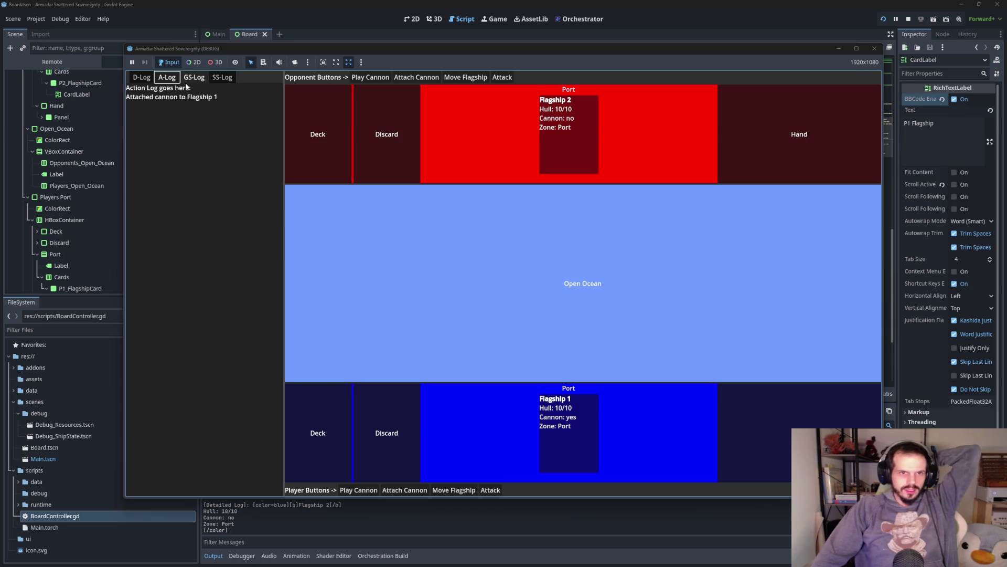
pyautogui.click(142, 77)
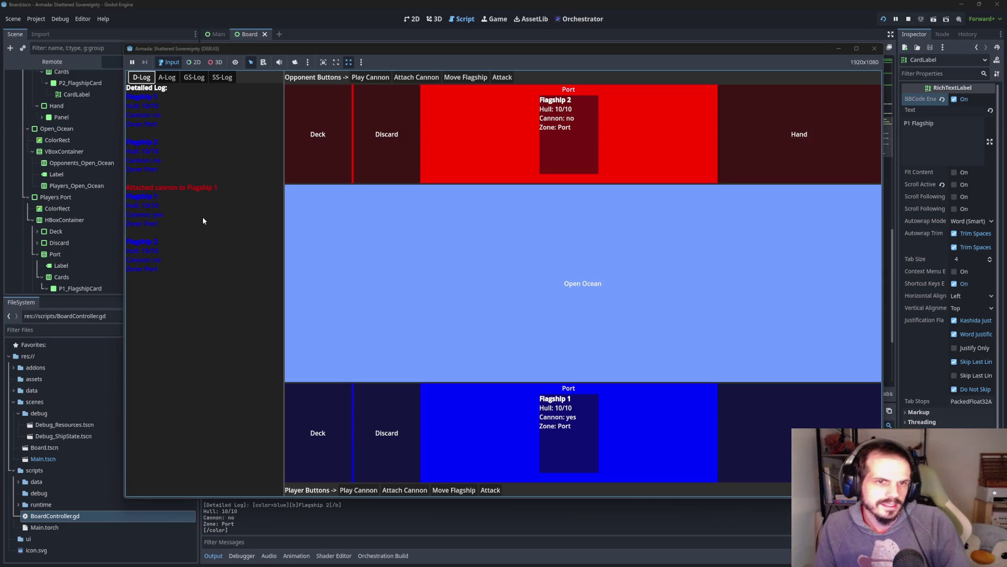
pyautogui.click(319, 525)
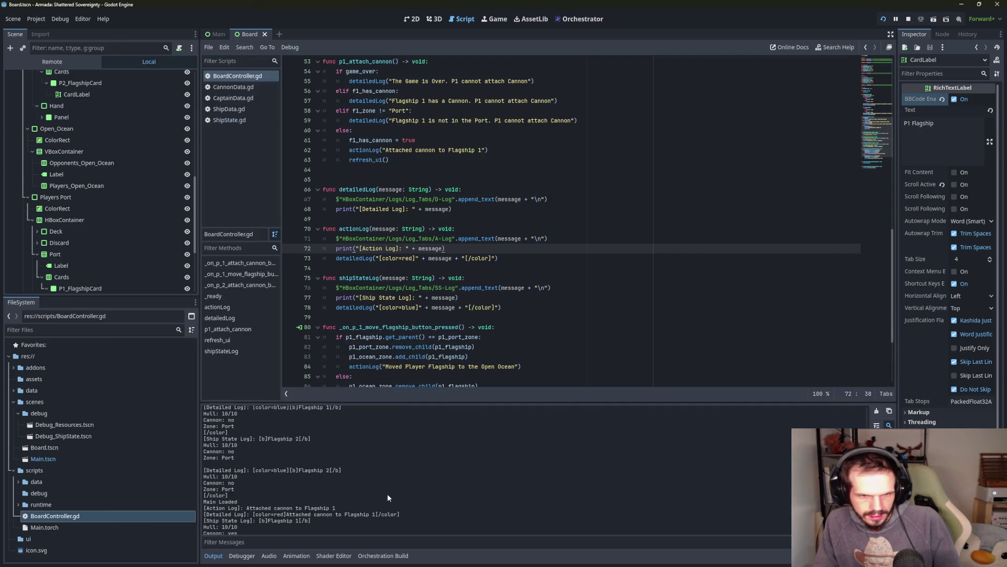
# Change the print calls in detailedLog and actionLog to print_rich.
pyautogui.click(354, 249)
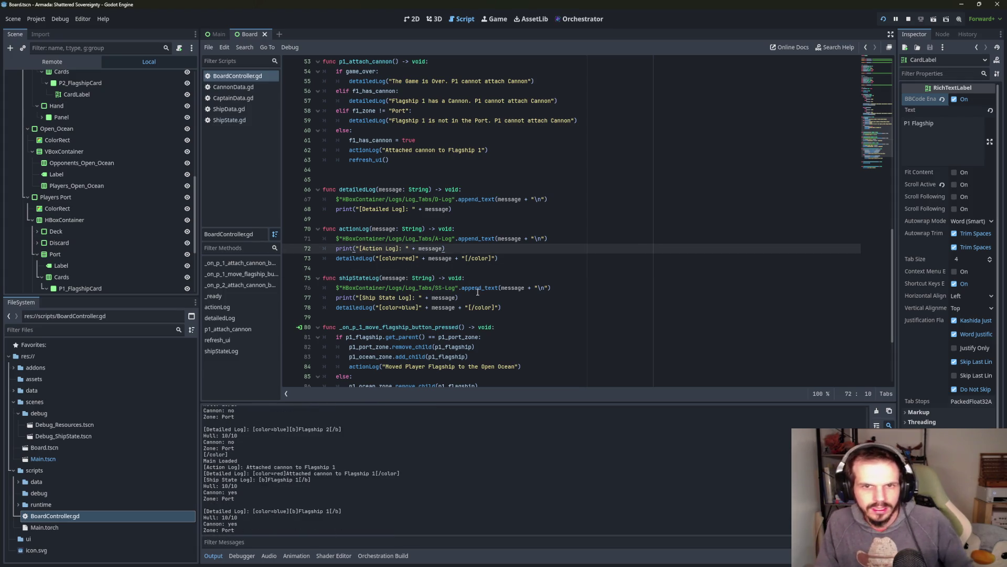
pyautogui.scroll(1, 399, 315)
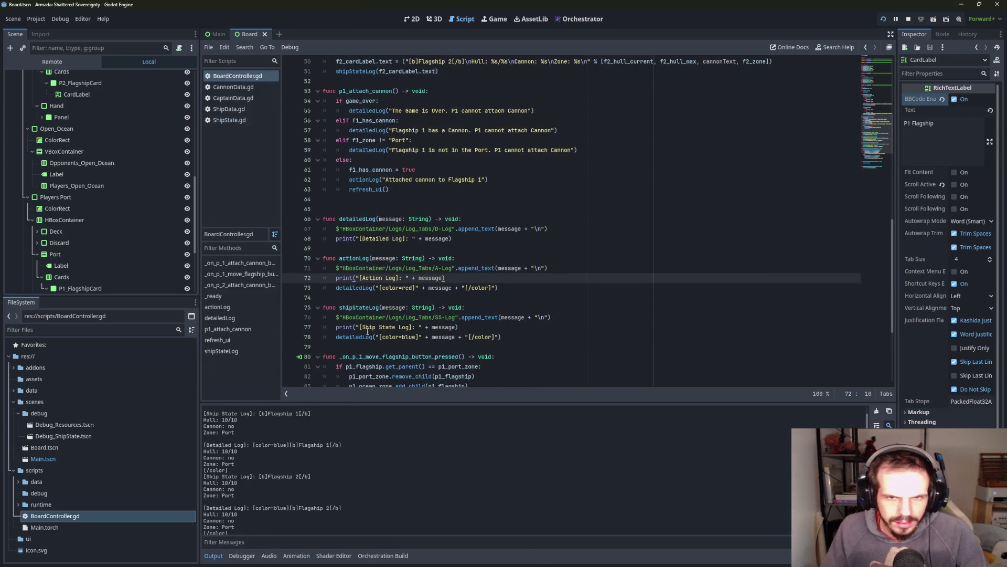
pyautogui.click(355, 238)
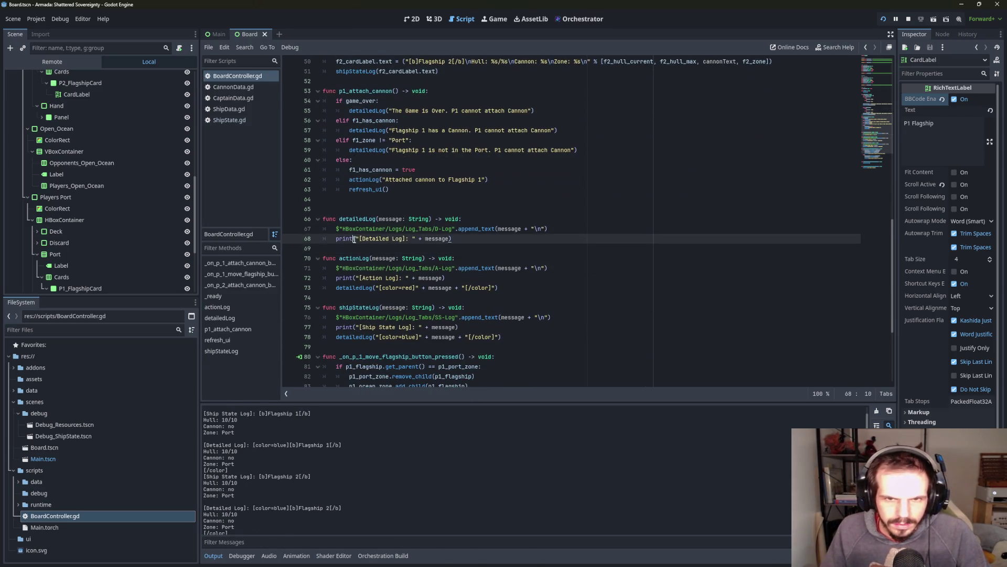
pyautogui.write('r')
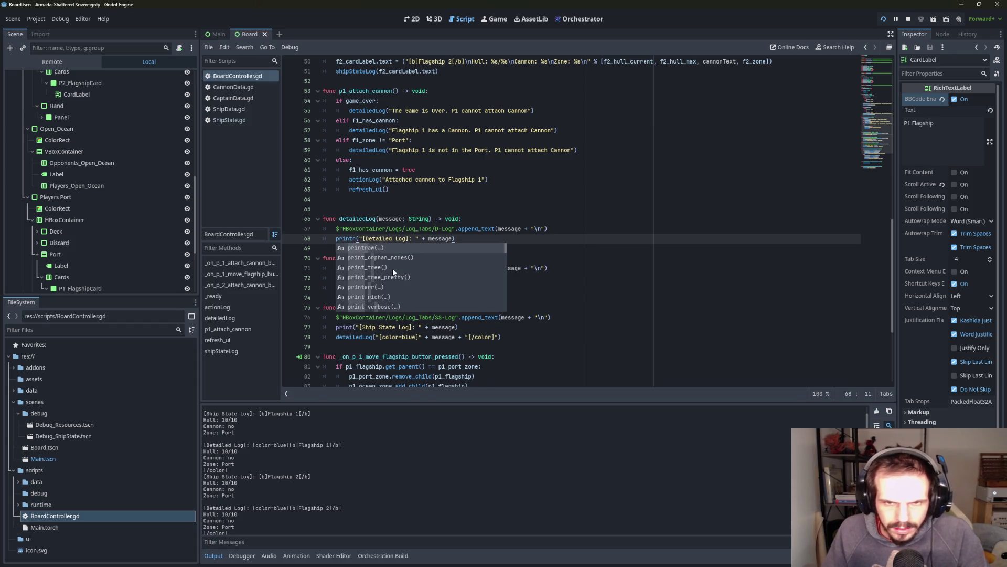
pyautogui.write('i')
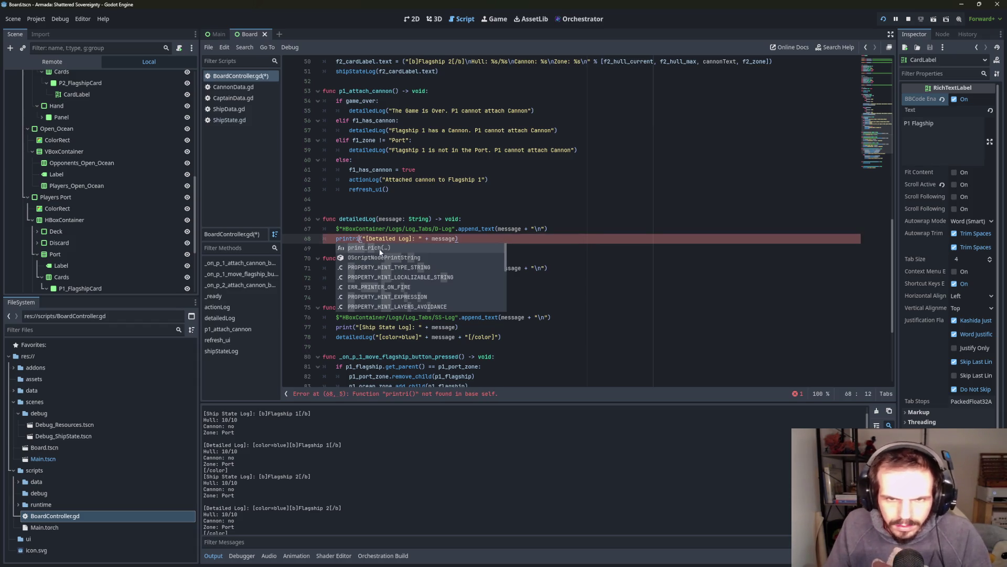
pyautogui.click(380, 248)
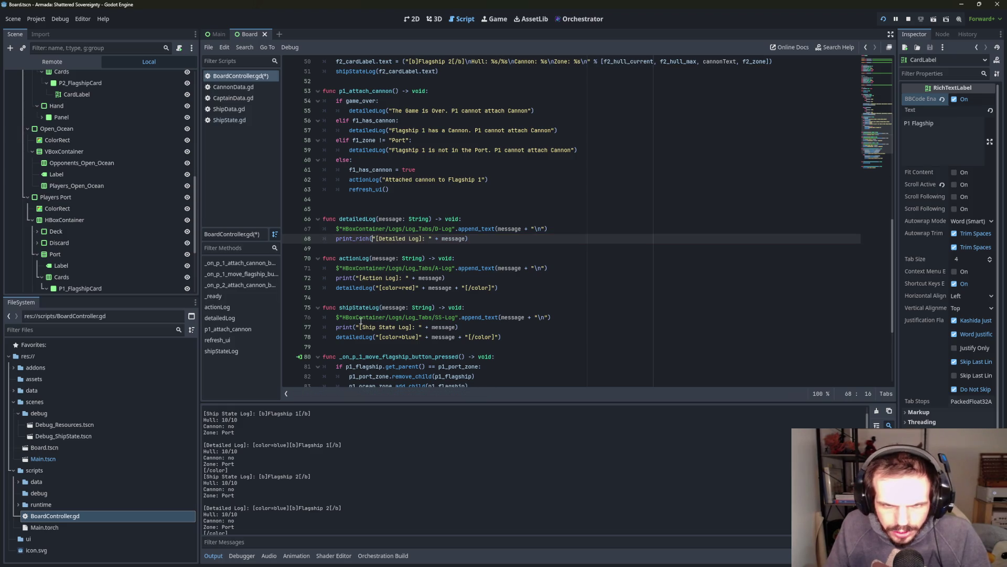
pyautogui.click(357, 278)
pyautogui.write('_r')
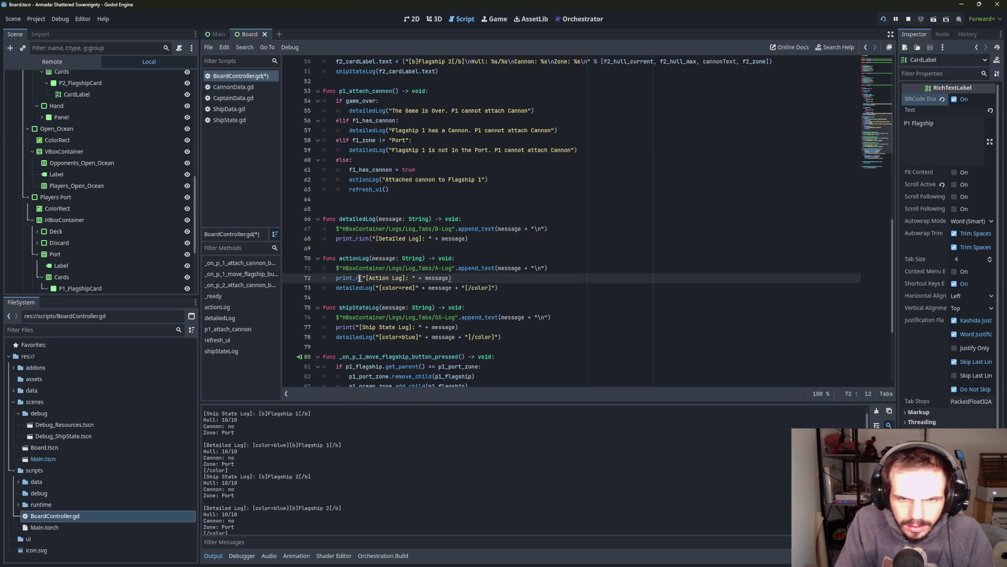
pyautogui.click(370, 287)
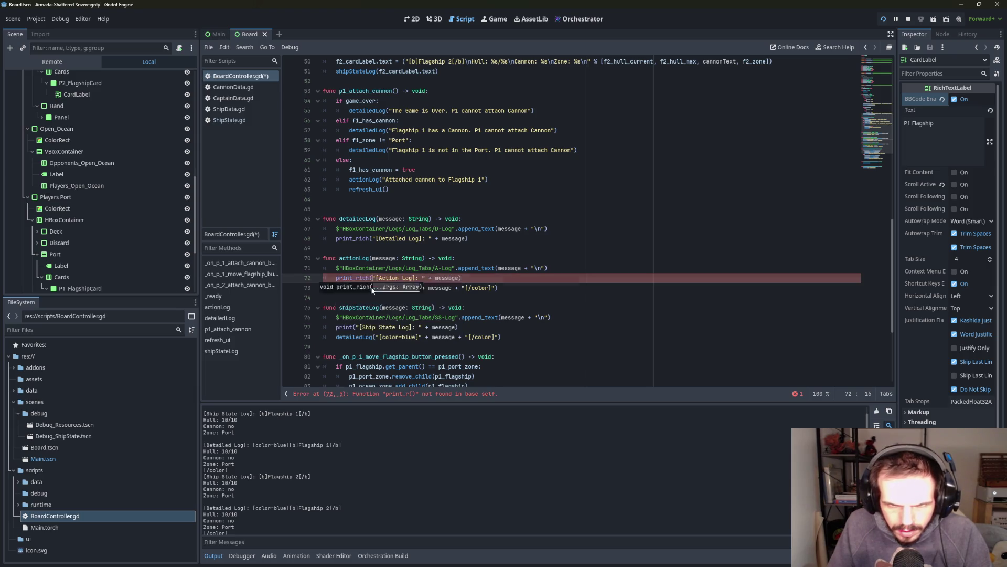
# Change shipStateLog's print to print_rich and rerun the game.
pyautogui.click(363, 308)
pyautogui.click(353, 327)
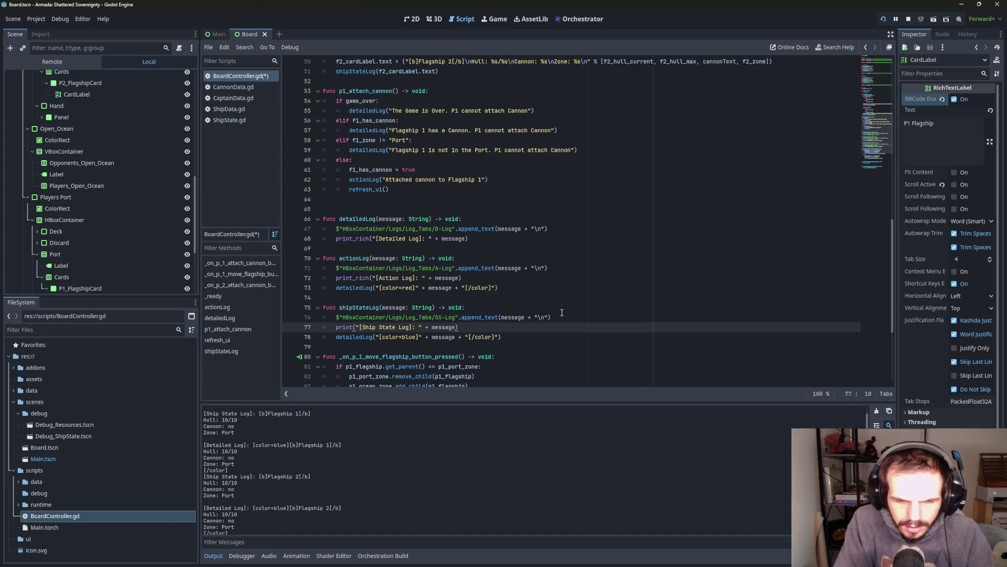
pyautogui.write('_r')
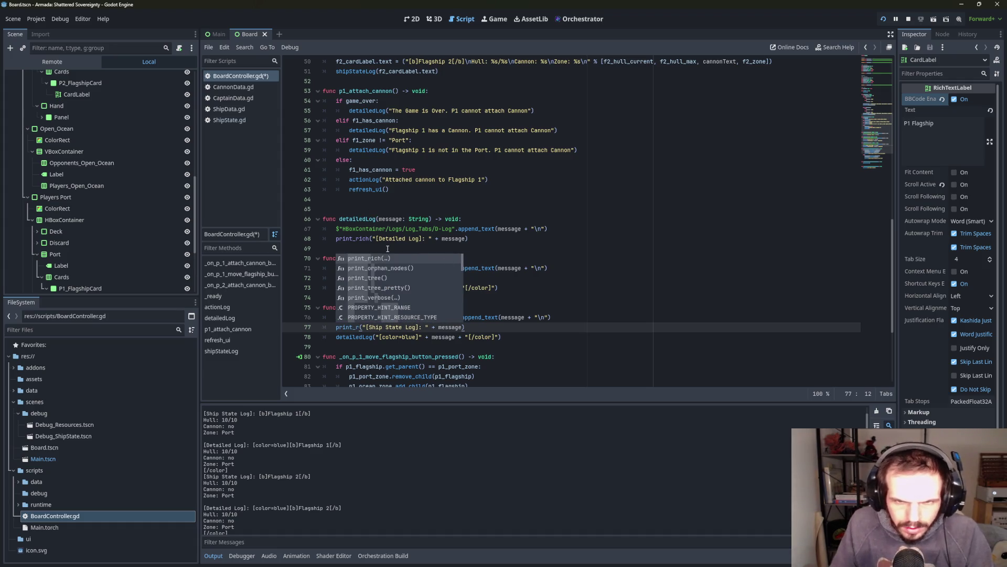
pyautogui.press('Return')
pyautogui.click(549, 317)
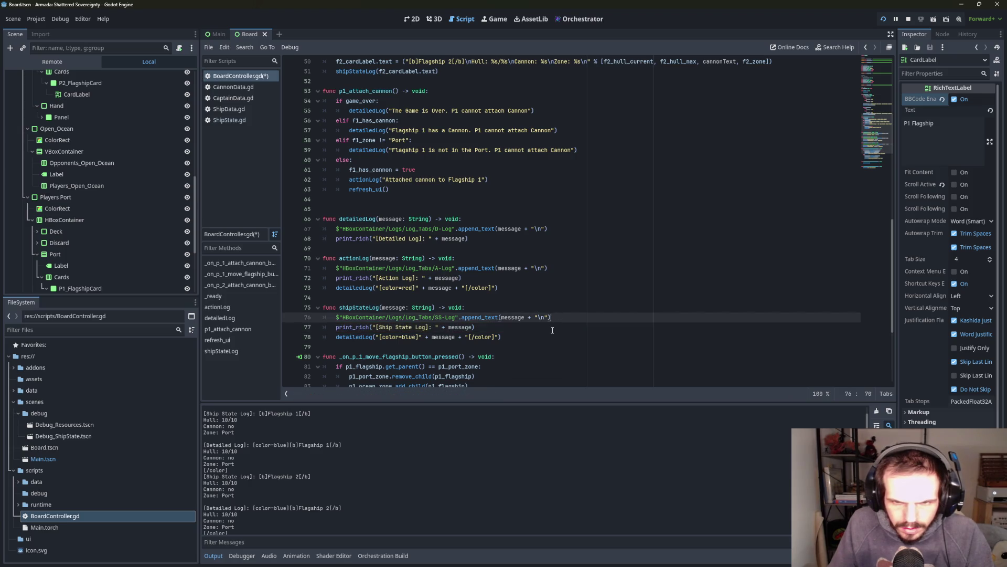
pyautogui.scroll(-2, 545, 338)
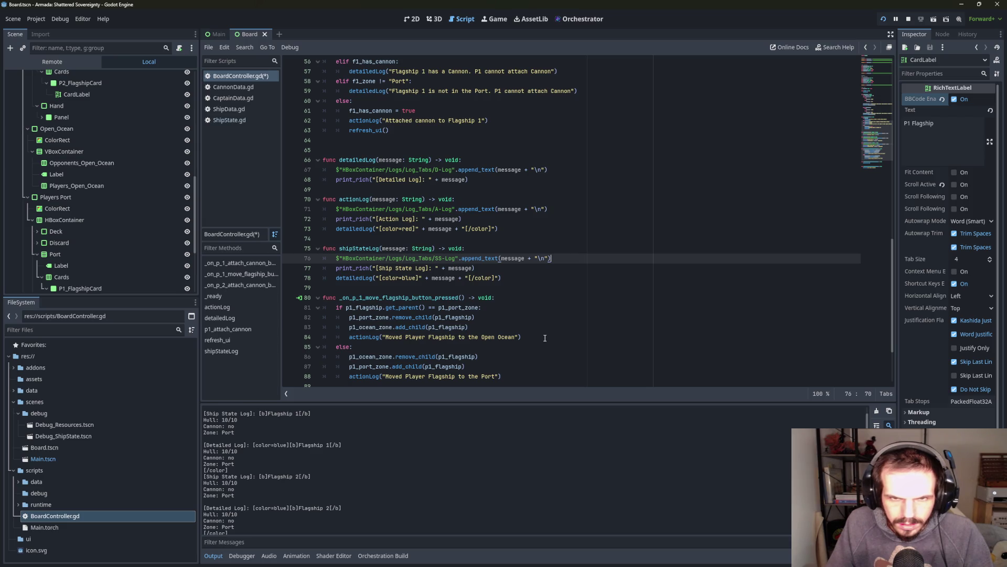
pyautogui.scroll(2, 545, 338)
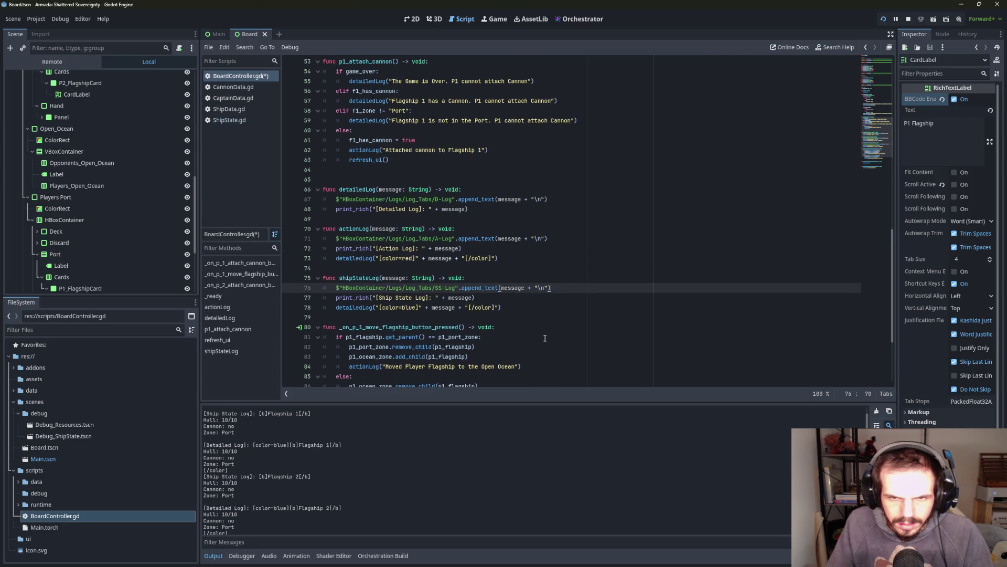
pyautogui.scroll(-2, 545, 338)
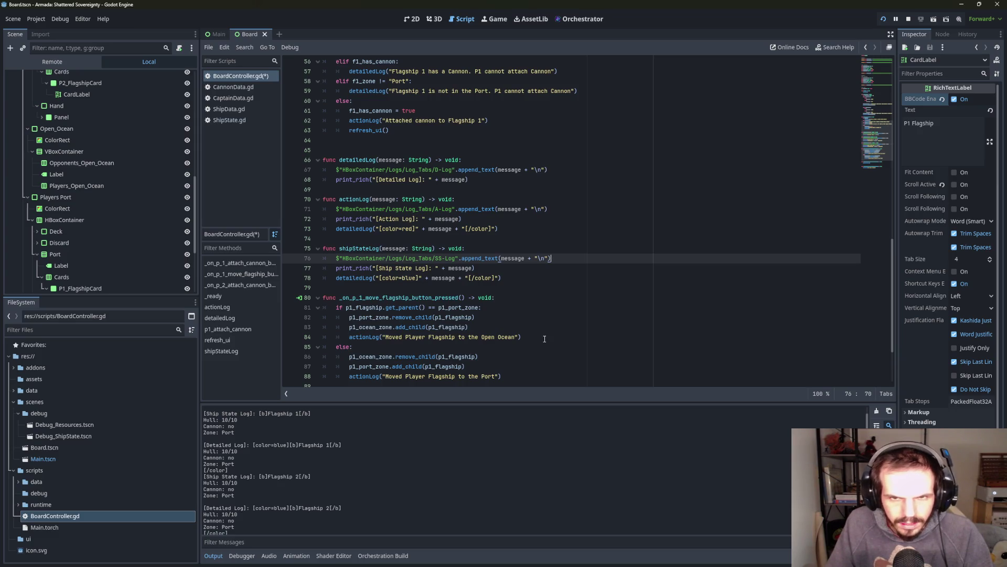
pyautogui.click(883, 19)
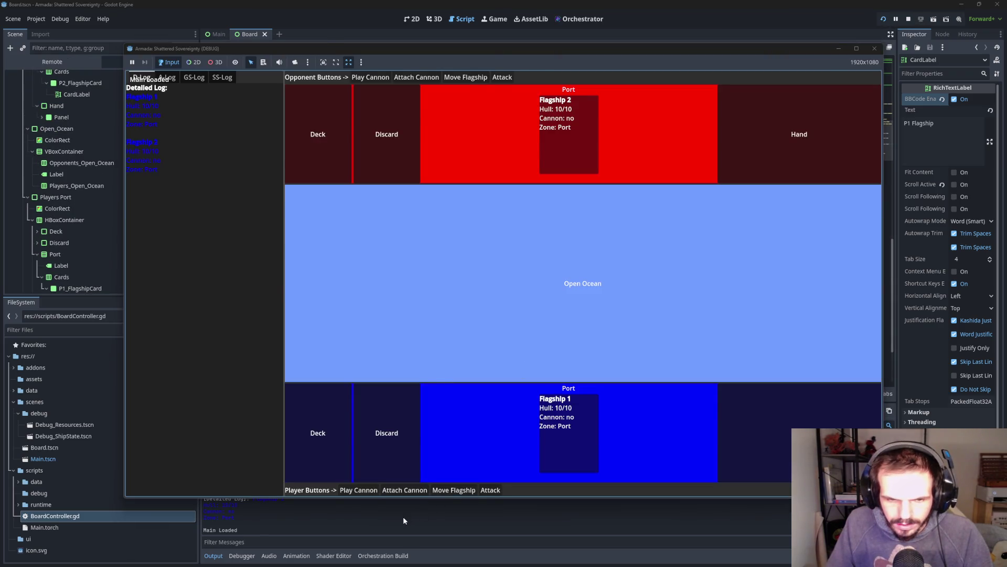
pyautogui.click(382, 516)
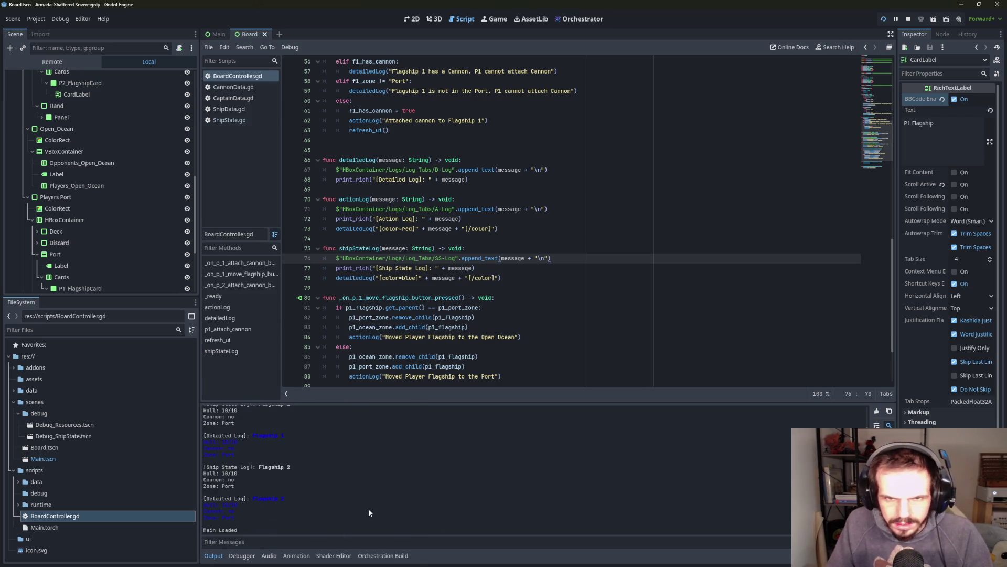
pyautogui.scroll(1, 376, 512)
pyautogui.scroll(-1, 376, 512)
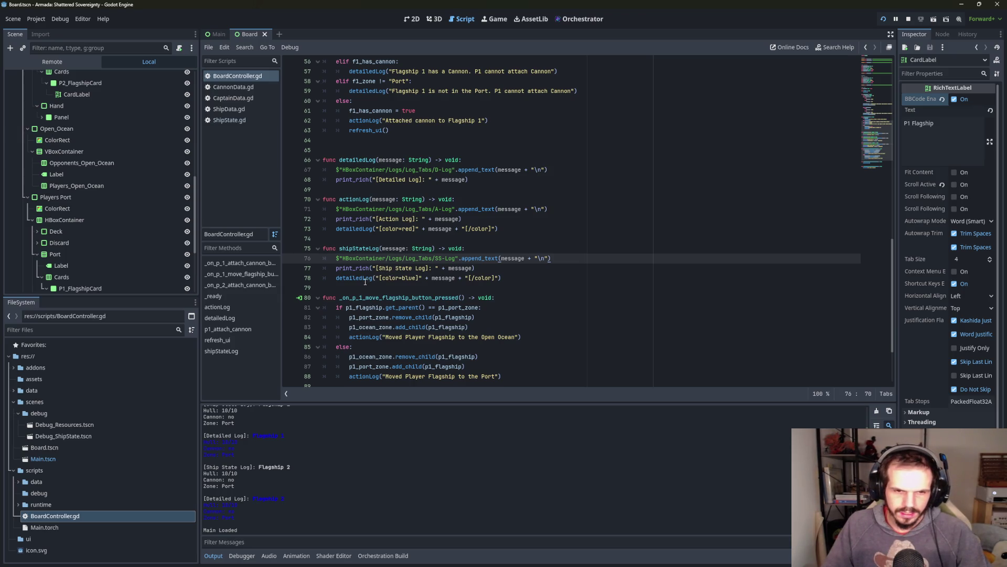
pyautogui.click(547, 247)
pyautogui.click(540, 232)
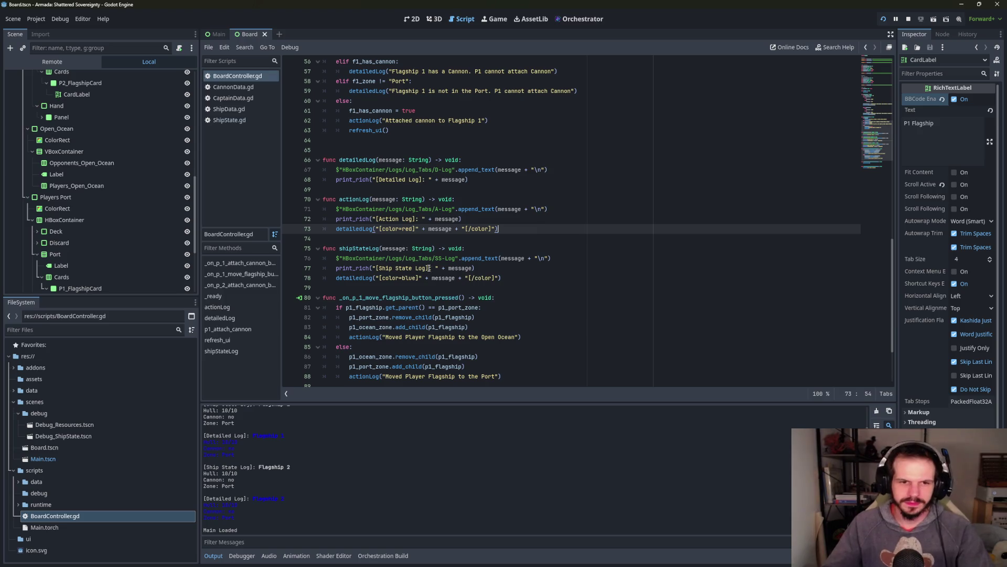
pyautogui.scroll(1, 413, 264)
pyautogui.scroll(-1, 413, 264)
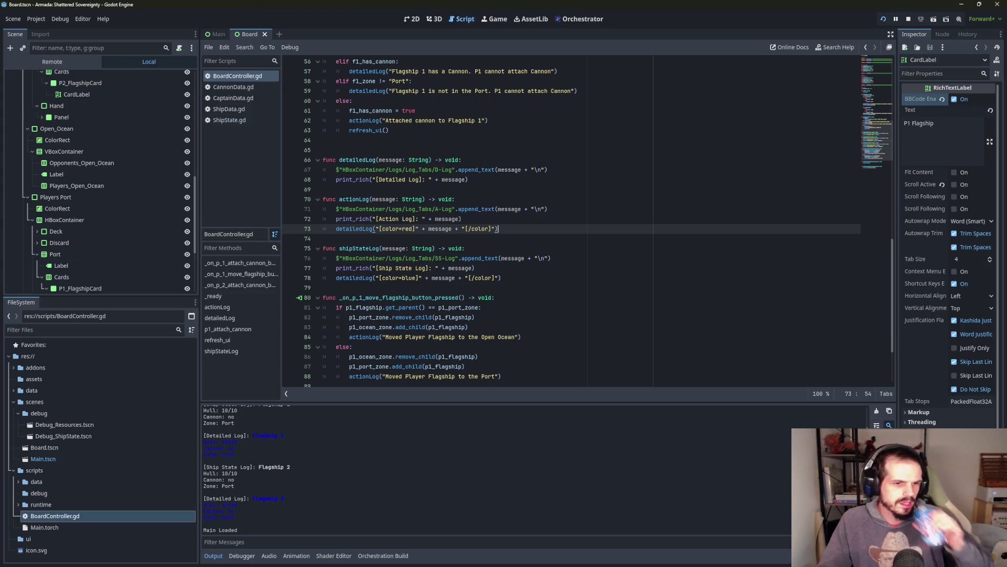
pyautogui.scroll(2, 342, 507)
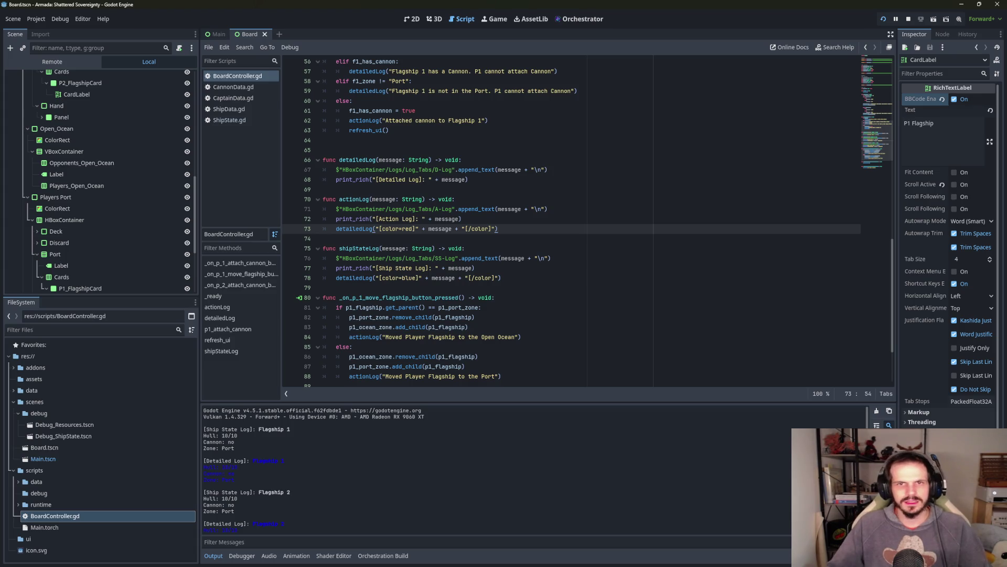
pyautogui.moveTo(343, 557)
pyautogui.click(387, 490)
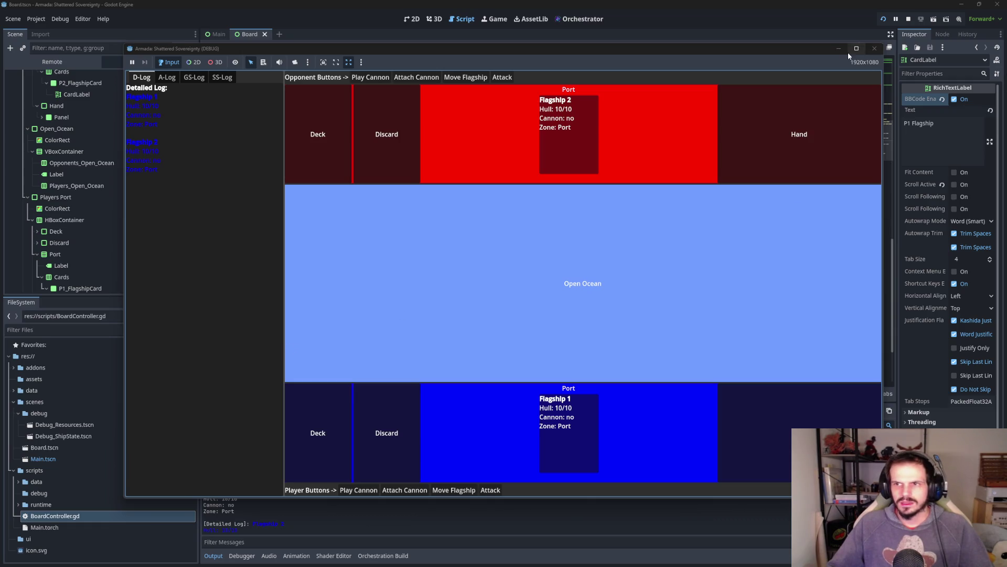
pyautogui.click(874, 49)
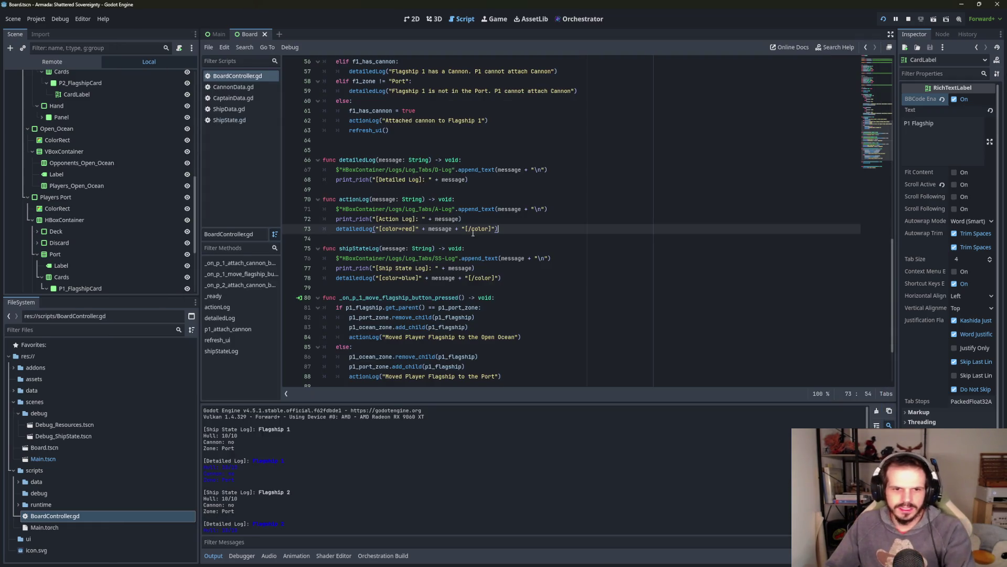
pyautogui.scroll(1, 429, 256)
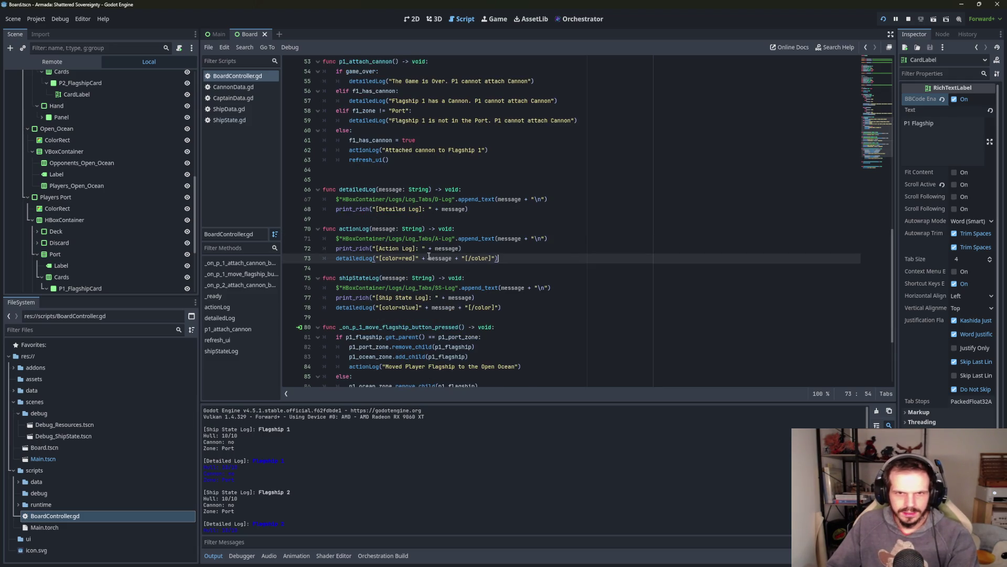
pyautogui.click(390, 278)
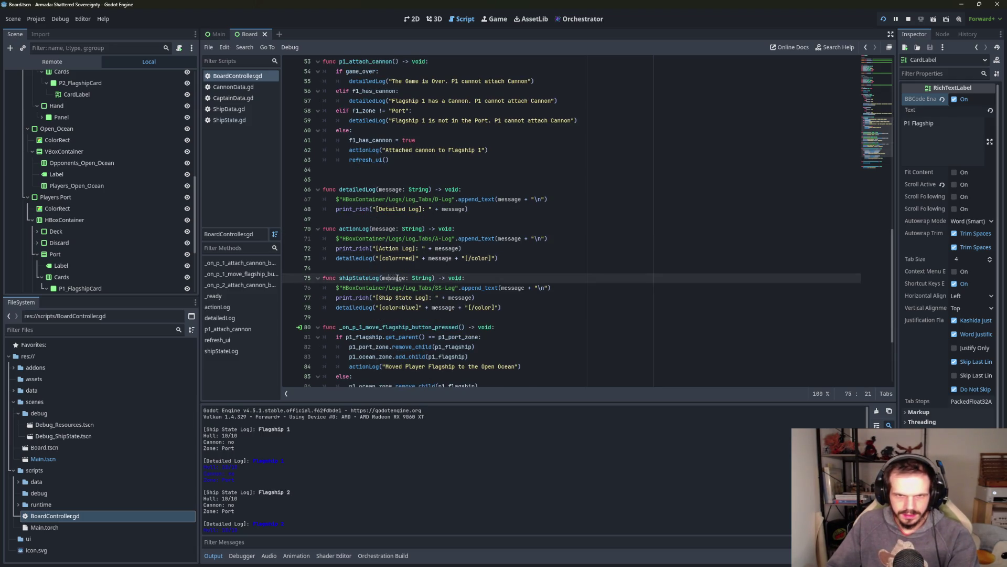
pyautogui.click(454, 258)
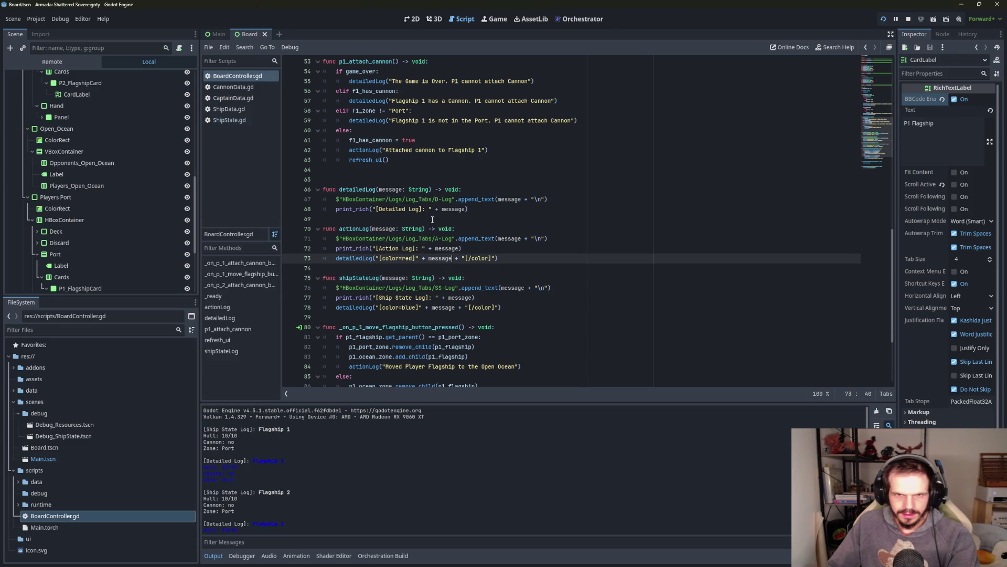
pyautogui.click(397, 220)
pyautogui.moveTo(469, 208); pyautogui.dragTo(292, 210)
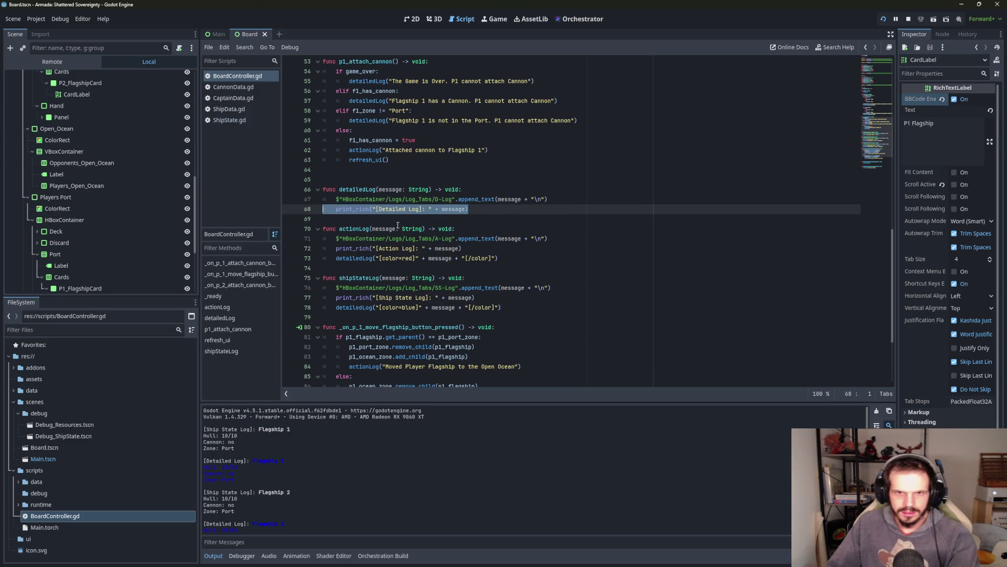
pyautogui.click(501, 210)
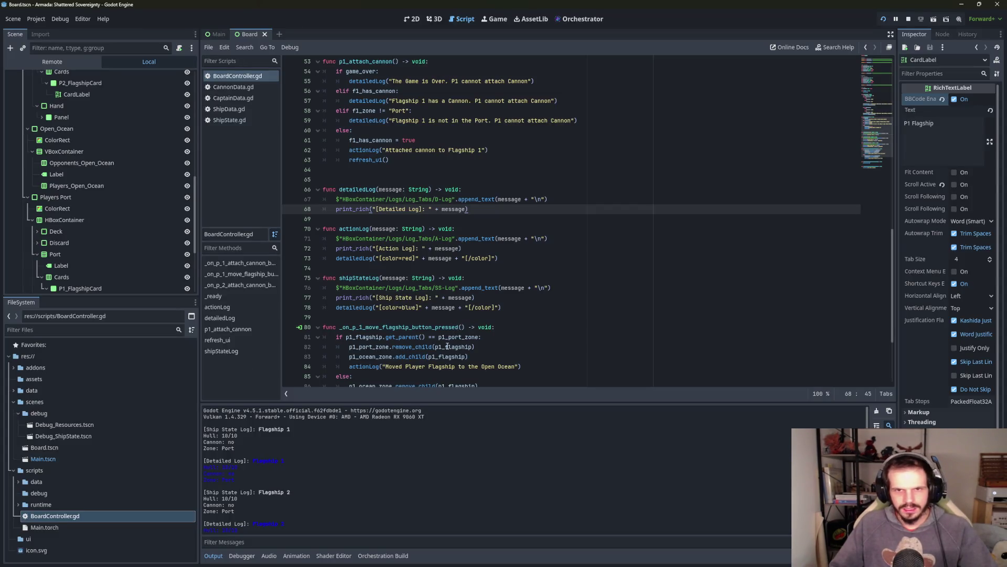
pyautogui.moveTo(467, 358)
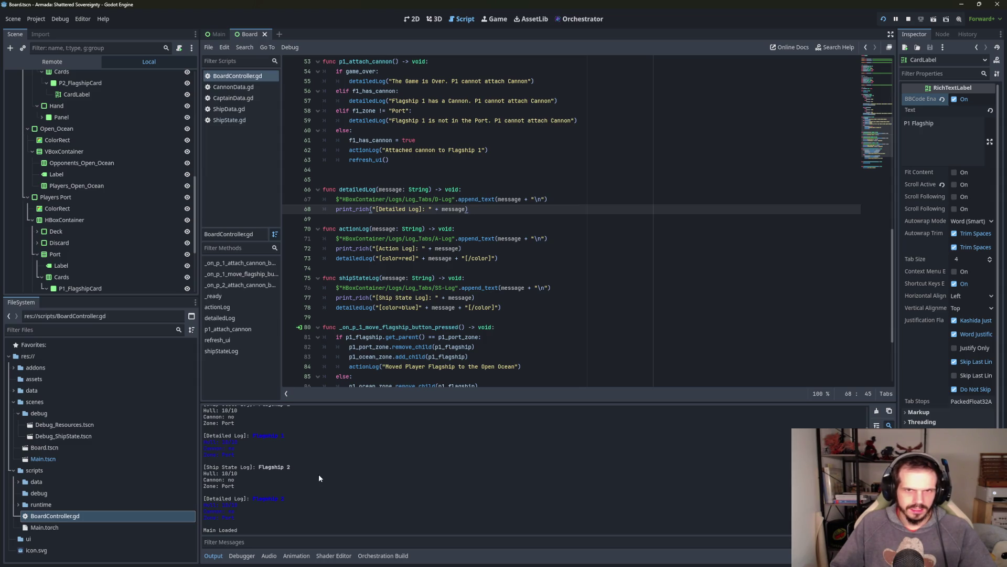
pyautogui.moveTo(423, 347)
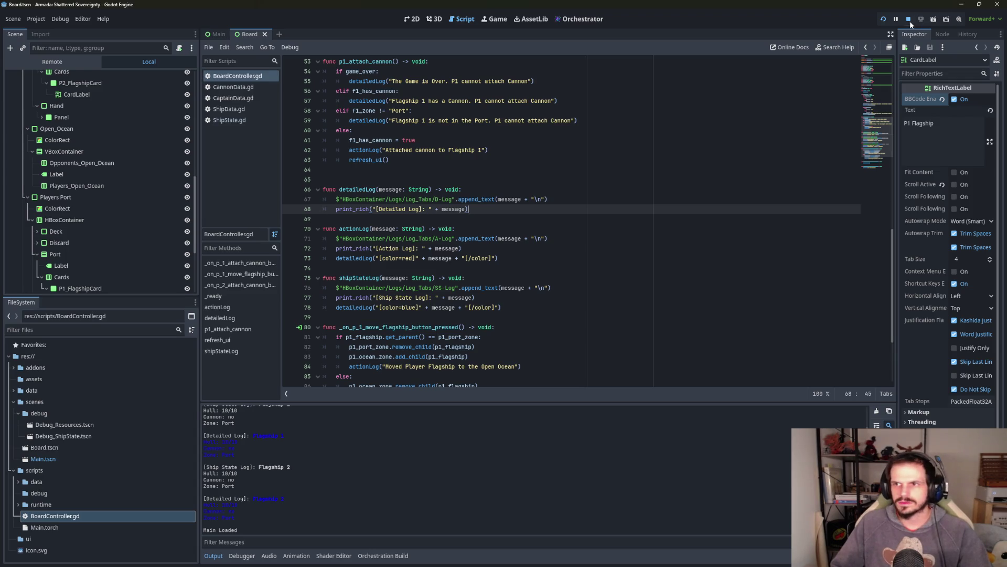
pyautogui.click(881, 20)
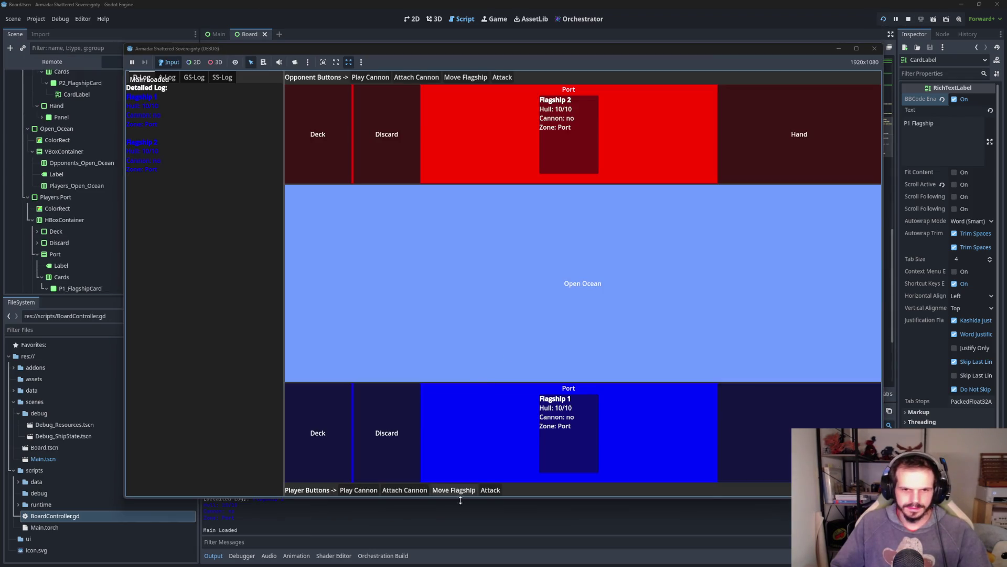
# Attach Flagship 1's cannon, see a second attach refused in the D-Log, and close the game.
pyautogui.click(405, 490)
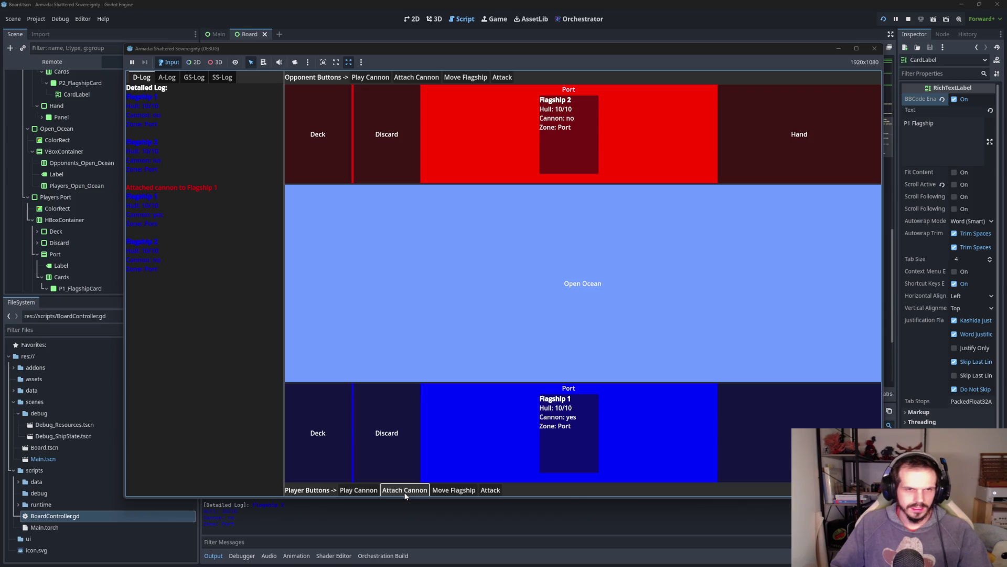
pyautogui.click(410, 494)
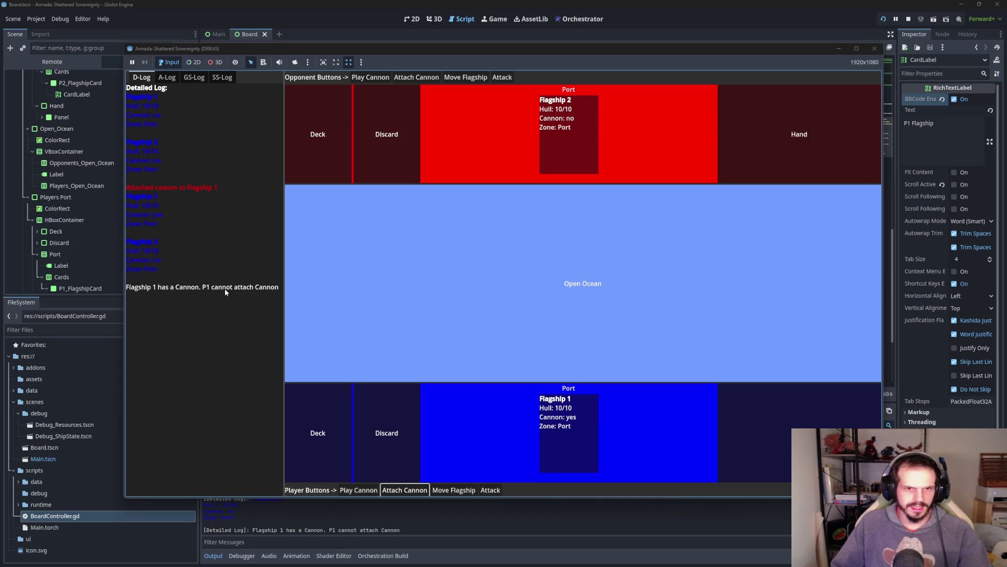
pyautogui.moveTo(436, 51)
pyautogui.mouseDown()
pyautogui.moveTo(975, 60)
pyautogui.moveTo(844, 70)
pyautogui.mouseUp()
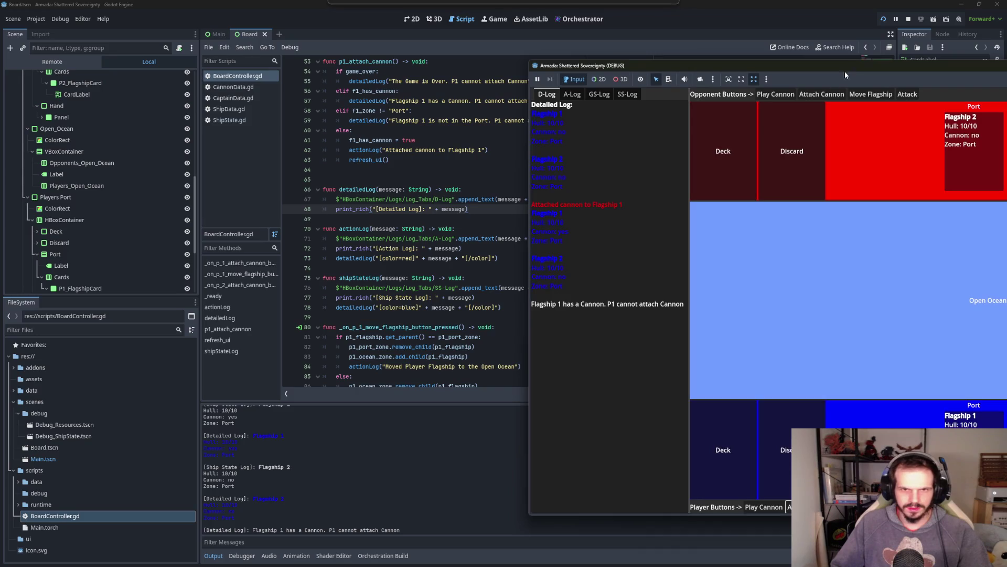
pyautogui.scroll(2, 451, 285)
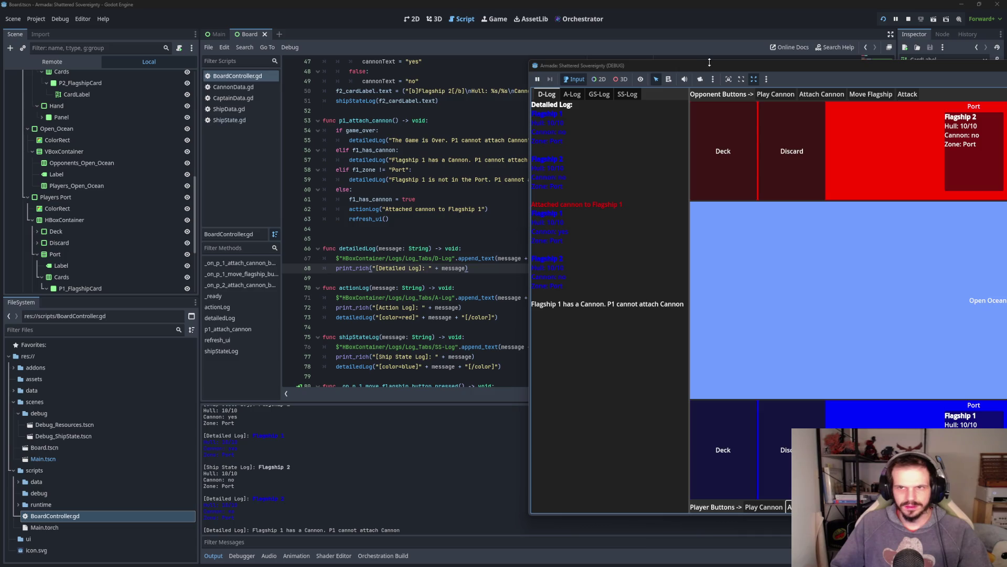
pyautogui.moveTo(710, 65)
pyautogui.mouseDown()
pyautogui.moveTo(697, 87)
pyautogui.moveTo(339, 75)
pyautogui.mouseUp()
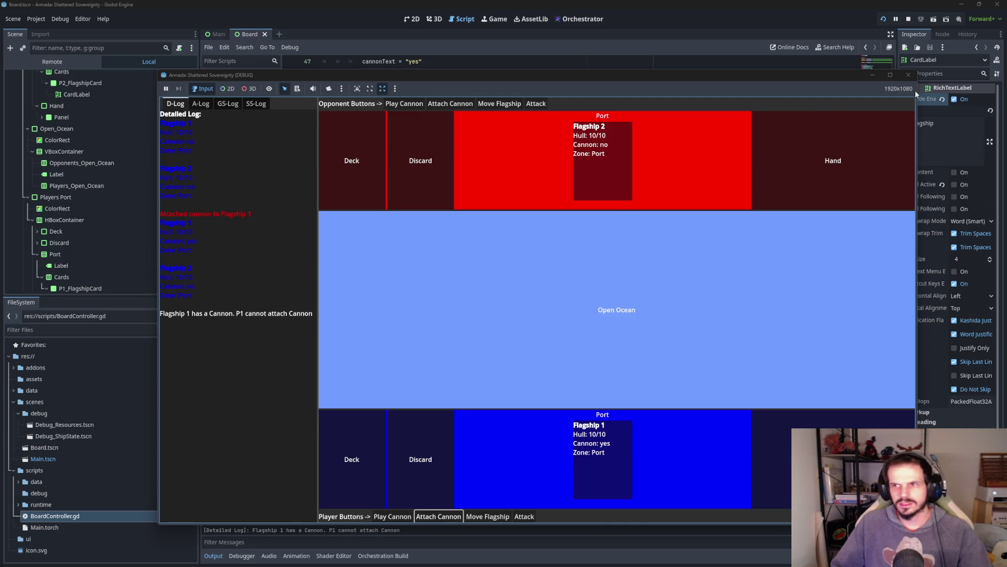
pyautogui.click(909, 74)
pyautogui.scroll(12, 551, 228)
pyautogui.scroll(2, 551, 228)
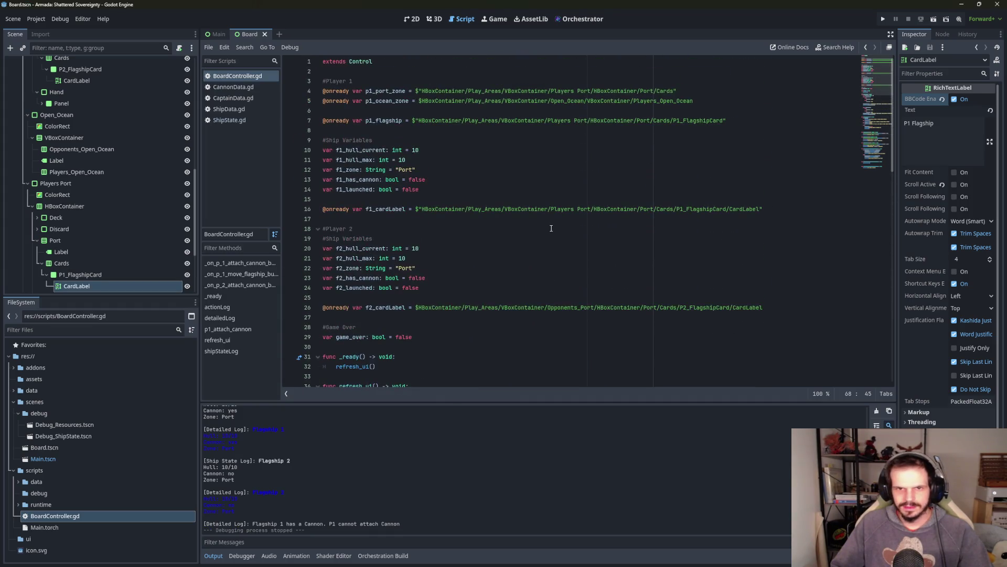
# Set f1_zone to "Sea" on line 12 and verify Flagship 1 cannot attach a cannon there.
pyautogui.doubleClick(403, 170)
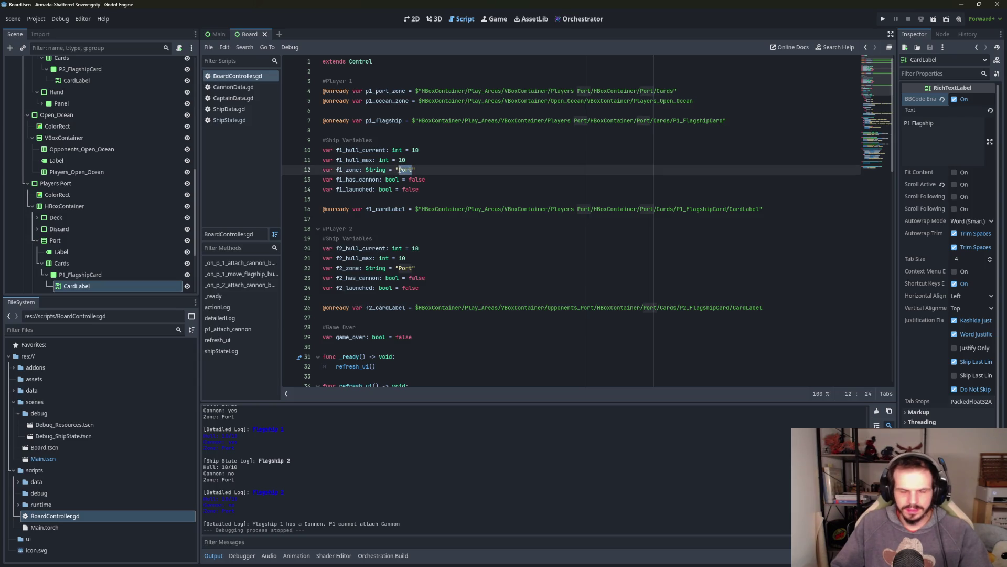
pyautogui.write('Sea')
pyautogui.click(883, 19)
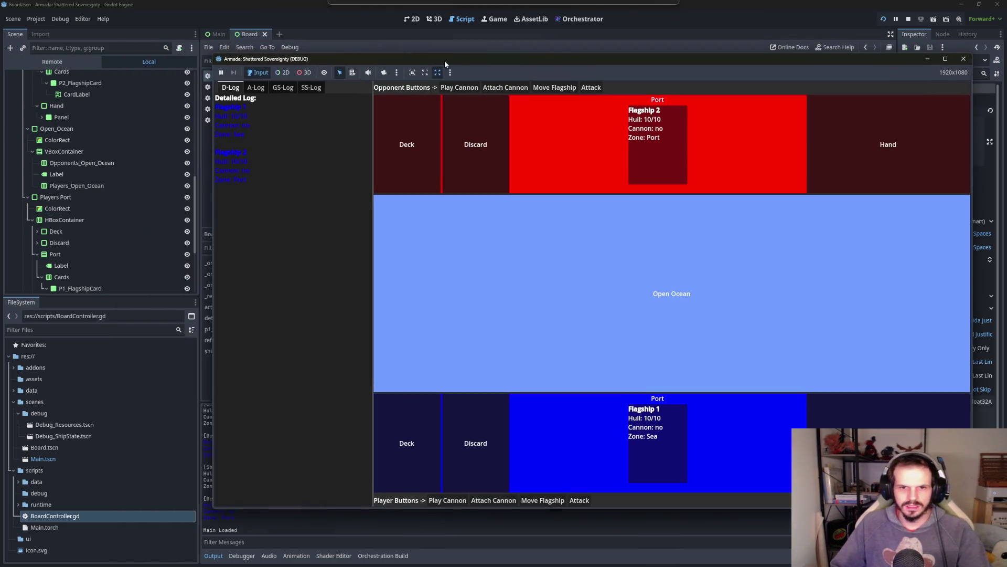
pyautogui.click(494, 499)
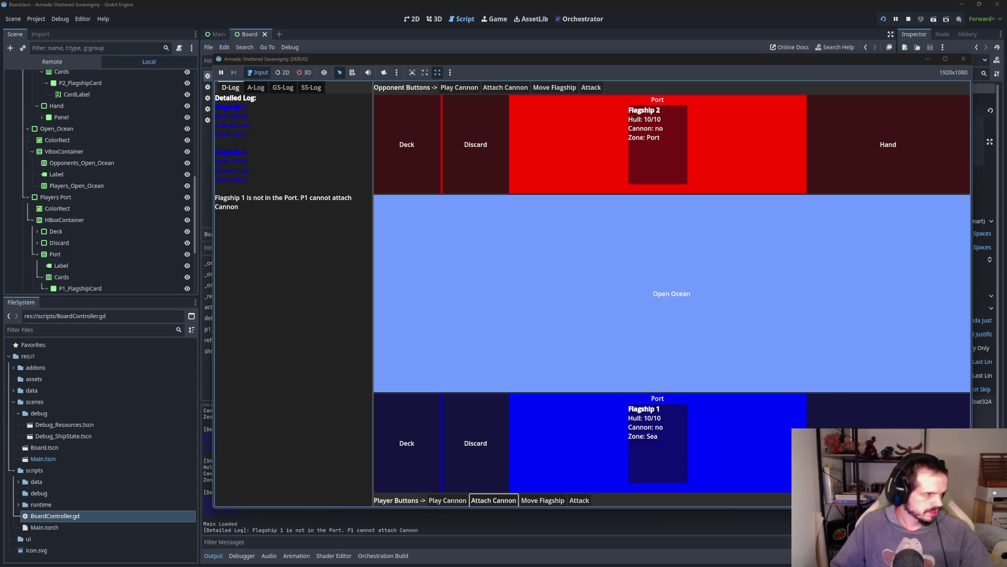
pyautogui.click(964, 59)
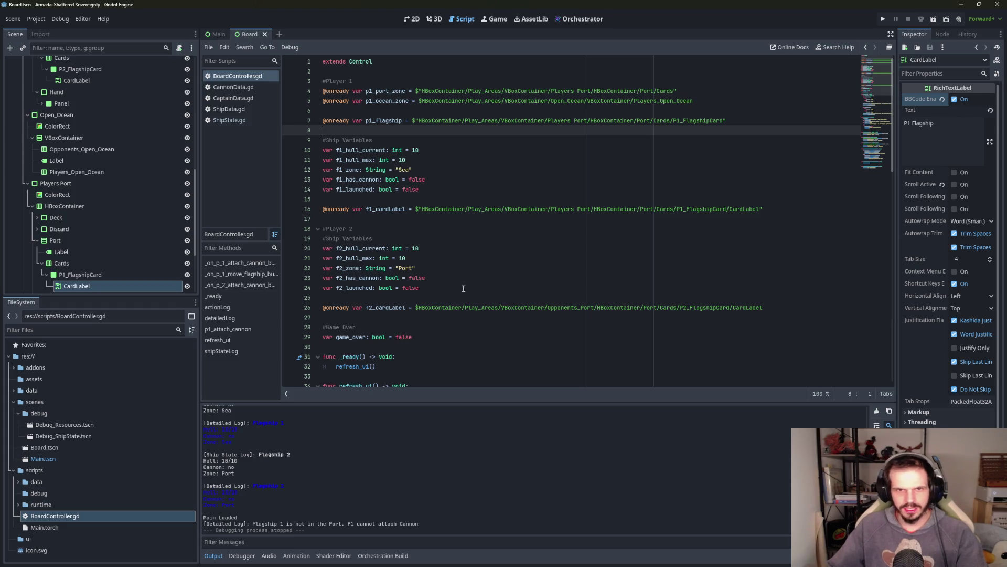
# Paste a copy of p1_attach_cannon below it and rename the copy p2_attach_cannon.
pyautogui.scroll(-9, 546, 229)
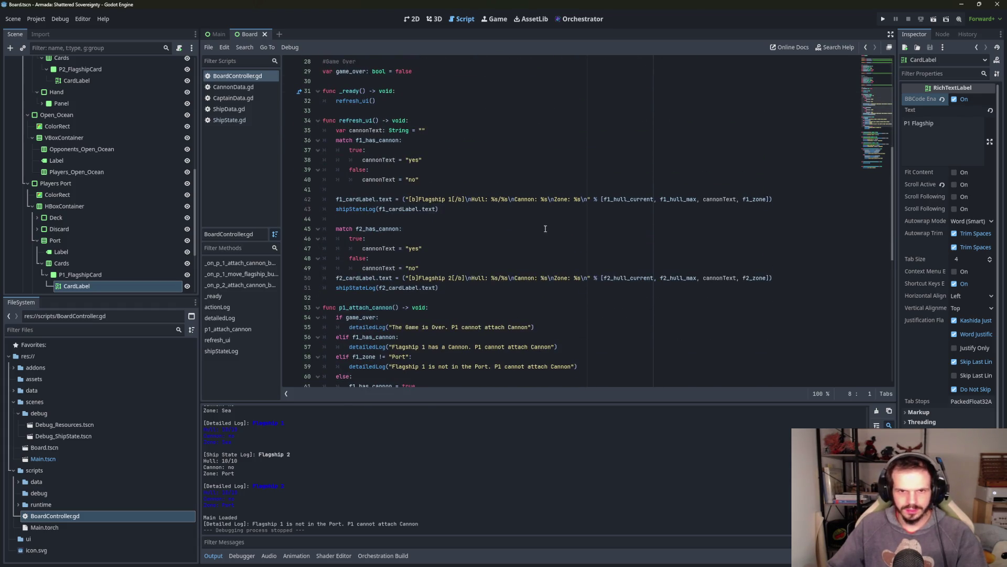
pyautogui.scroll(-6, 546, 229)
pyautogui.moveTo(401, 238)
pyautogui.mouseDown()
pyautogui.moveTo(367, 220)
pyautogui.moveTo(298, 138)
pyautogui.mouseUp()
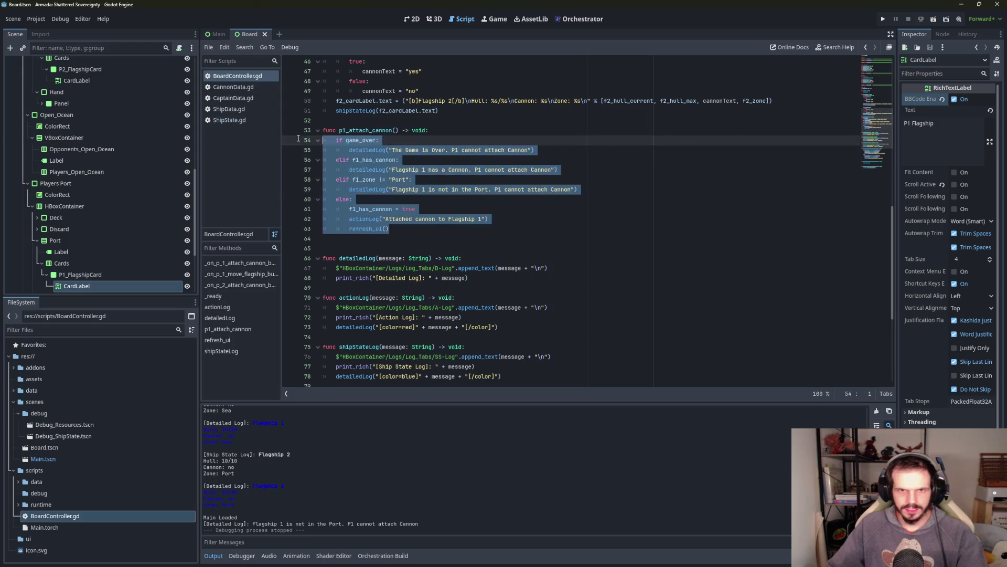
pyautogui.click(357, 240)
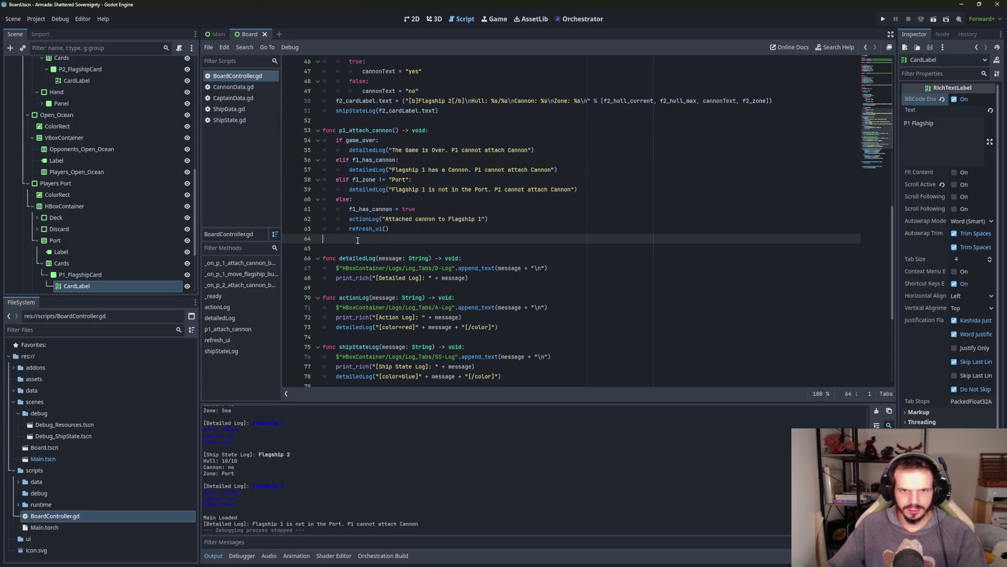
pyautogui.write('func p1_attach_cannon() -> void: \tif game_over: \t\tdetailedLog("The Game is Over. P1 cannot attach Cannon") \telif f1_has_cannon: \t\tdetailedLog("Flagship 1 has a Cannon. P1 cannot attach Cannon") \telif f1_zone != "Port": \t\tdetailedLog("Flagship 1 is not in the Port. P1 cannot attach Cannon") \telse: \t\tf1_has_cannon = true \t\tactionLog("Attached cannon to Flagship 1") \t\trefresh_ui()')
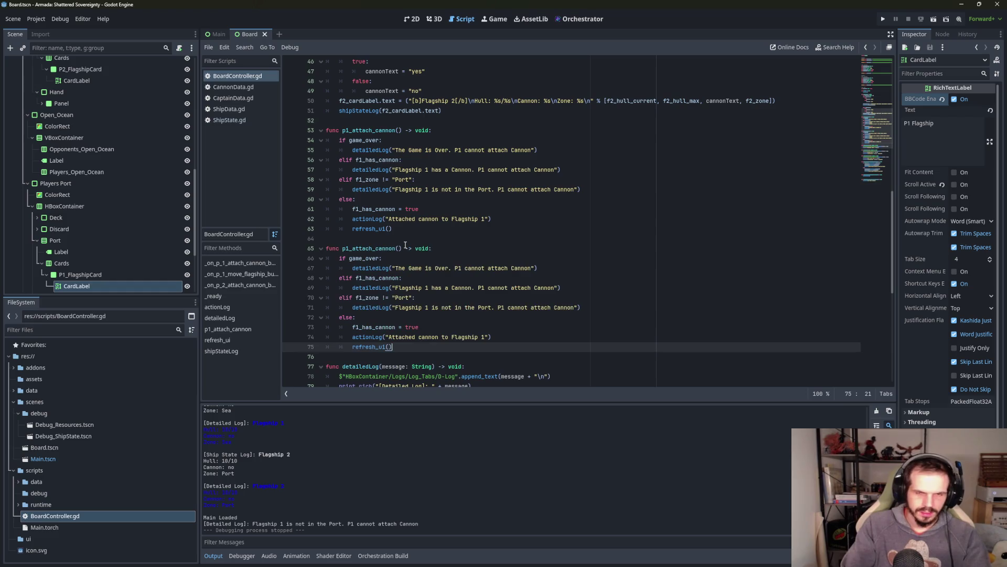
pyautogui.click(352, 249)
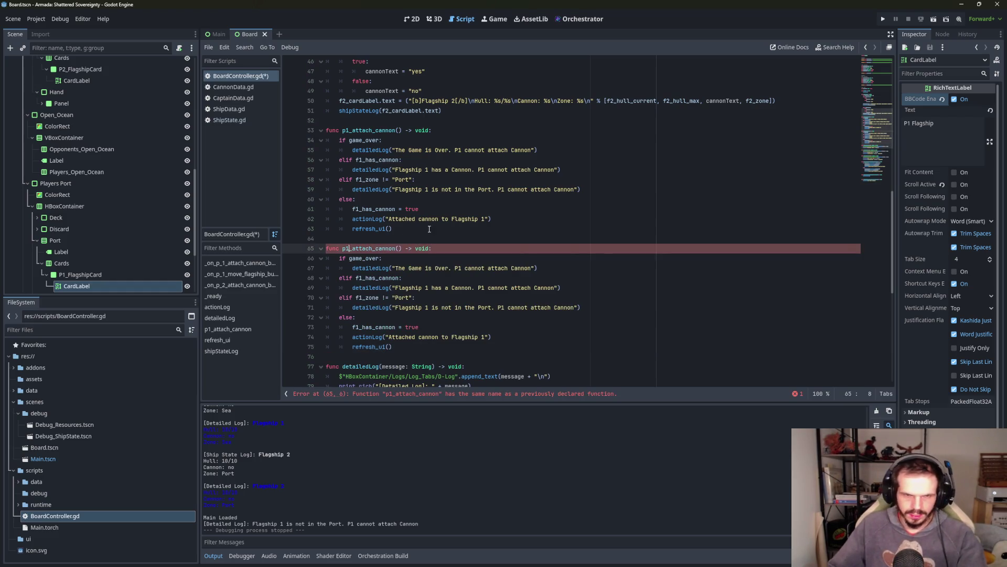
pyautogui.press('BackSpace')
pyautogui.write('2')
pyautogui.click(498, 219)
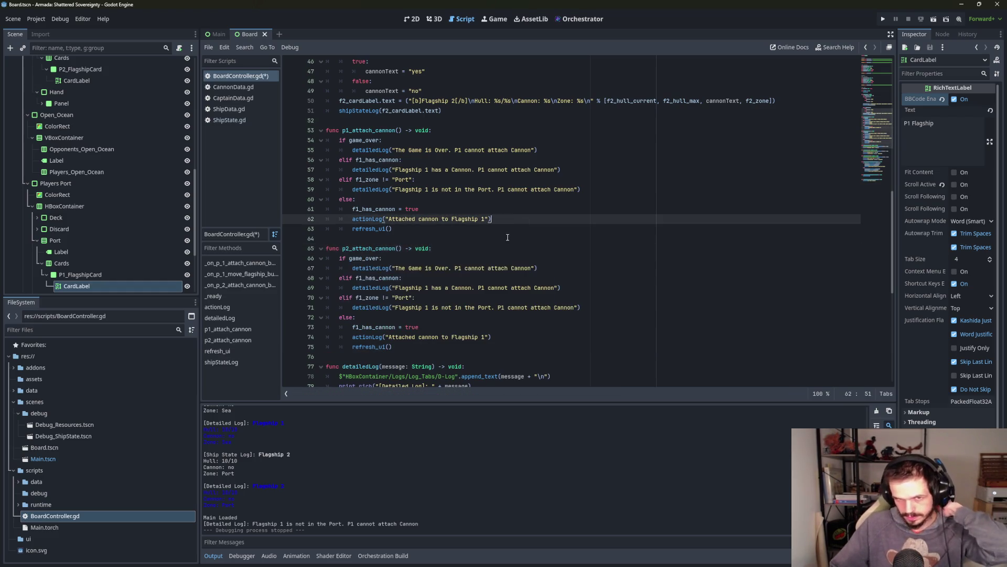
# Change the checks from f1_has_cannon and f1_zone to f2_has_cannon and f2_zone.
pyautogui.click(462, 269)
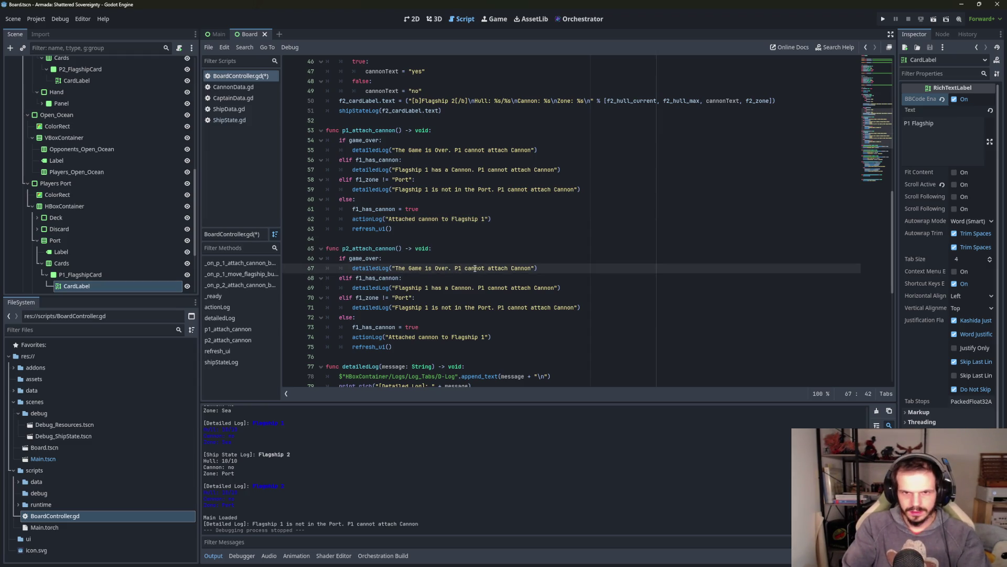
pyautogui.click(368, 317)
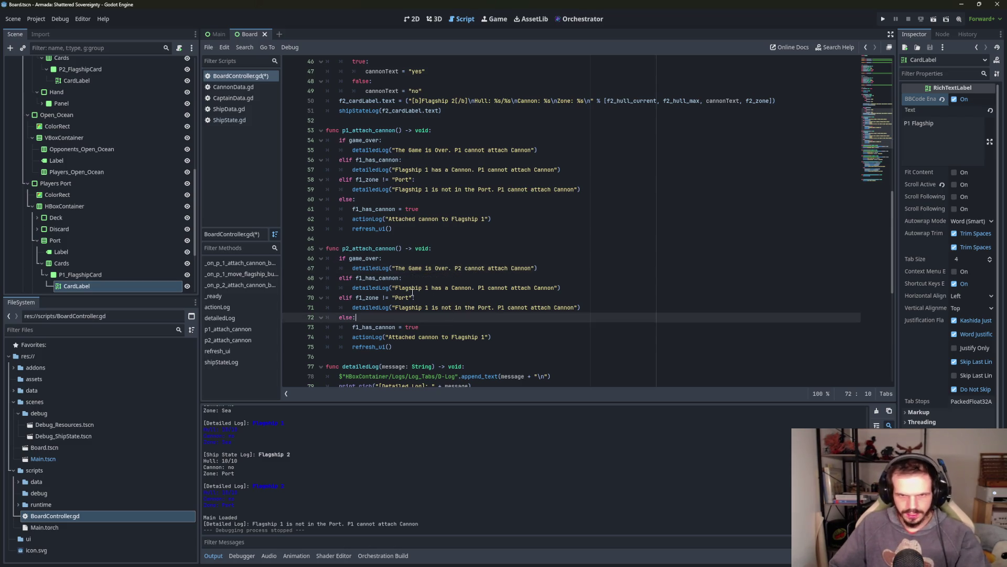
pyautogui.click(411, 289)
pyautogui.click(362, 278)
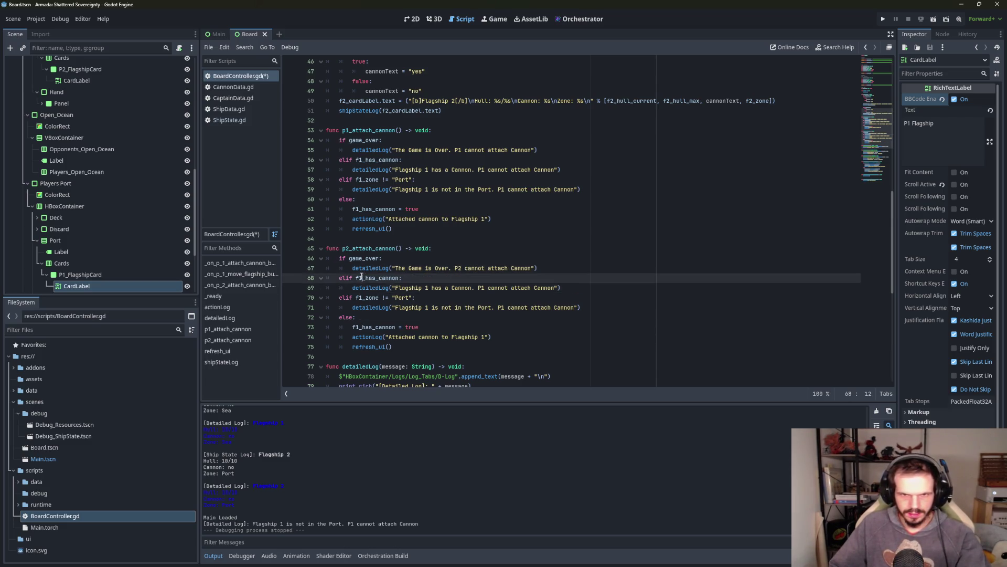
pyautogui.press('BackSpace')
pyautogui.write('2')
pyautogui.press('Escape')
pyautogui.click(363, 297)
pyautogui.press('BackSpace')
pyautogui.write('2')
# Change Flagship 1 and P1 to Flagship 2 and P2 in the has-cannon and port messages.
pyautogui.click(403, 269)
pyautogui.click(359, 327)
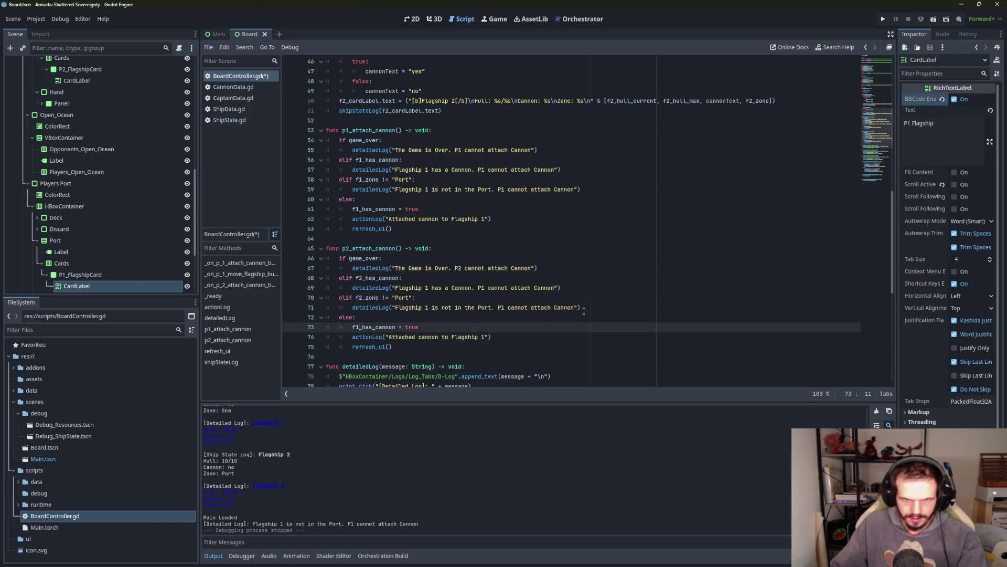
pyautogui.click(537, 268)
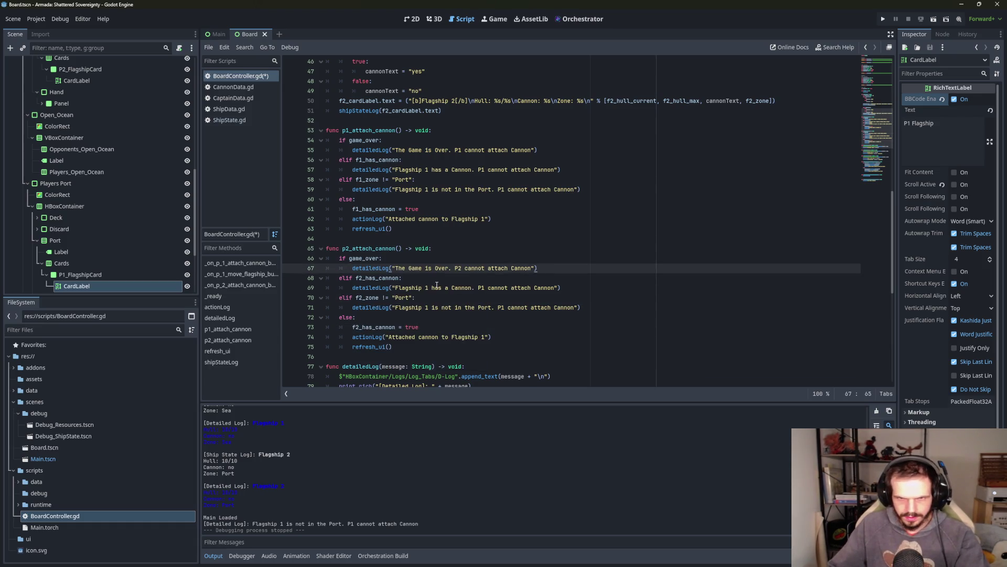
pyautogui.click(429, 287)
pyautogui.press('BackSpace')
pyautogui.write('2')
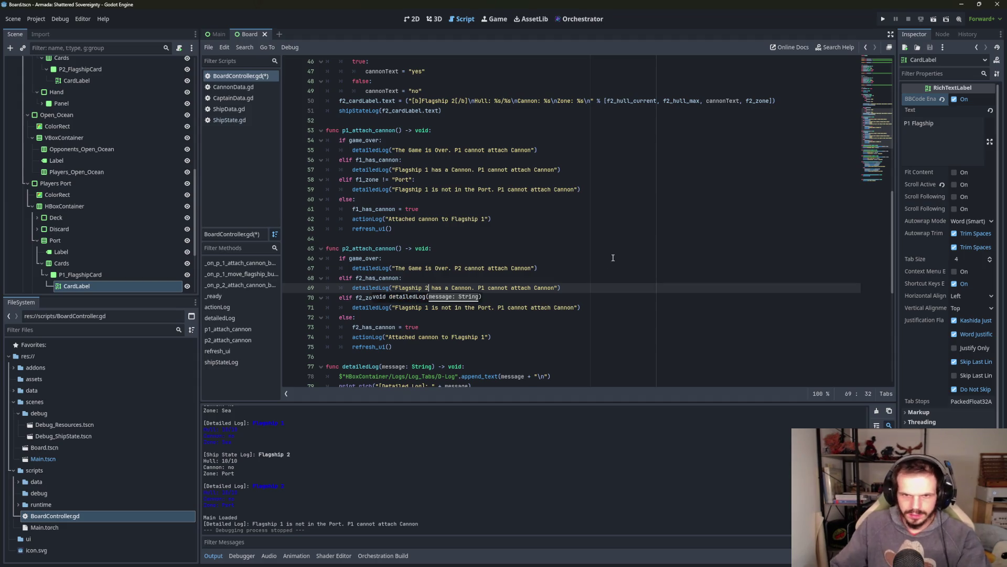
pyautogui.click(486, 288)
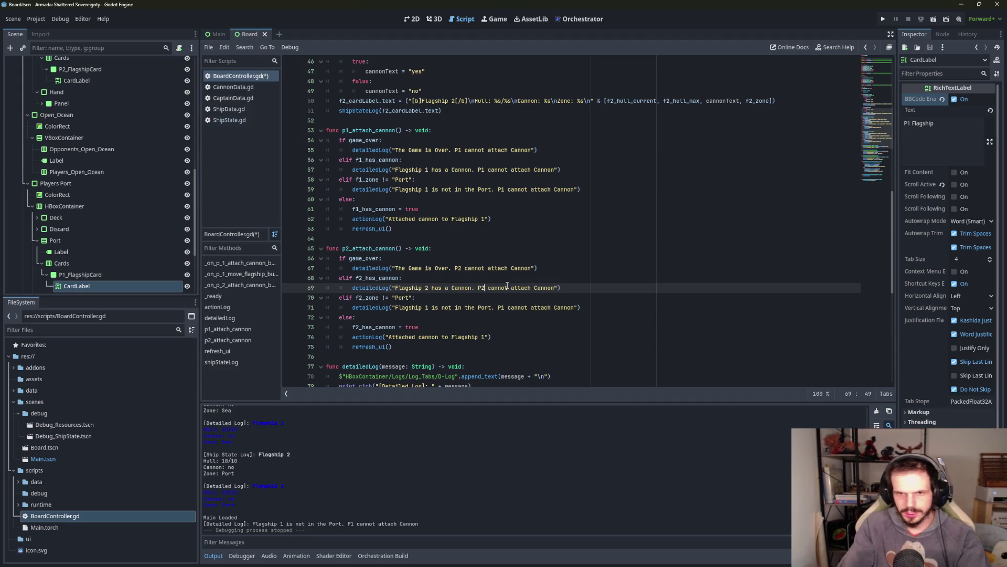
pyautogui.press('BackSpace')
pyautogui.write('2')
pyautogui.click(422, 337)
pyautogui.click(431, 307)
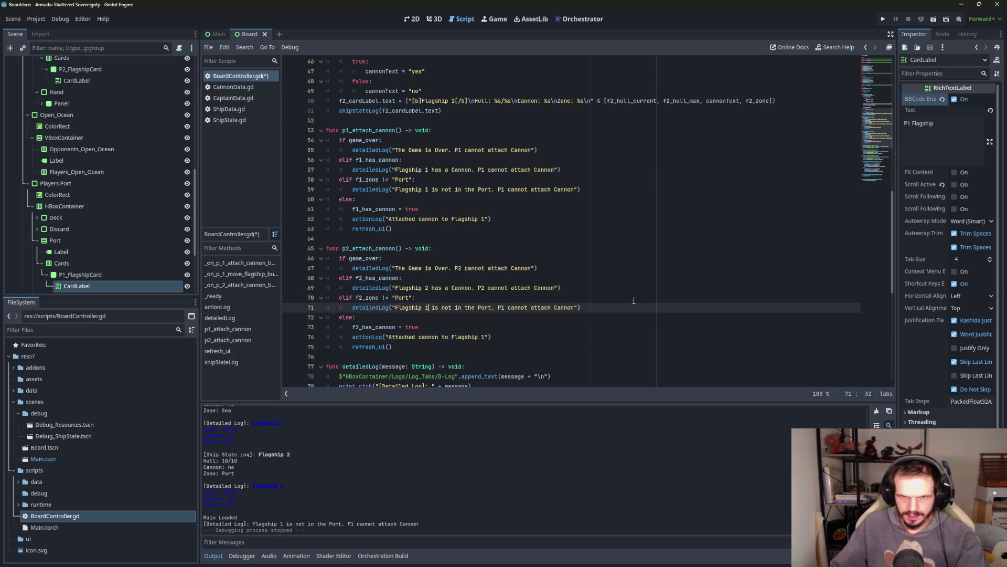
pyautogui.click(502, 307)
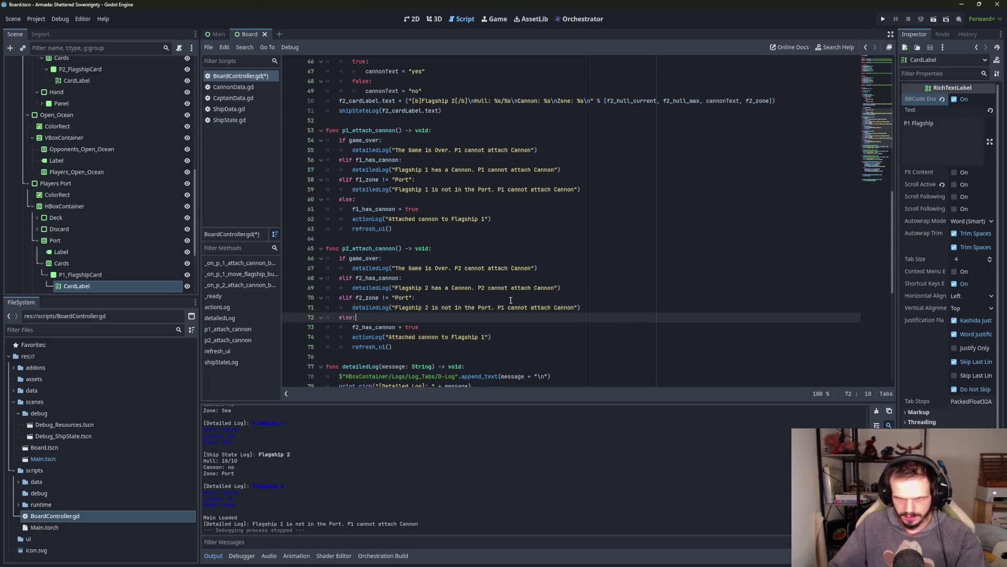
pyautogui.press('BackSpace')
pyautogui.write('2')
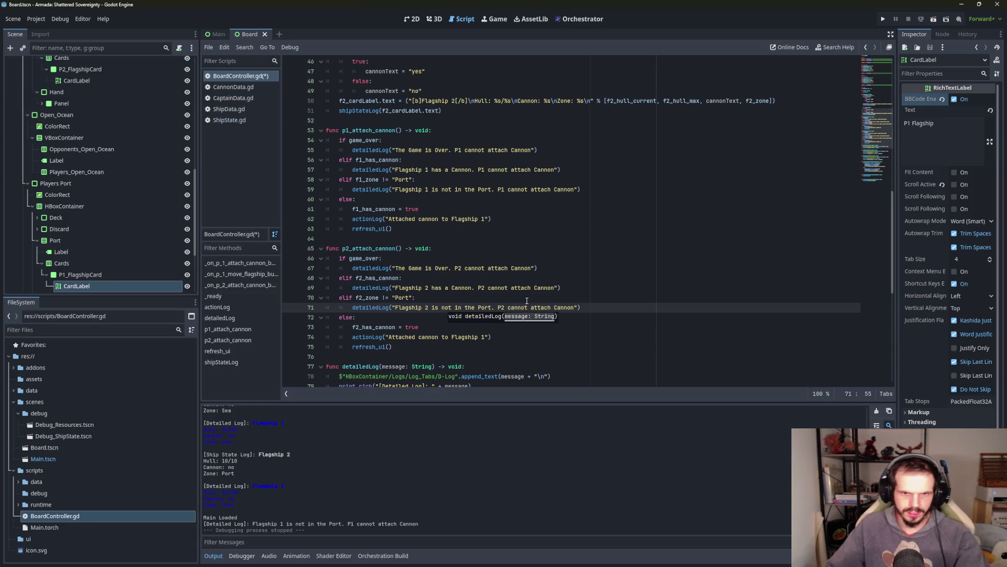
# Make the success action message read "Attached cannon to Flagship 2".
pyautogui.click(392, 326)
pyautogui.scroll(-2, 484, 326)
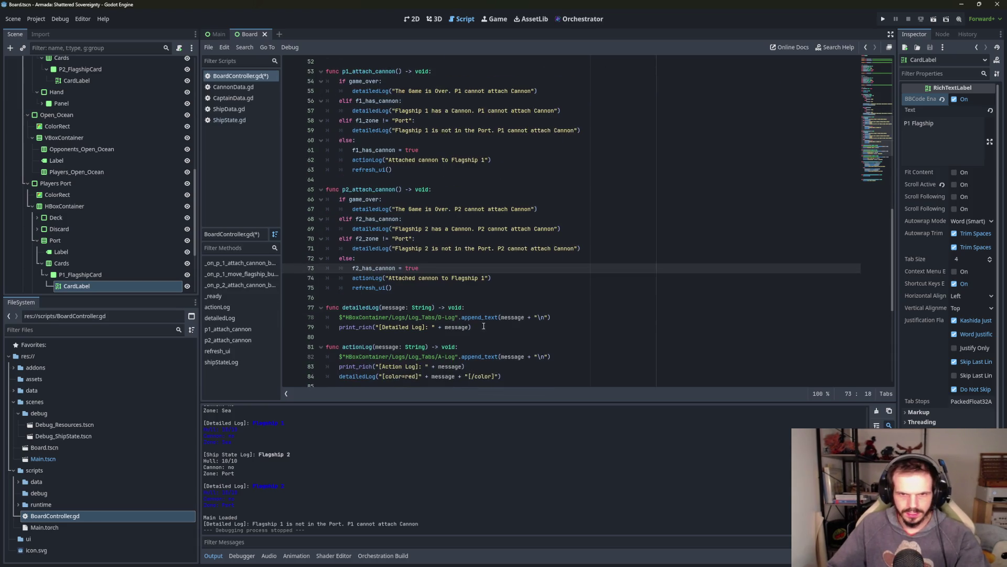
pyautogui.click(488, 278)
pyautogui.press('BackSpace')
pyautogui.write('2')
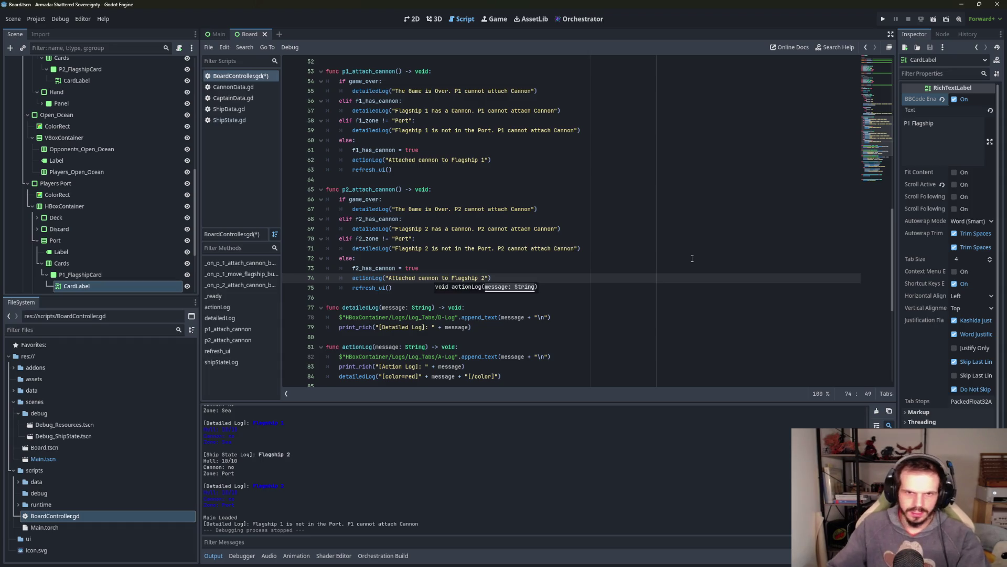
pyautogui.press('Up')
pyautogui.scroll(-1, 524, 296)
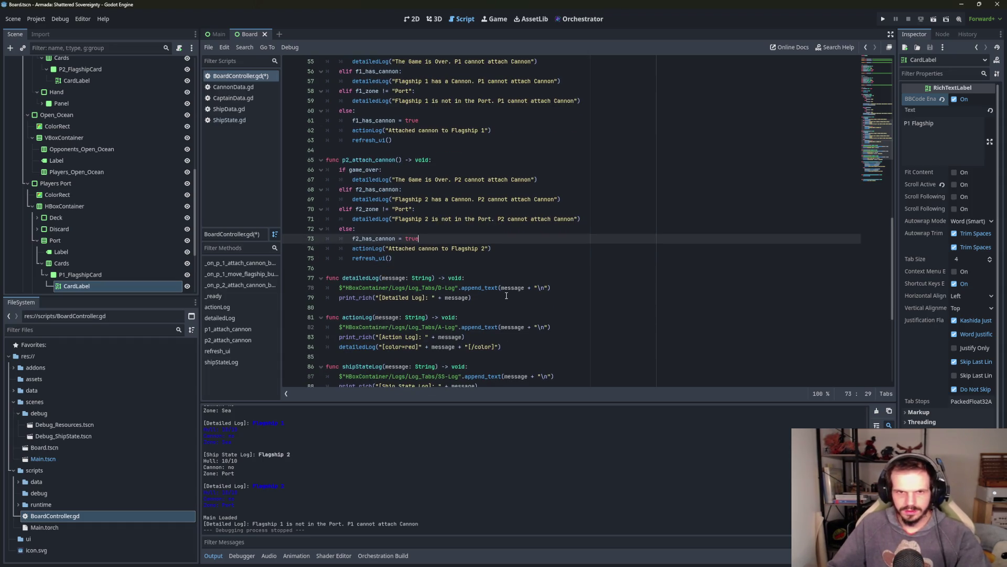
pyautogui.scroll(-6, 455, 264)
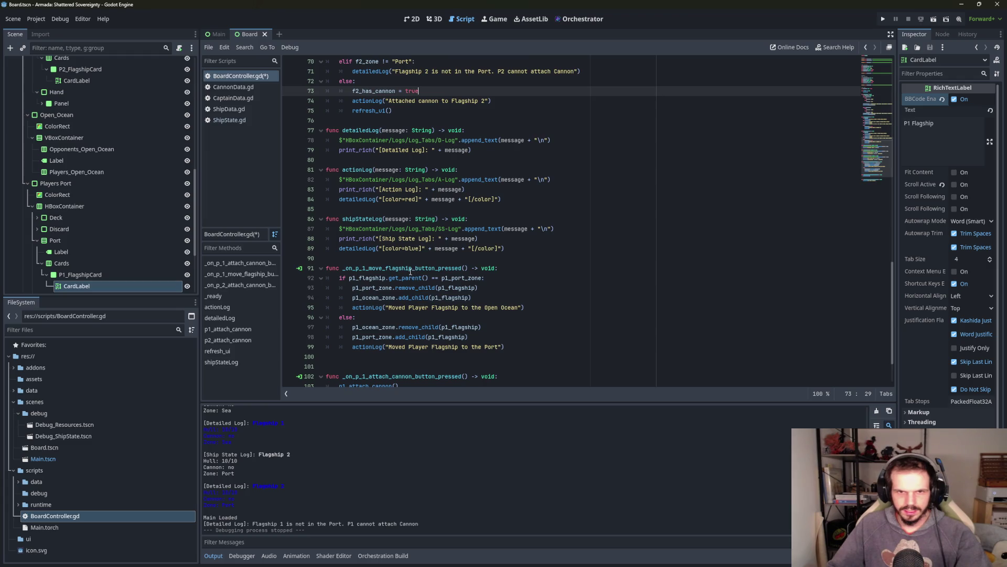
pyautogui.scroll(-1, 408, 275)
# Replace the placeholder debug log call on line 107 with p2_attach_cannon().
pyautogui.moveTo(445, 367); pyautogui.dragTo(340, 369)
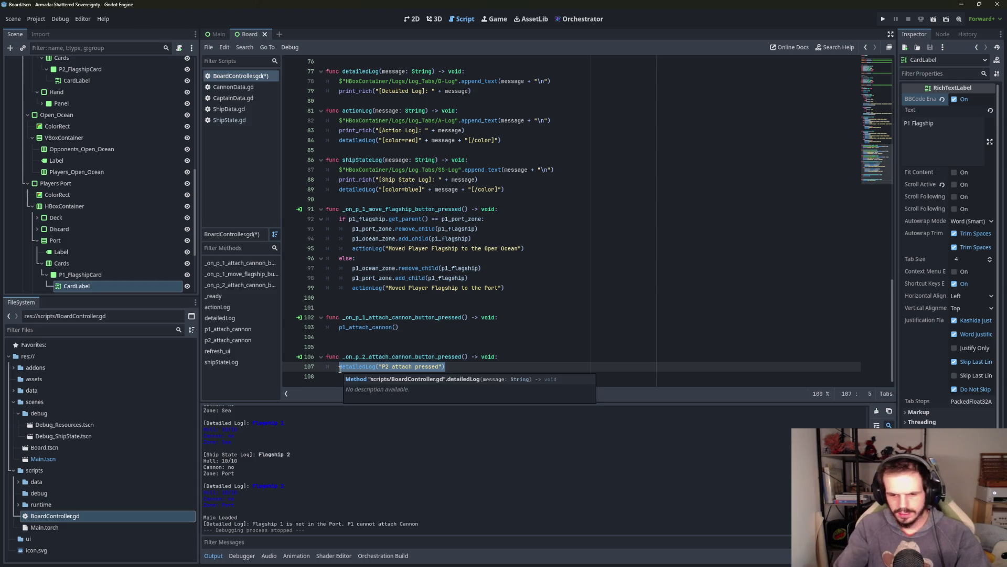
pyautogui.write('p2')
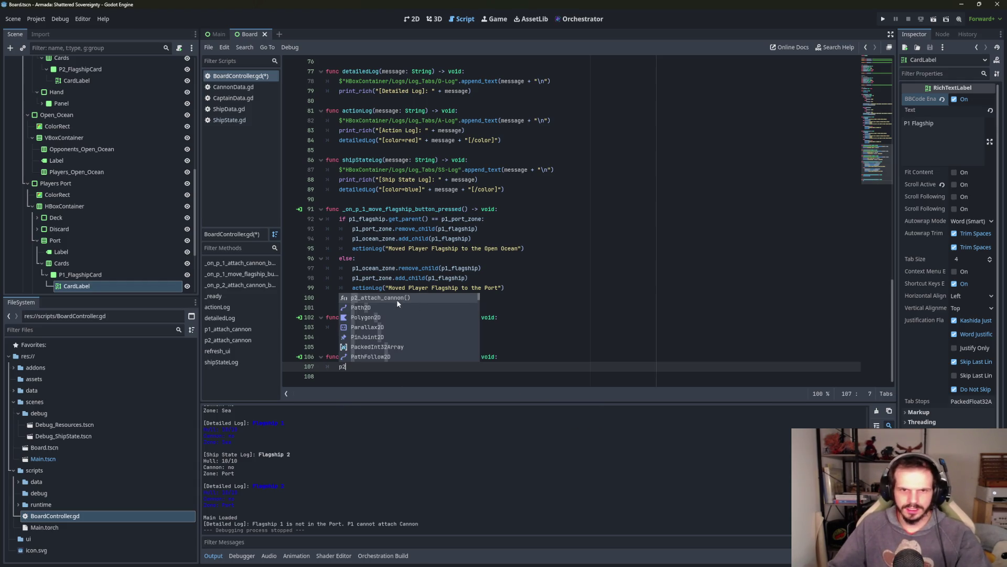
pyautogui.press('Return')
pyautogui.scroll(20, 558, 166)
pyautogui.scroll(3, 409, 153)
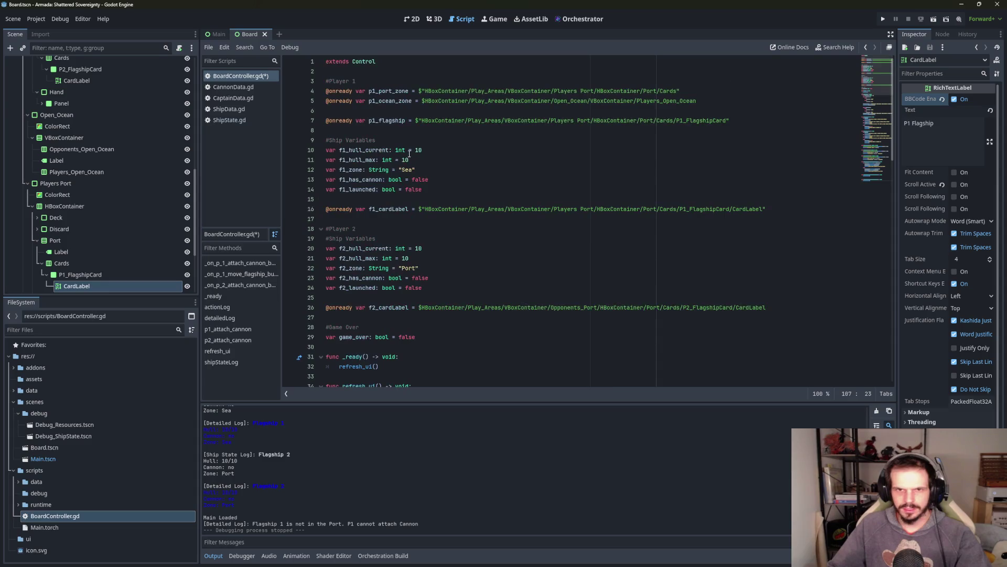
# Change Flagship 1's starting zone f1_zone back to "Port".
pyautogui.moveTo(413, 170); pyautogui.dragTo(401, 170)
pyautogui.write('Port')
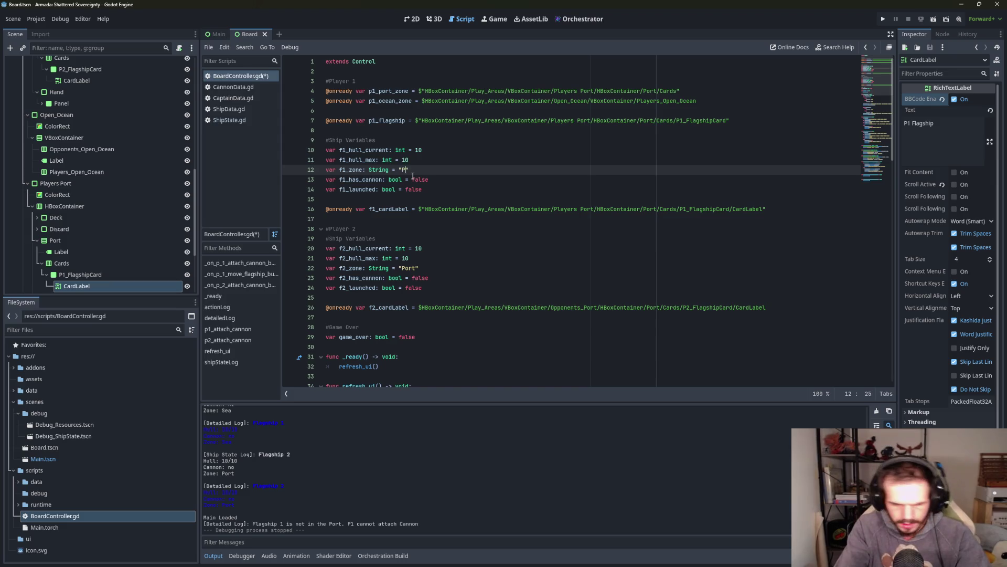
pyautogui.press('Down')
pyautogui.press('Down')
pyautogui.press('Down')
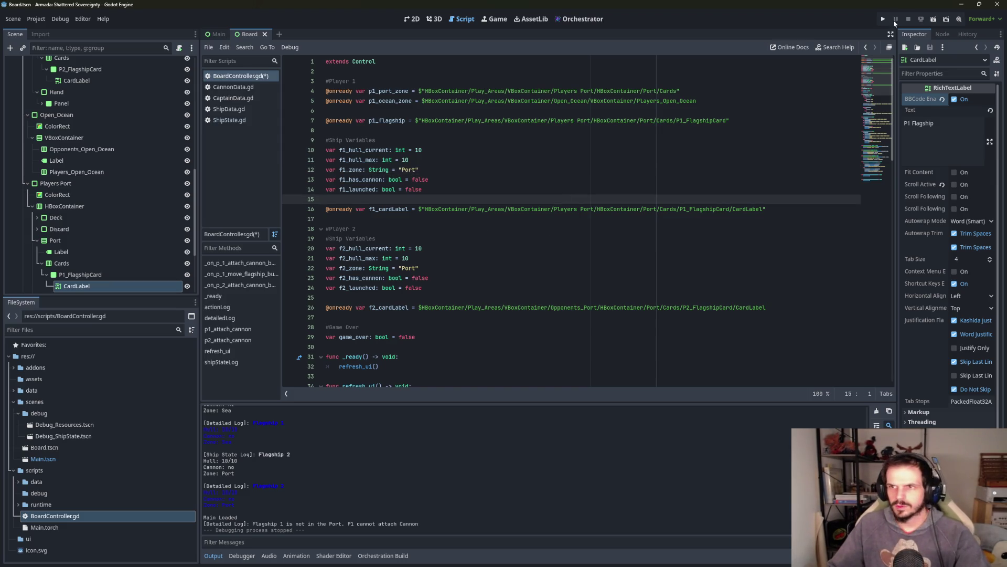
# Run the game, attach a cannon to Flagship 2 twice to see the refusal, and stop.
pyautogui.click(883, 19)
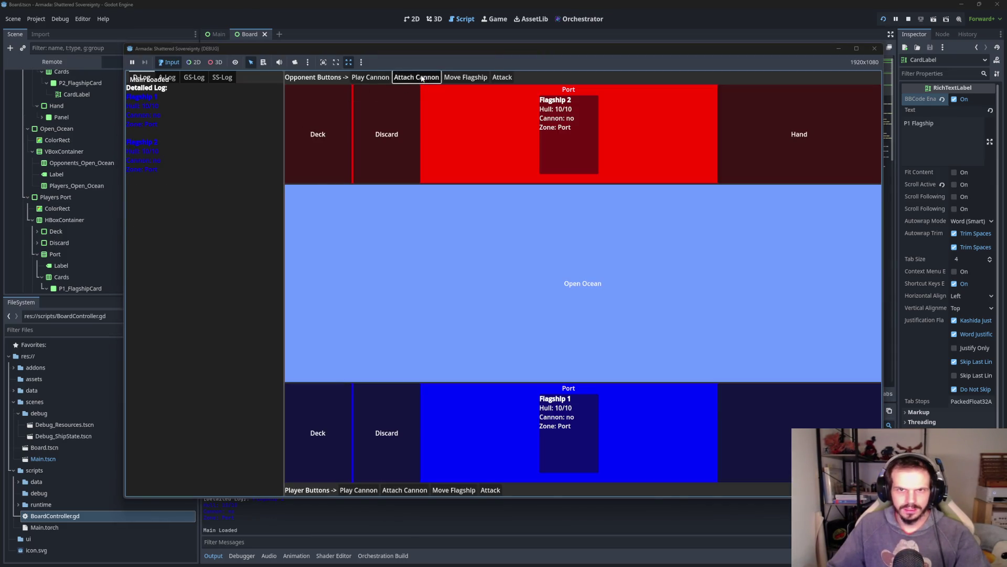
pyautogui.click(422, 78)
pyautogui.click(418, 79)
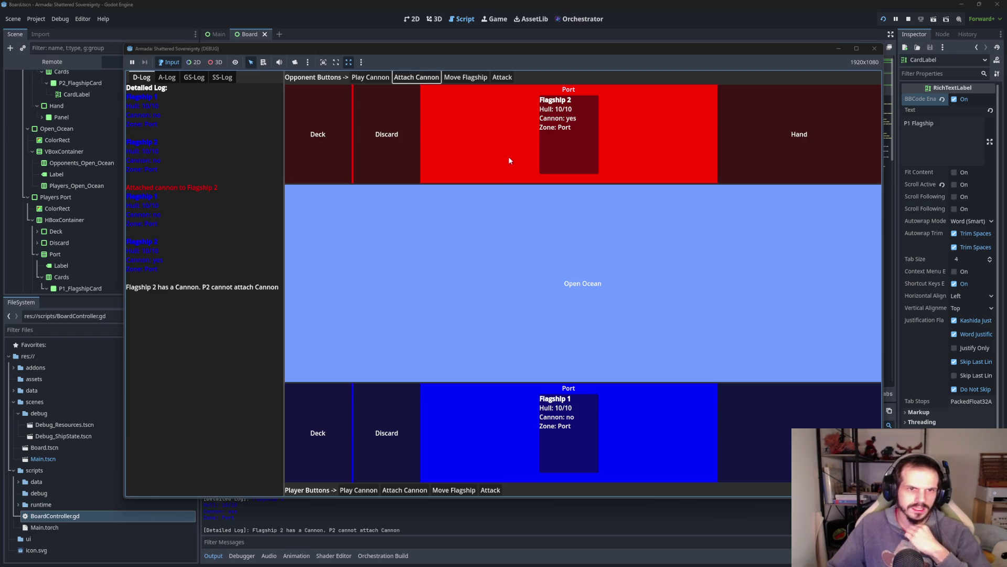
pyautogui.click(874, 49)
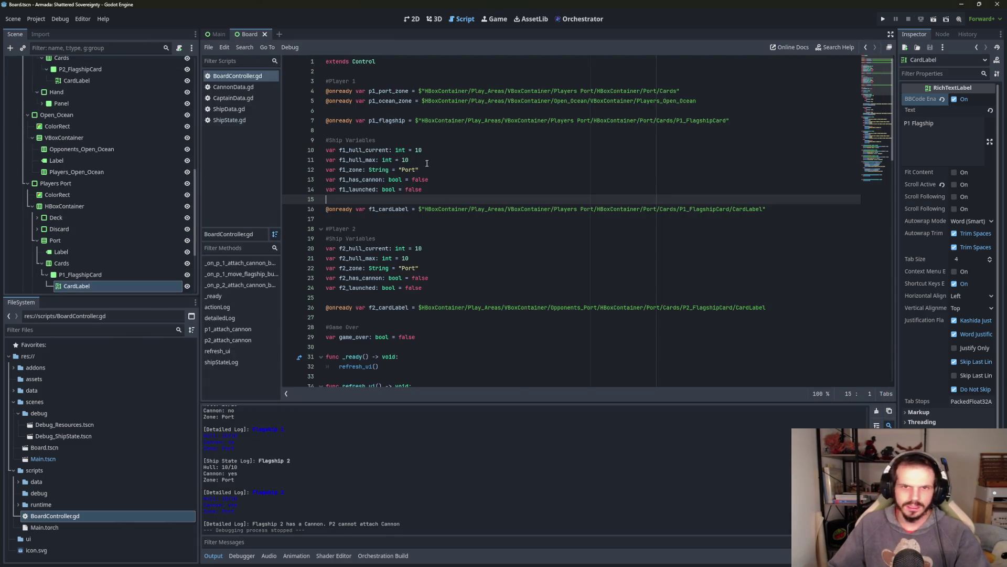
# Set f2_zone to "Sea", confirm P2's cannon attach is refused, then minimise to the desktop.
pyautogui.doubleClick(406, 269)
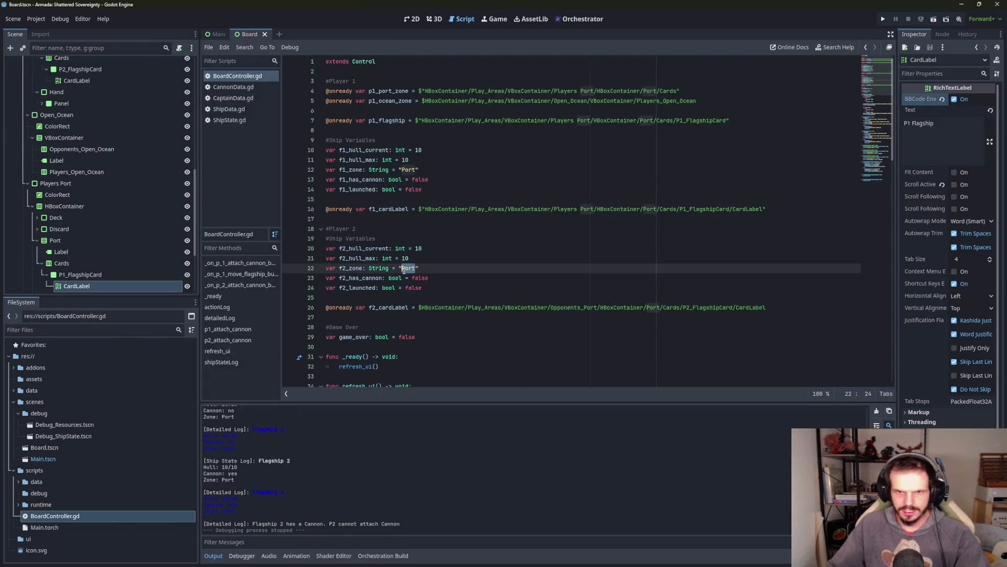
pyautogui.write('Sea')
pyautogui.press('Up')
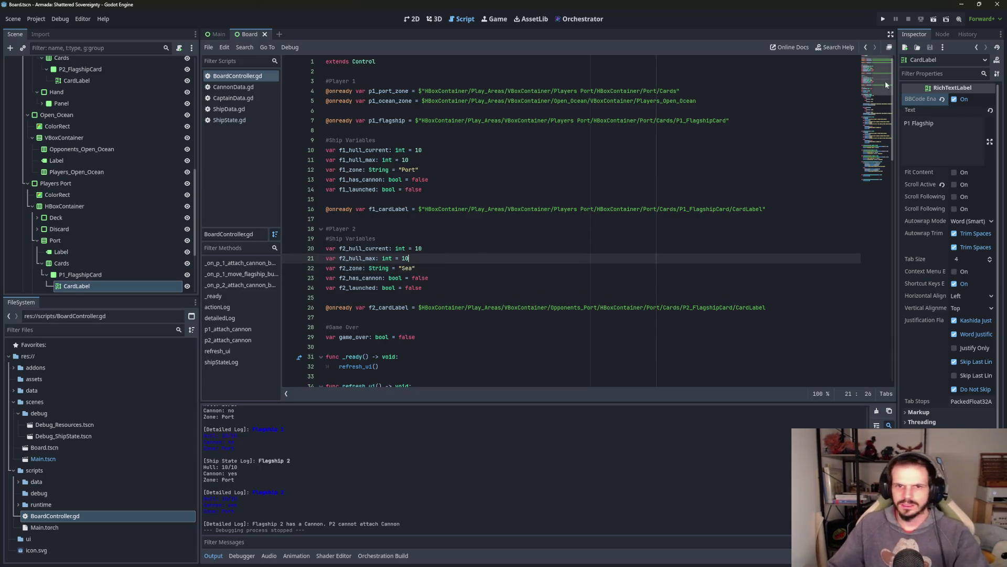
pyautogui.click(883, 19)
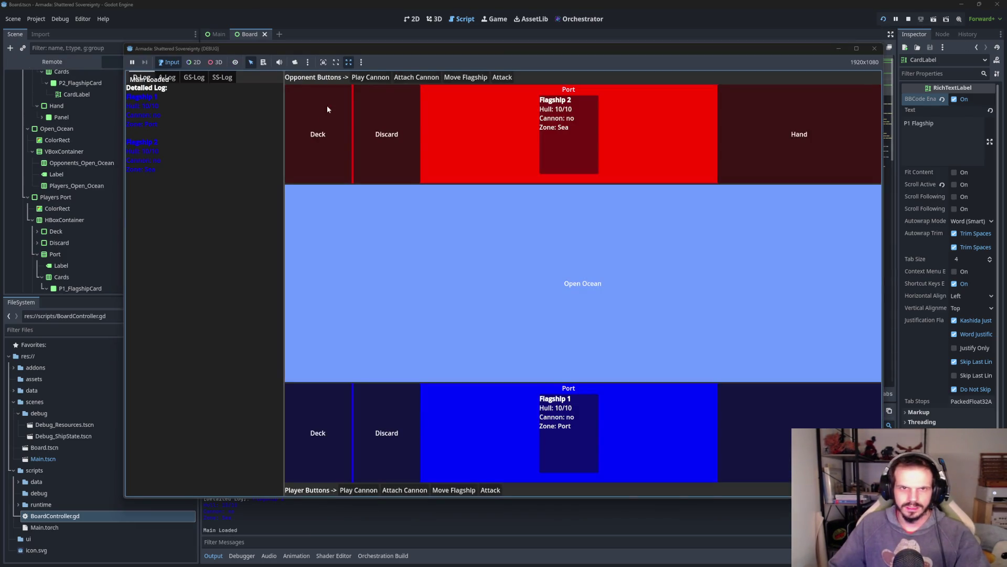
pyautogui.click(396, 78)
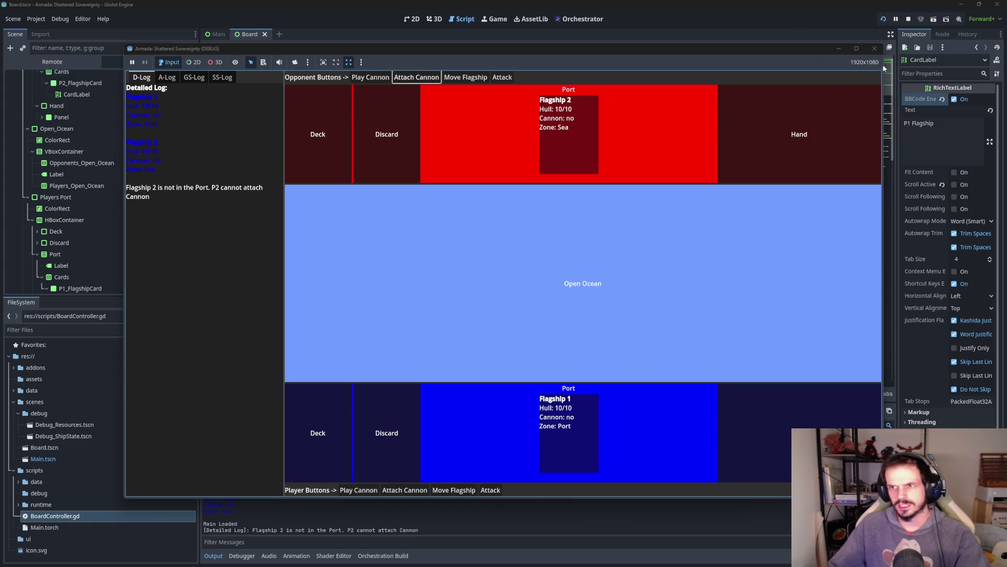
pyautogui.click(874, 48)
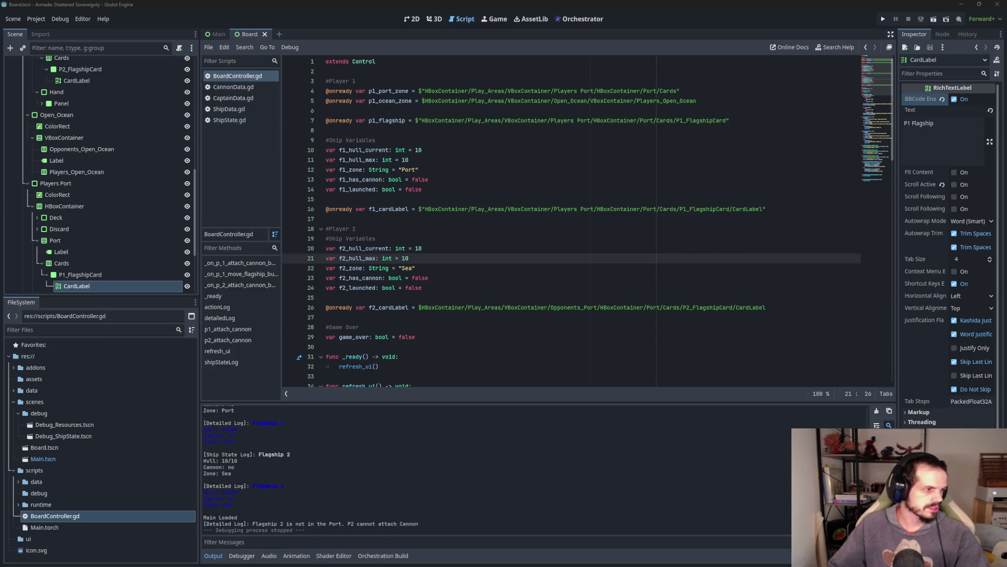
pyautogui.press('super+d')
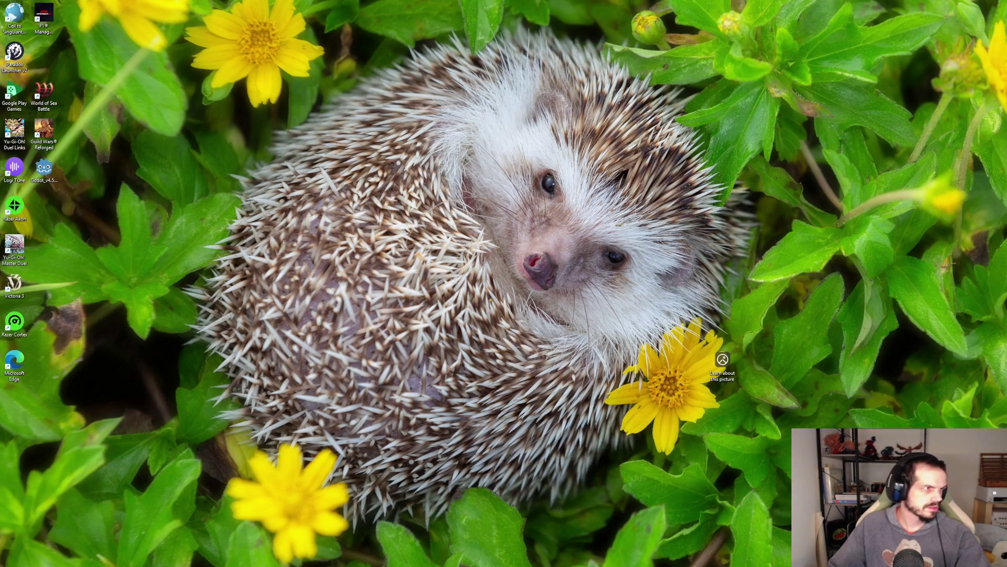
# Bring the Godot editor with BoardController.gd back up using Win+D.
pyautogui.press('super+d')
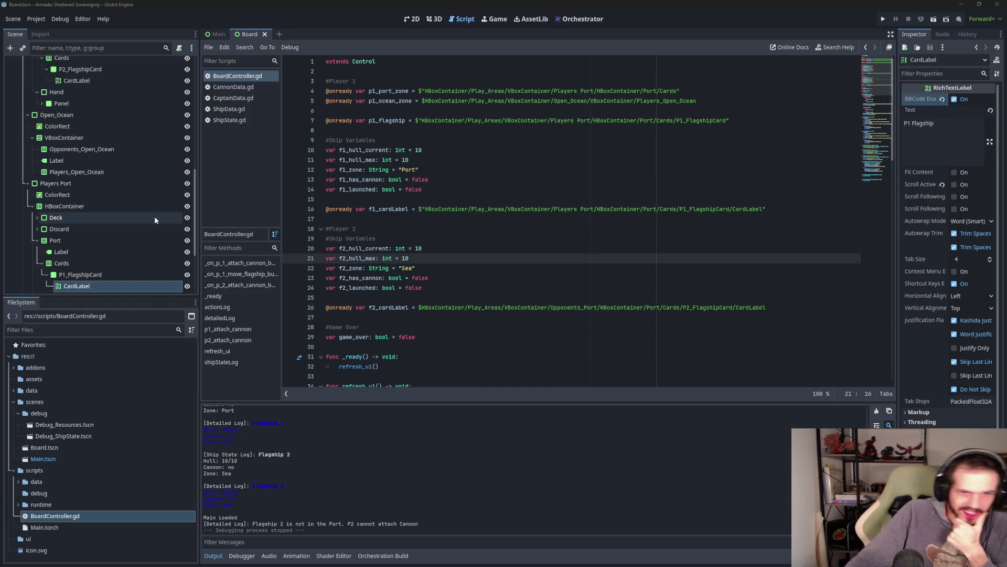
# Collapse the Opponents_Port, Open_Ocean and Players Port branches and select P2_Move_Flagship_Button.
pyautogui.scroll(-3, 454, 275)
pyautogui.scroll(-20, 454, 275)
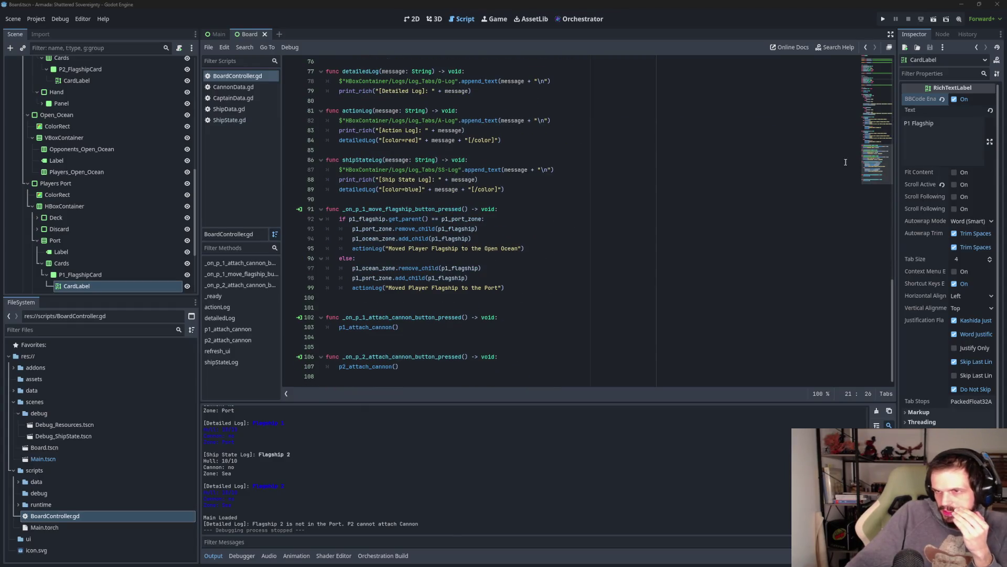
pyautogui.scroll(-4, 91, 255)
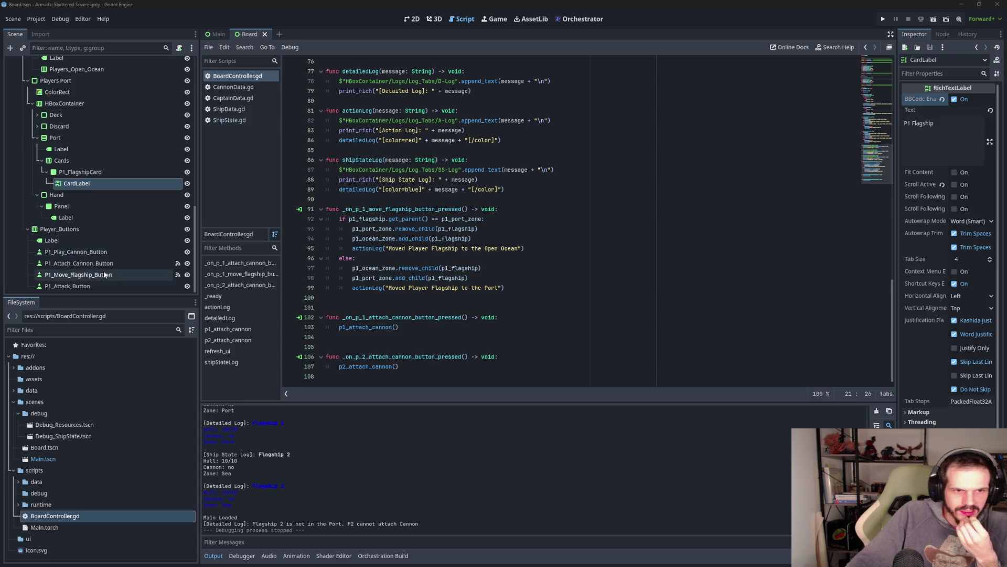
pyautogui.scroll(8, 90, 143)
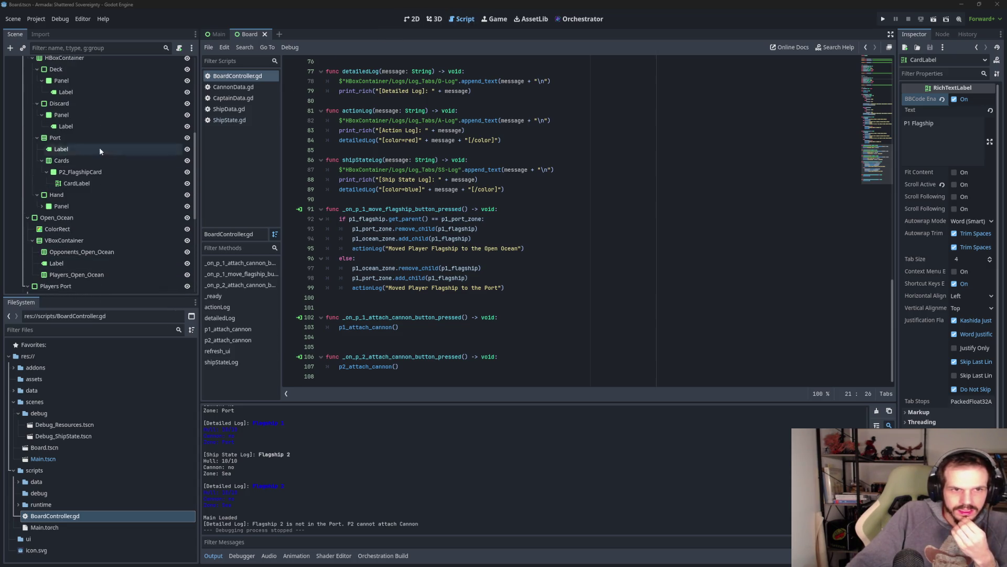
pyautogui.scroll(5, 105, 189)
pyautogui.scroll(-1, 81, 197)
pyautogui.click(27, 181)
pyautogui.click(31, 114)
pyautogui.click(32, 114)
pyautogui.click(27, 192)
pyautogui.click(29, 205)
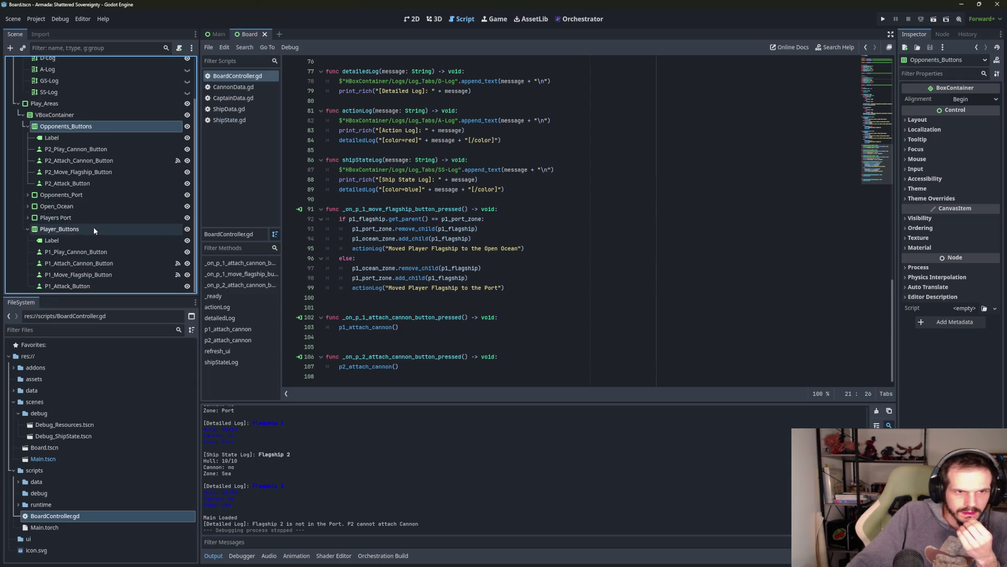
pyautogui.click(102, 173)
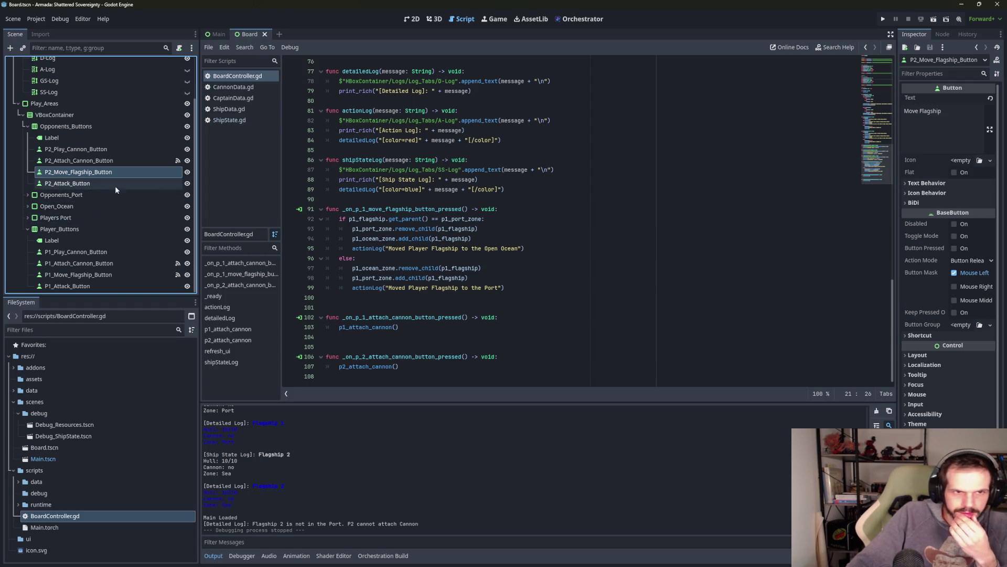
# Connect the button's pressed() signal to a new handler in BoardController.gd.
pyautogui.click(943, 35)
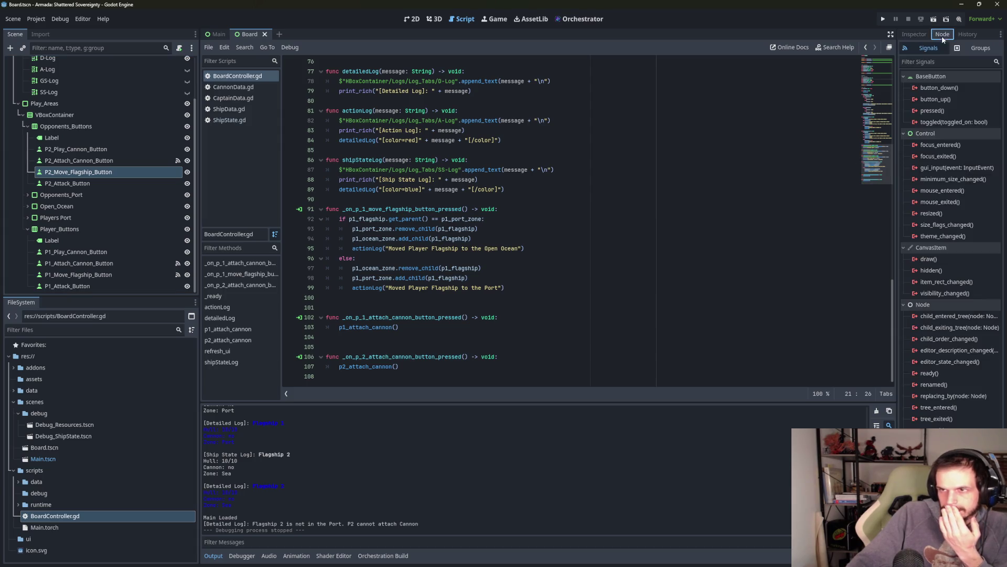
pyautogui.doubleClick(945, 111)
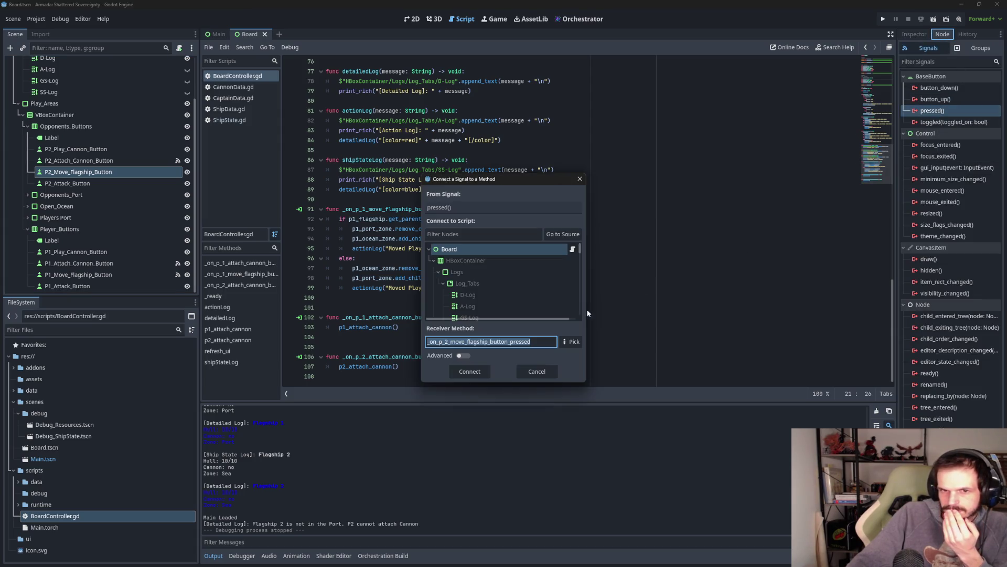
pyautogui.click(476, 371)
# Delete the auto-generated handler stub at the end of BoardController.gd.
pyautogui.moveTo(472, 371); pyautogui.dragTo(298, 355)
pyautogui.press('BackSpace')
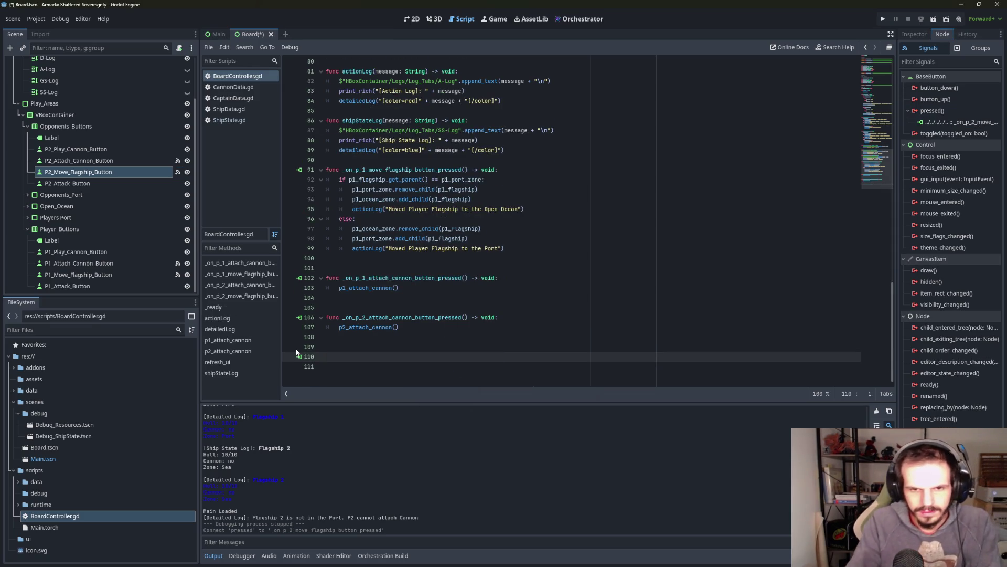
pyautogui.press('BackSpace')
pyautogui.press('BackSpace')
# Re-insert _on_p_2_move_flagship_button_pressed with pass below the P1 move-flagship handler.
pyautogui.click(352, 259)
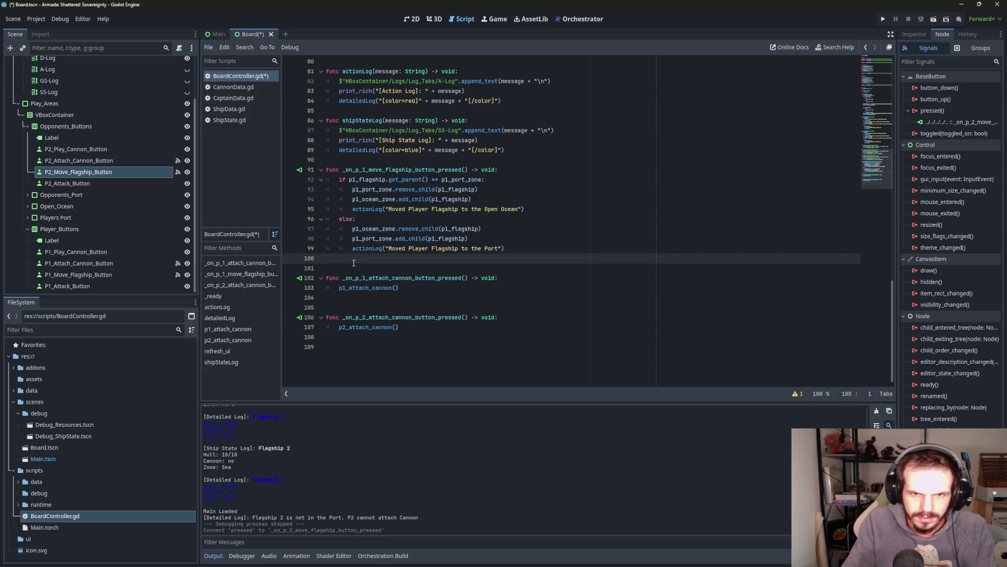
pyautogui.press('Return')
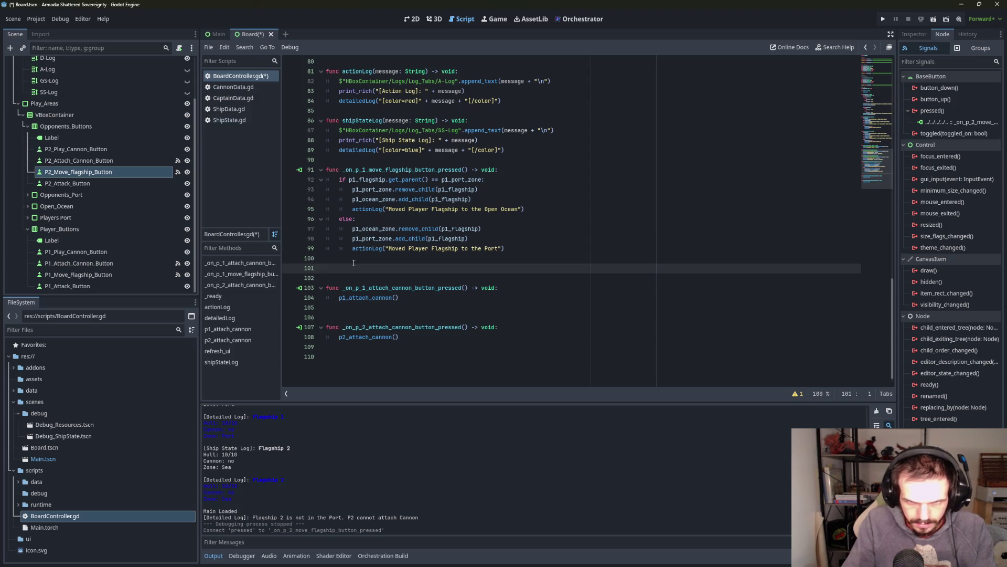
pyautogui.moveTo(354, 263); pyautogui.dragTo(354, 263)
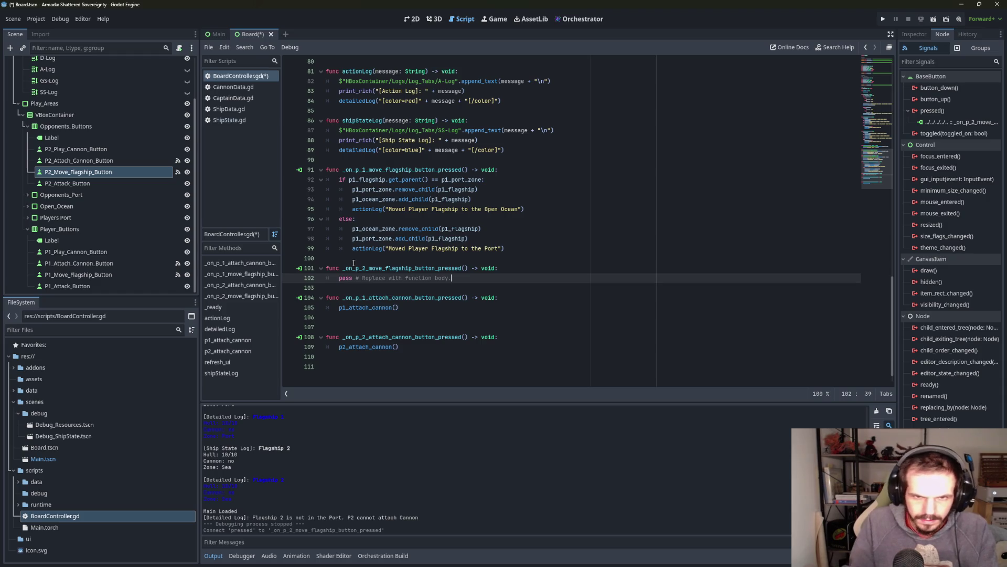
pyautogui.press('Return')
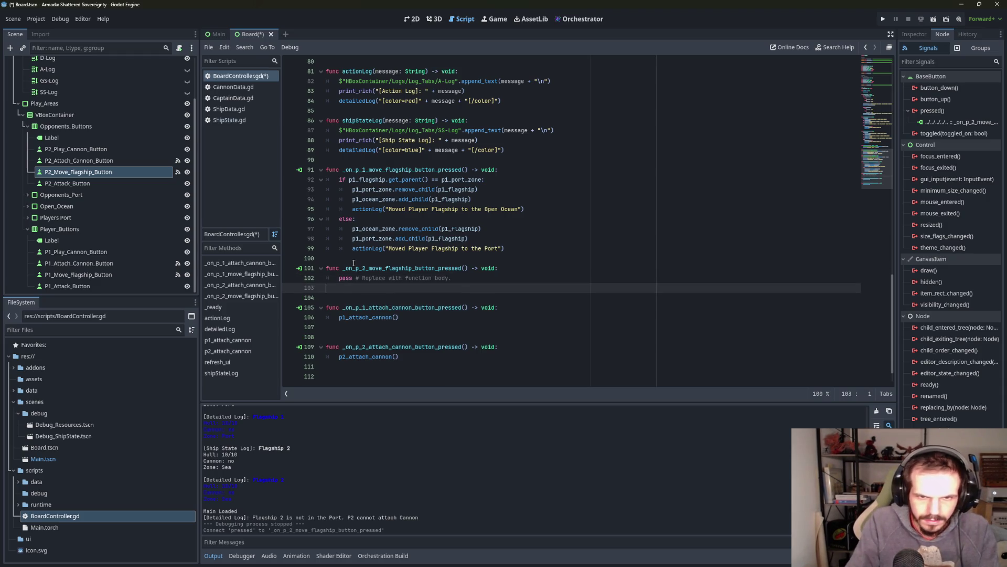
pyautogui.click(354, 260)
pyautogui.press('Return')
pyautogui.click(589, 286)
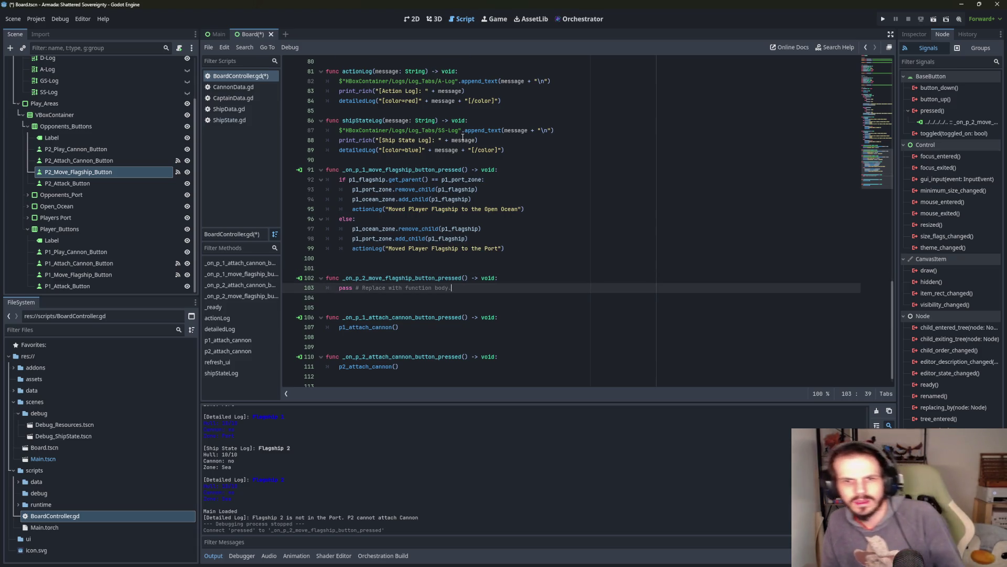
# Select the body of the P1 move-flagship function.
pyautogui.click(343, 161)
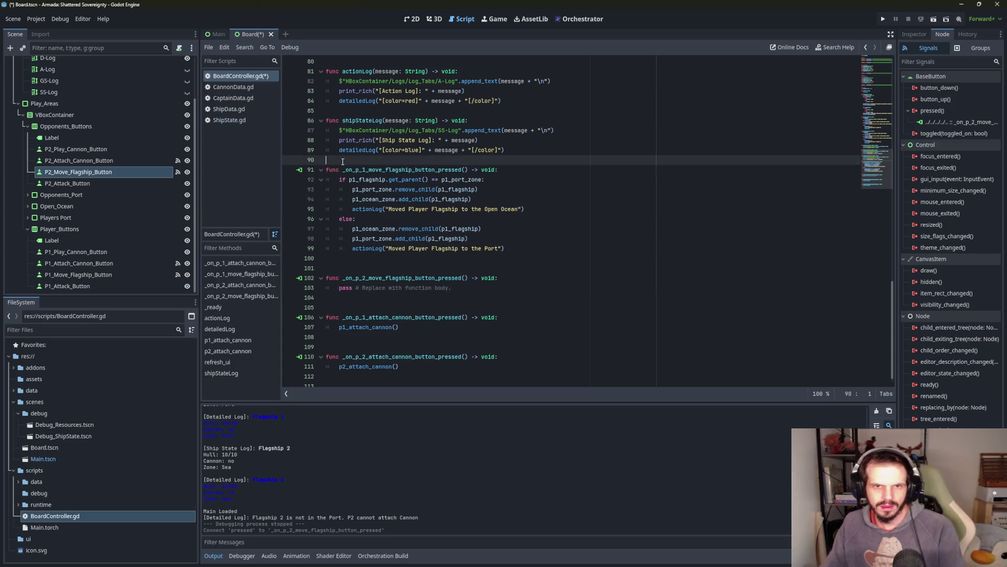
pyautogui.click(525, 307)
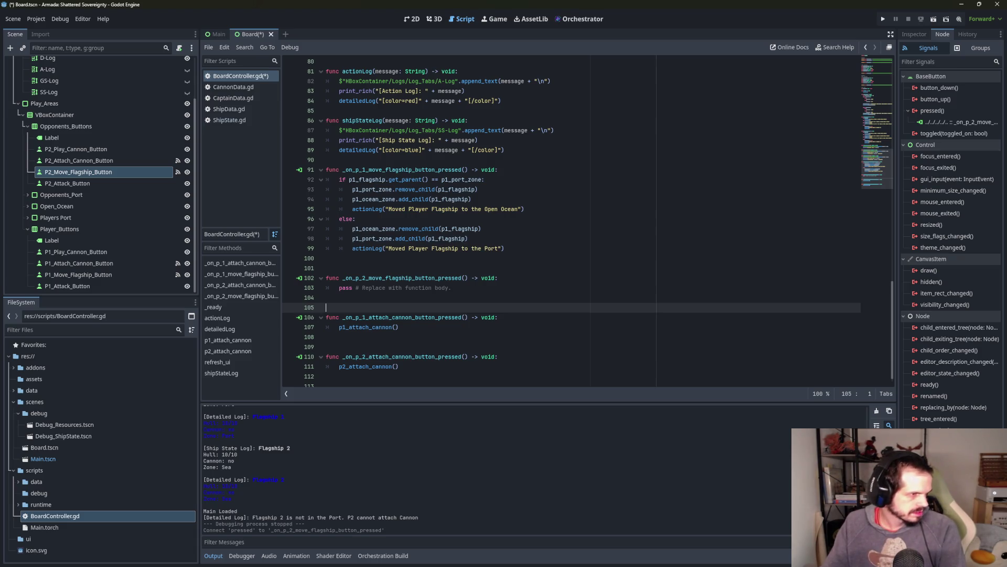
pyautogui.click(440, 259)
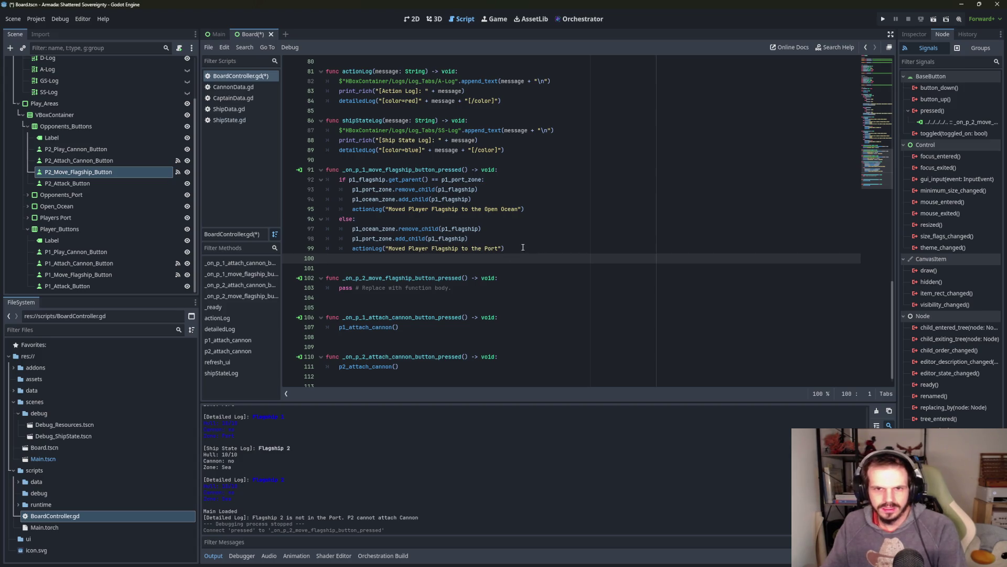
pyautogui.press('Left')
pyautogui.hotkey('shift', 'Up')
pyautogui.hotkey('shift', 'Up')
pyautogui.hotkey('shift', 'Up')
pyautogui.hotkey('shift', 'Home')
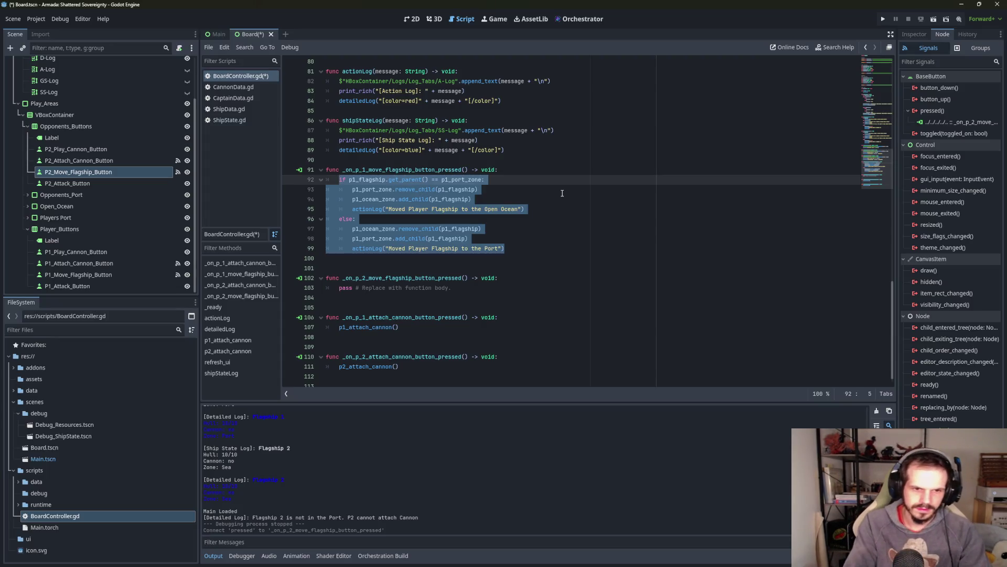
# Replace the P1 handler body with actionLog("Move Flagship 1 Pressed").
pyautogui.press('BackSpace')
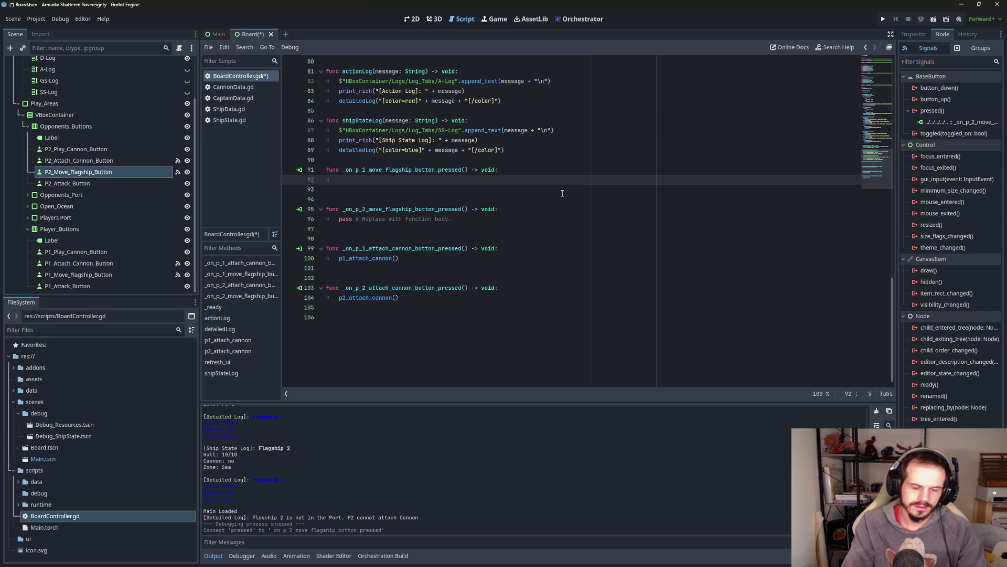
pyautogui.write('a')
pyautogui.press('Return')
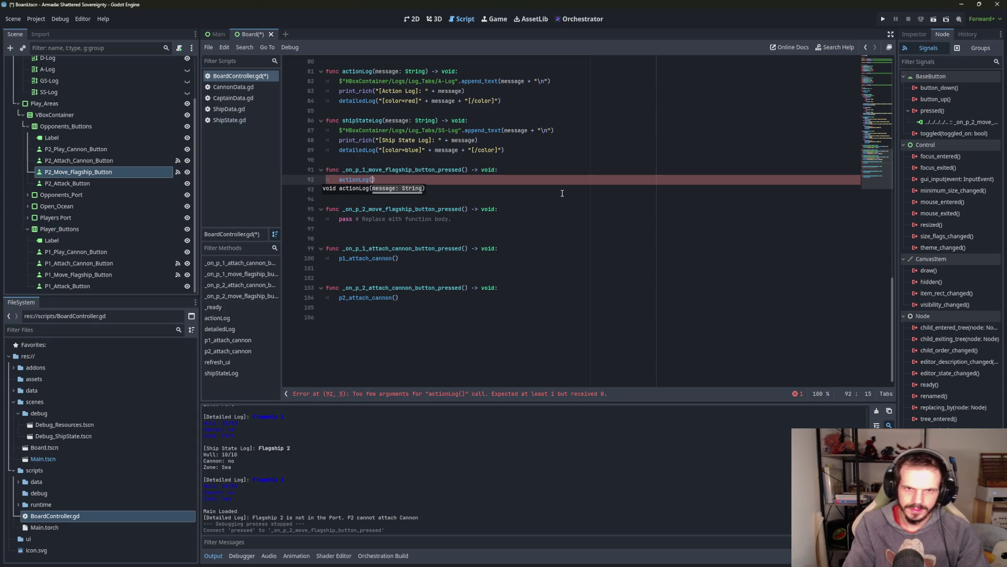
pyautogui.write('"')
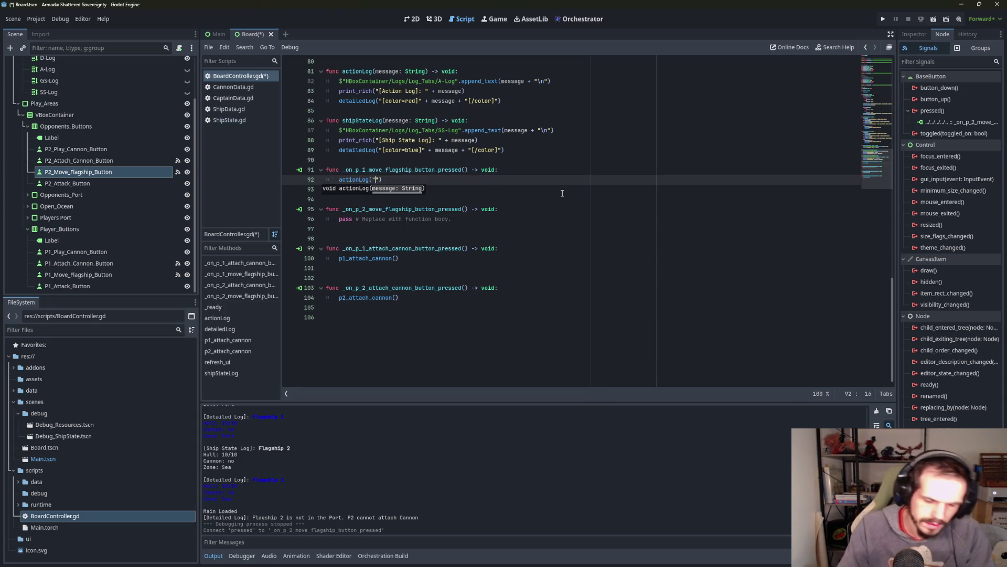
pyautogui.write('Move')
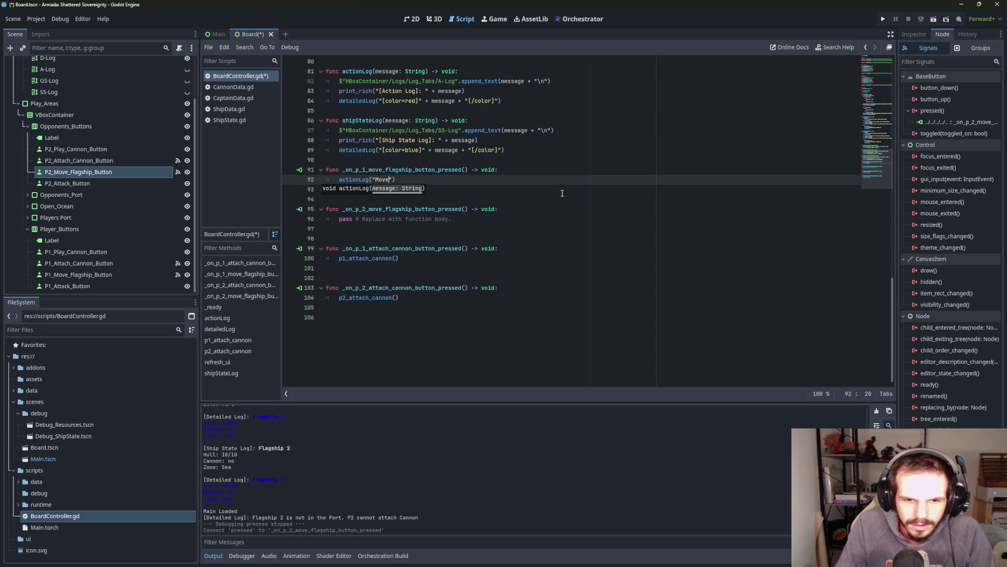
pyautogui.write(' Flagship 1 Pressed')
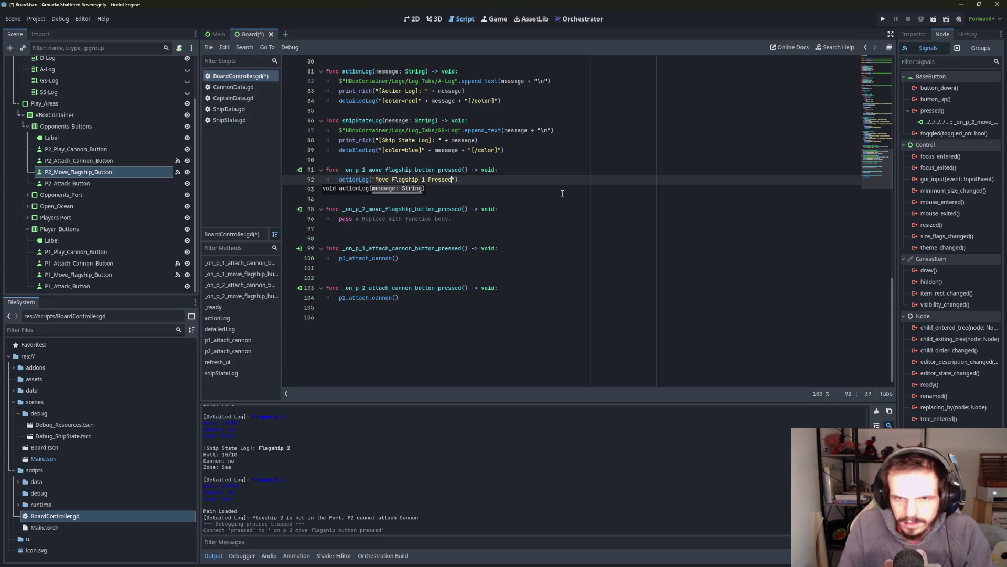
# Paste that call over the P2 handler's pass and change its message to "Move Flagship 2 Pressed".
pyautogui.moveTo(459, 179); pyautogui.dragTo(337, 180)
pyautogui.hotkey('ctrl', 'c')
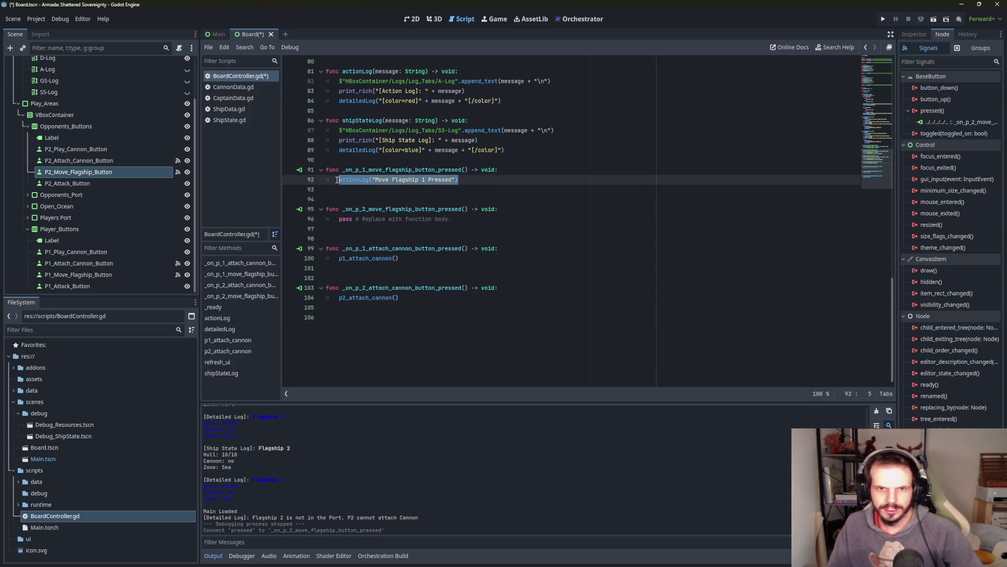
pyautogui.moveTo(453, 219); pyautogui.dragTo(336, 218)
pyautogui.hotkey('ctrl', 'v')
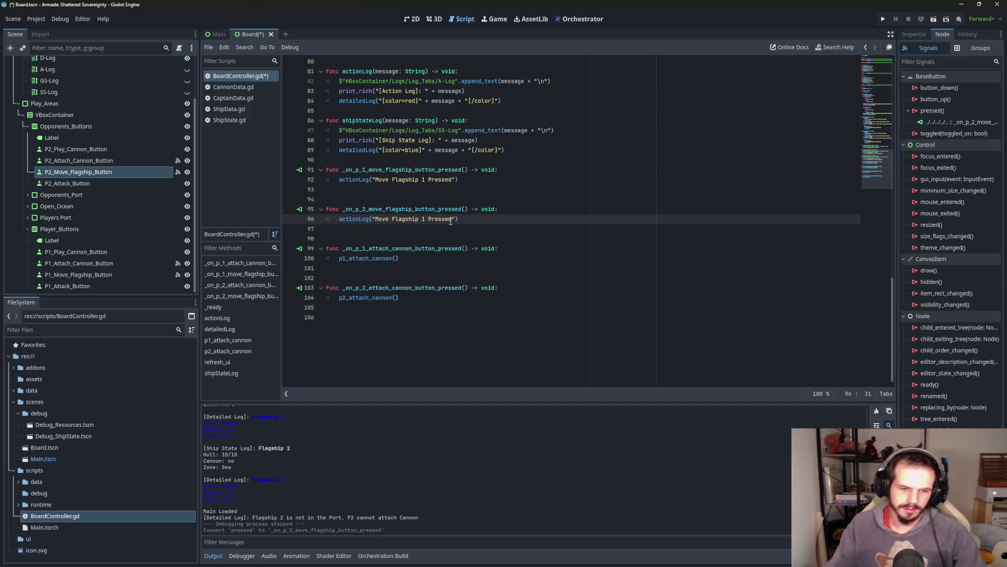
pyautogui.press('BackSpace')
pyautogui.write('2')
pyautogui.press('Down')
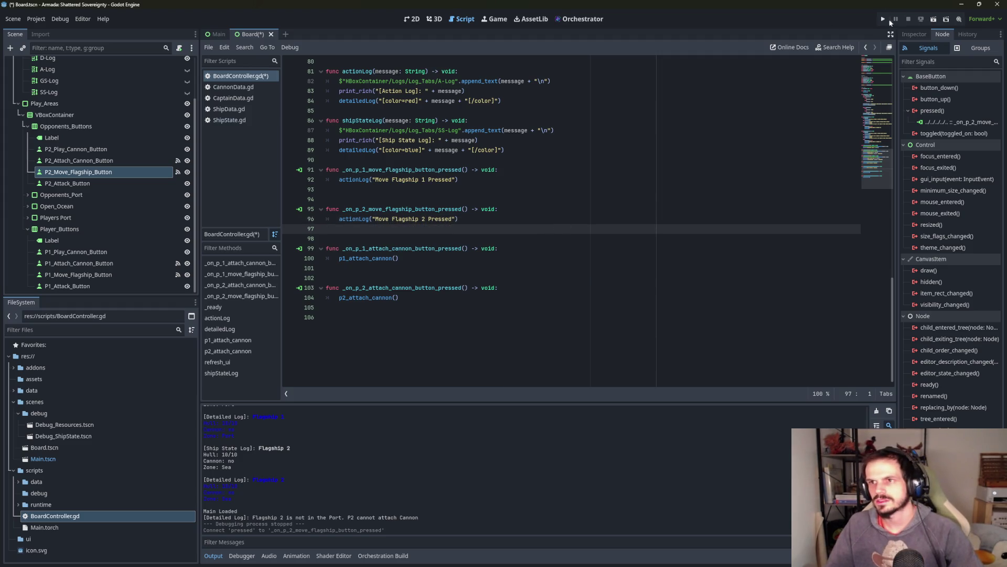
# Run the game, press Player 1's and the opponent's Move Flagship buttons, then stop with F8.
pyautogui.click(889, 20)
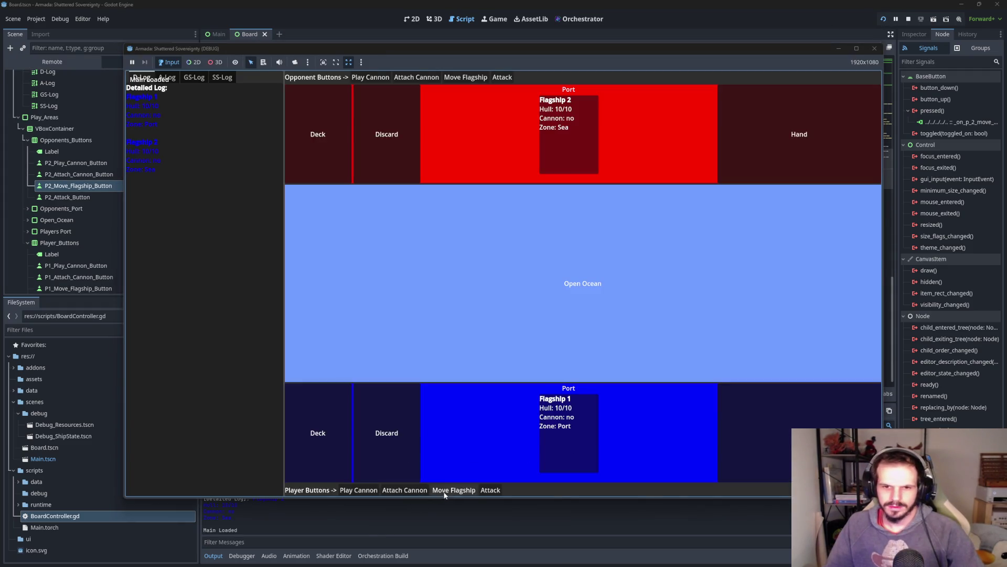
pyautogui.click(445, 493)
pyautogui.click(465, 78)
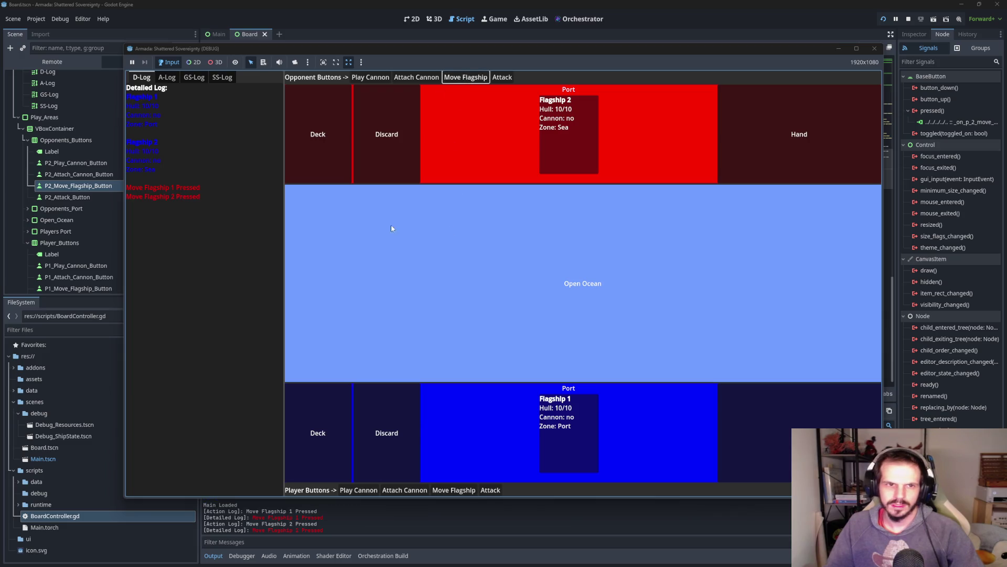
pyautogui.press('F8')
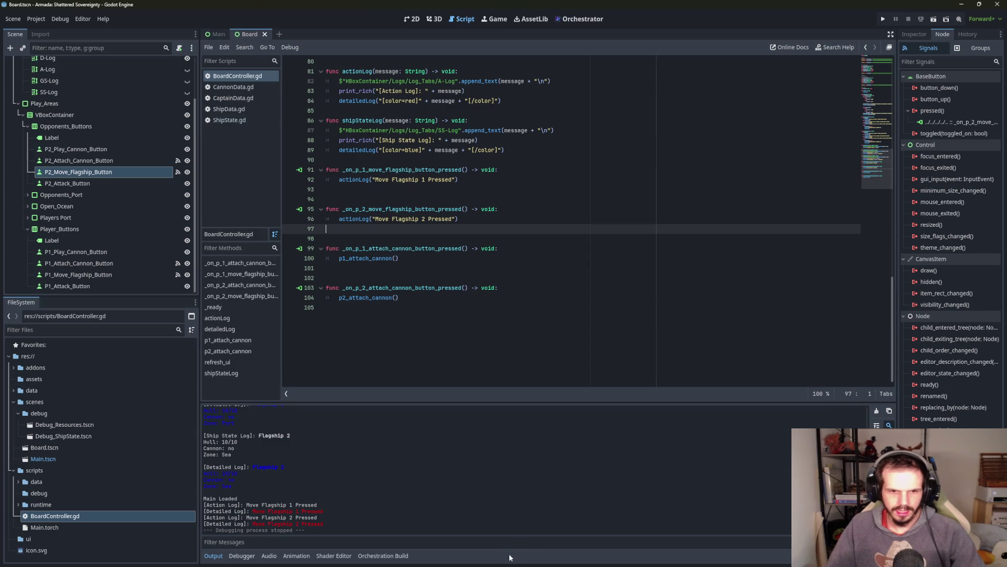
pyautogui.moveTo(511, 564)
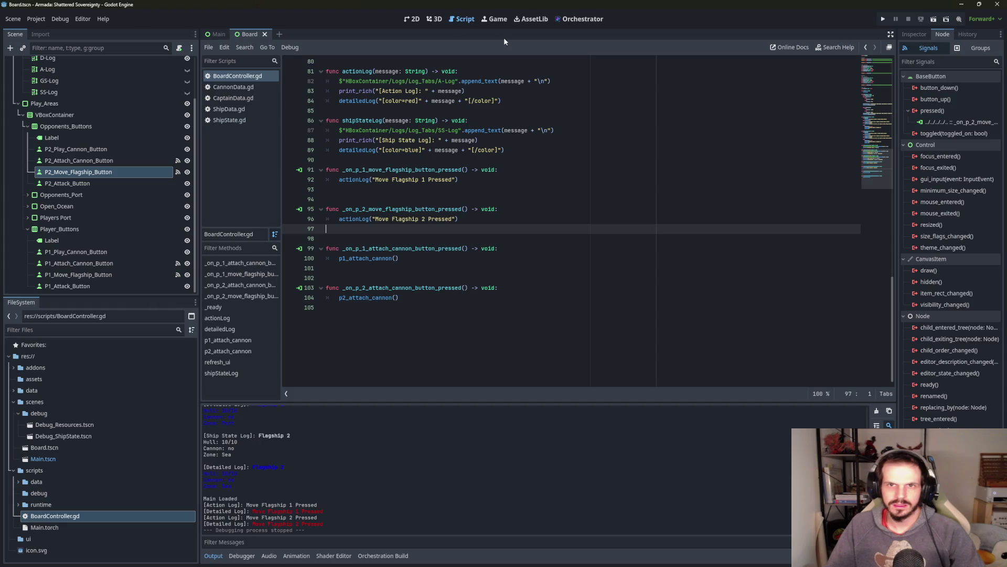
# Delete actionLog's print_rich line, keeping detailedLog's print line.
pyautogui.click(461, 19)
pyautogui.scroll(5, 461, 256)
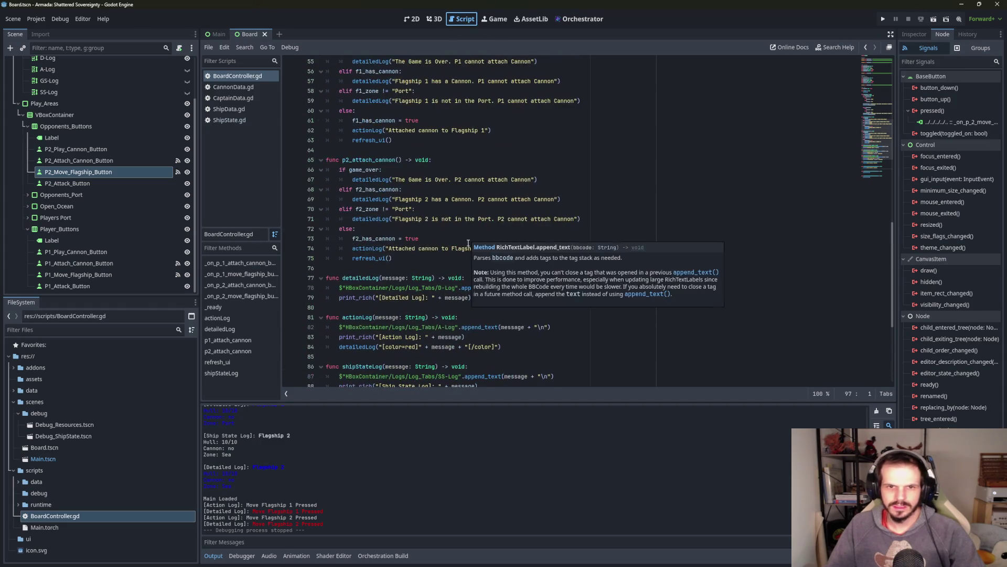
pyautogui.scroll(-1, 444, 225)
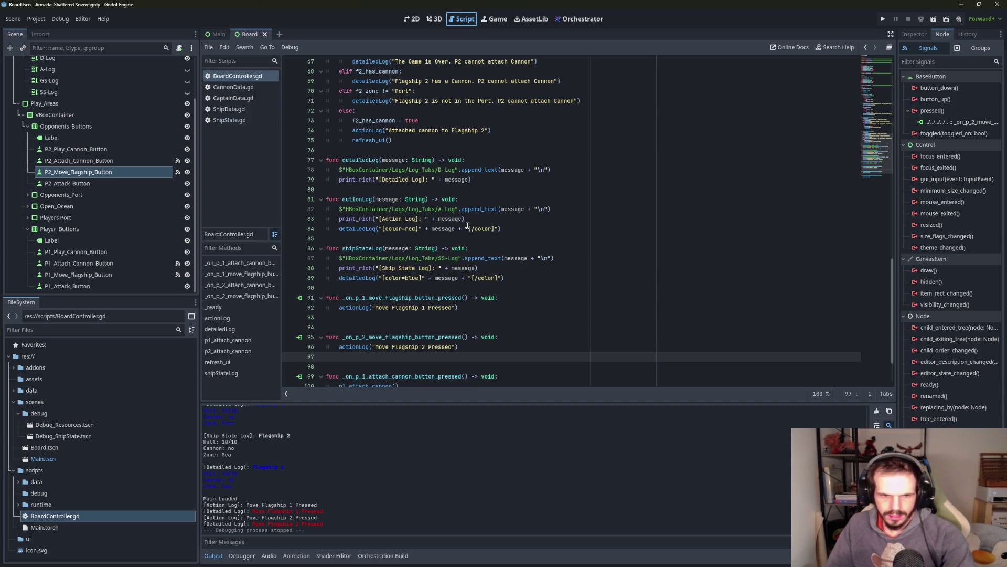
pyautogui.click(488, 223)
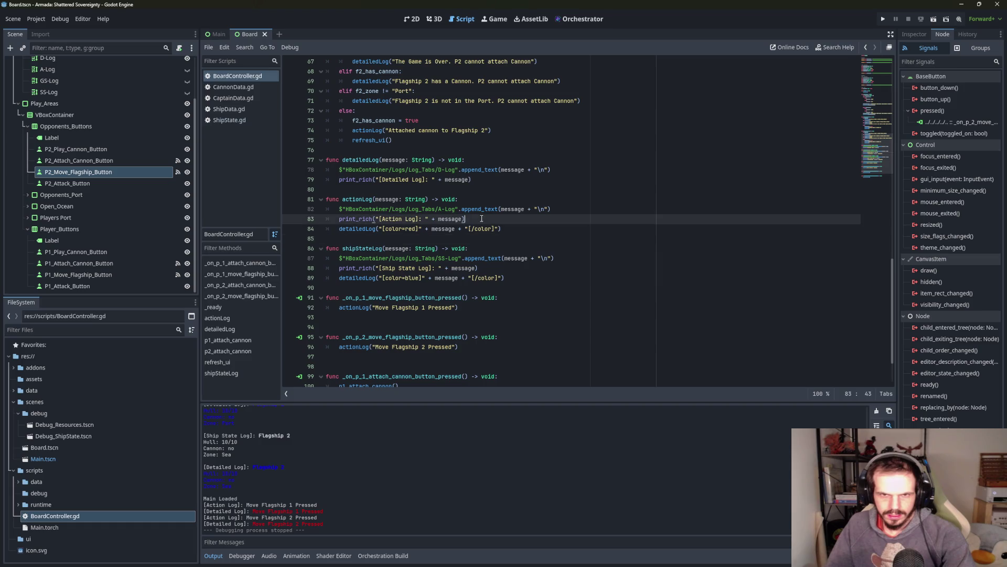
pyautogui.press('BackSpace')
pyautogui.press('BackSpace')
pyautogui.press('BackSpace')
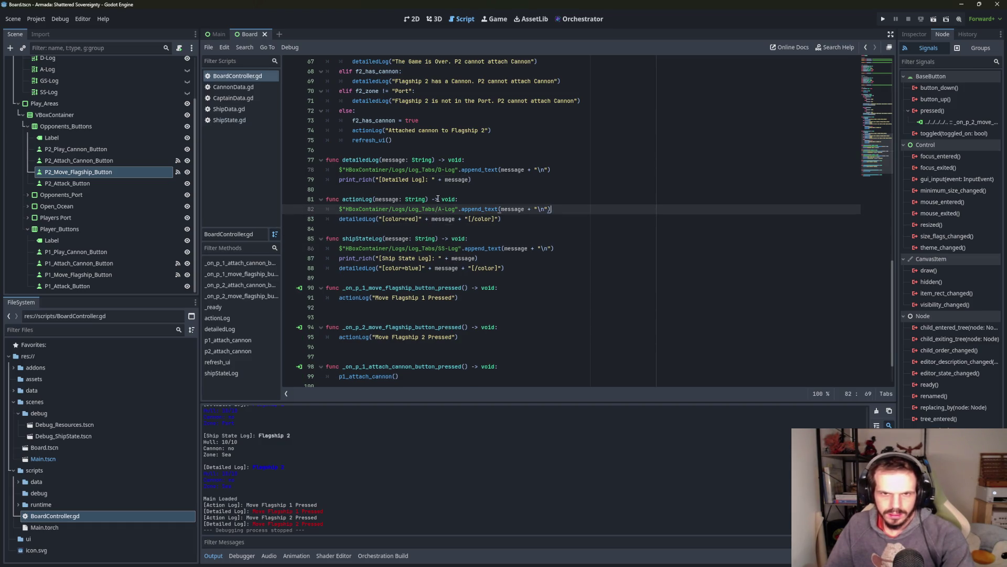
pyautogui.moveTo(473, 179); pyautogui.dragTo(242, 181)
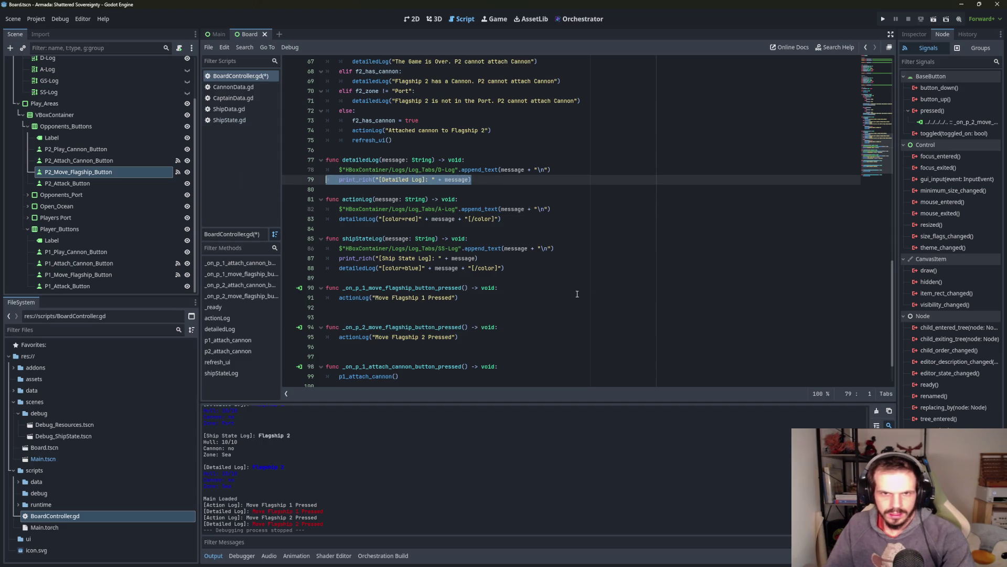
pyautogui.click(385, 226)
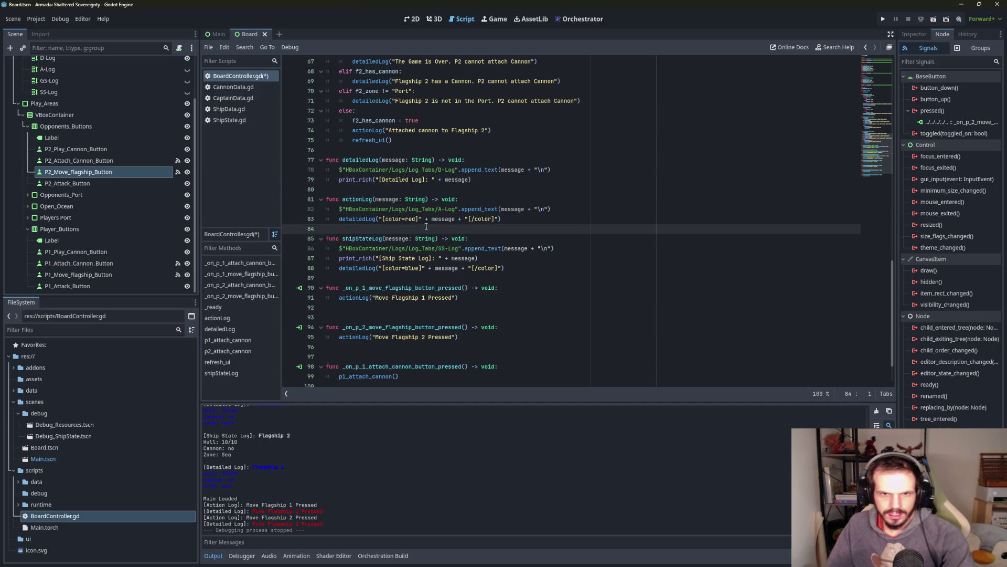
# Delete shipStateLog's print_rich line and run the project.
pyautogui.click(500, 274)
pyautogui.tripleClick(497, 257)
pyautogui.press('BackSpace')
pyautogui.press('BackSpace')
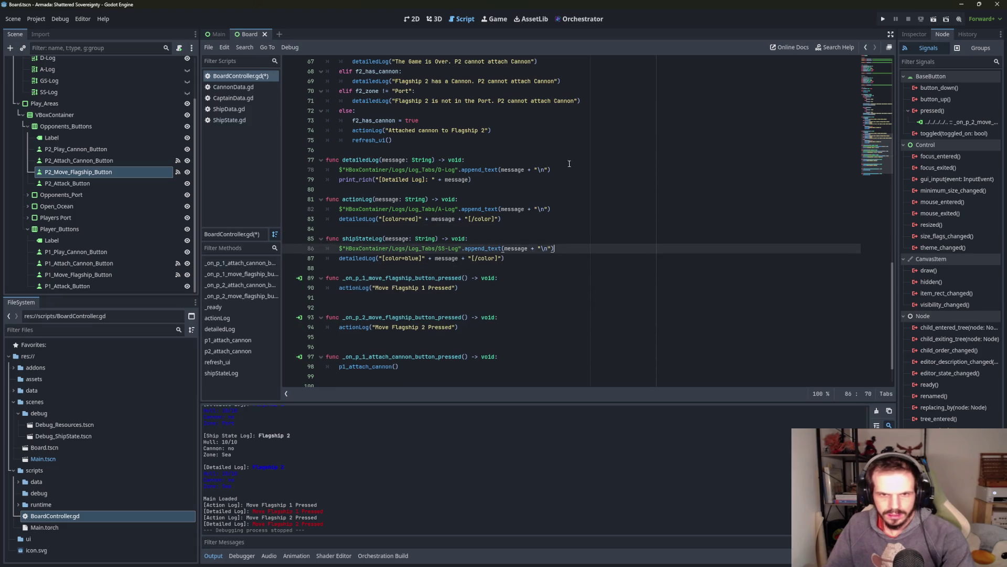
pyautogui.click(729, 120)
pyautogui.click(883, 19)
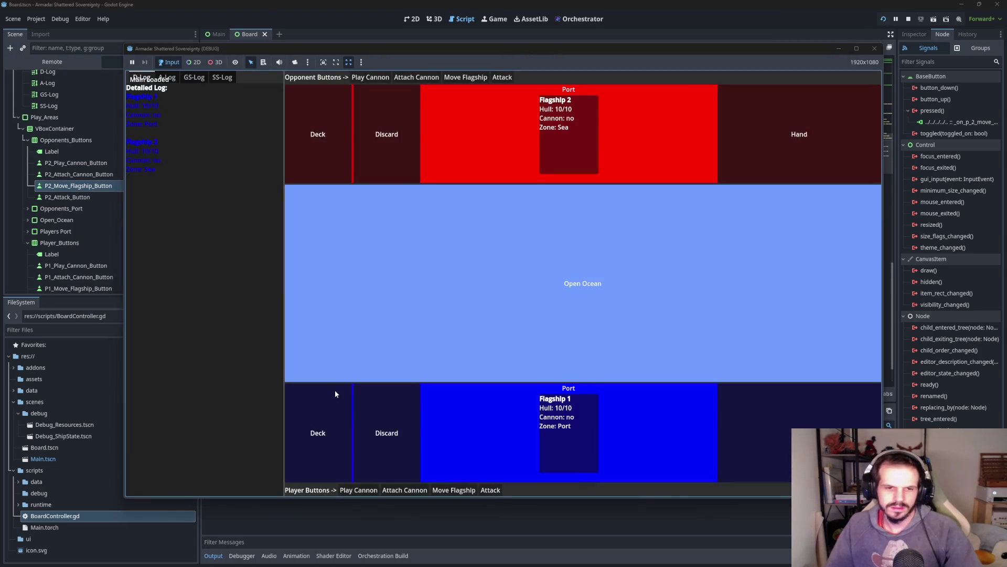
# Press the player's and opponent's Move Flagship buttons to check the red D-Log lines, then close the game.
pyautogui.click(449, 491)
pyautogui.click(466, 78)
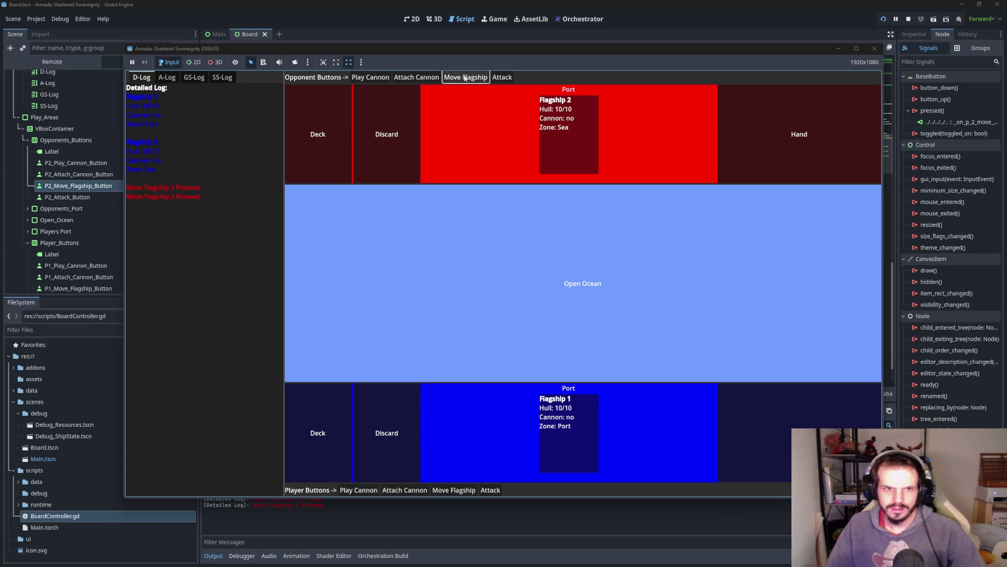
pyautogui.click(875, 48)
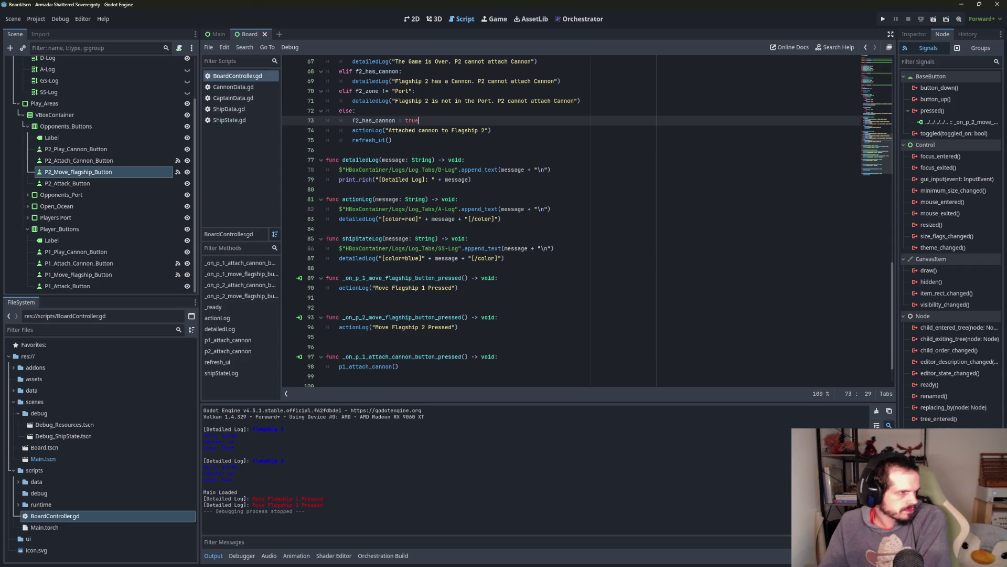
# Add a func p1_launch() -> void: definition below p2_attach_cannon.
pyautogui.scroll(6, 433, 215)
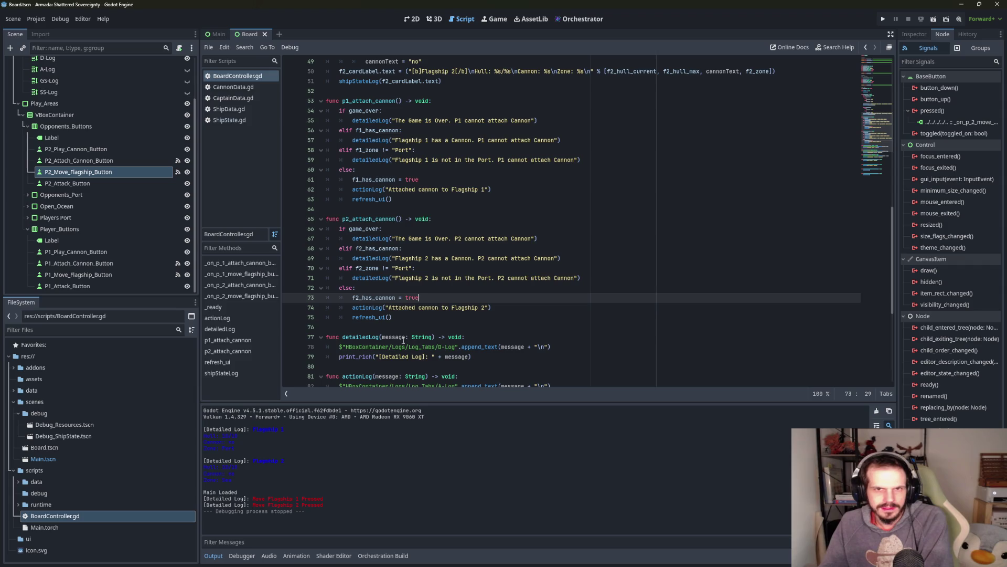
pyautogui.click(377, 326)
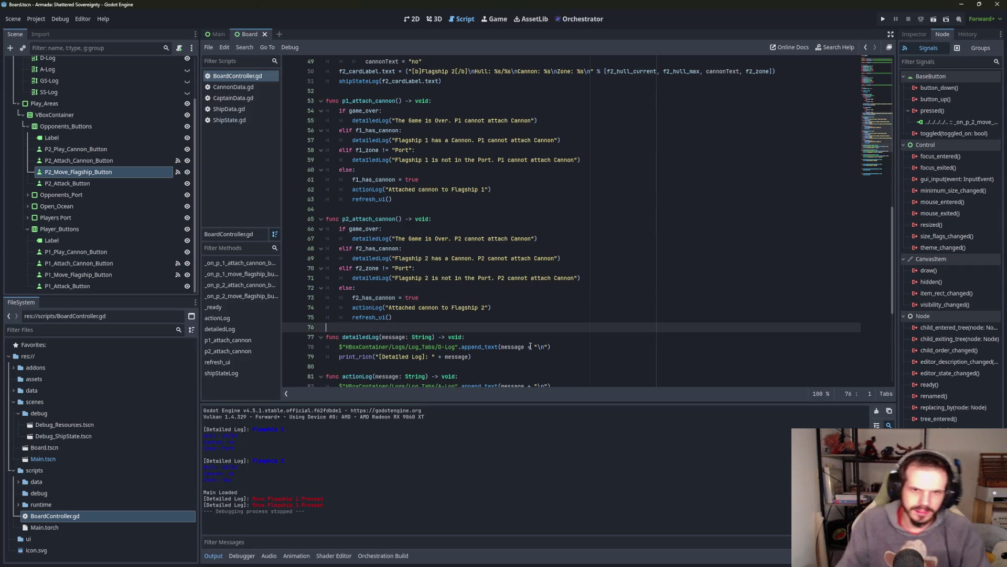
pyautogui.press('Return')
pyautogui.press('Return')
pyautogui.press('Up')
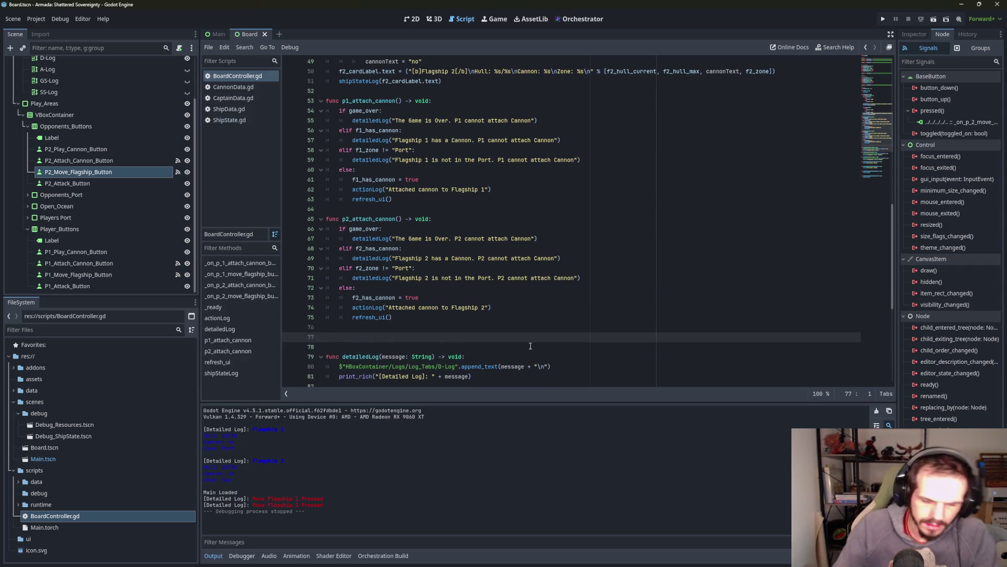
pyautogui.write('func ')
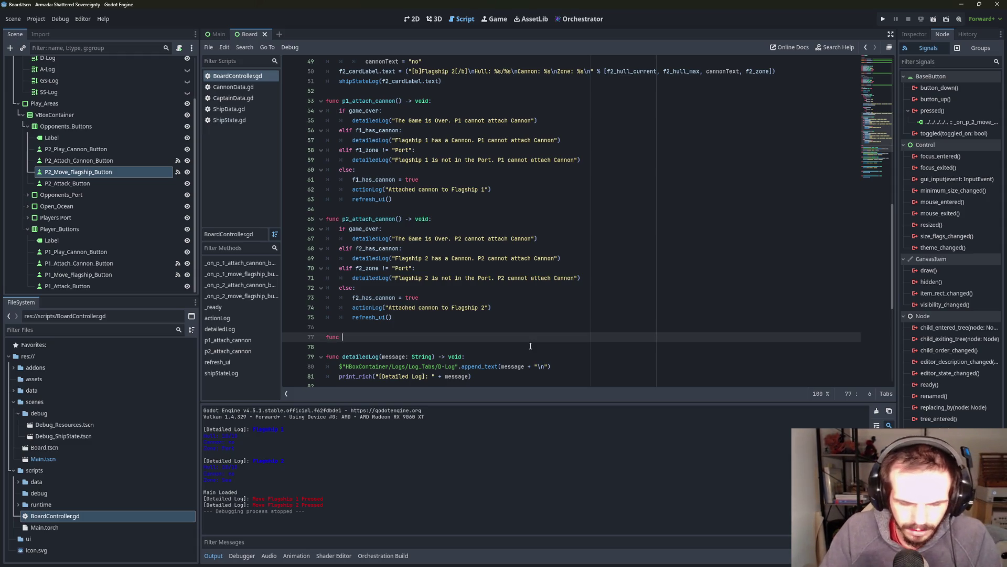
pyautogui.write('p1_')
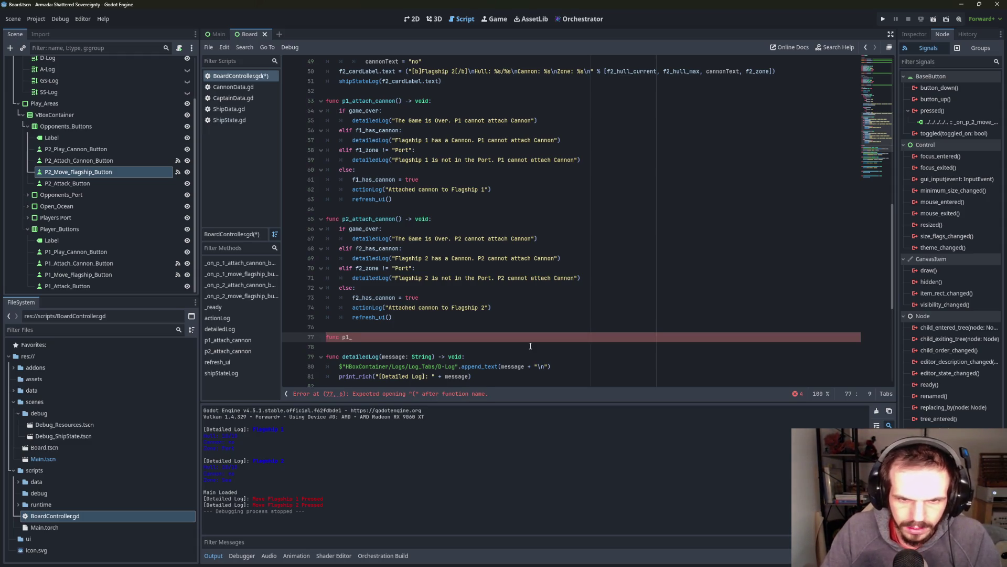
pyautogui.write('launch() -> ')
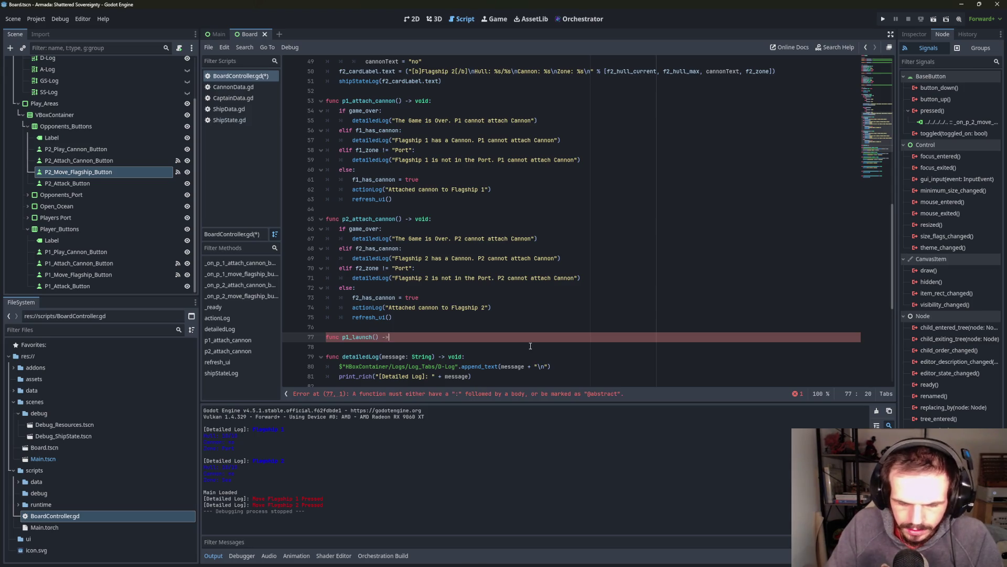
pyautogui.write('void:')
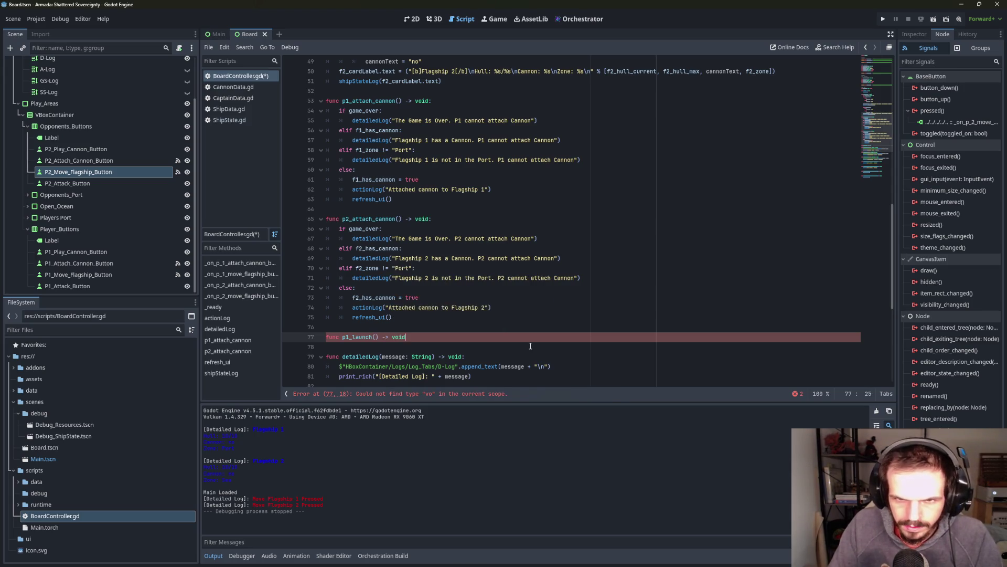
pyautogui.press('Return')
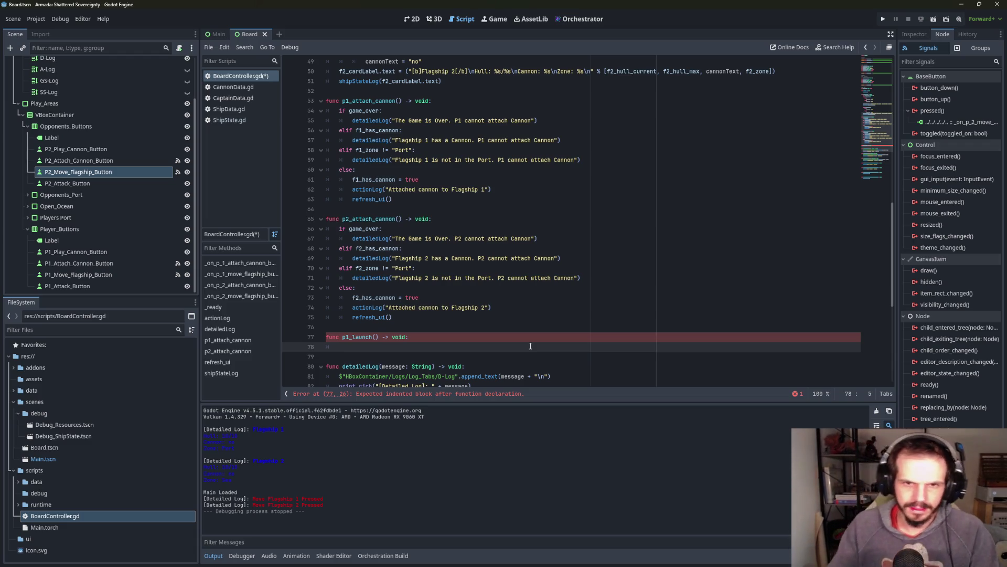
# Add an if game_over: branch calling detailedLog("The Game is Over, Flagship 1 cannot Launch").
pyautogui.write('if g')
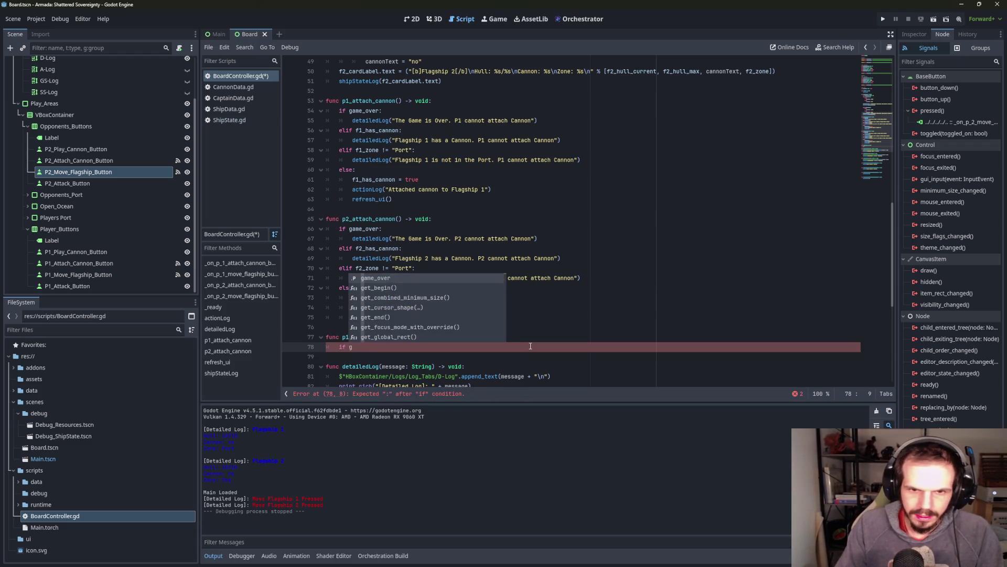
pyautogui.press('Return')
pyautogui.write(':')
pyautogui.press('Return')
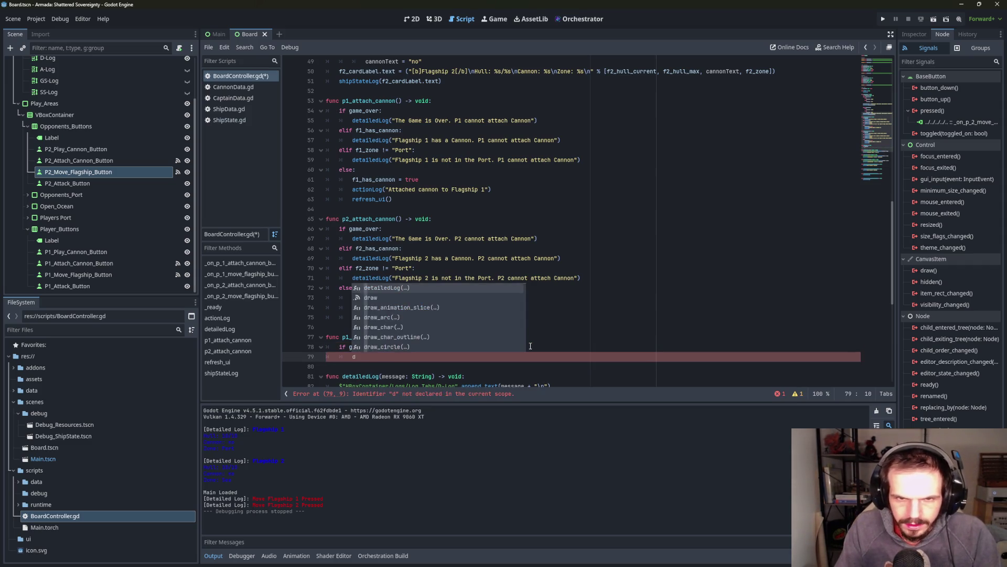
pyautogui.press('Return')
pyautogui.write('"Th')
pyautogui.write('e Game is O')
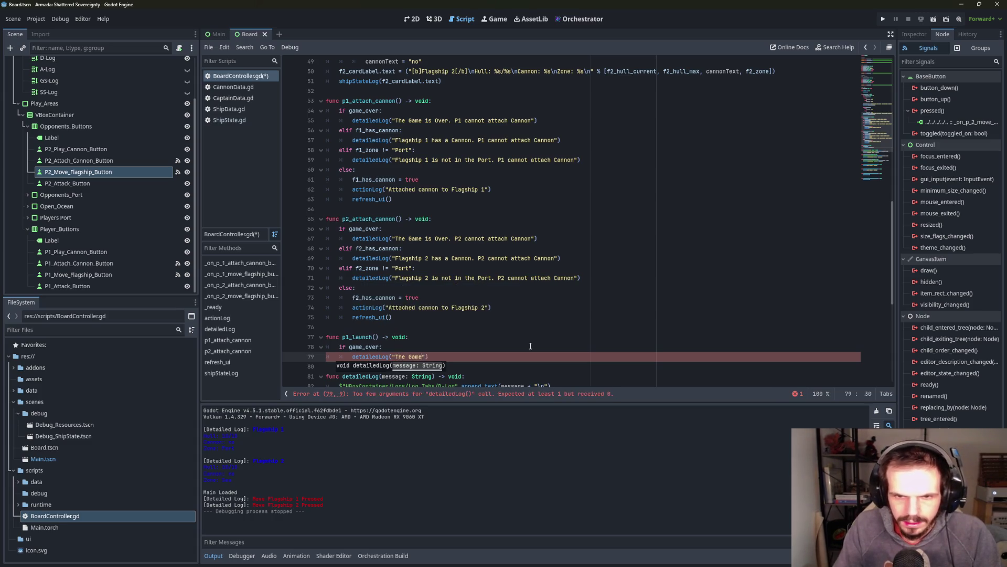
pyautogui.write('ver, ')
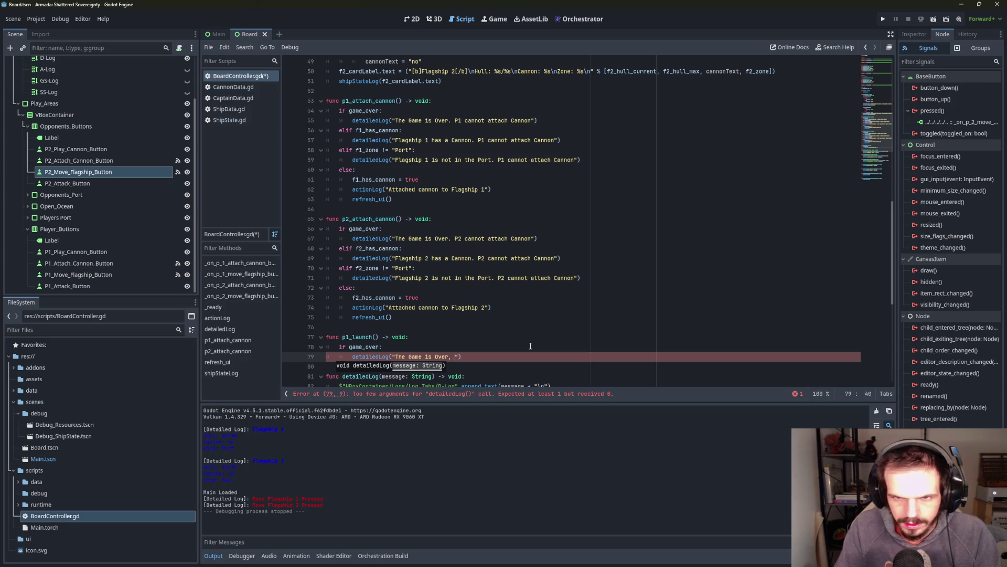
pyautogui.write('Fl')
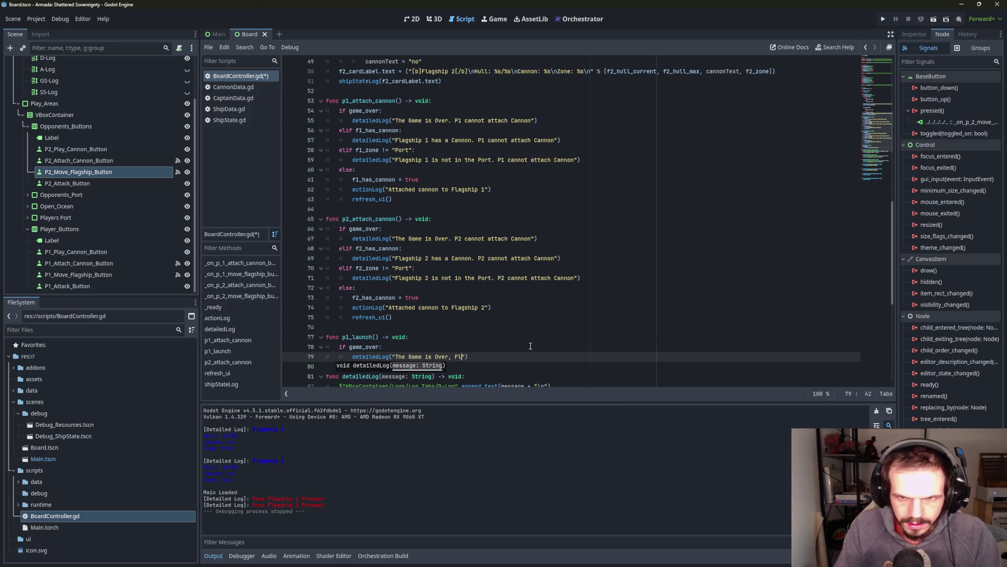
pyautogui.write('agship 1 ')
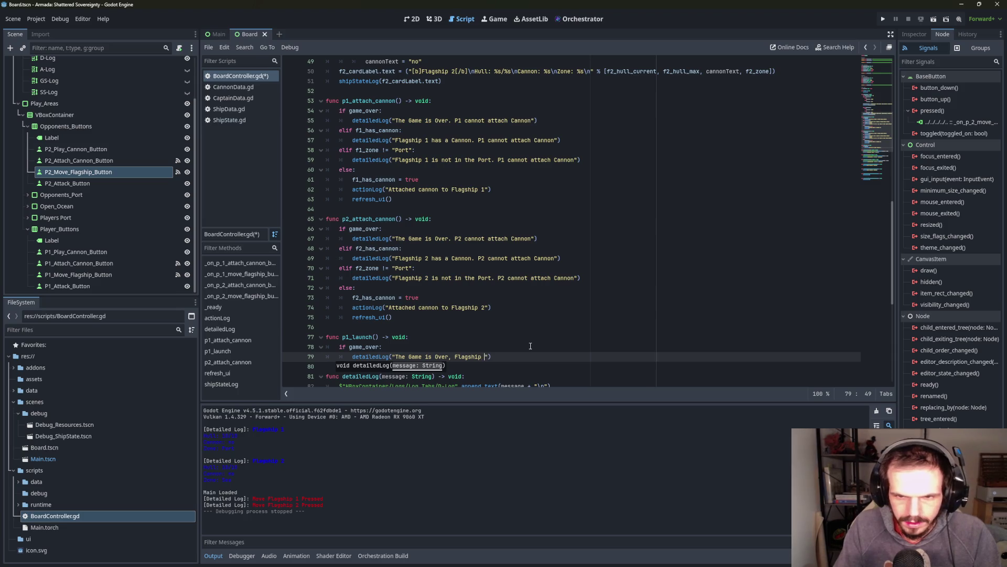
pyautogui.write('cannot ')
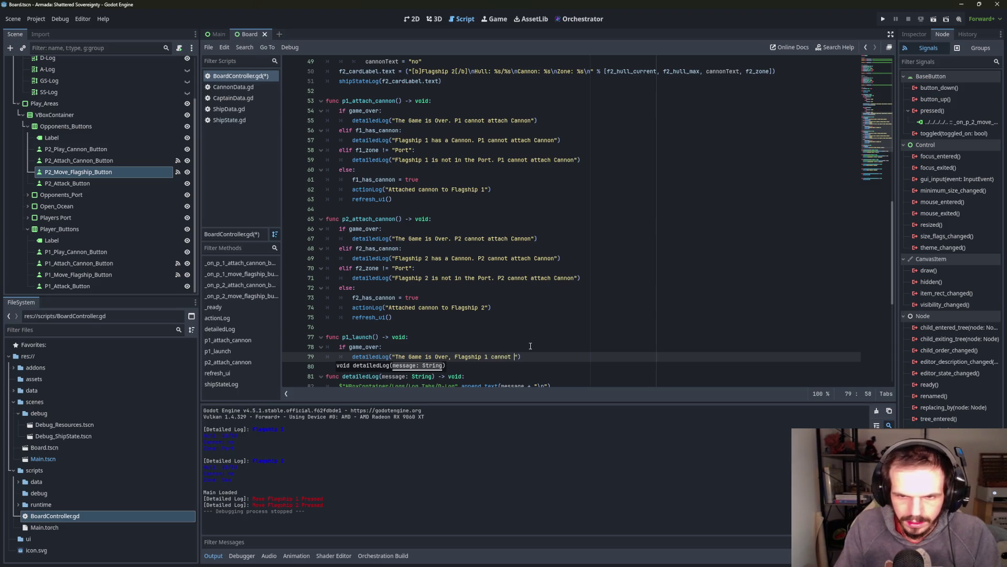
pyautogui.write('Launch')
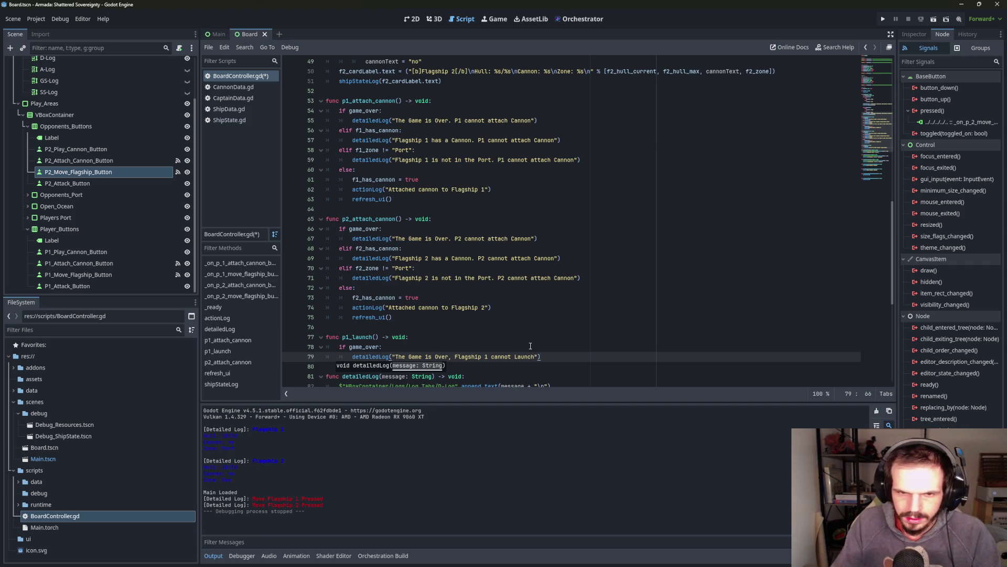
# Begin an elif line and reword the message to "The Game is Over, P1 cannot Launch".
pyautogui.press('Return')
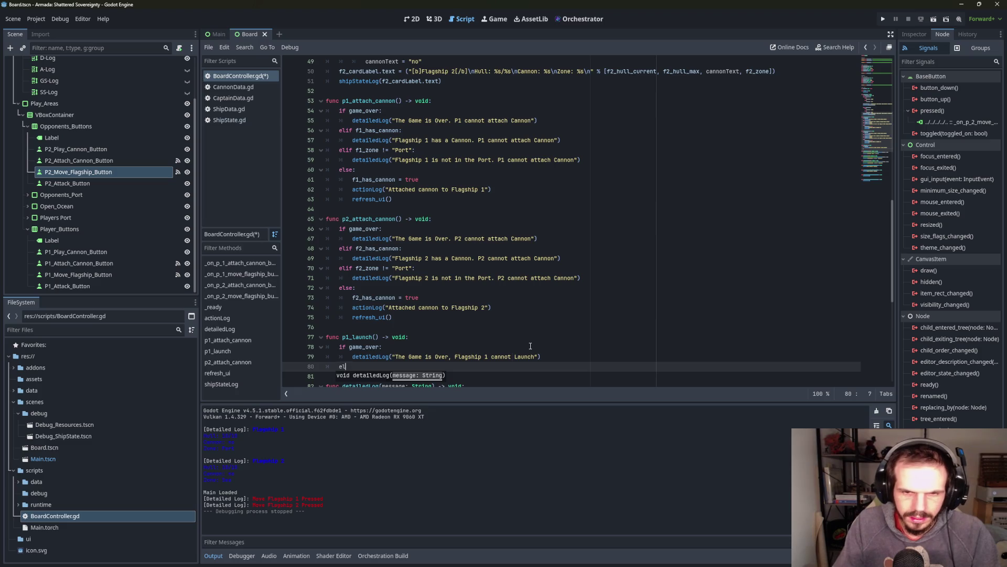
pyautogui.write('elif')
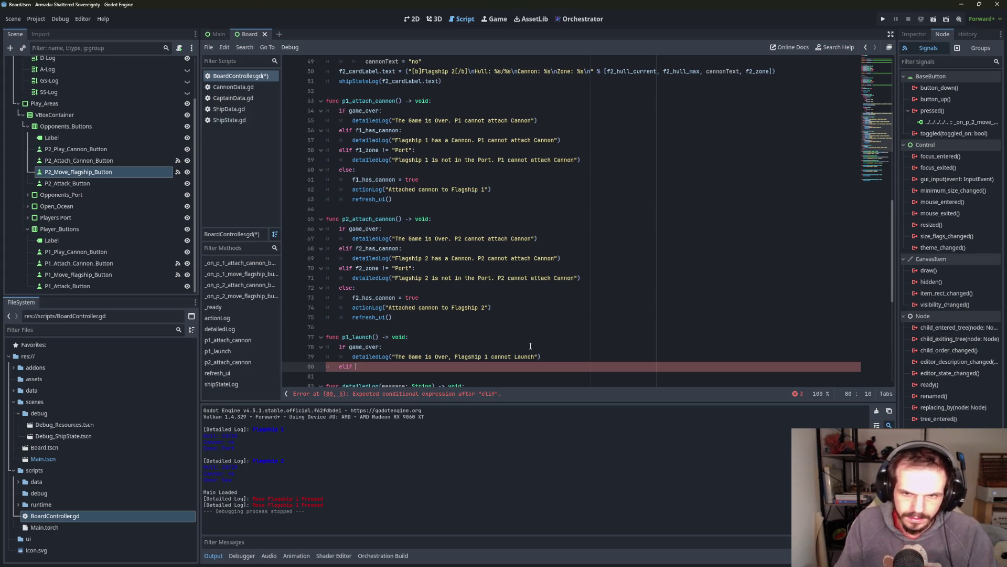
pyautogui.moveTo(484, 360); pyautogui.dragTo(456, 358)
pyautogui.write('P')
pyautogui.click(446, 366)
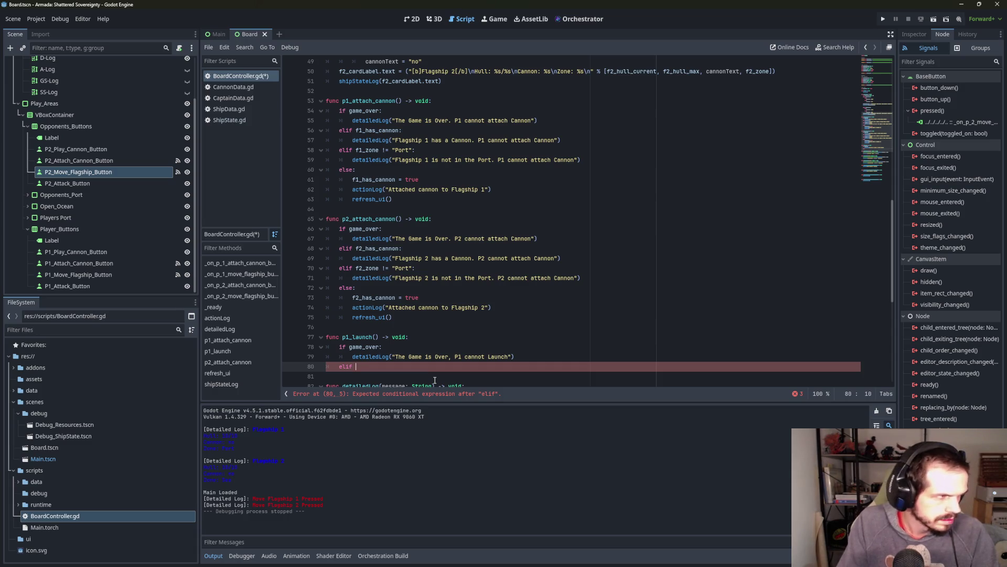
# Write elif f1_zone != "Port": with detailedLog("Flagship 1 is not in the Port," as its body.
pyautogui.write('1')
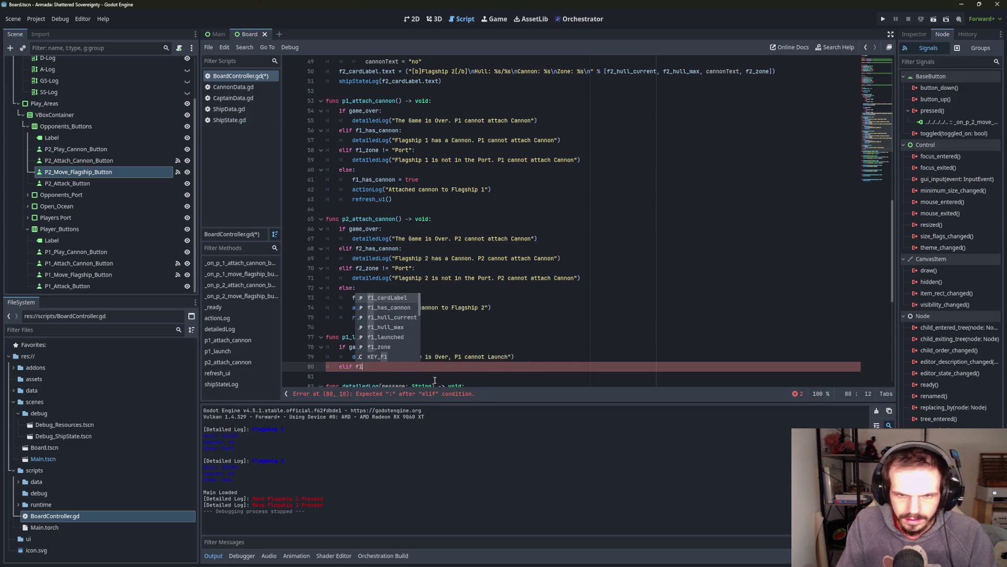
pyautogui.press('Down')
pyautogui.press('Down')
pyautogui.press('Down')
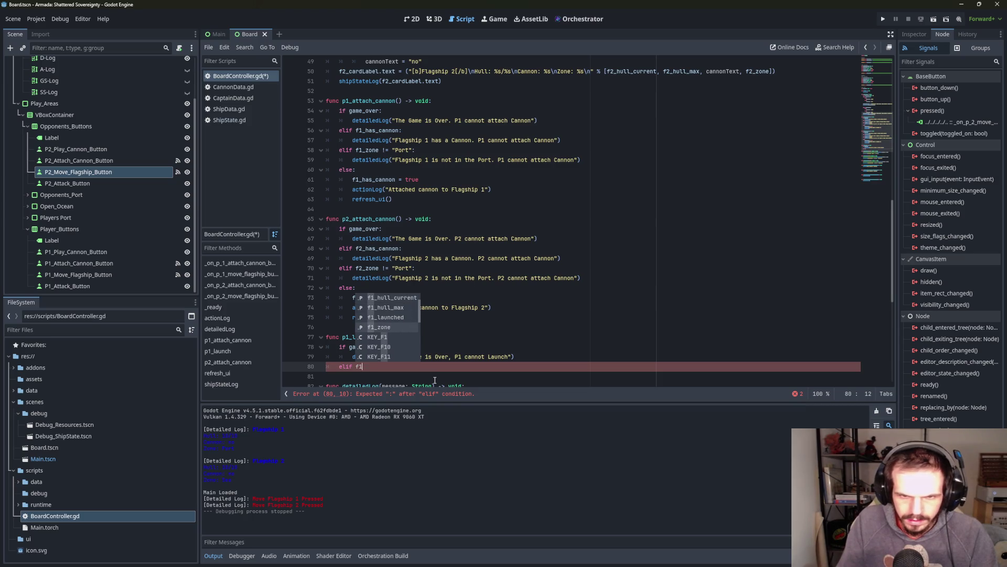
pyautogui.press('Return')
pyautogui.write('!= "')
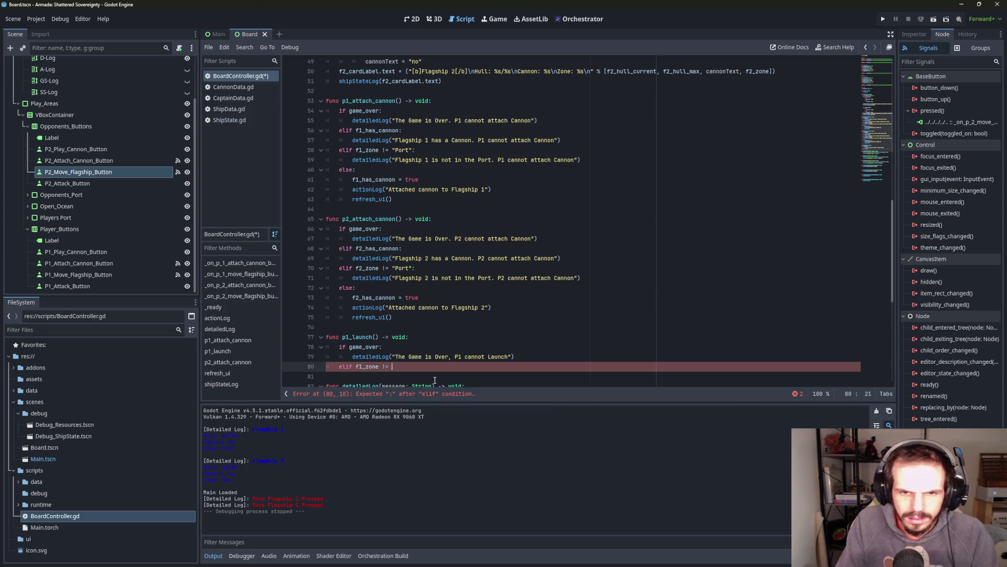
pyautogui.write('Port"')
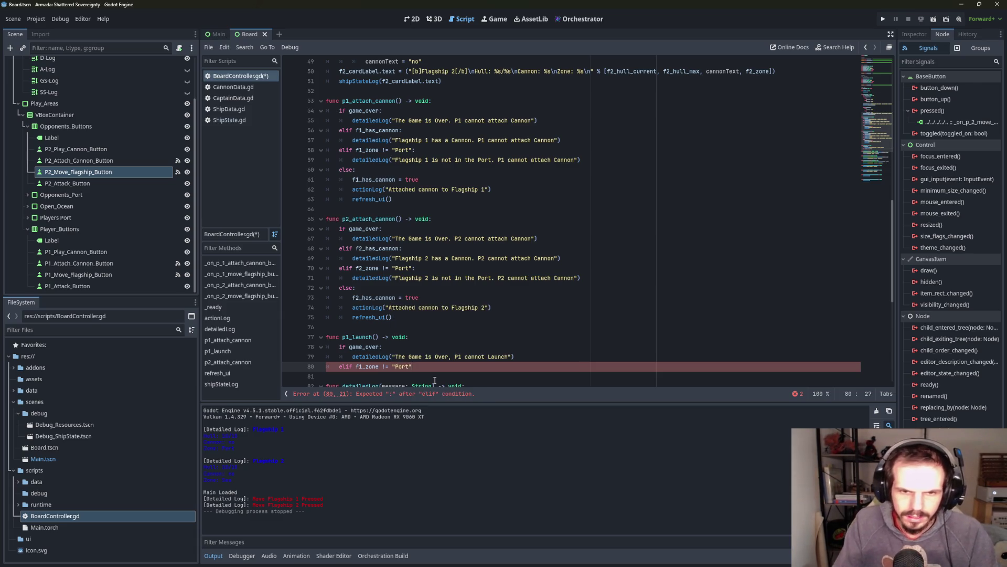
pyautogui.write(':')
pyautogui.press('Return')
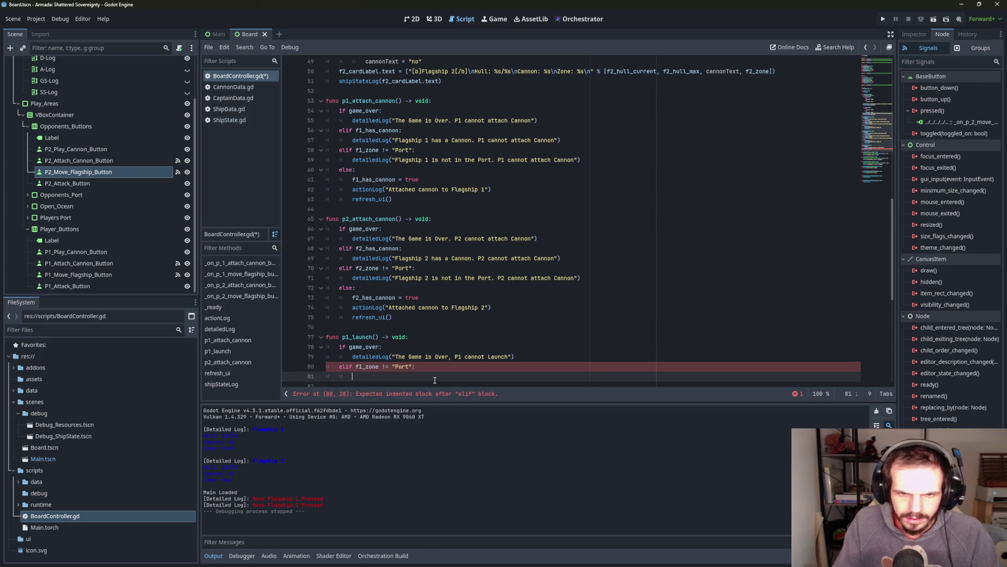
pyautogui.write('detailedLog(')
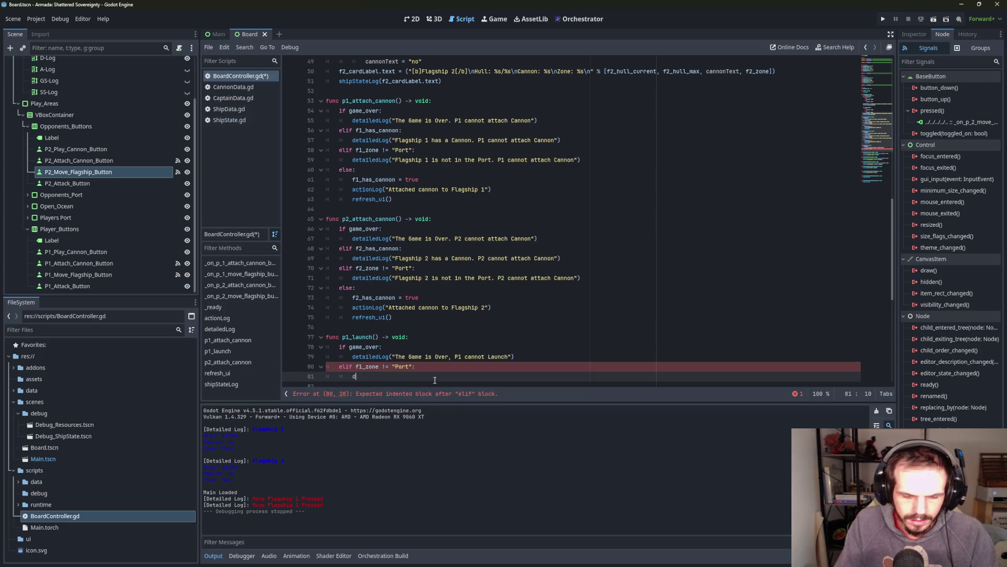
pyautogui.write('"')
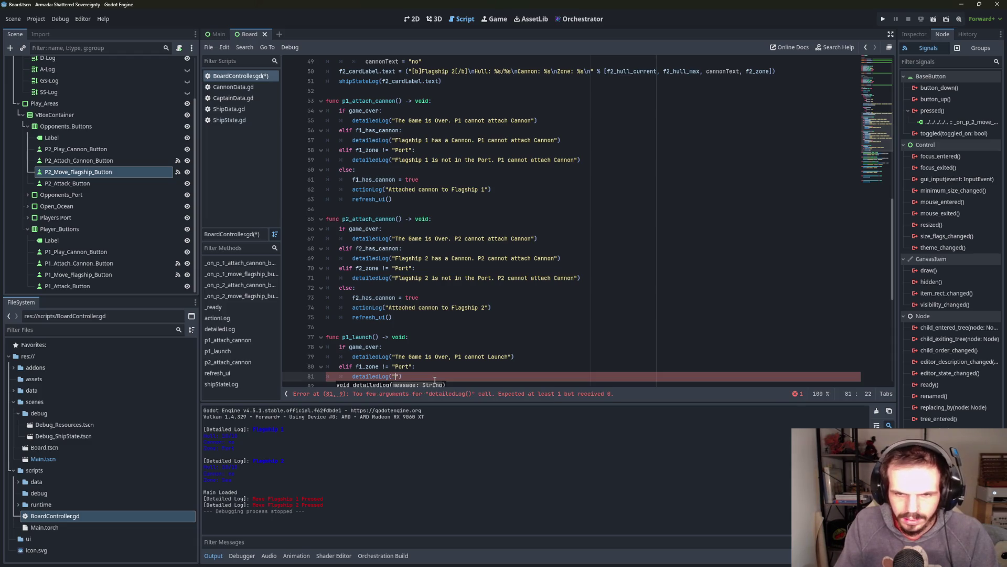
pyautogui.write('Flagship 1 is not')
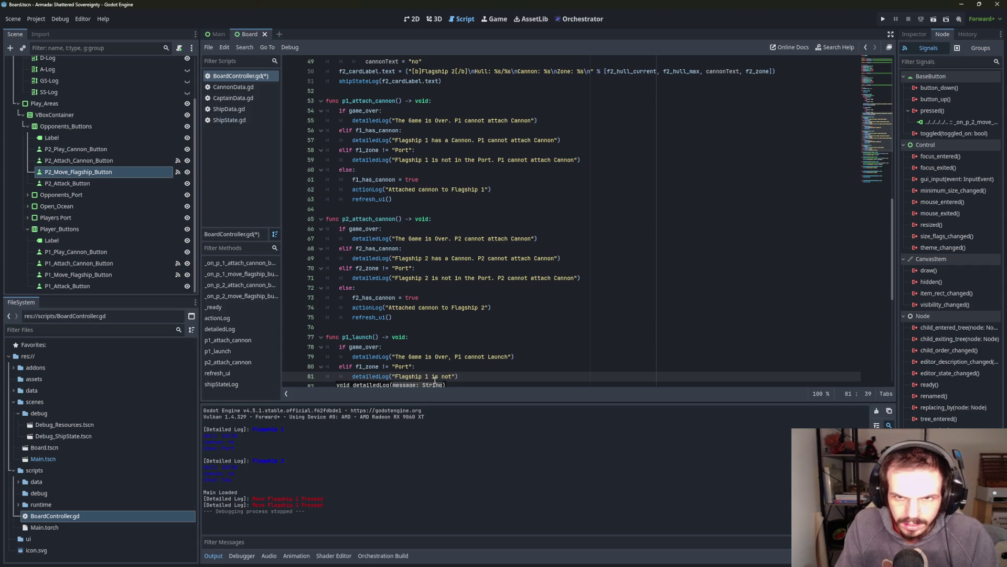
pyautogui.write(' in the Port')
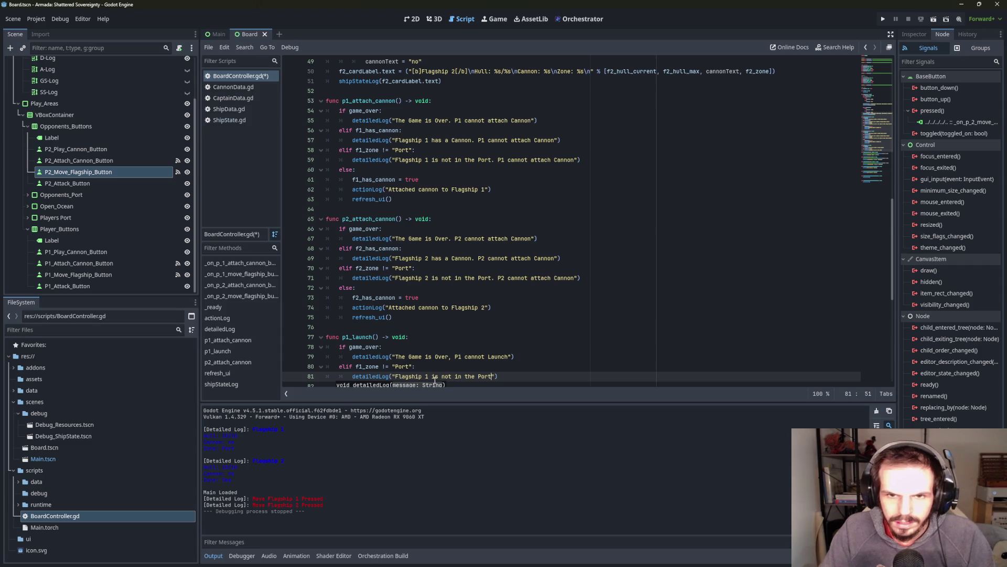
pyautogui.write('.')
pyautogui.press('BackSpace')
pyautogui.press('BackSpace')
pyautogui.write(',')
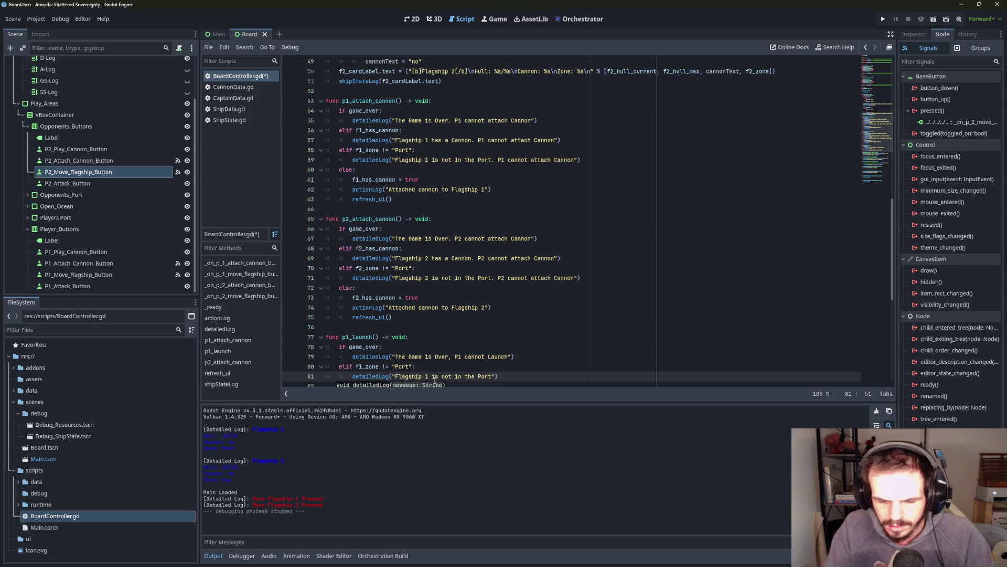
# Replace the periods after Port, Cannon and Over with commas on lines 71, 69 and 67.
pyautogui.click(495, 279)
pyautogui.press('BackSpace')
pyautogui.write(',')
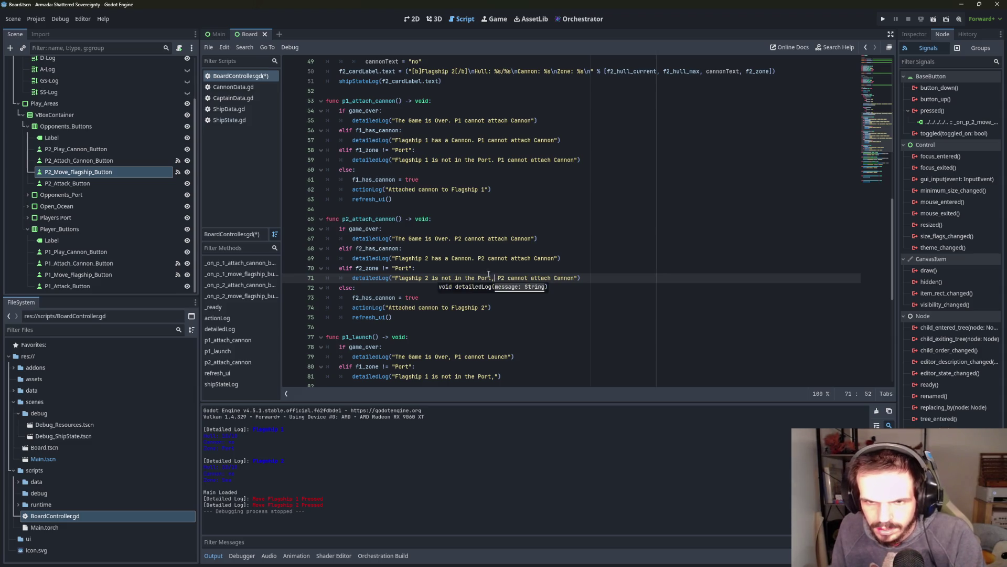
pyautogui.click(475, 258)
pyautogui.press('BackSpace')
pyautogui.write(',')
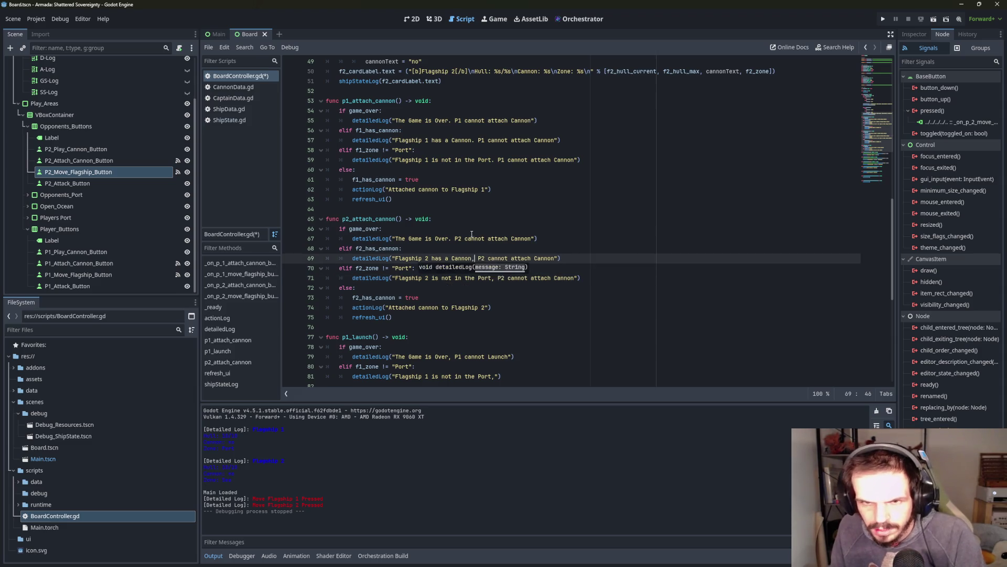
pyautogui.click(453, 239)
pyautogui.press('BackSpace')
pyautogui.write(',')
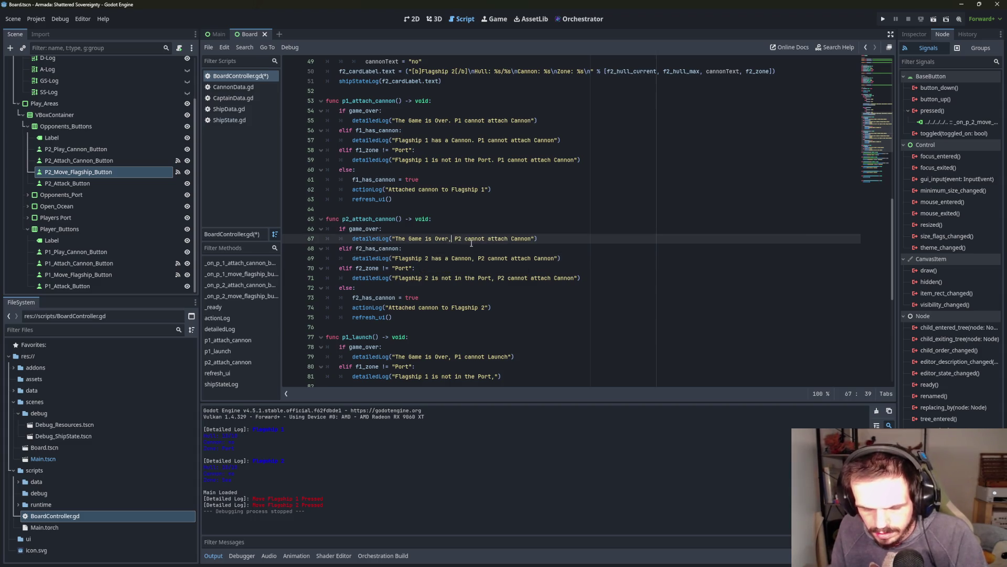
# Replace the periods after Port, Cannon and Over with commas on lines 59, 57 and 55.
pyautogui.click(504, 160)
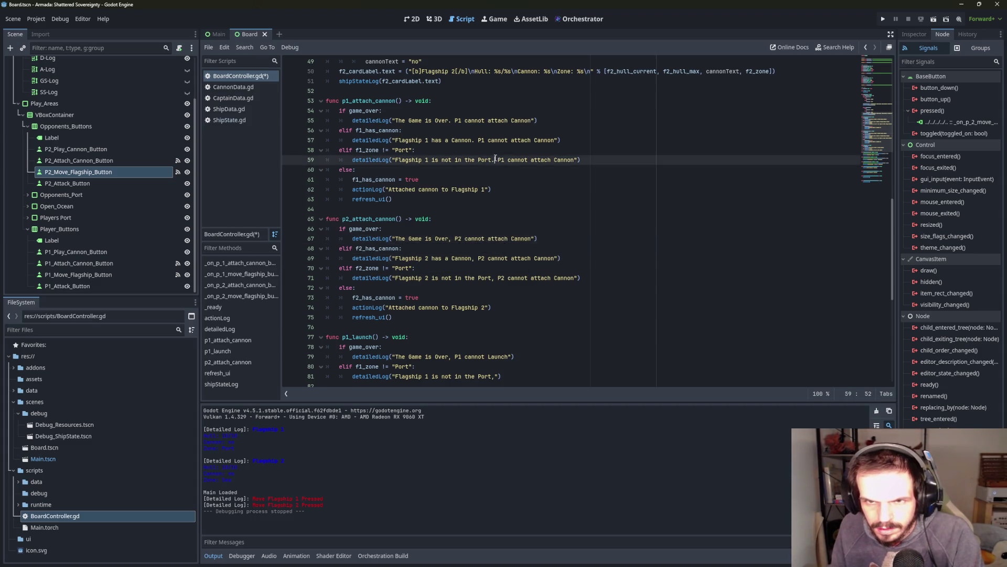
pyautogui.press('BackSpace')
pyautogui.write(',')
pyautogui.click(478, 140)
pyautogui.press('BackSpace')
pyautogui.write(',')
pyautogui.click(453, 120)
pyautogui.press('BackSpace')
pyautogui.write(',')
# Finish line 81's message as "Flagship 1 is not in the Port, P1 cannot Launch".
pyautogui.click(499, 376)
pyautogui.press('BackSpace')
pyautogui.write(', ')
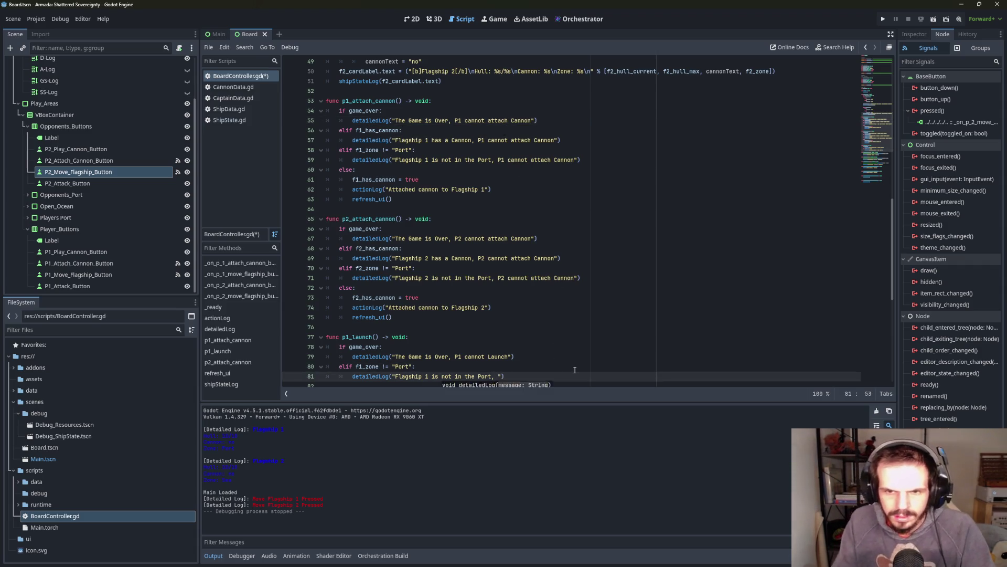
pyautogui.write('P1 ')
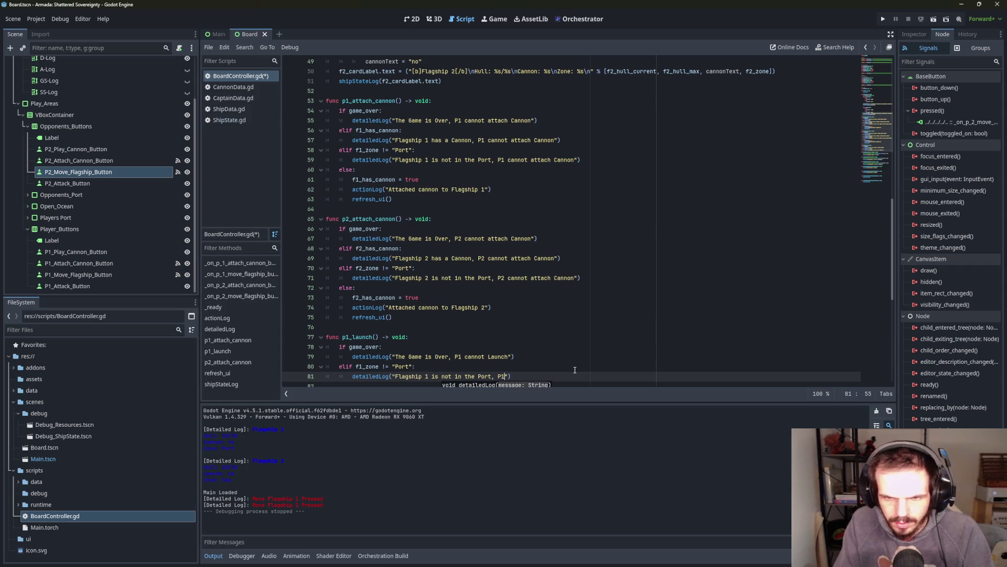
pyautogui.write('cannot ')
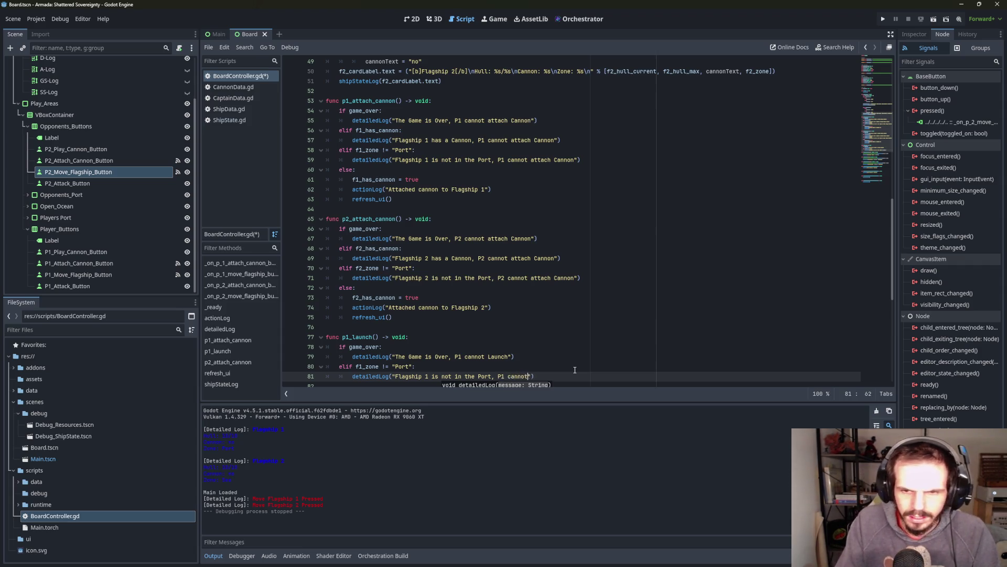
pyautogui.write('Launch')
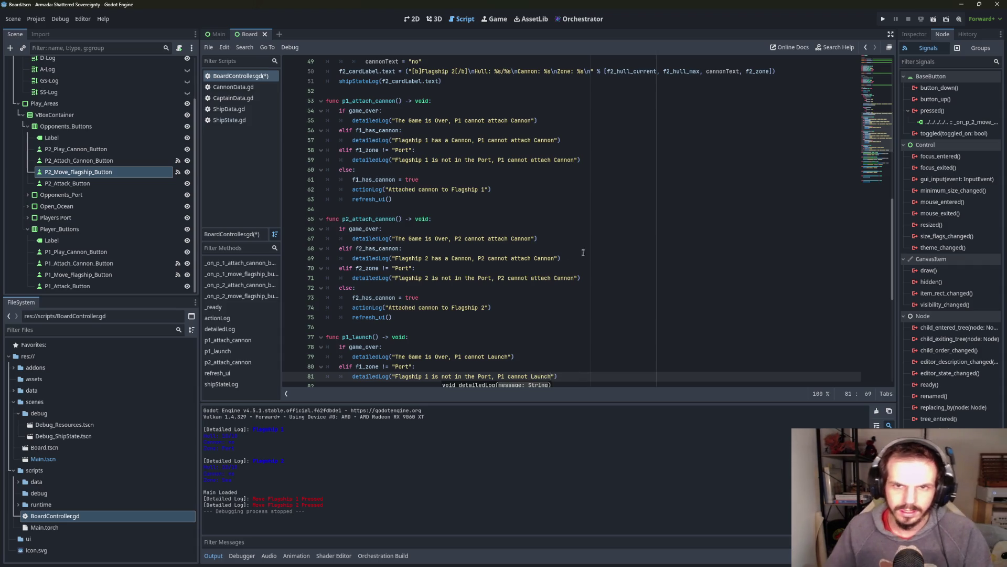
pyautogui.scroll(-2, 577, 357)
# Add an elif f1_launched: branch after the Port check.
pyautogui.press('End')
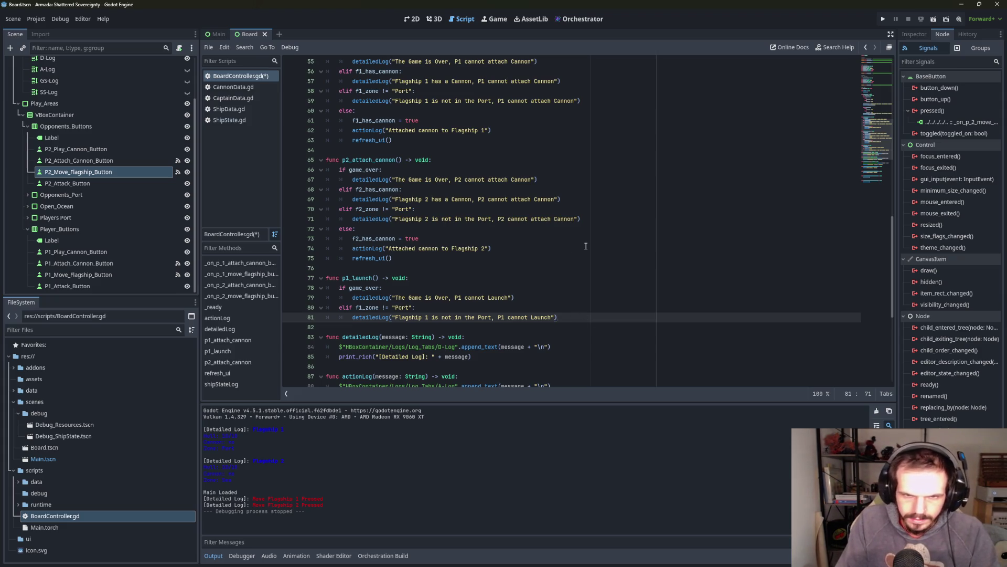
pyautogui.press('Return')
pyautogui.write('elif ')
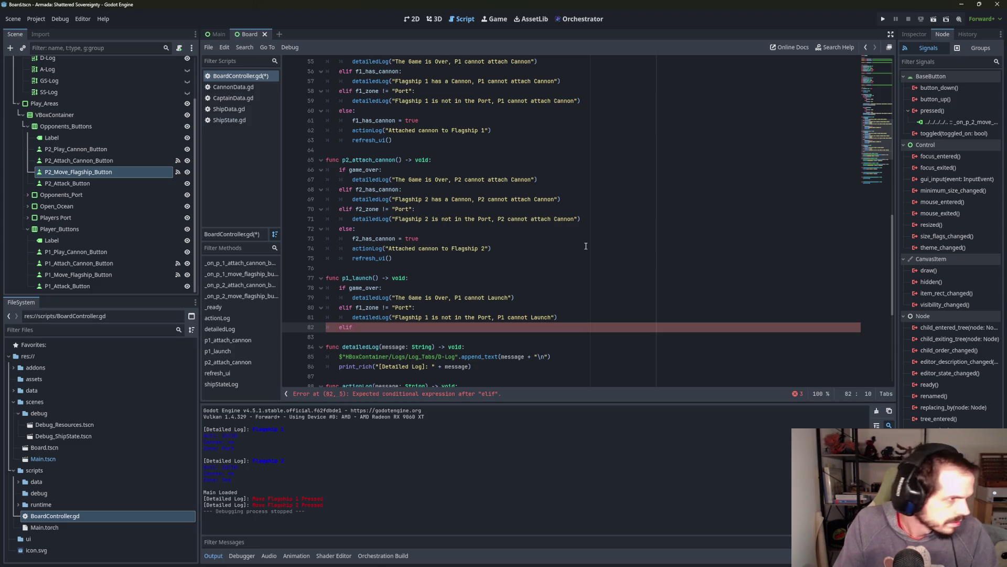
pyautogui.write('f1')
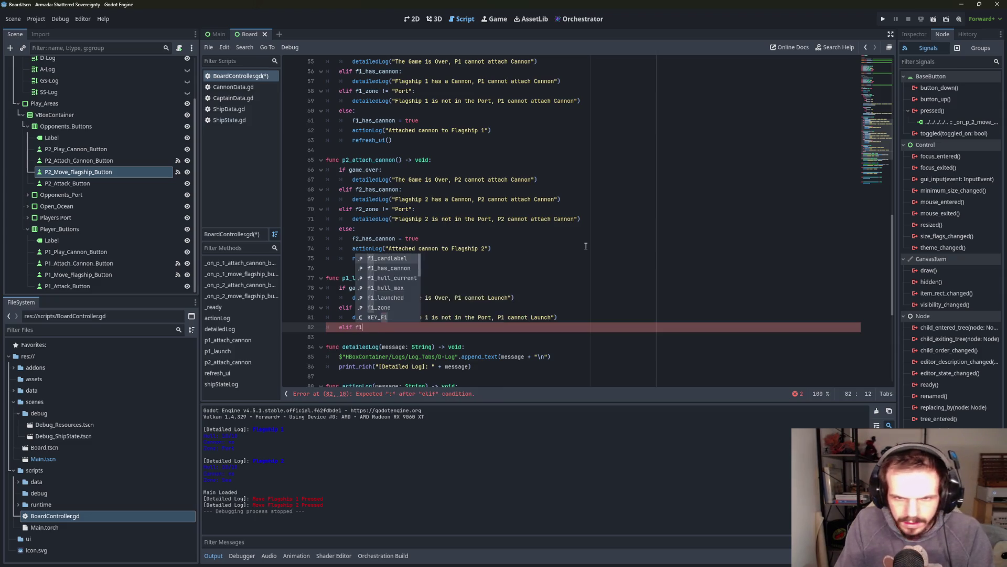
pyautogui.press('Down')
pyautogui.press('Down')
pyautogui.press('Down')
pyautogui.press('Return')
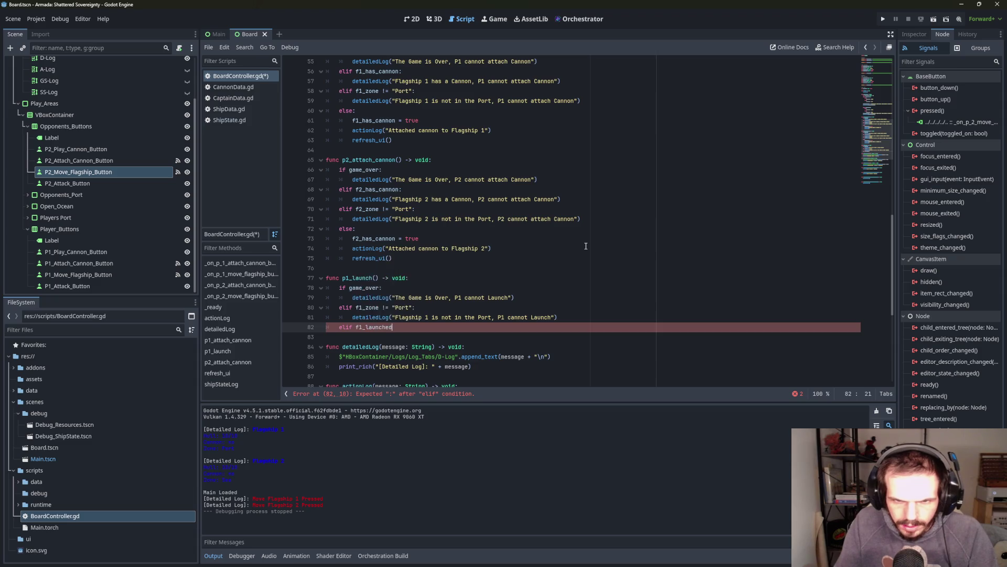
pyautogui.write(':')
pyautogui.press('Return')
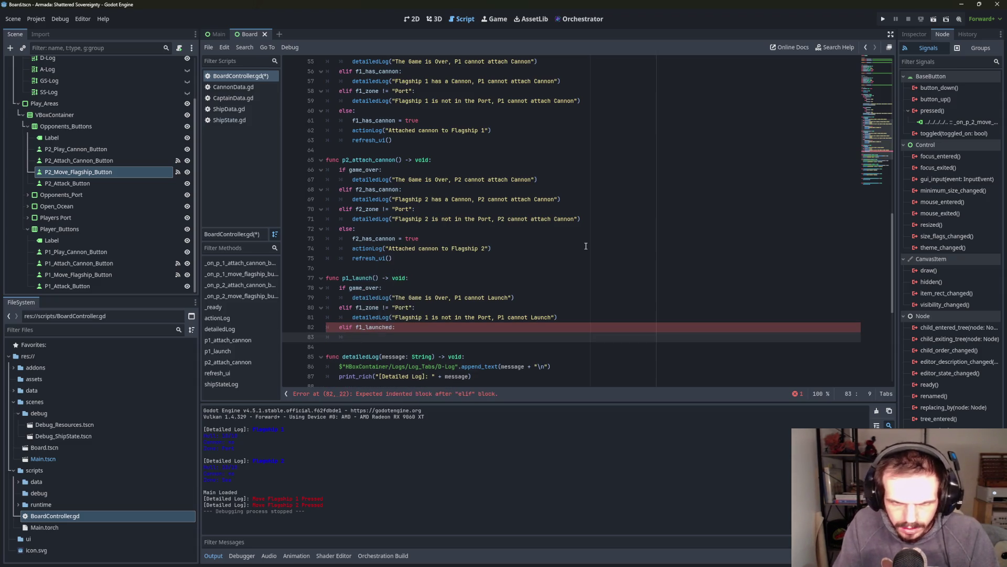
# Make that branch call detailedLog("Flagship 1 has already Launched, P1 cannot Launch").
pyautogui.write('det')
pyautogui.press('Return')
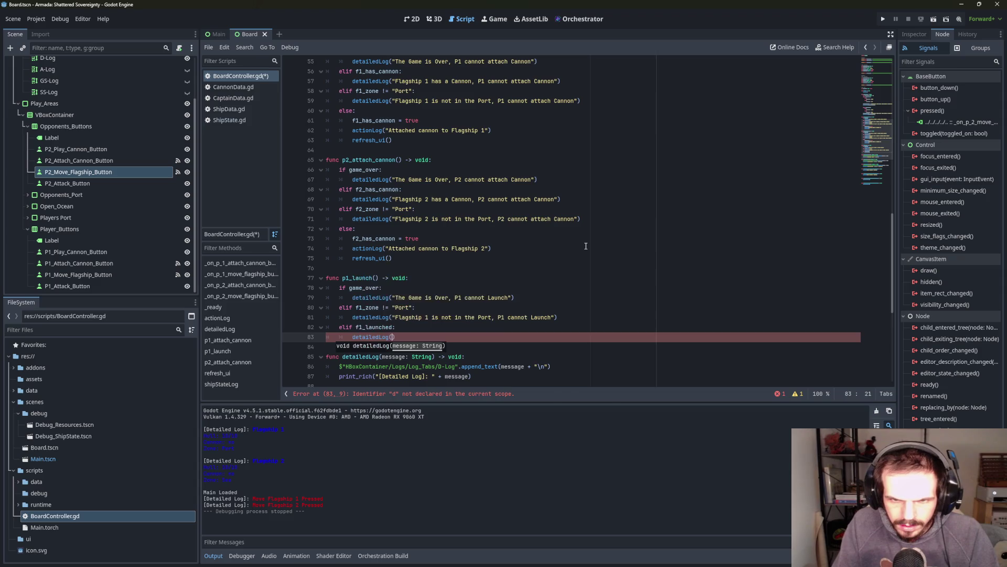
pyautogui.write('"Flagship')
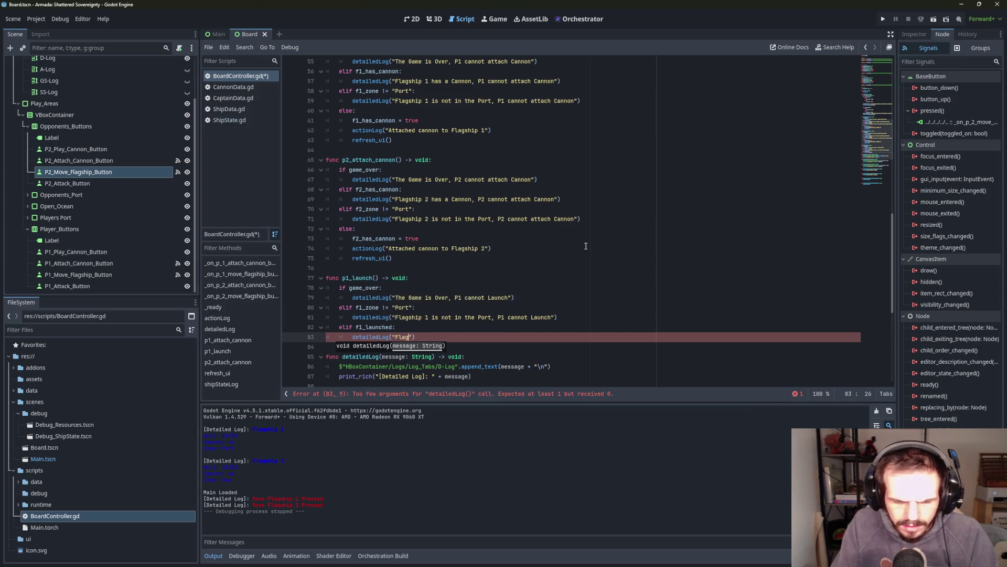
pyautogui.write(' 1 has alre')
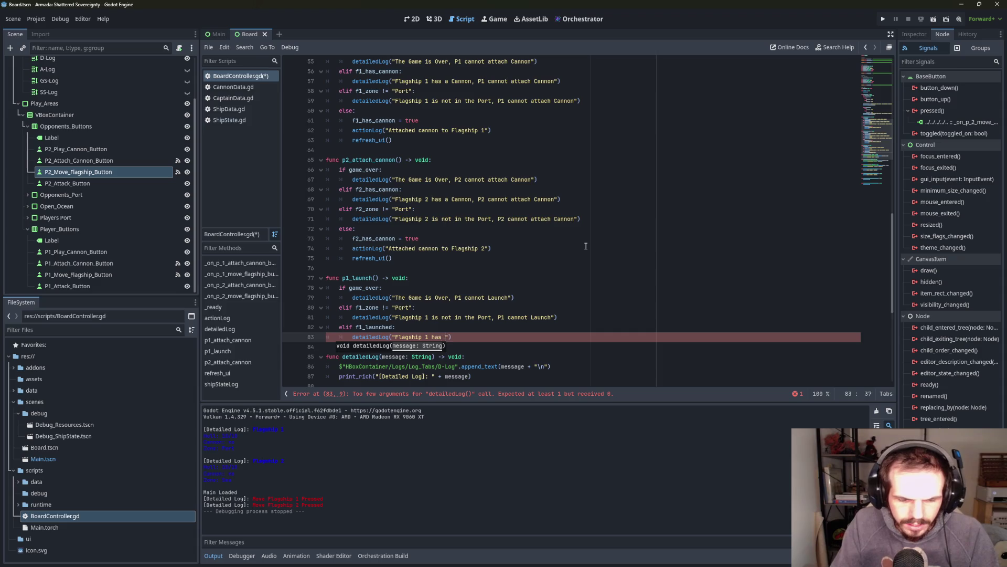
pyautogui.write('ady')
pyautogui.write('Launched, ')
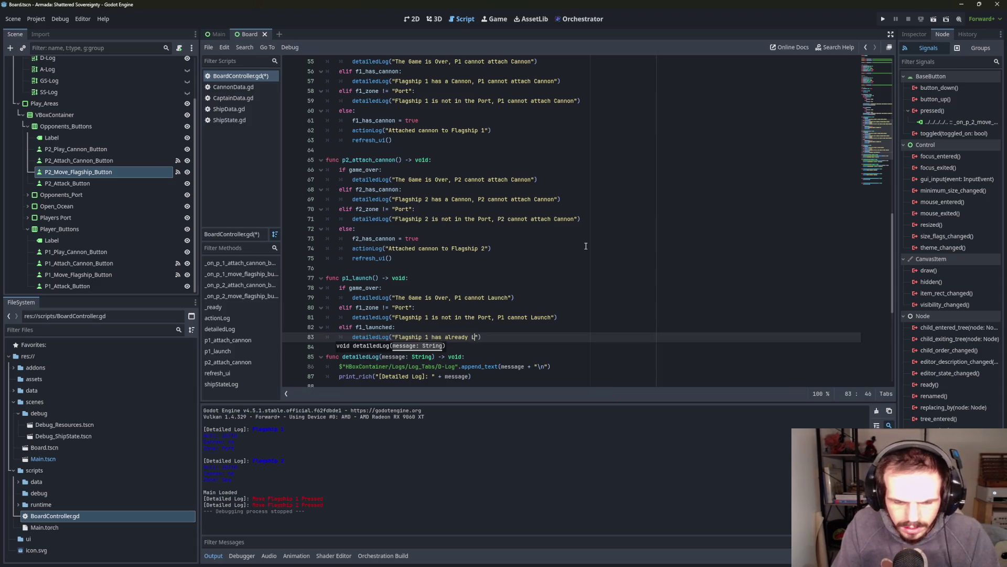
pyautogui.write('P1 cannot Launch")')
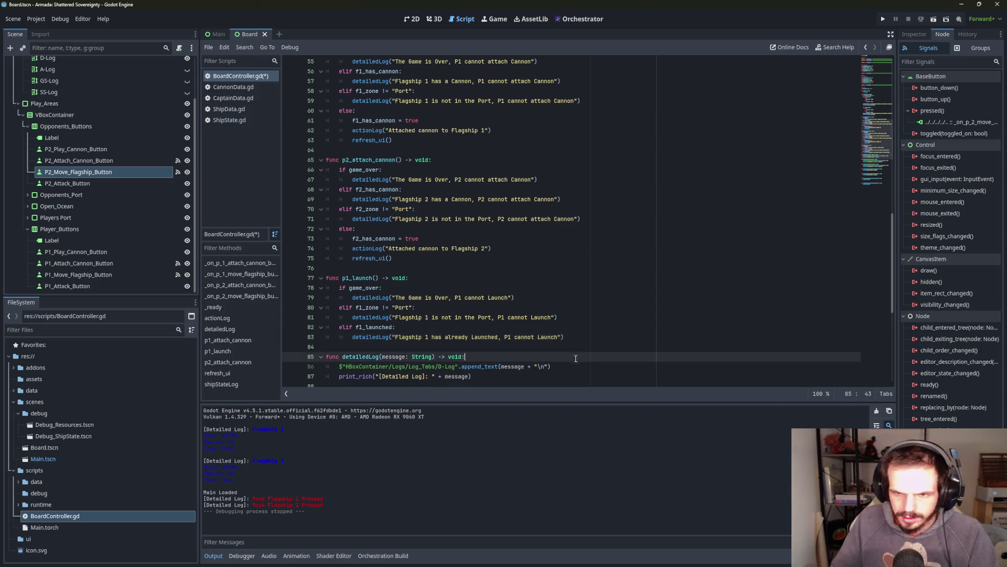
pyautogui.scroll(-2, 590, 283)
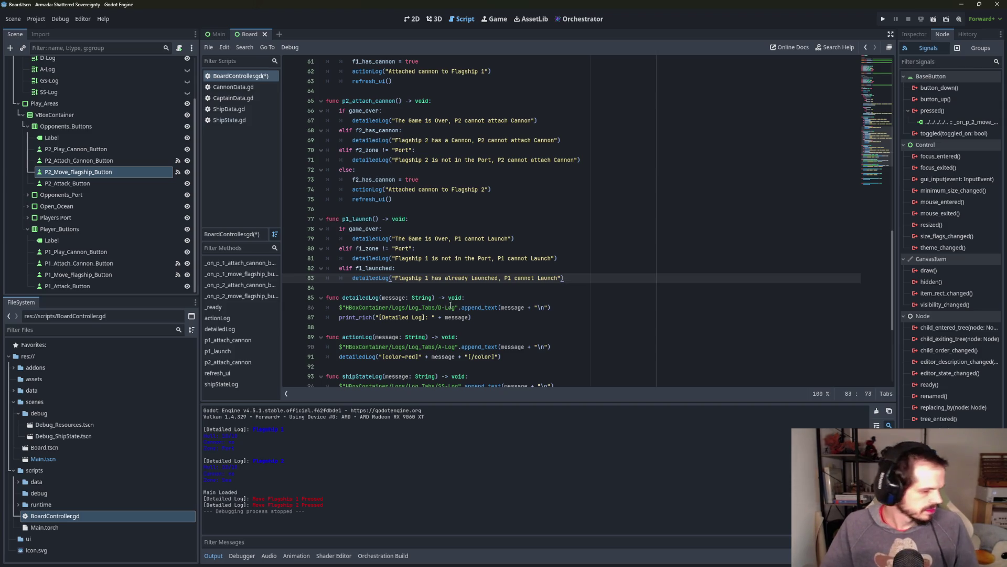
pyautogui.click(578, 296)
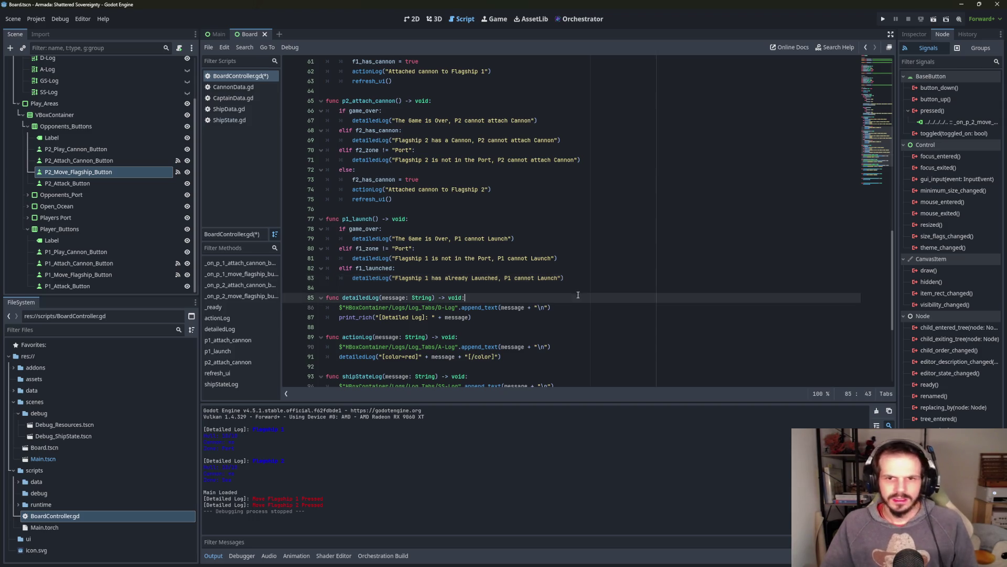
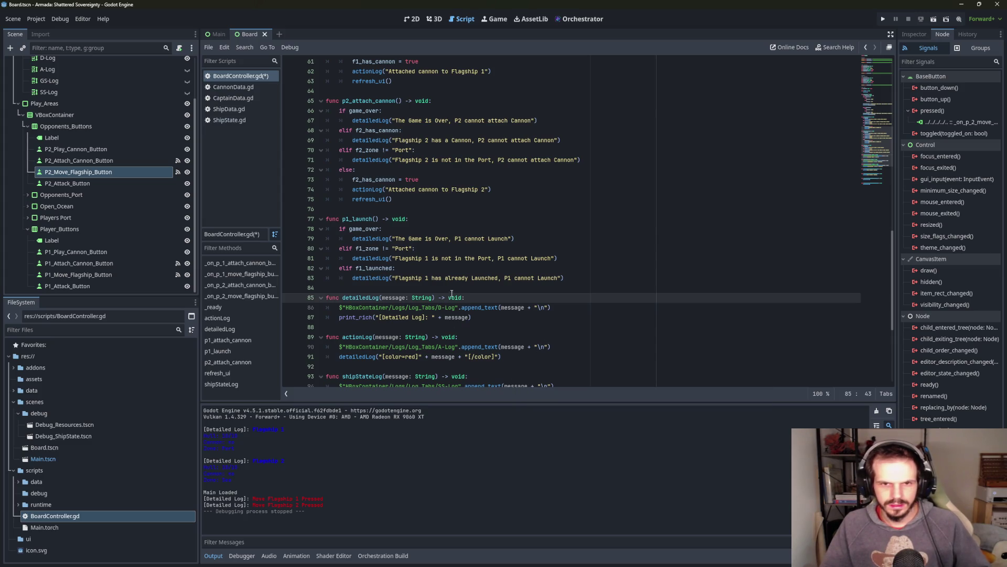
# Add an else branch to p1_launch setting f1_launched = true and f1_zone = "Open Ocean".
pyautogui.click(575, 277)
pyautogui.press('Return')
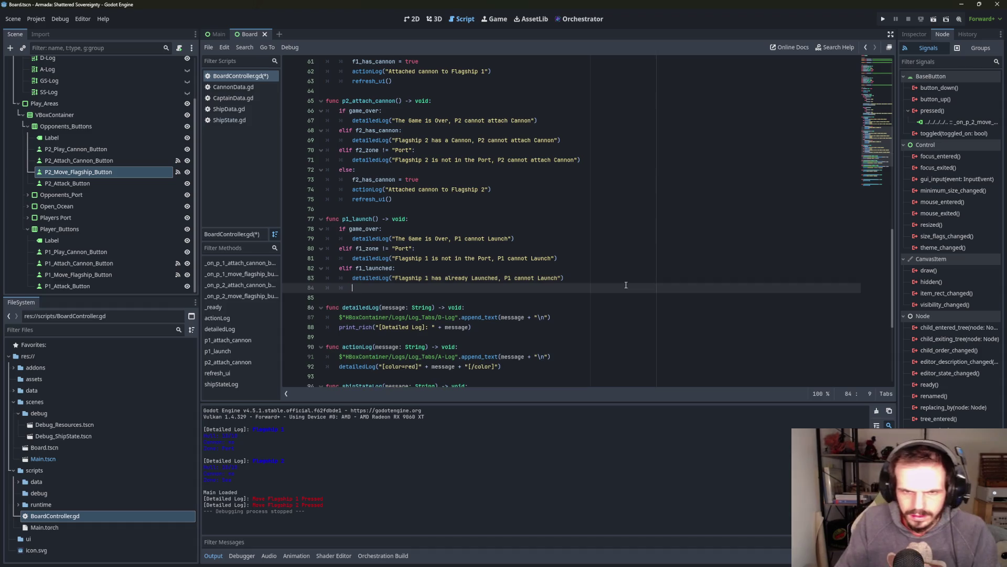
pyautogui.write('else')
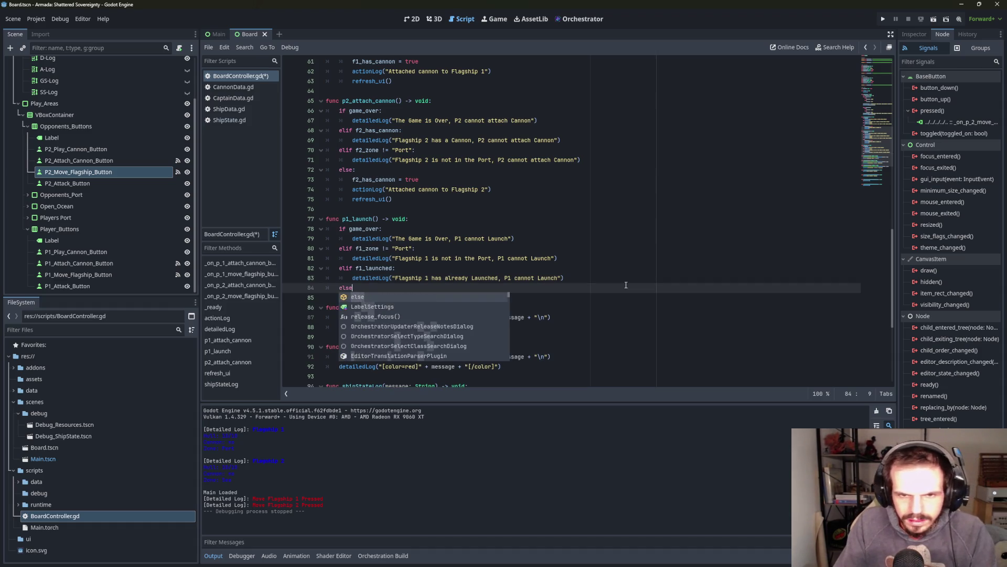
pyautogui.write(':')
pyautogui.press('Return')
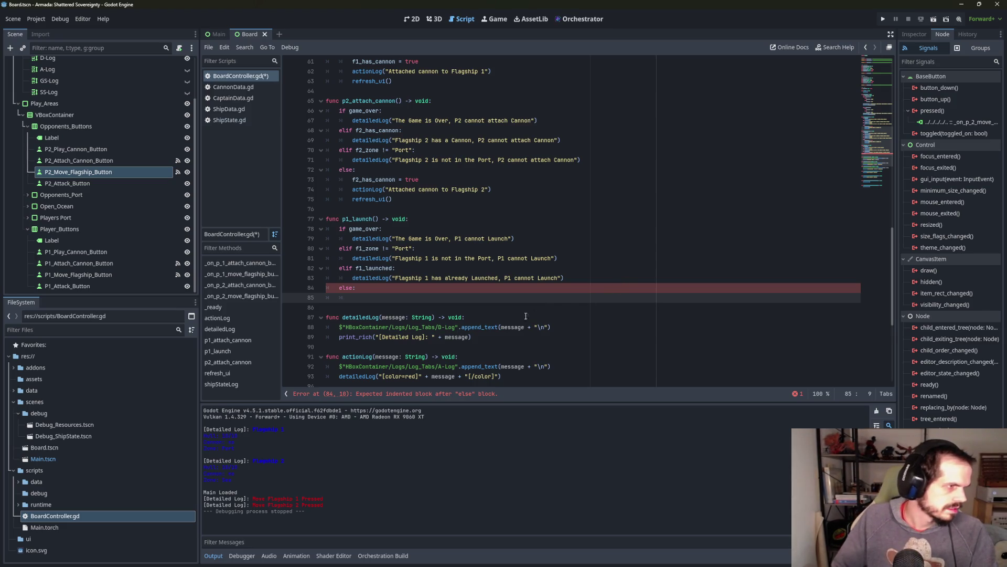
pyautogui.scroll(-2, 555, 284)
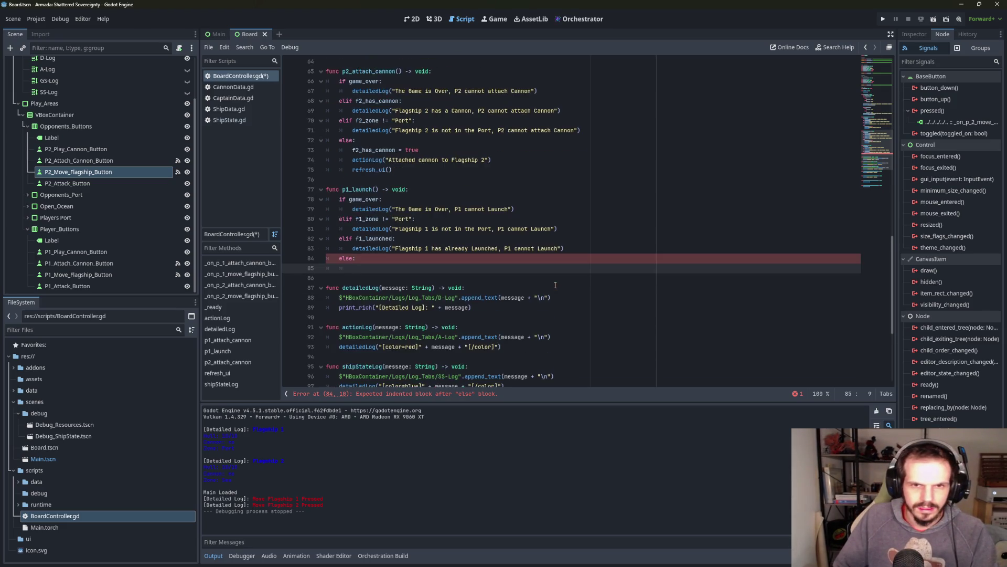
pyautogui.scroll(2, 555, 285)
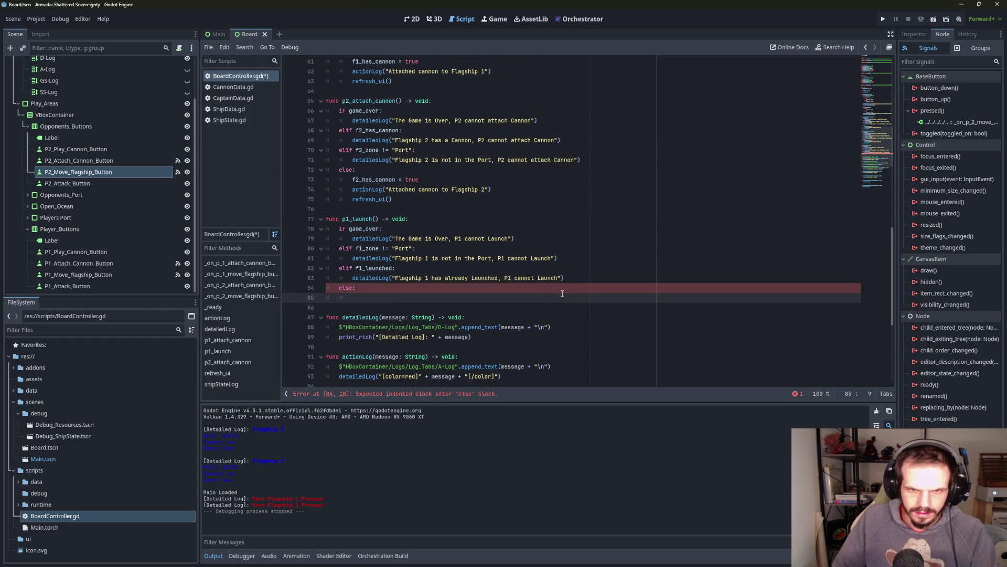
pyautogui.write('1')
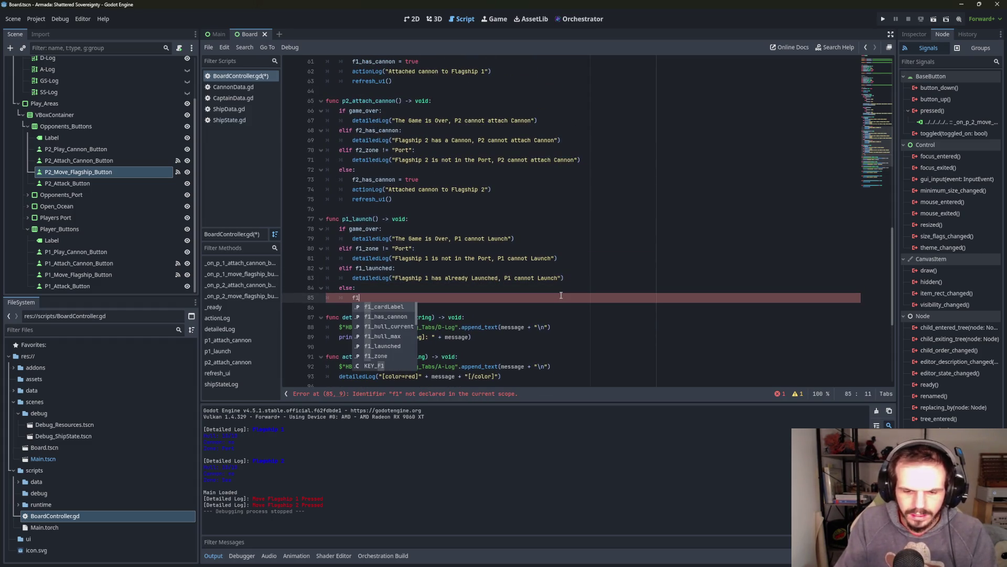
pyautogui.write('_l')
pyautogui.press('Return')
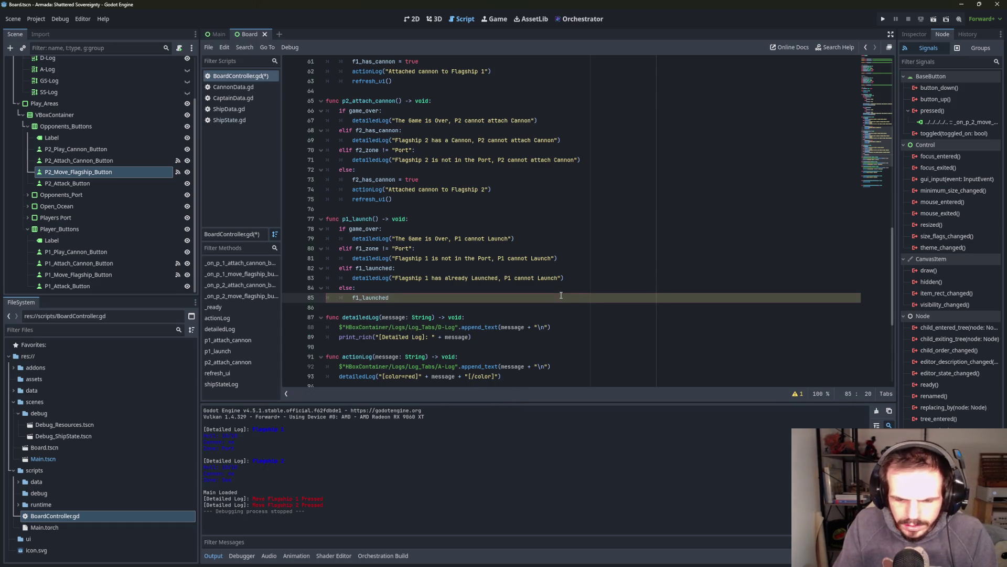
pyautogui.write('true')
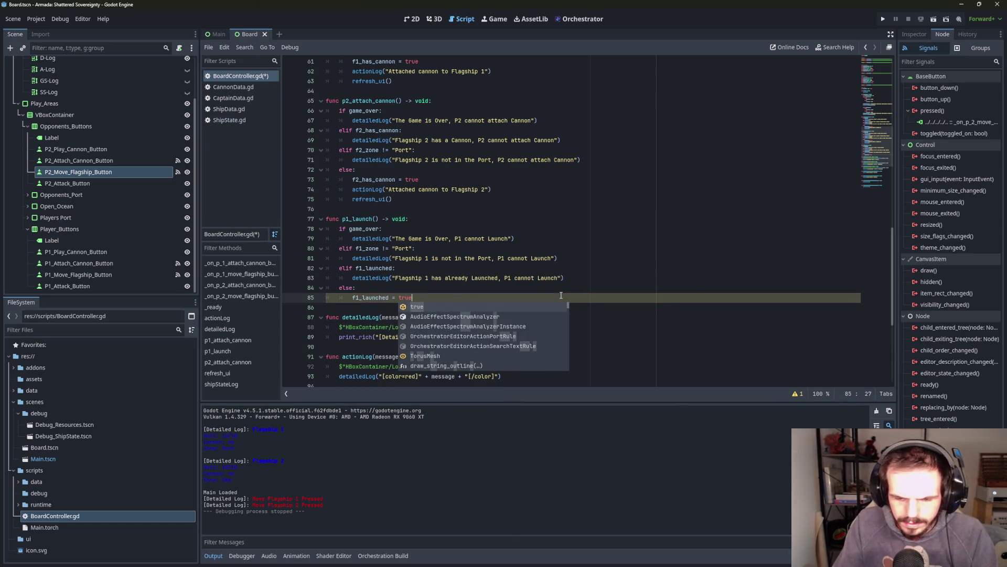
pyautogui.press('Escape')
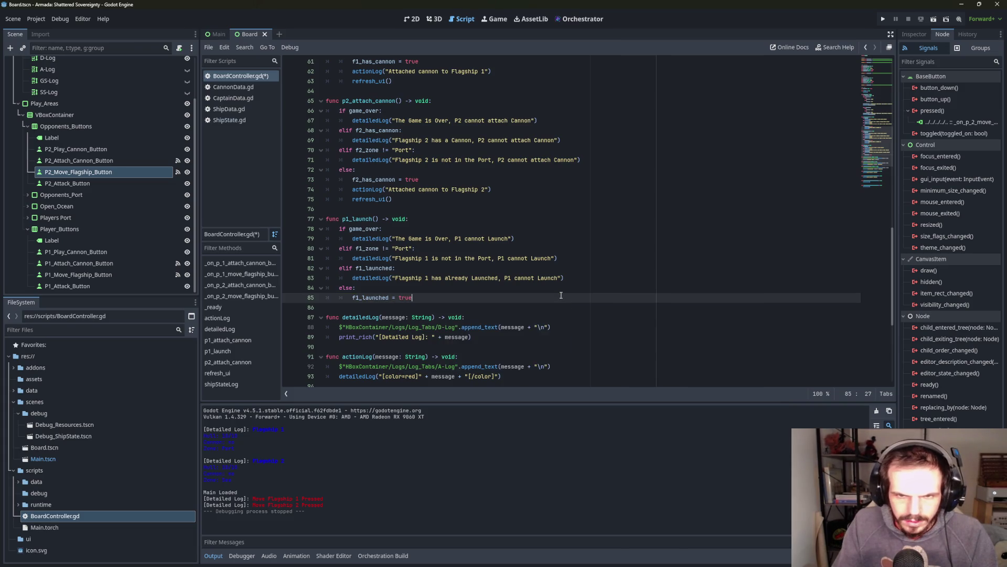
pyautogui.press('Return')
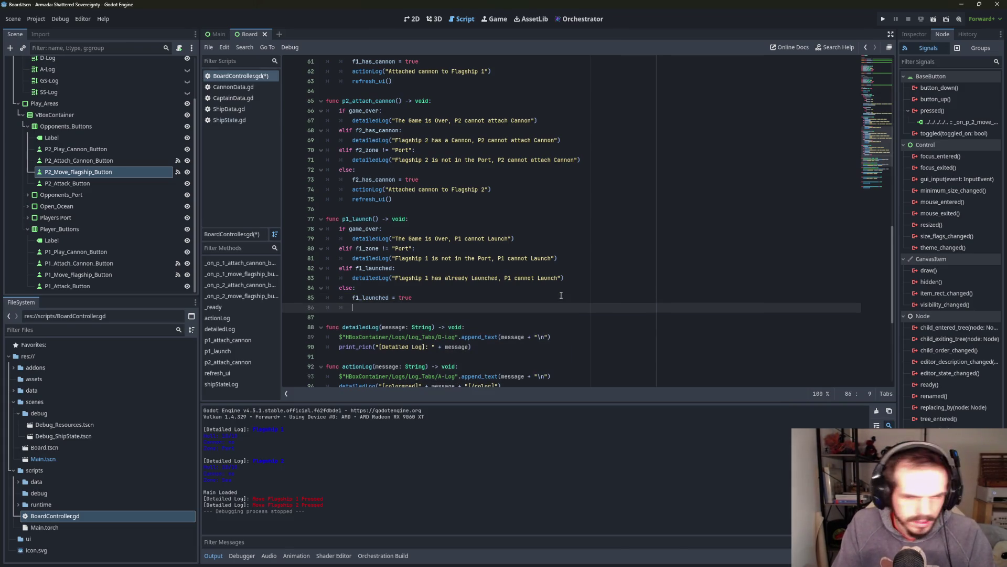
pyautogui.write('f1')
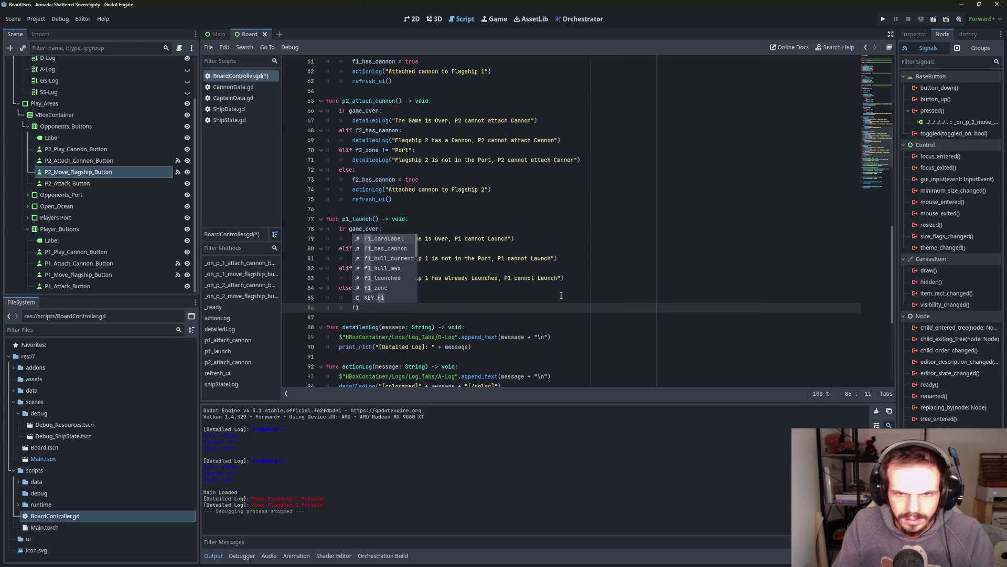
pyautogui.write('_zone = ')
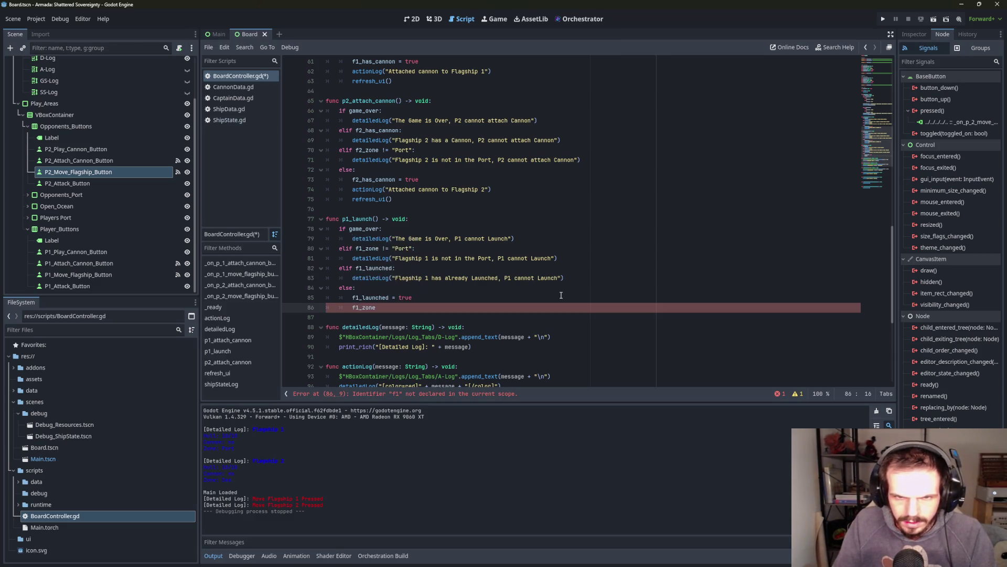
pyautogui.write('"Open ')
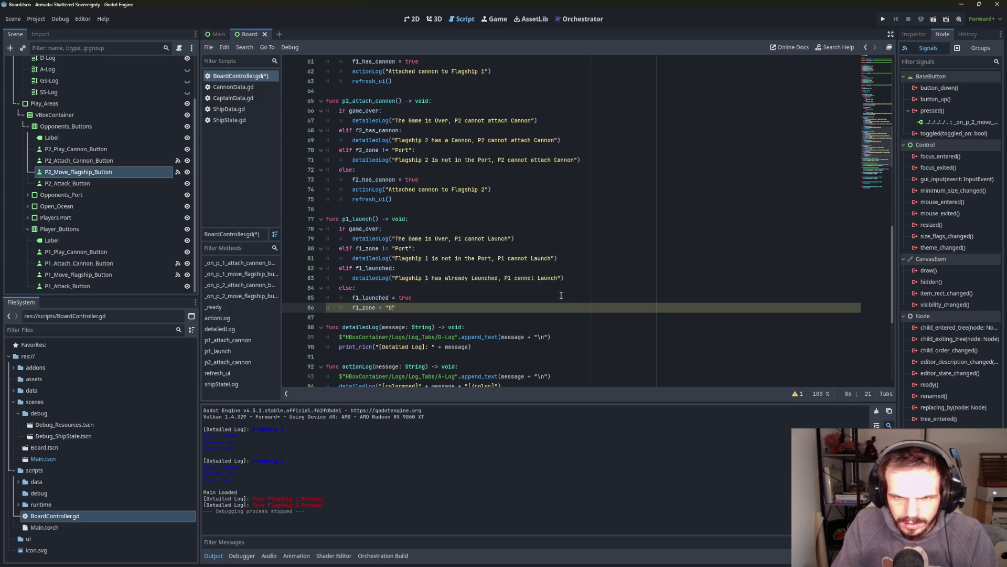
pyautogui.write('Ocean')
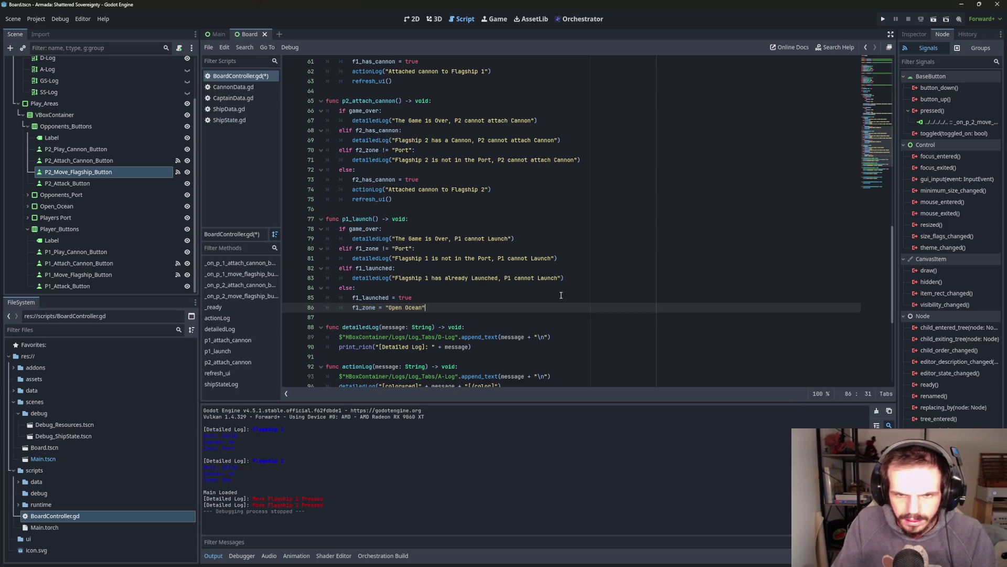
pyautogui.press('Return')
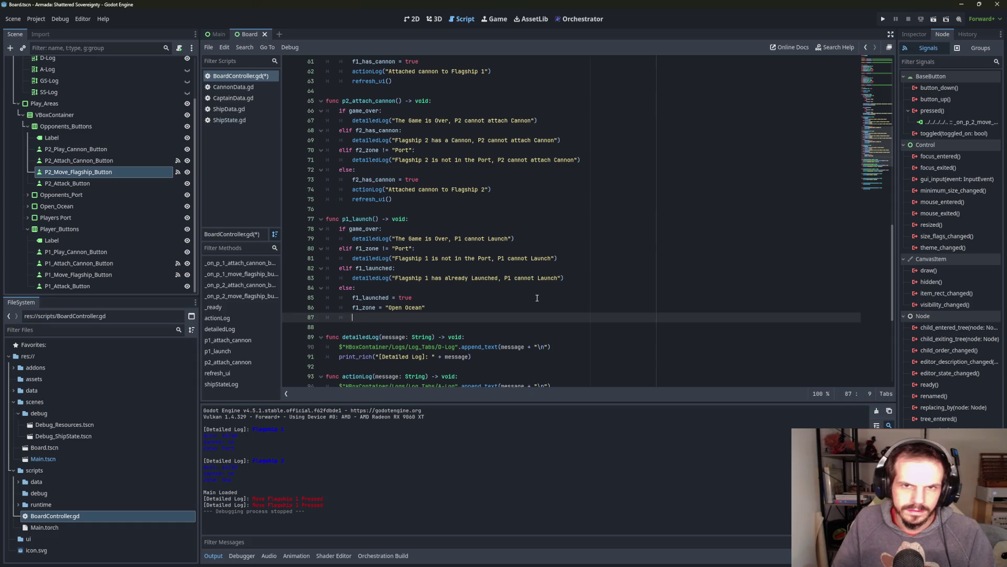
# Scroll to the top of BoardController.gd and insert an empty line under the #Player 2 comment.
pyautogui.scroll(1, 537, 298)
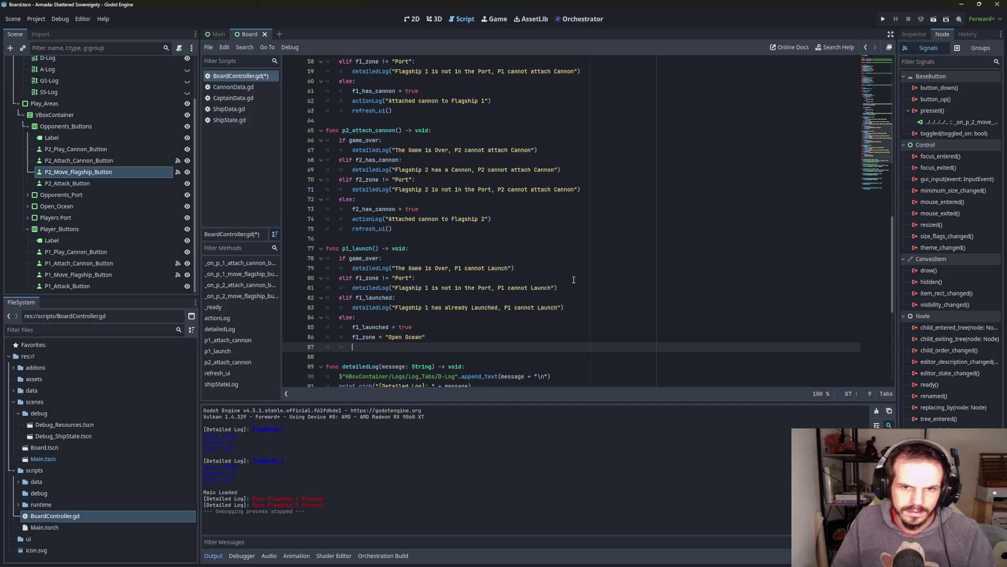
pyautogui.scroll(5, 574, 280)
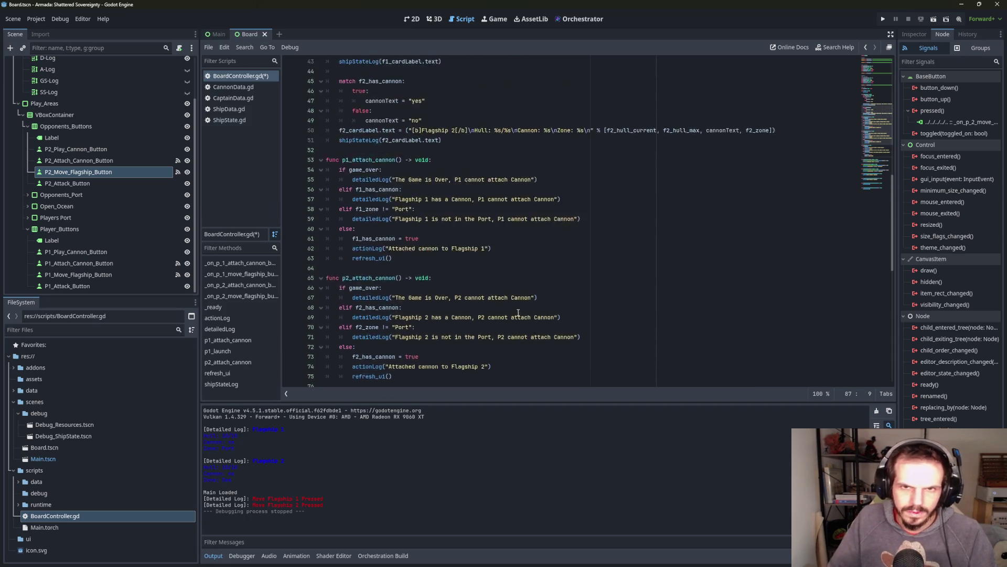
pyautogui.scroll(1, 518, 312)
pyautogui.scroll(1, 518, 312)
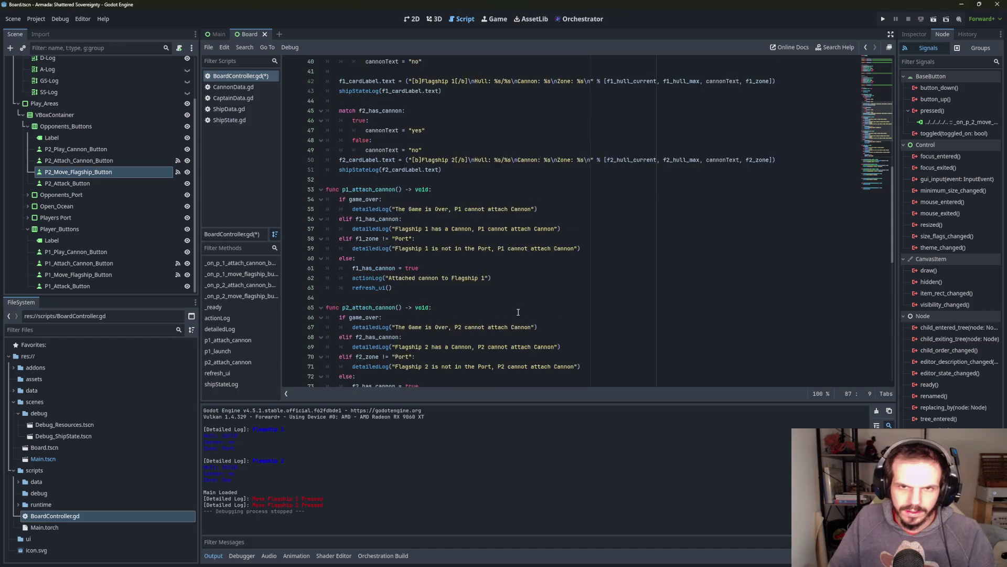
pyautogui.scroll(6, 518, 313)
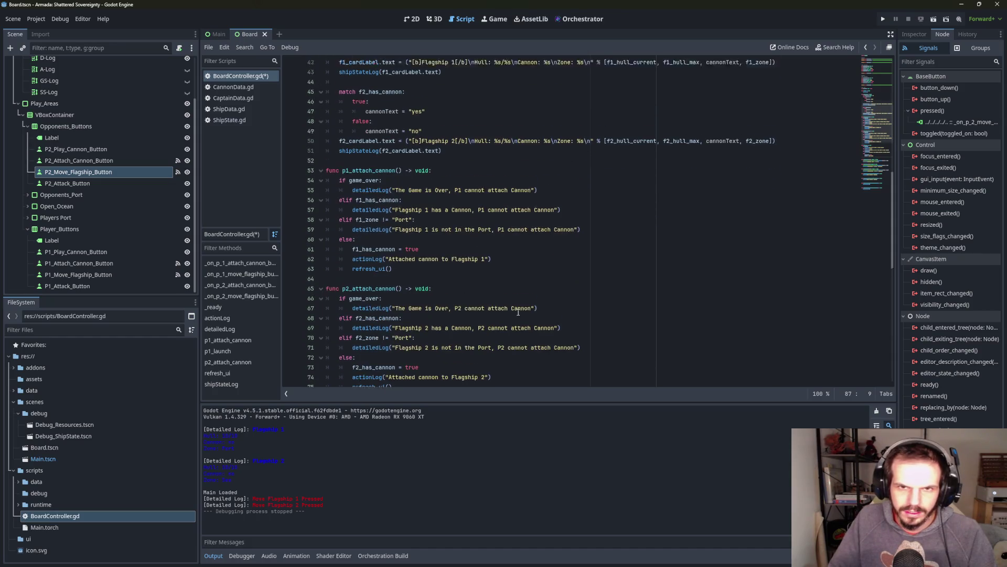
pyautogui.scroll(2, 518, 312)
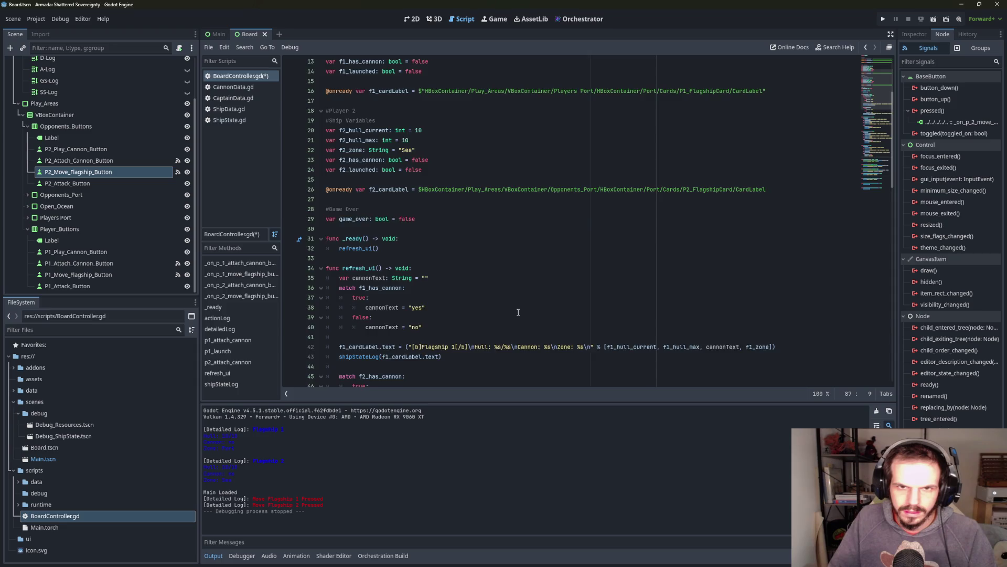
pyautogui.scroll(4, 517, 312)
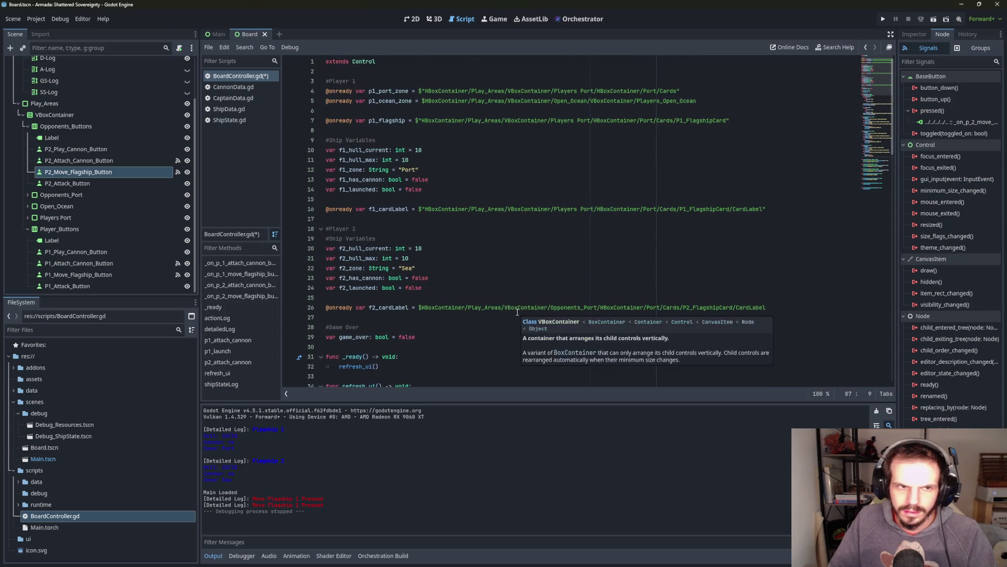
pyautogui.scroll(-9, 518, 313)
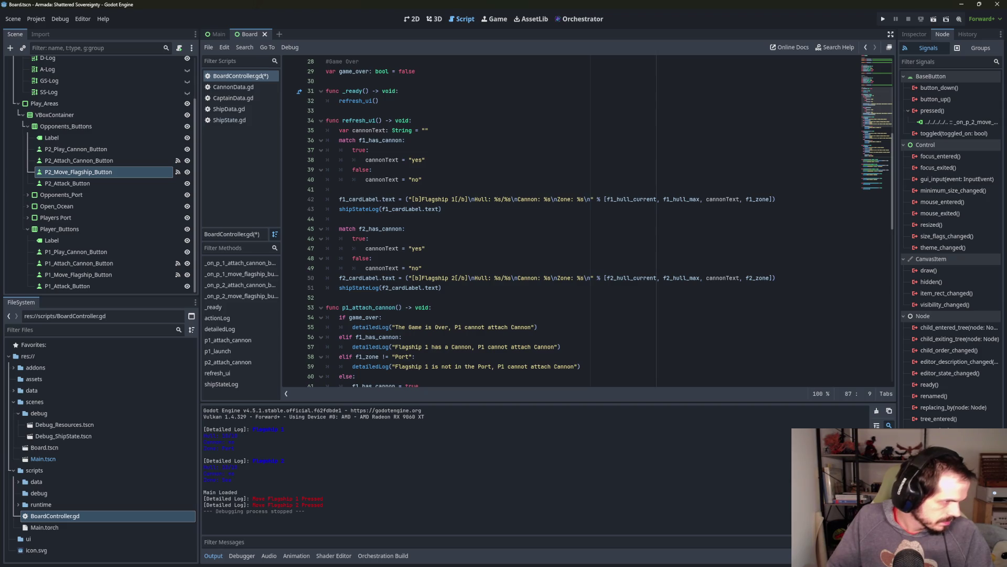
pyautogui.scroll(9, 376, 216)
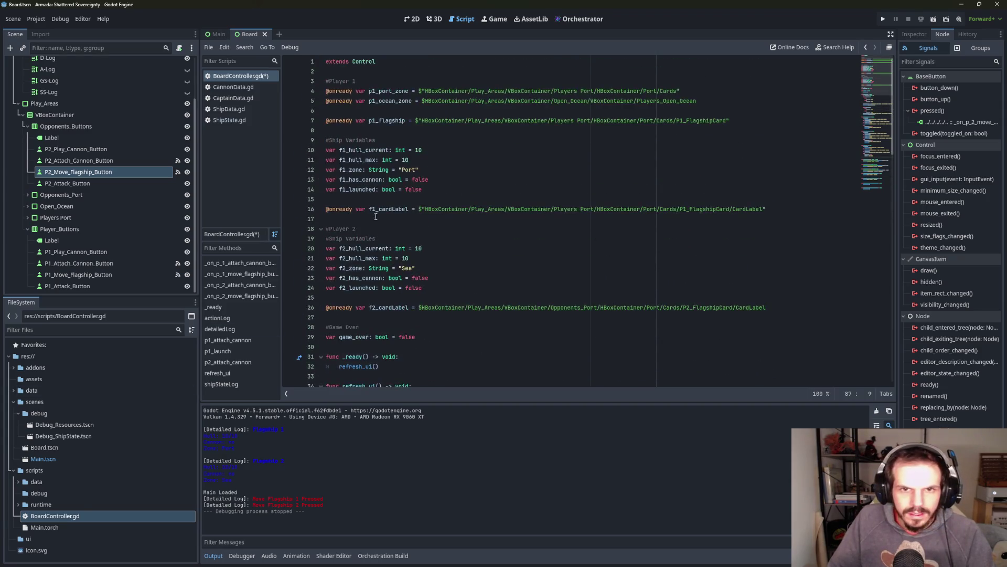
pyautogui.click(404, 93)
pyautogui.click(402, 101)
pyautogui.click(394, 120)
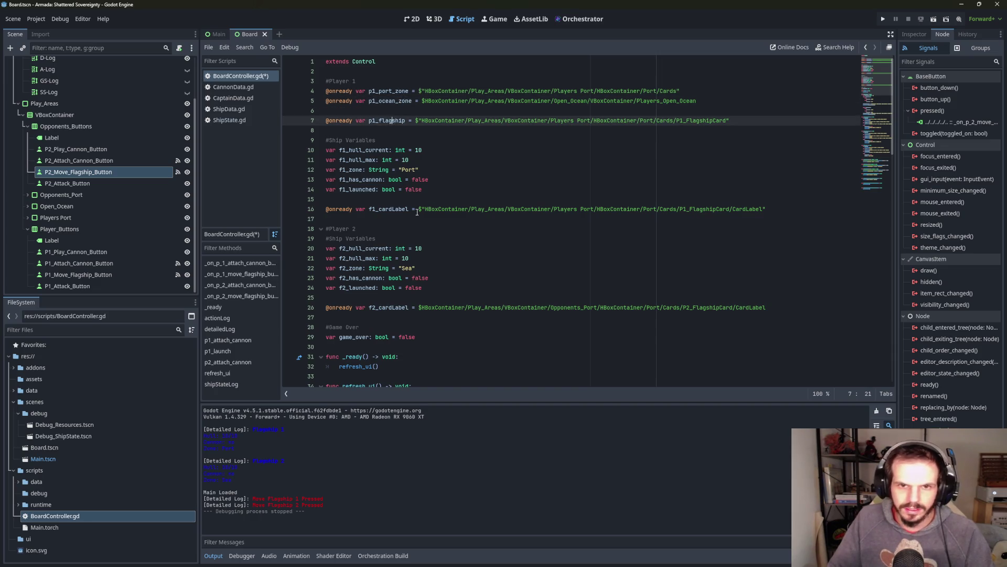
pyautogui.click(726, 221)
pyautogui.click(461, 211)
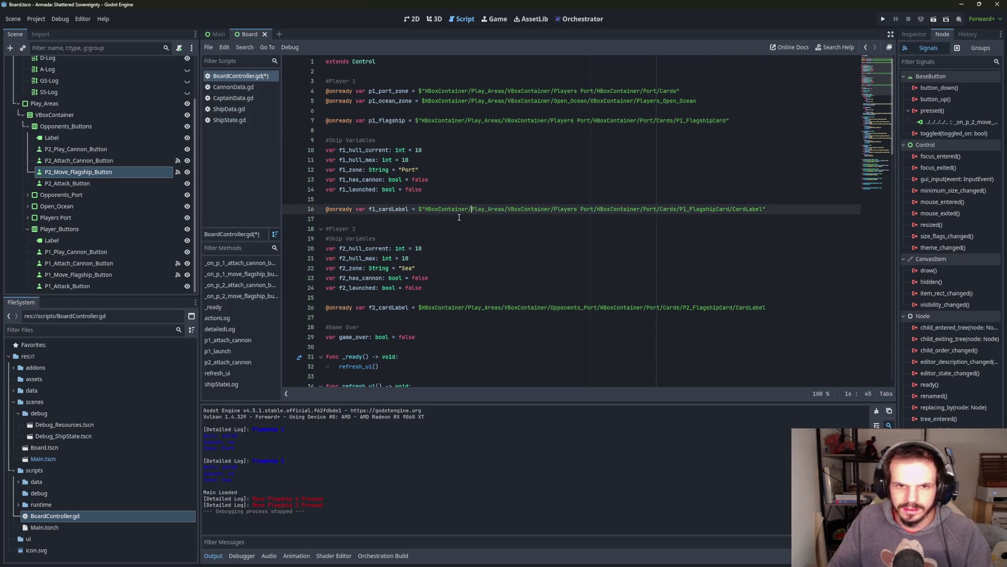
pyautogui.click(370, 230)
pyautogui.press('Return')
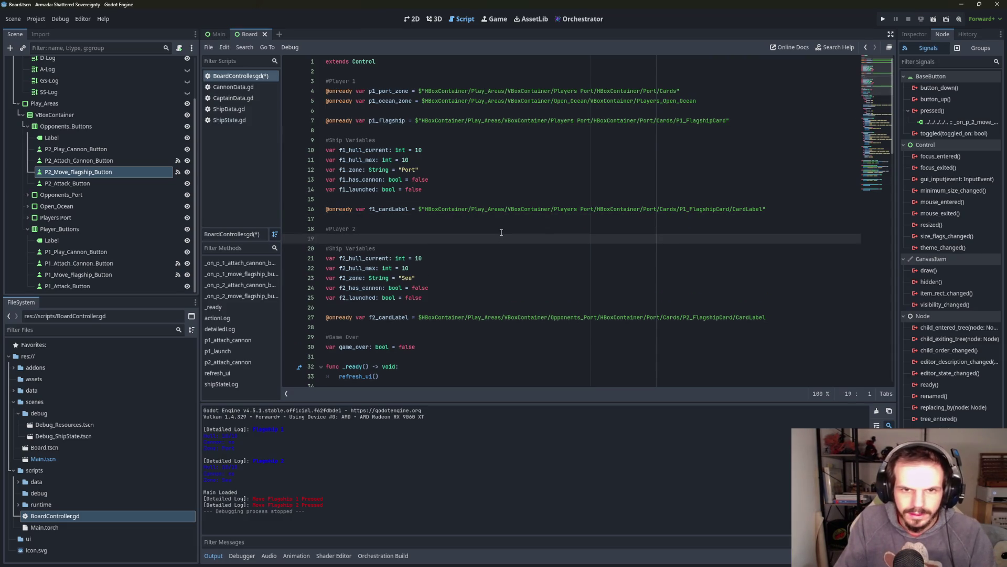
pyautogui.write('@onready va')
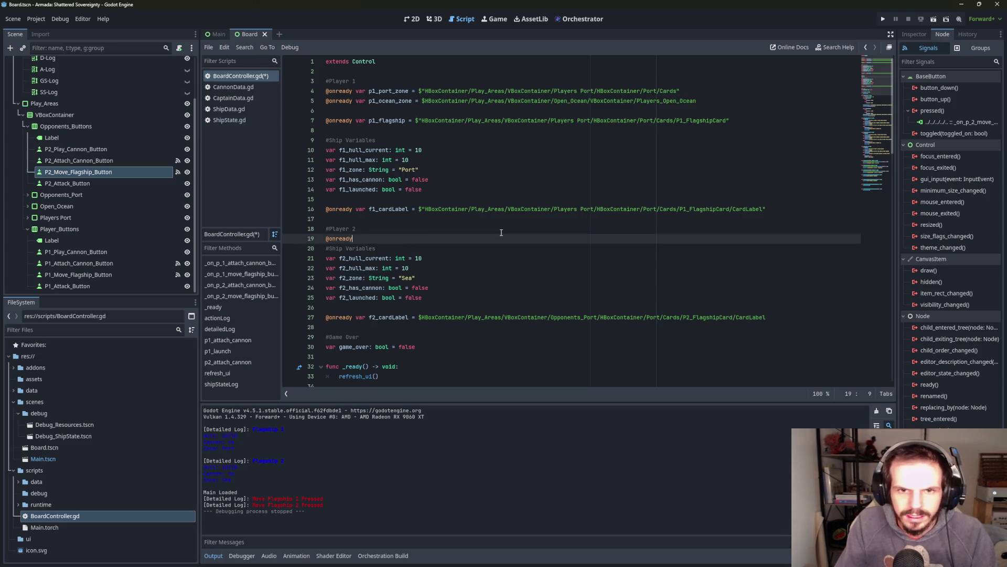
pyautogui.write('r ')
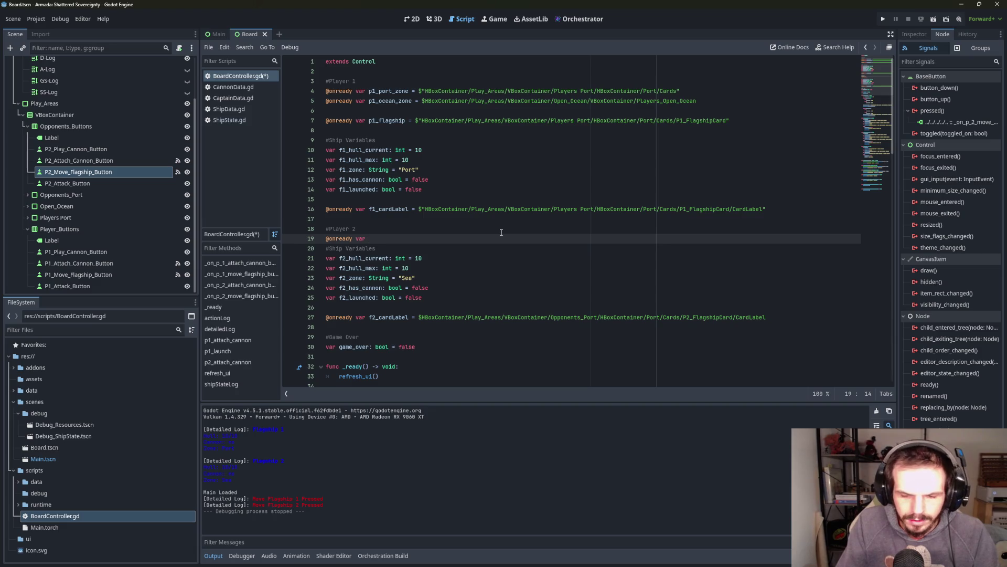
pyautogui.write('p2')
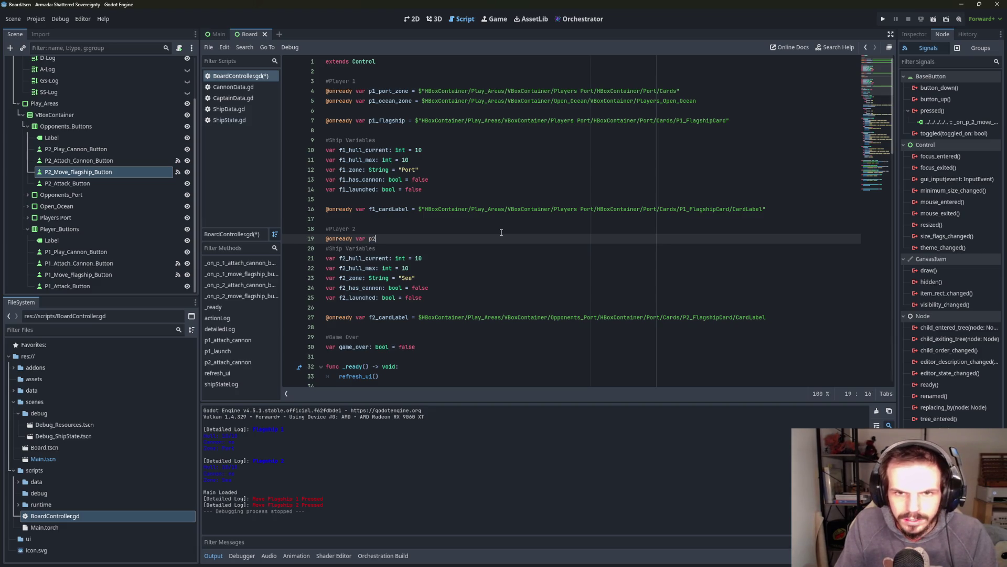
pyautogui.write('_port_z')
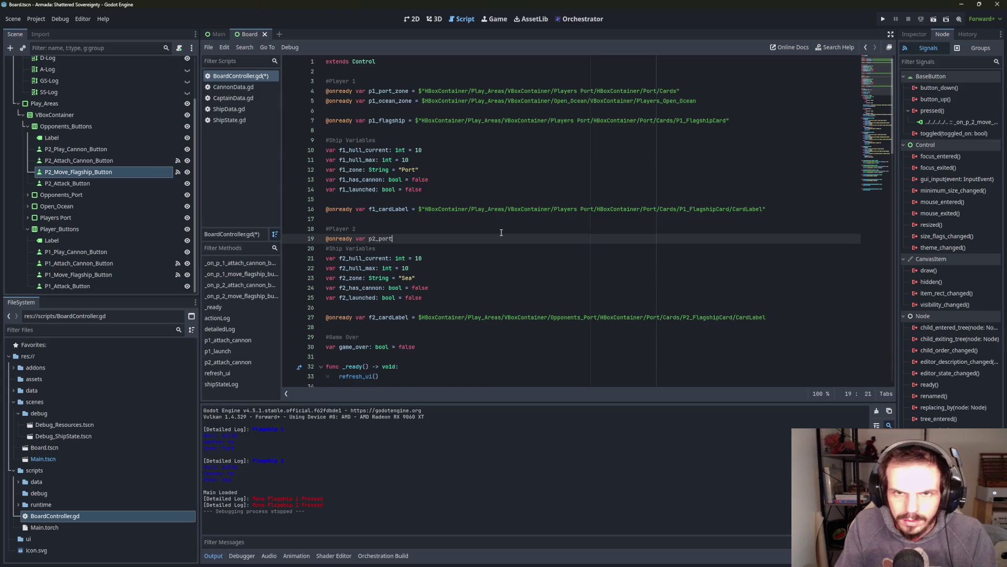
pyautogui.press('BackSpace')
pyautogui.write('zone ')
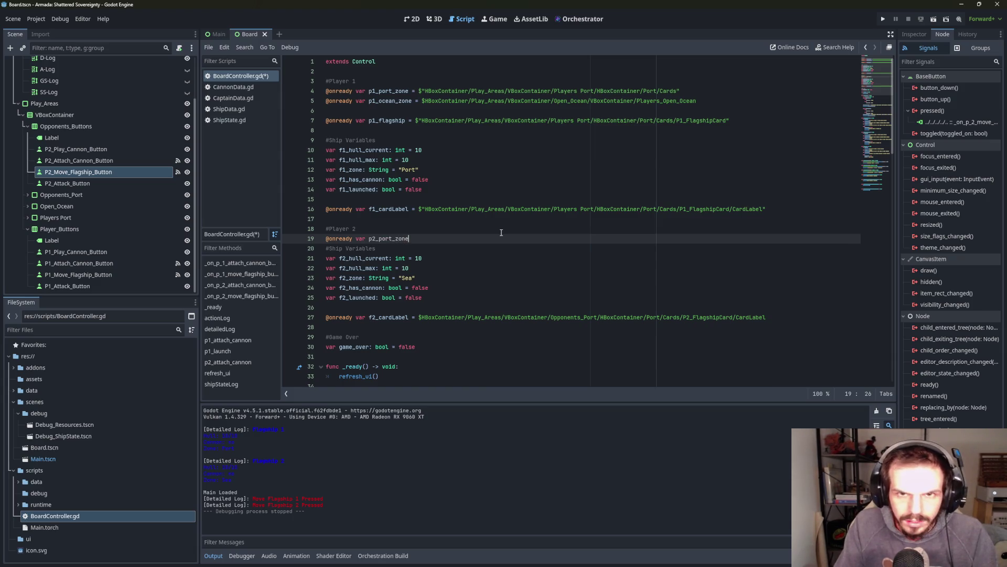
pyautogui.write('=')
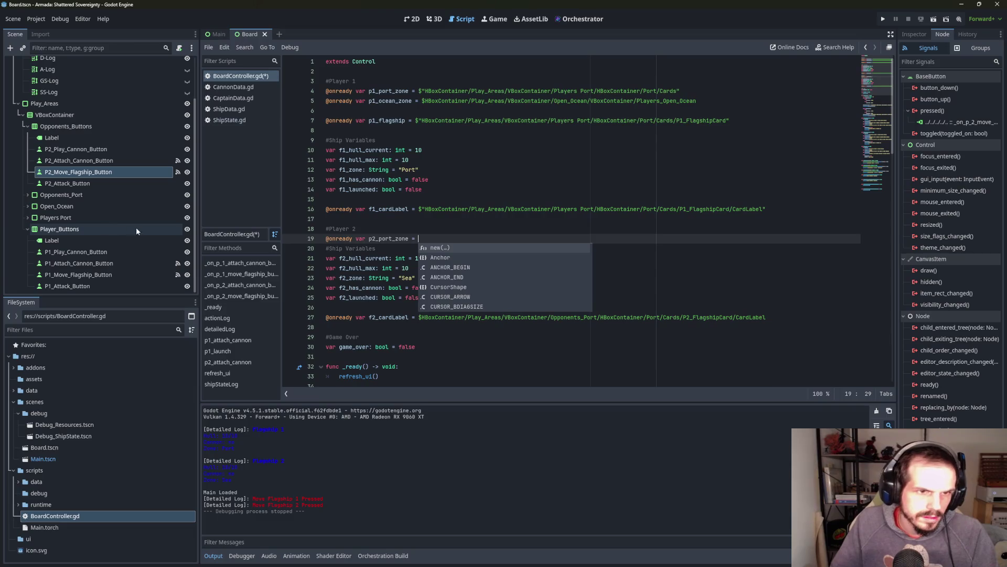
pyautogui.click(27, 195)
pyautogui.scroll(-1, 89, 230)
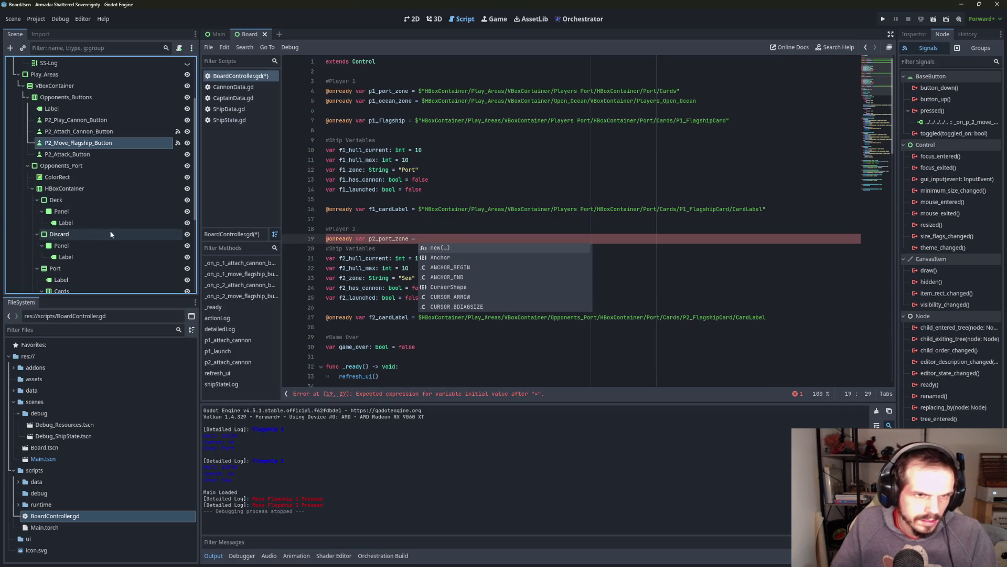
pyautogui.scroll(-1, 105, 243)
pyautogui.moveTo(60, 262)
pyautogui.mouseDown()
pyautogui.moveTo(515, 251)
pyautogui.moveTo(515, 239)
pyautogui.mouseUp()
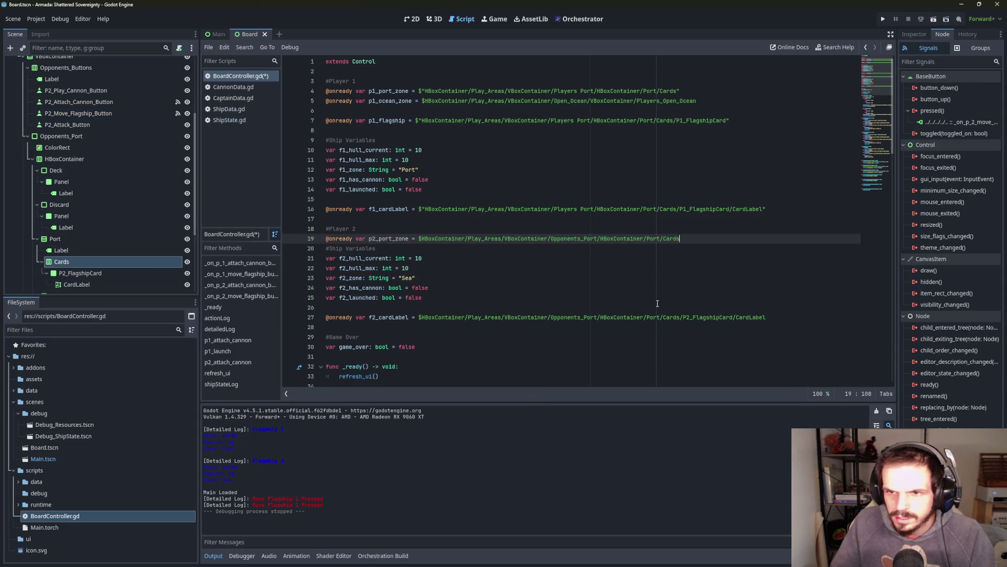
pyautogui.press('Return')
pyautogui.write('@ont')
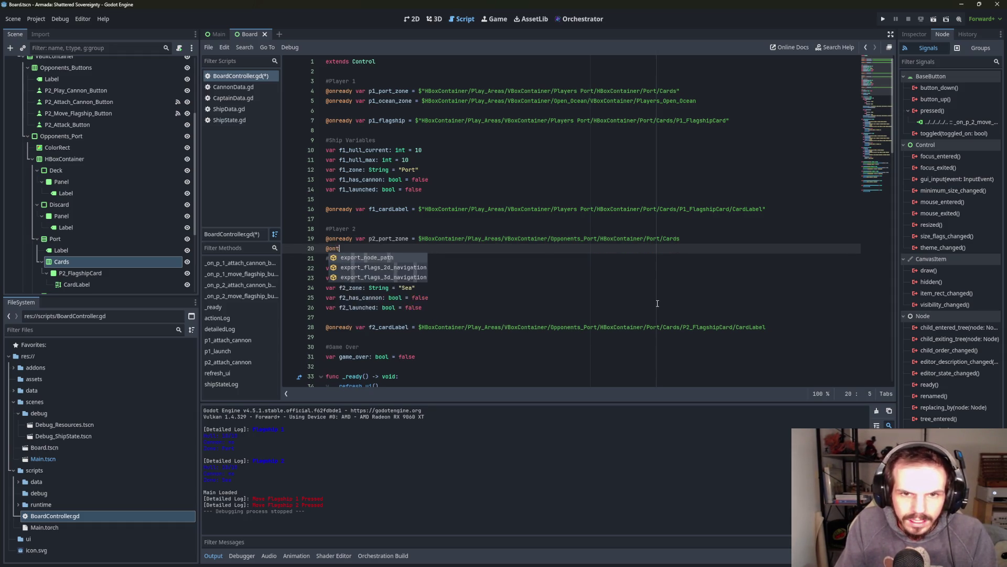
pyautogui.press('BackSpace')
pyautogui.write('ready ')
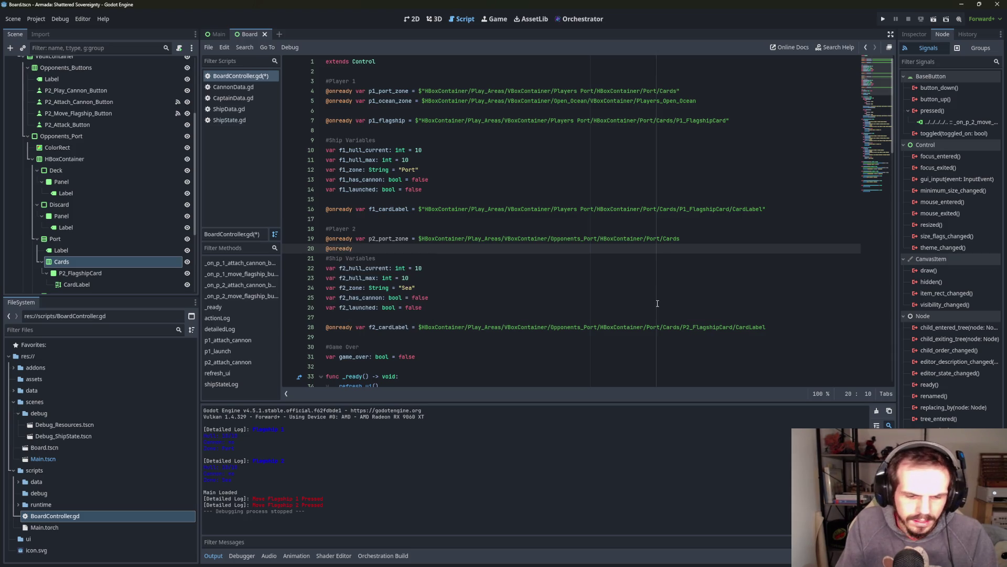
pyautogui.write('var p2')
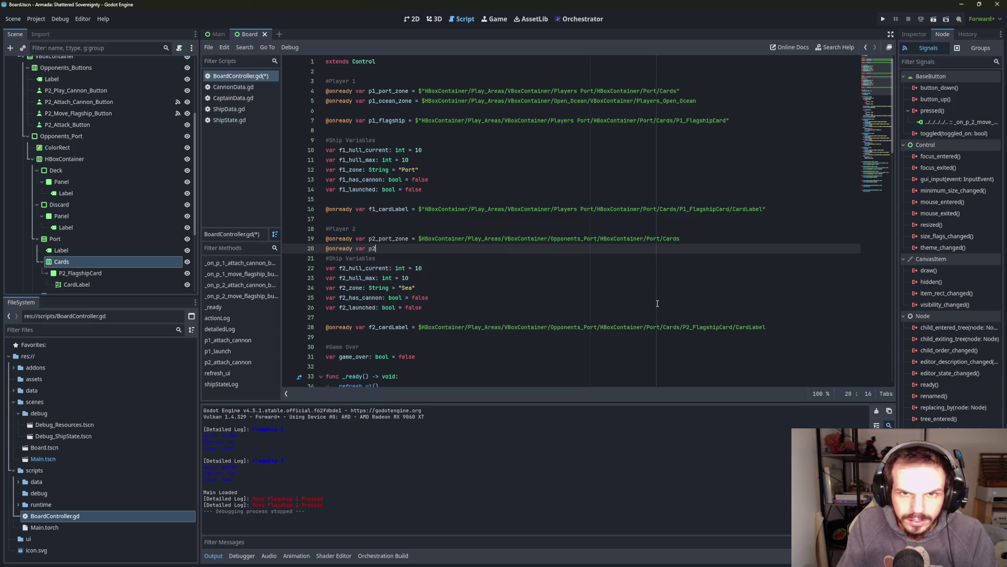
pyautogui.write('_Ocean')
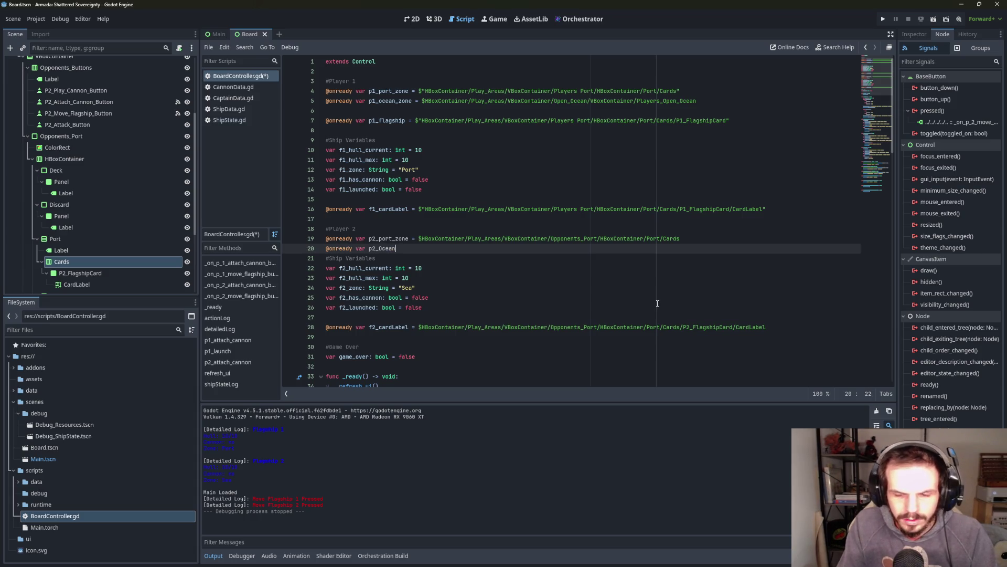
pyautogui.write('_zone')
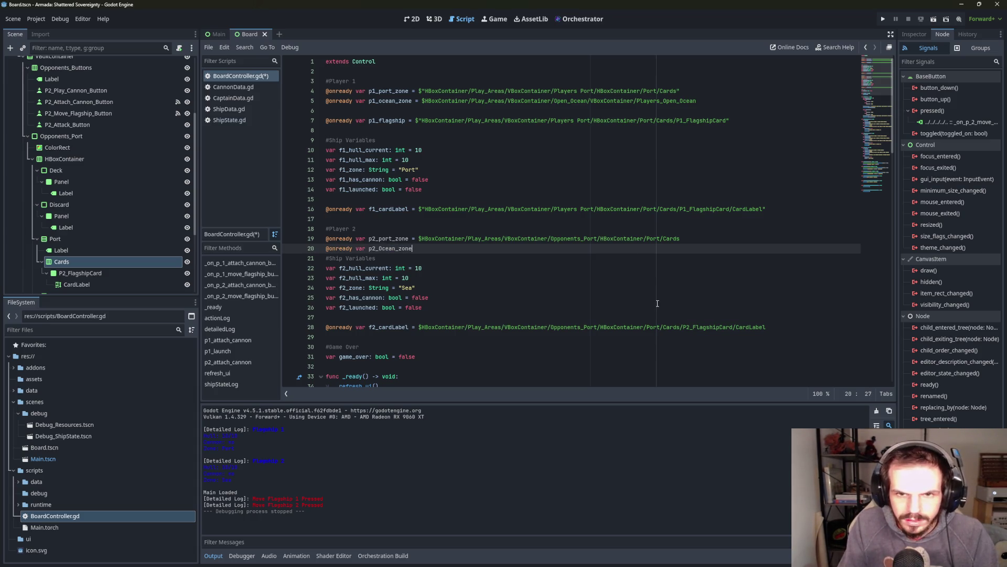
pyautogui.write(' =')
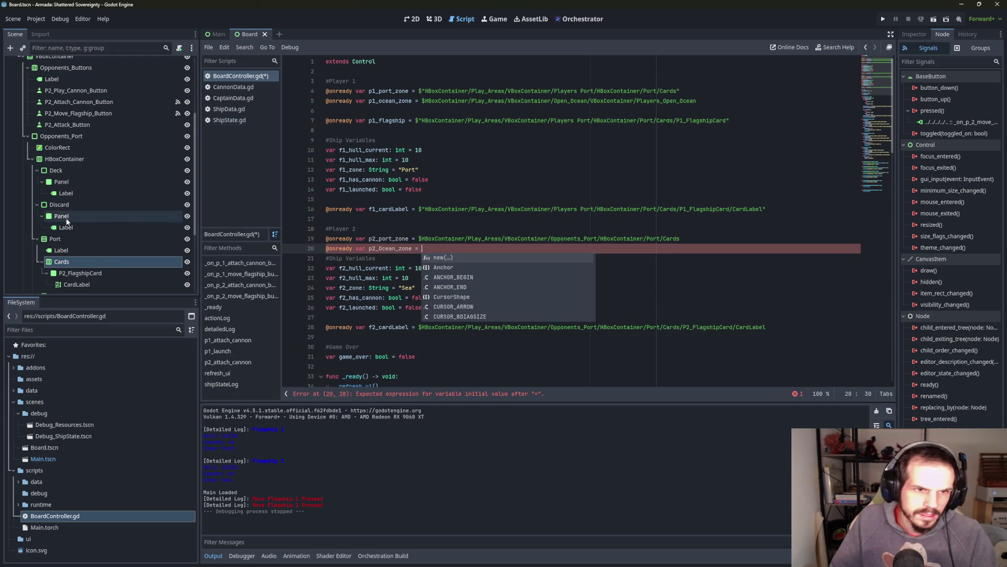
pyautogui.scroll(-2, 85, 225)
pyautogui.scroll(-2, 85, 226)
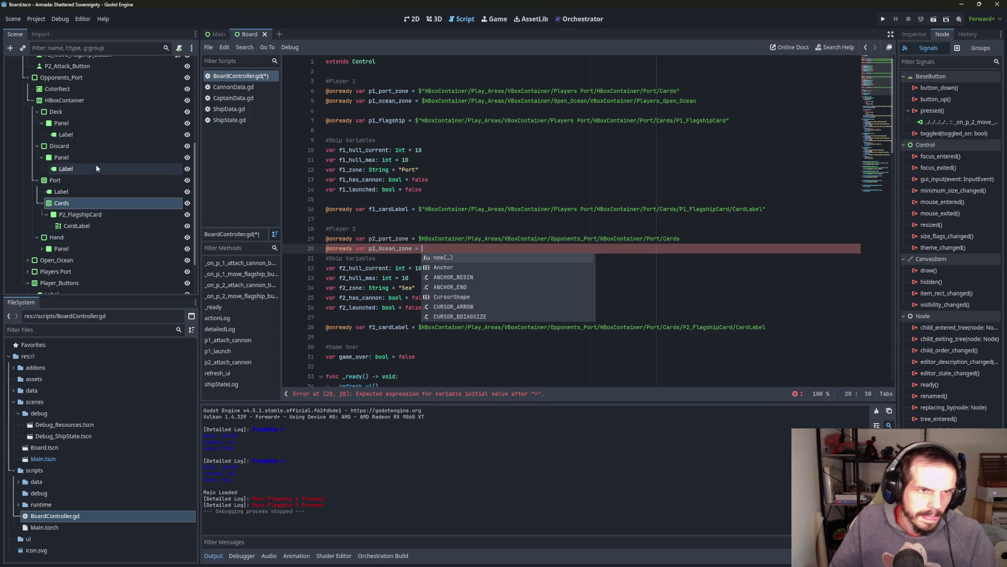
pyautogui.scroll(3, 63, 167)
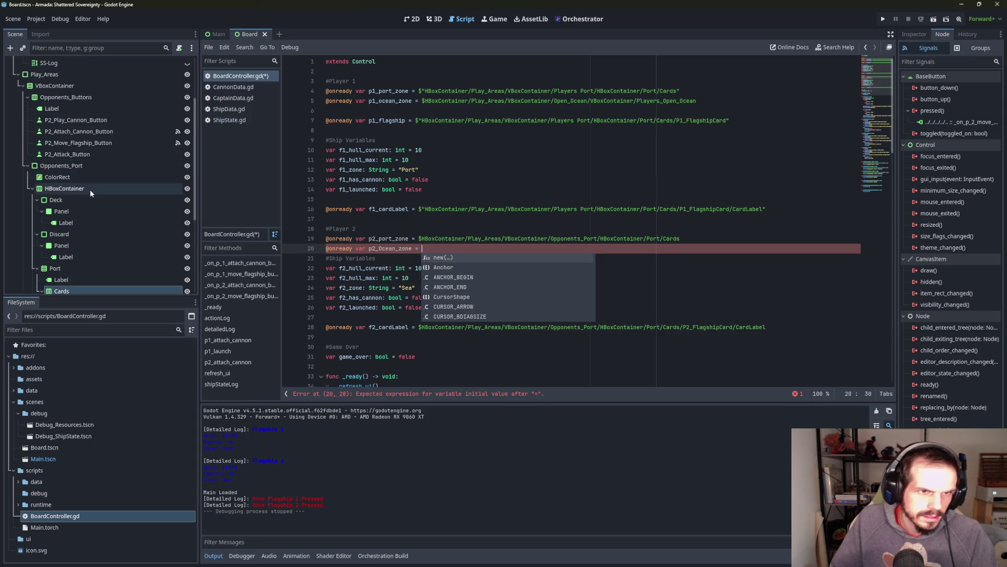
pyautogui.click(28, 165)
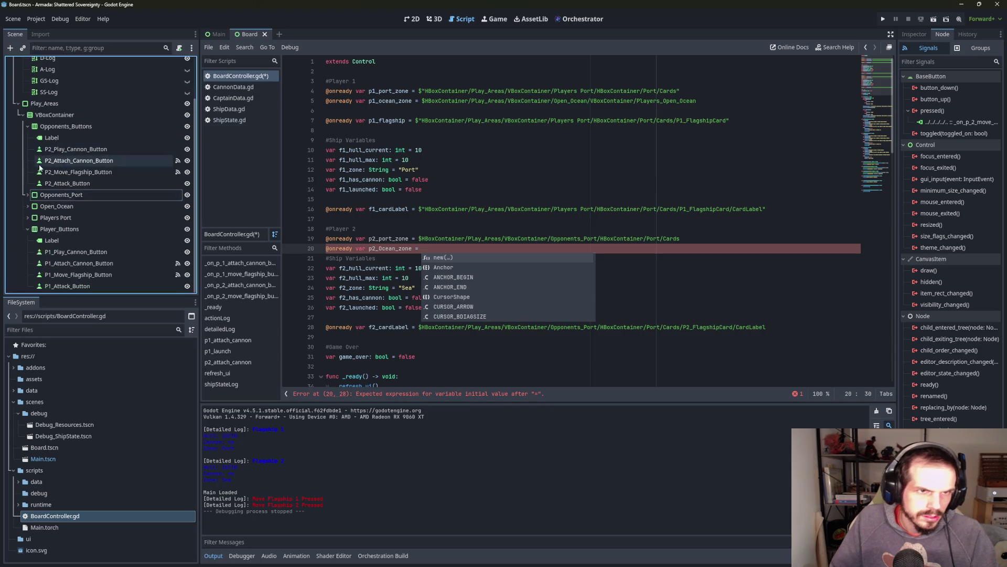
pyautogui.click(28, 206)
pyautogui.scroll(-2, 82, 209)
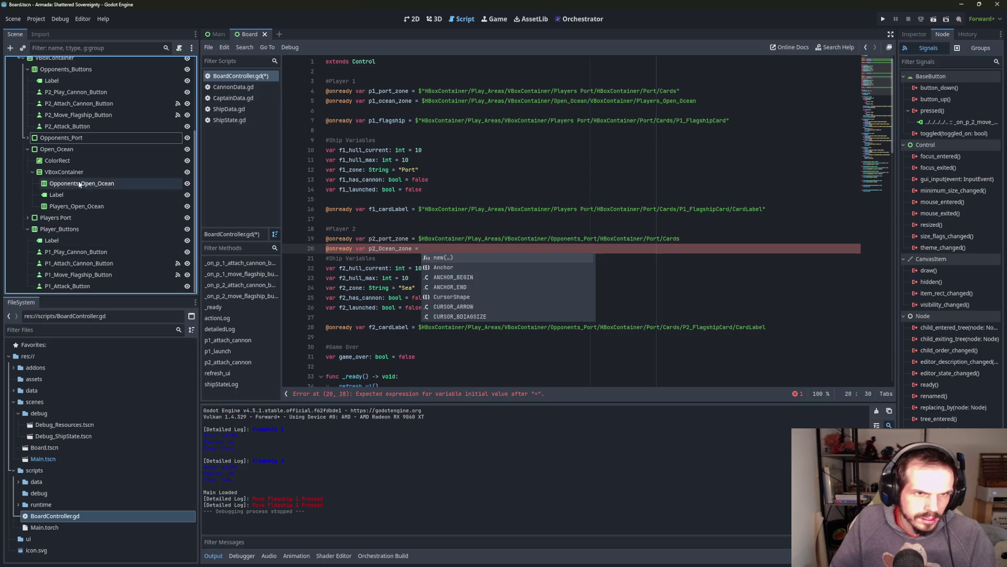
pyautogui.moveTo(72, 185)
pyautogui.mouseDown()
pyautogui.moveTo(181, 188)
pyautogui.moveTo(431, 252)
pyautogui.mouseUp()
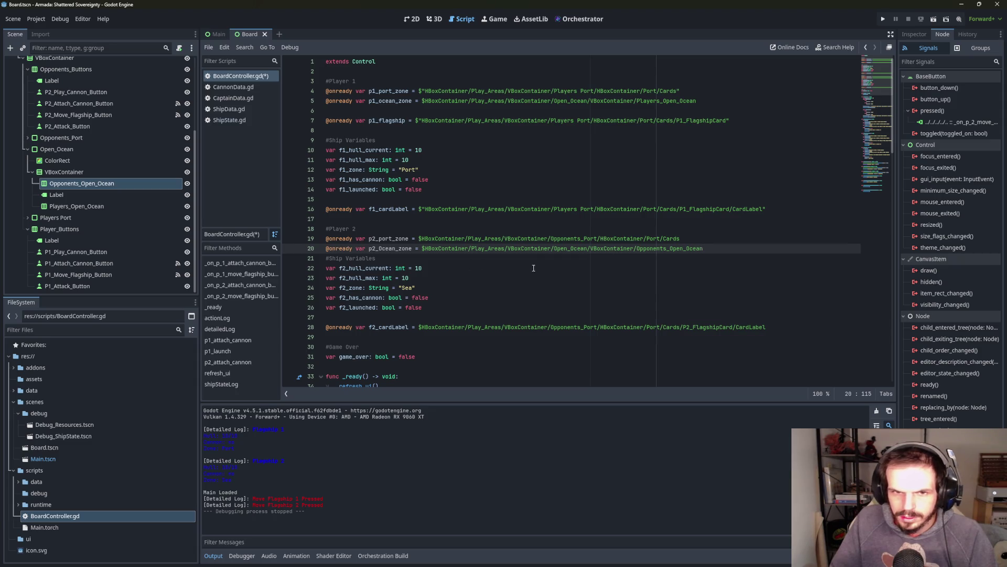
pyautogui.press('Return')
pyautogui.press('Return')
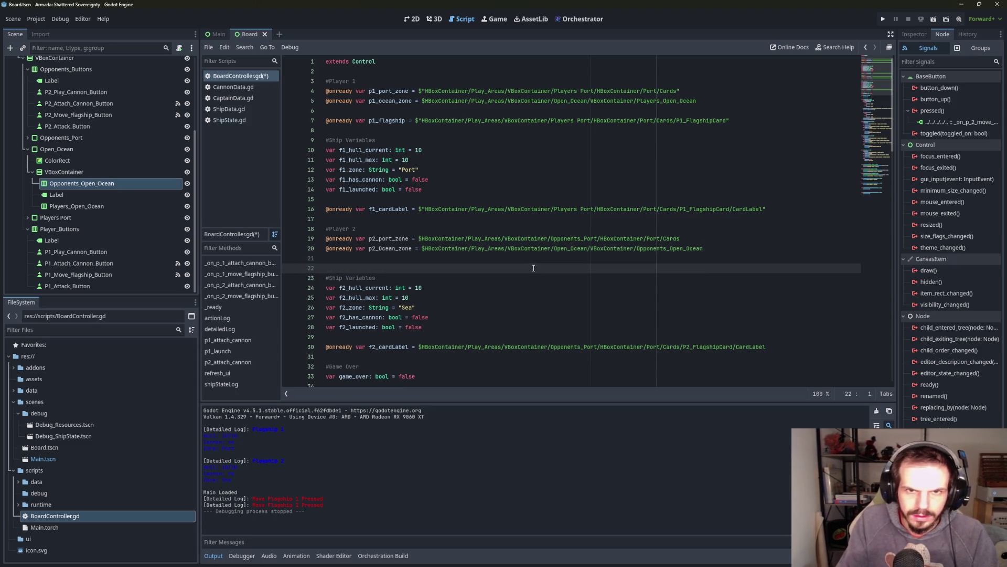
pyautogui.press('Return')
pyautogui.press('Up')
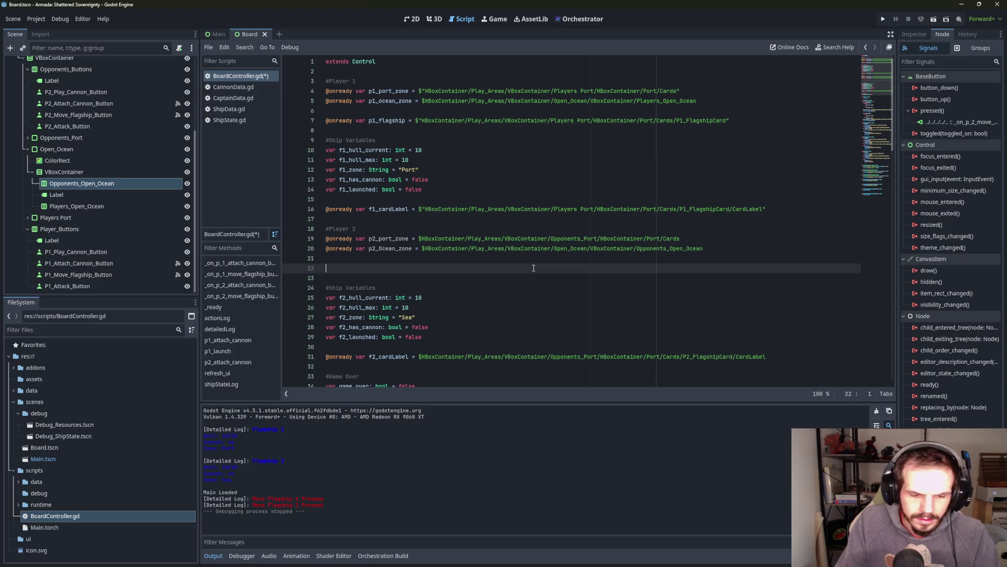
pyautogui.write('@onready v')
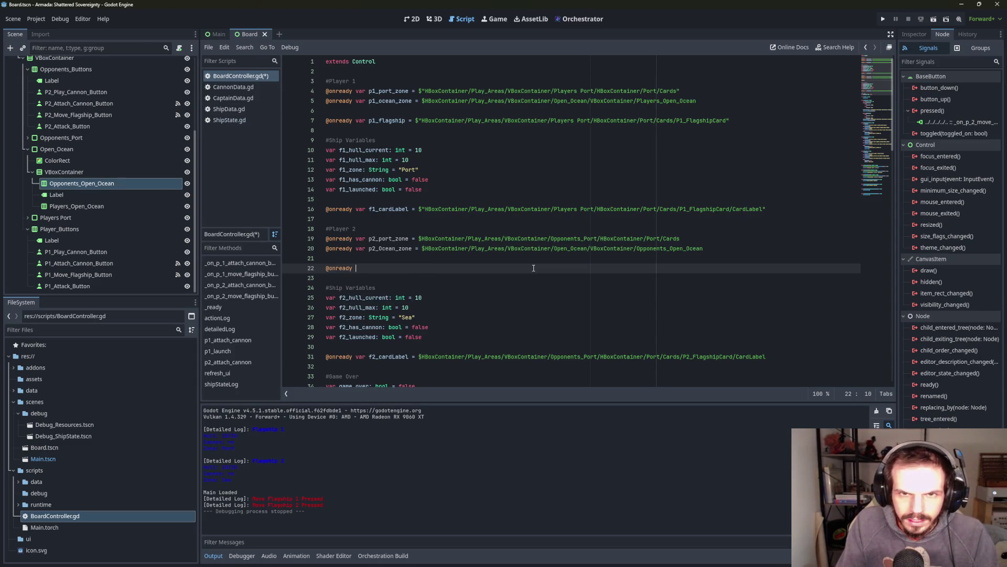
pyautogui.write('ar ')
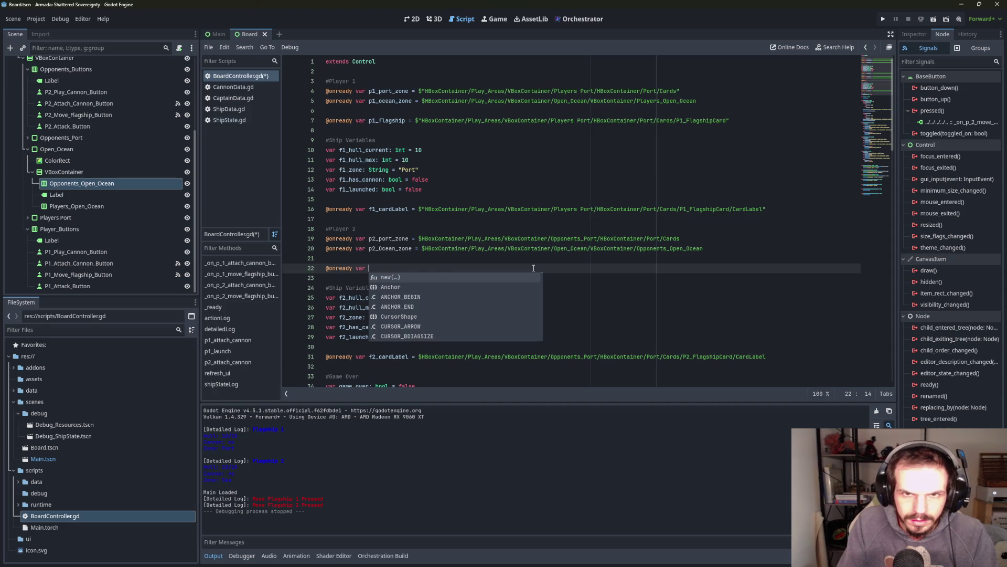
pyautogui.write('p2_flagship =')
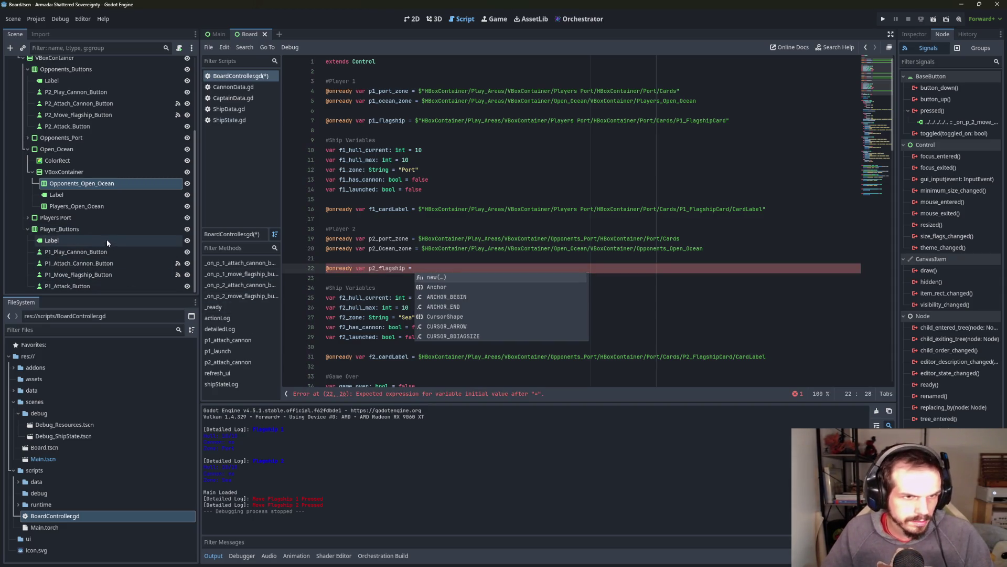
pyautogui.click(27, 138)
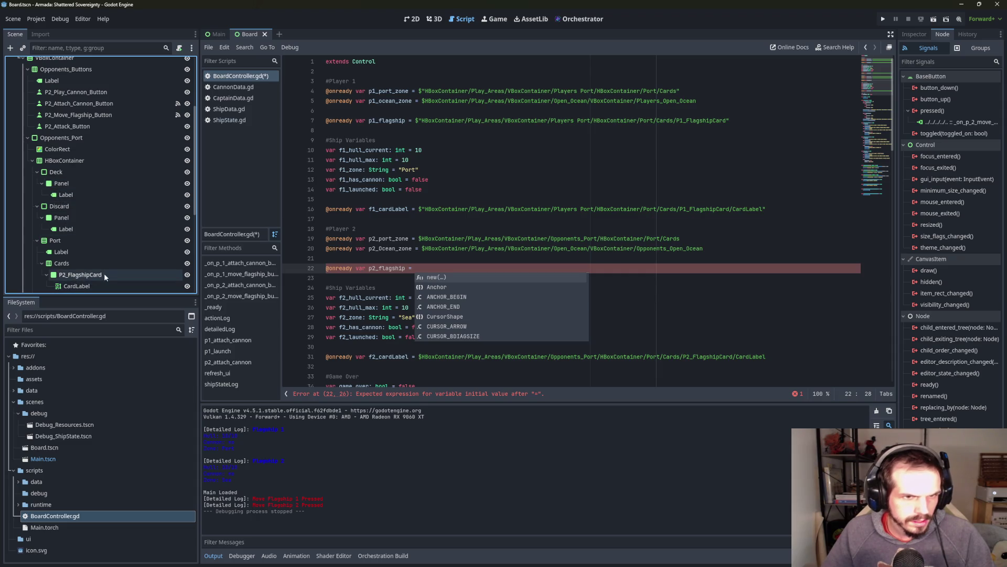
pyautogui.moveTo(74, 274); pyautogui.dragTo(445, 273)
pyautogui.click(710, 302)
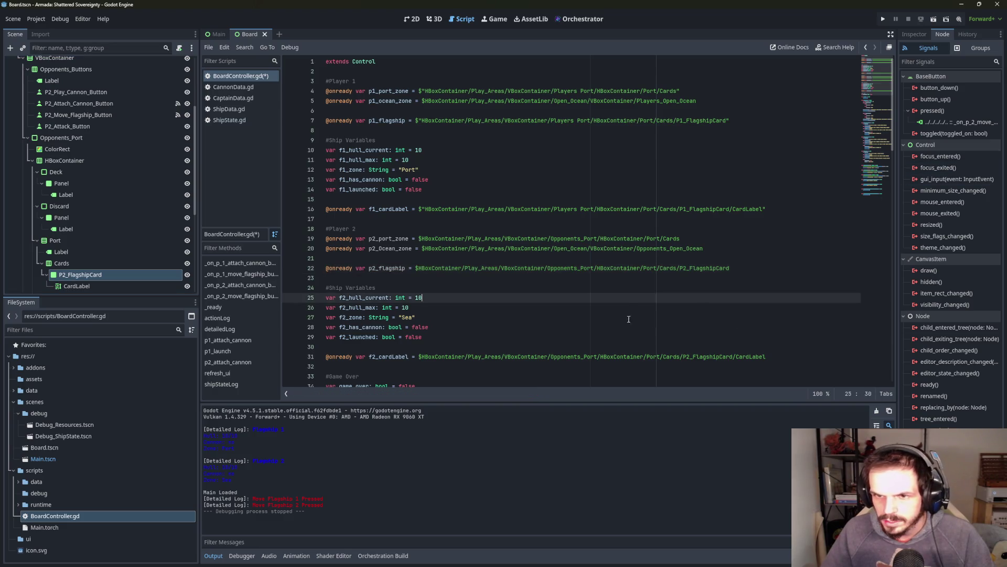
# In p1_launch's else branch, add p1_port_zone.remove_child(p1_flagship).
pyautogui.scroll(-3, 627, 310)
pyautogui.scroll(-20, 627, 310)
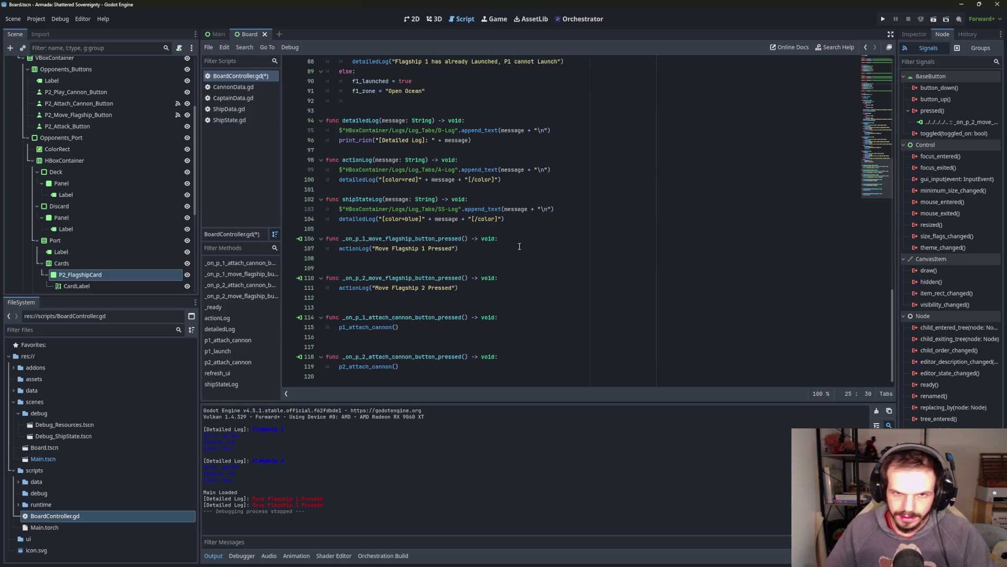
pyautogui.scroll(3, 520, 246)
pyautogui.scroll(4, 502, 231)
pyautogui.scroll(-1, 472, 245)
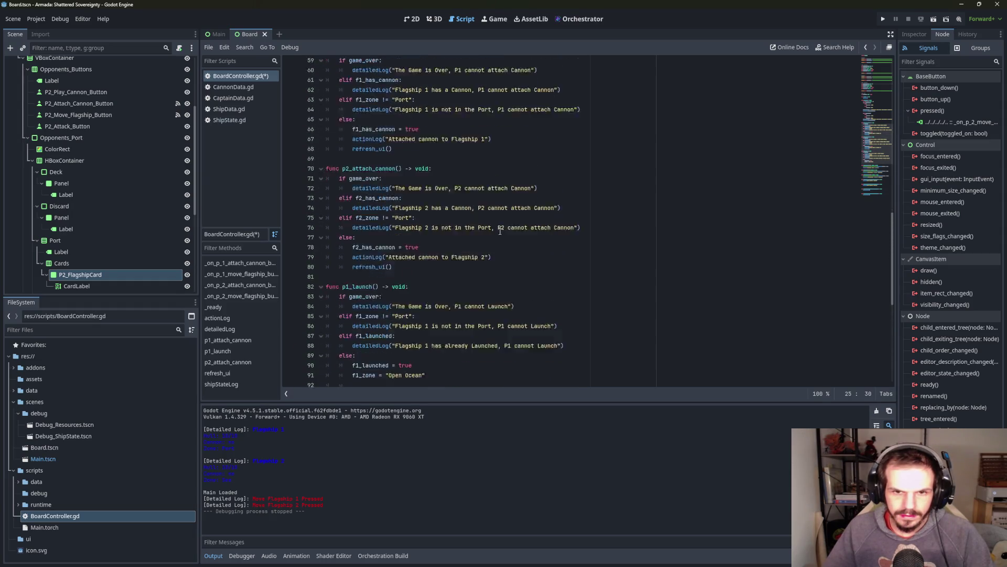
pyautogui.click(431, 267)
pyautogui.click(403, 280)
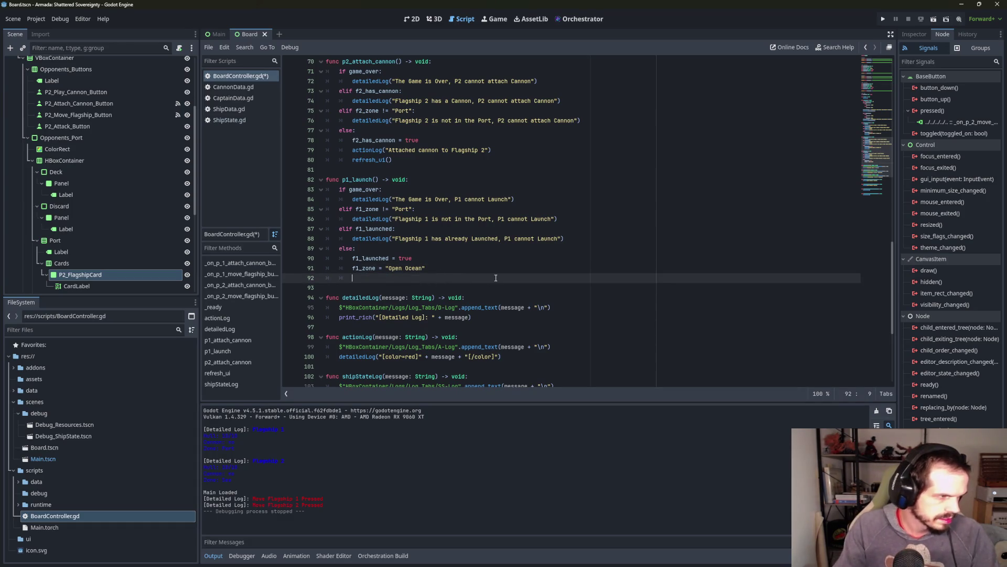
pyautogui.write('p1_p')
pyautogui.press('Return')
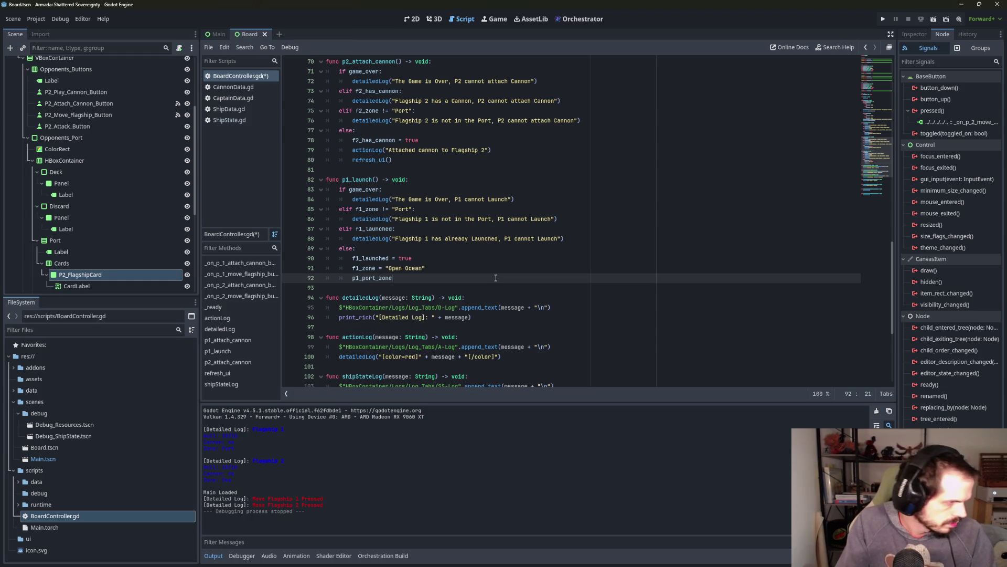
pyautogui.write('.remo')
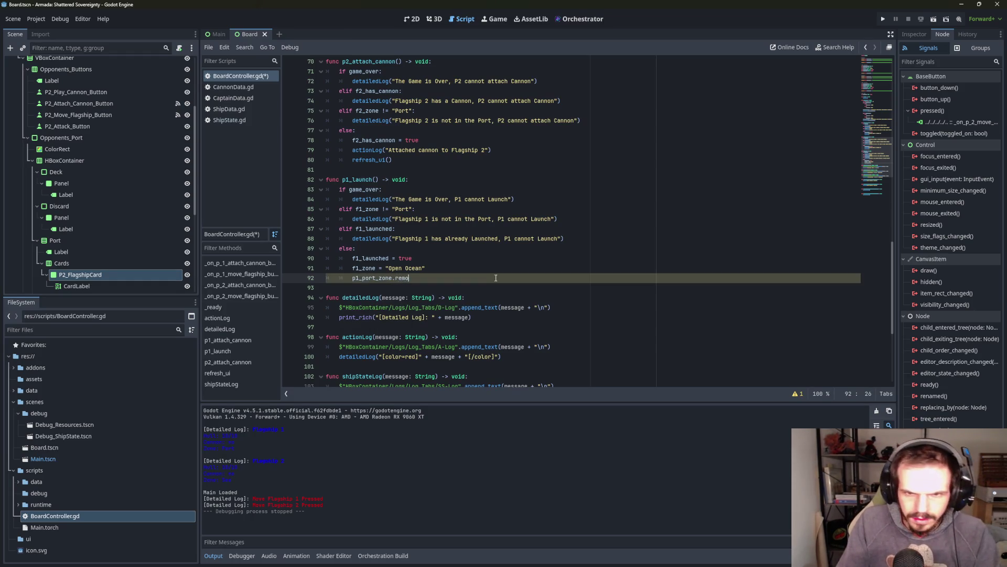
pyautogui.write('ve_ch')
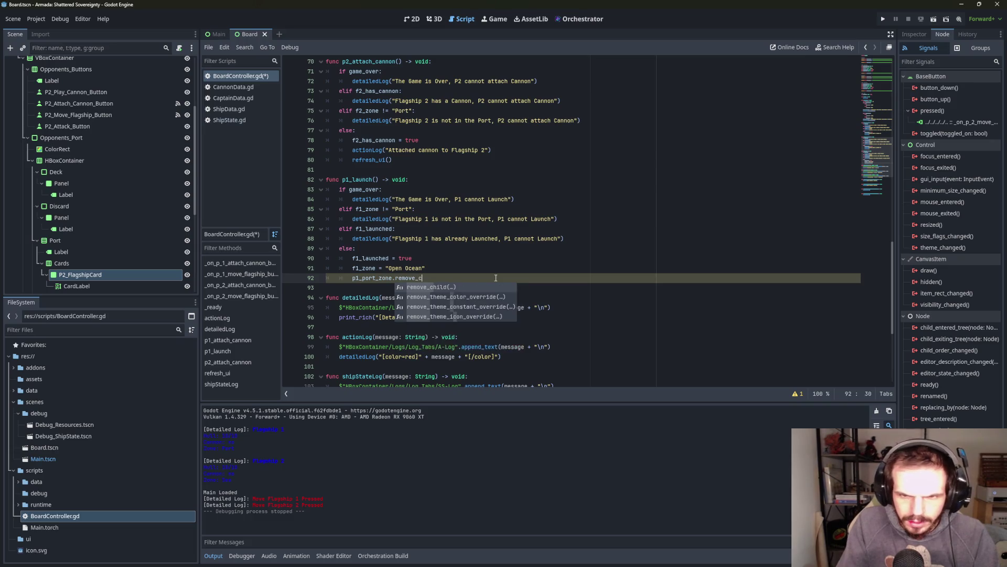
pyautogui.press('Return')
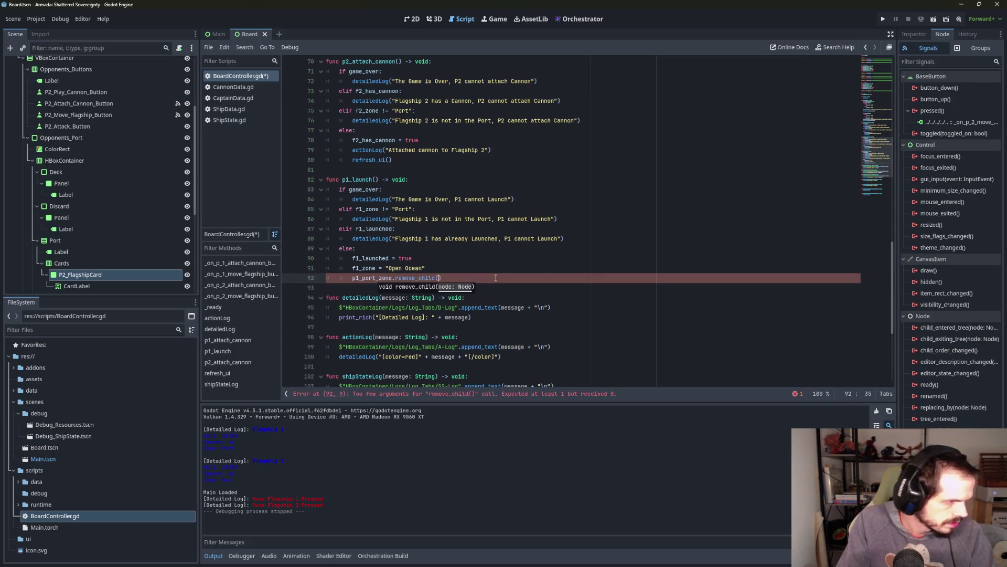
pyautogui.write('p')
pyautogui.press('Down')
pyautogui.press('Return')
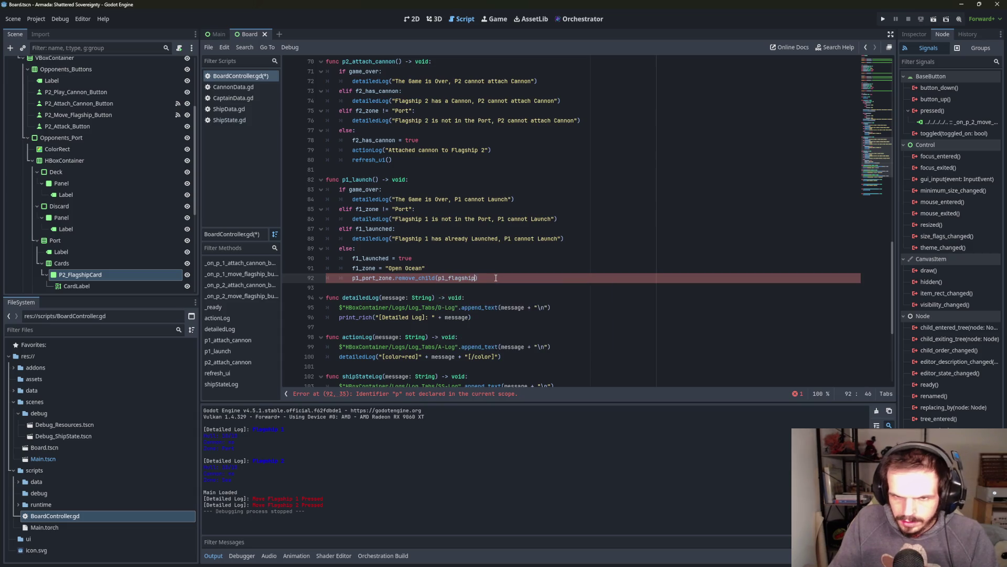
# Add p1_ocean_zone.add_child(p1_flagship) on the next line.
pyautogui.press('Return')
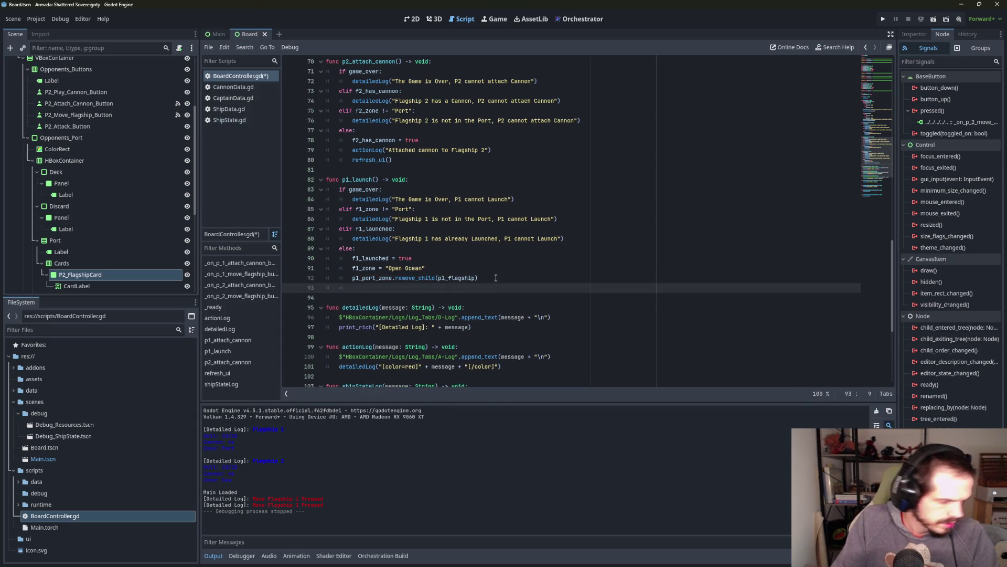
pyautogui.write('p1')
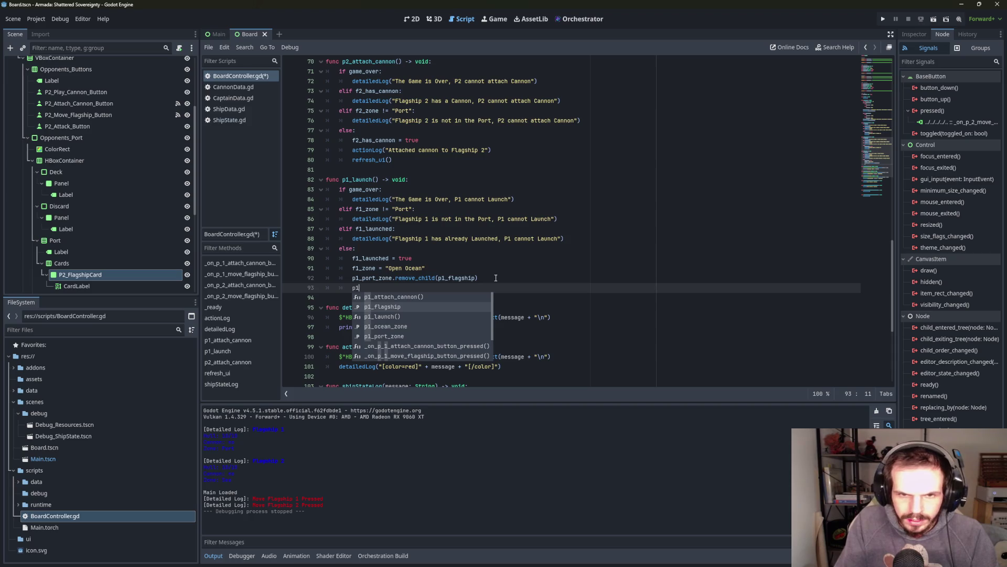
pyautogui.write('_s')
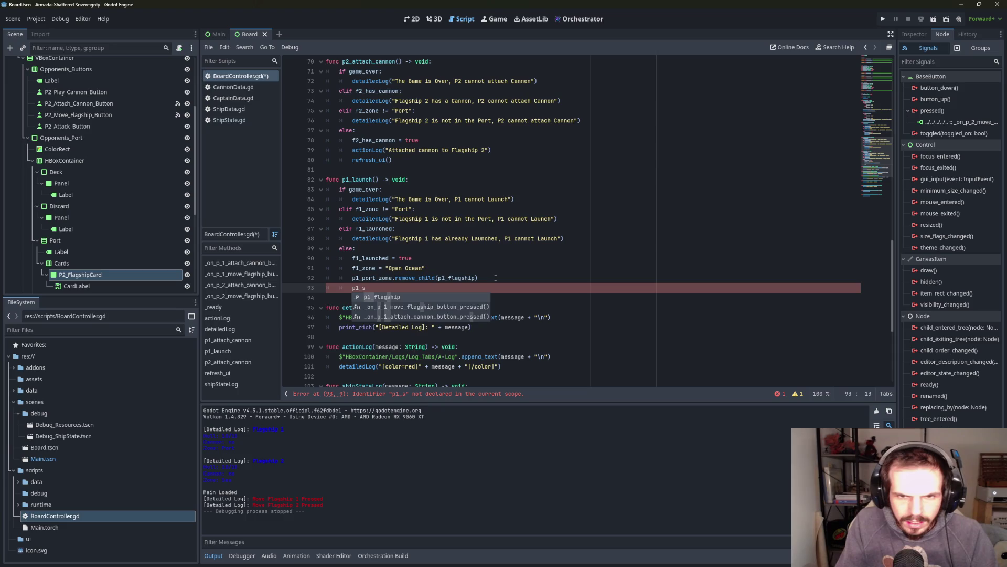
pyautogui.press('BackSpace')
pyautogui.press('Down')
pyautogui.press('Down')
pyautogui.press('Down')
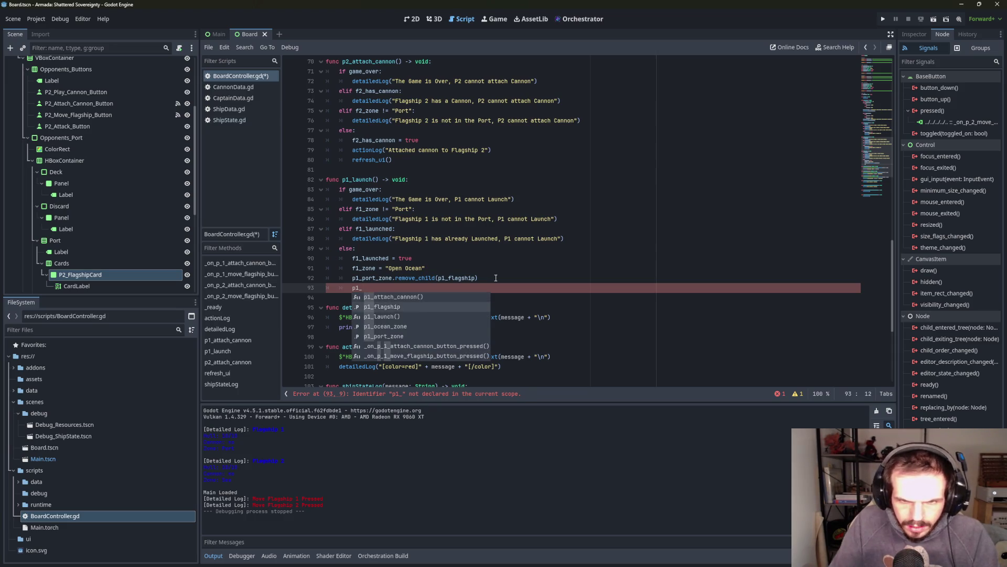
pyautogui.press('Return')
pyautogui.write('.add_c')
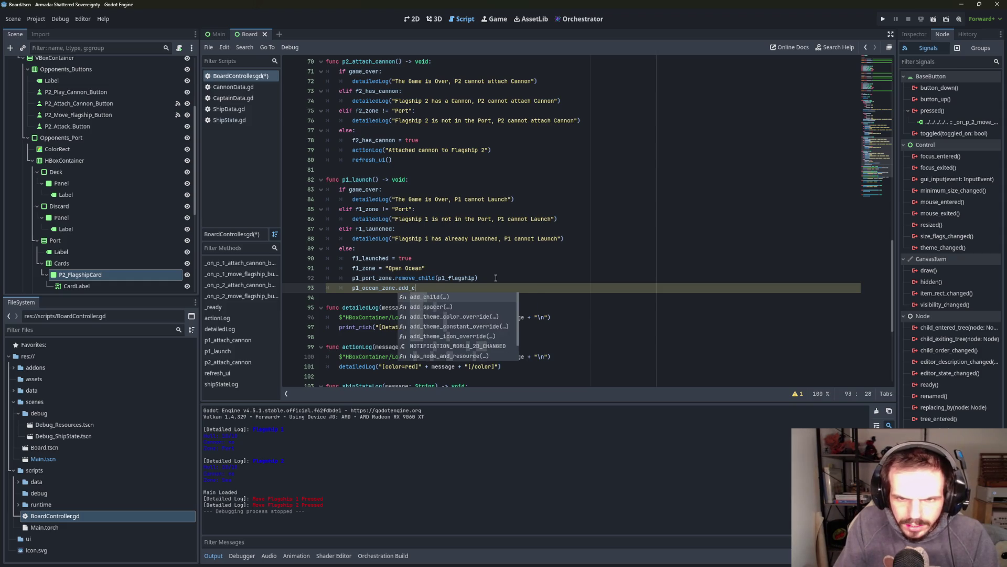
pyautogui.press('Return')
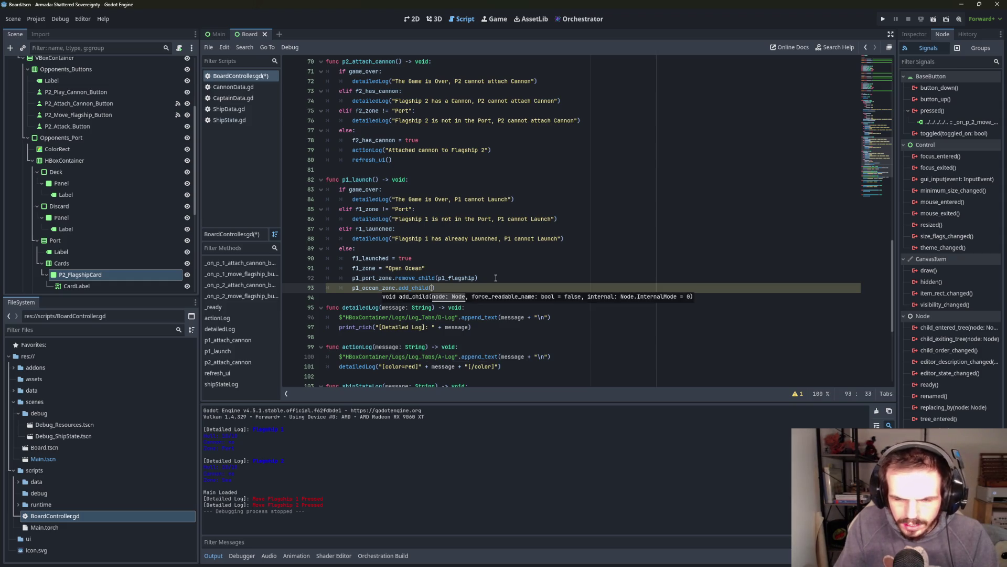
pyautogui.write('p1')
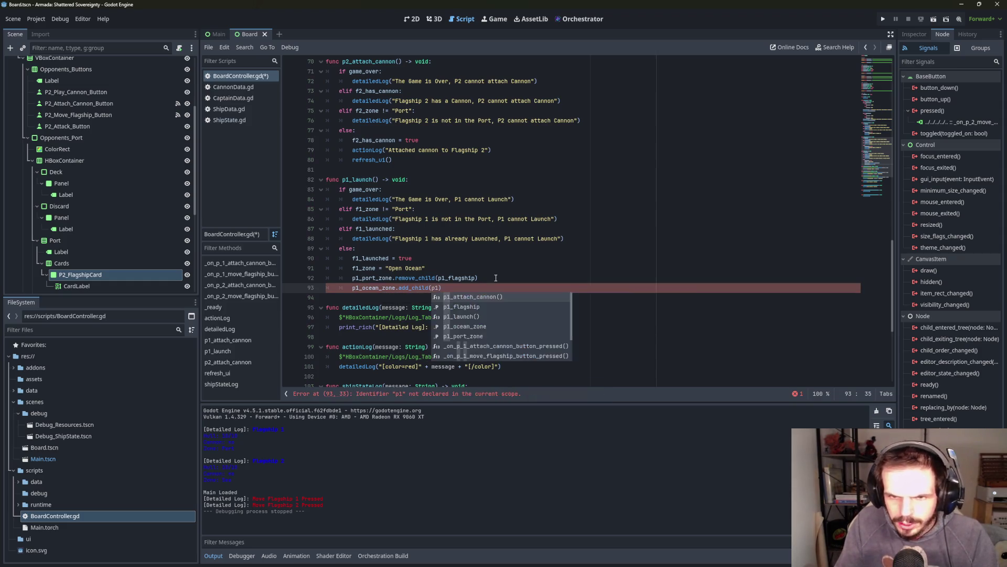
pyautogui.press('Return')
pyautogui.press('End')
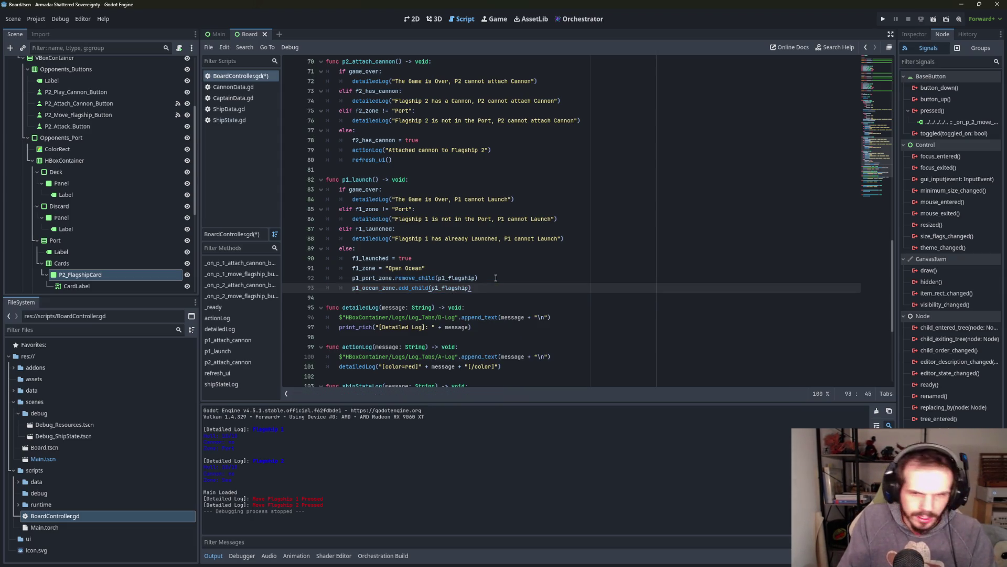
pyautogui.press('Return')
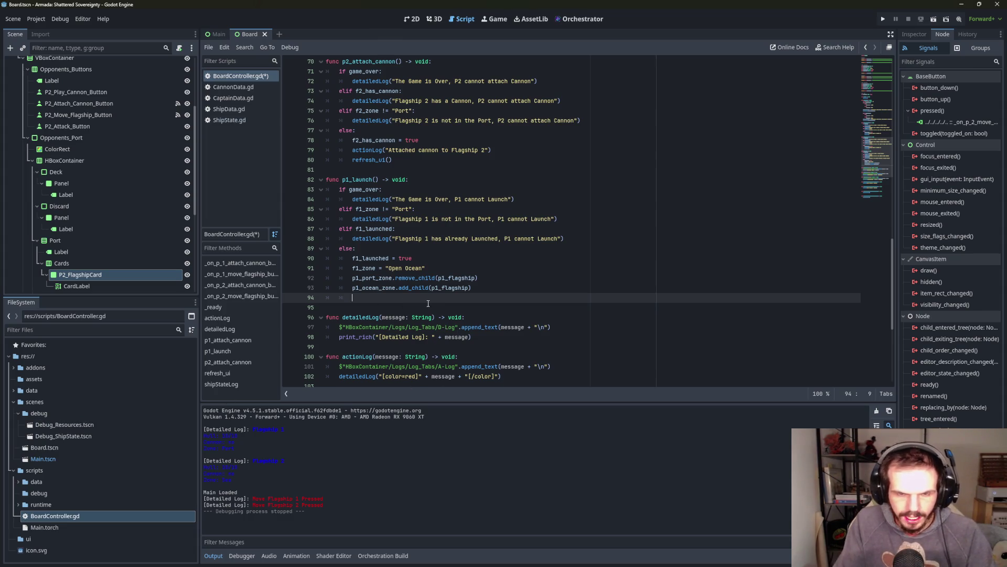
# Add actionLog("Flagship 1 Launched to Open Ocean") to p1_launch's else branch.
pyautogui.write('act')
pyautogui.press('Return')
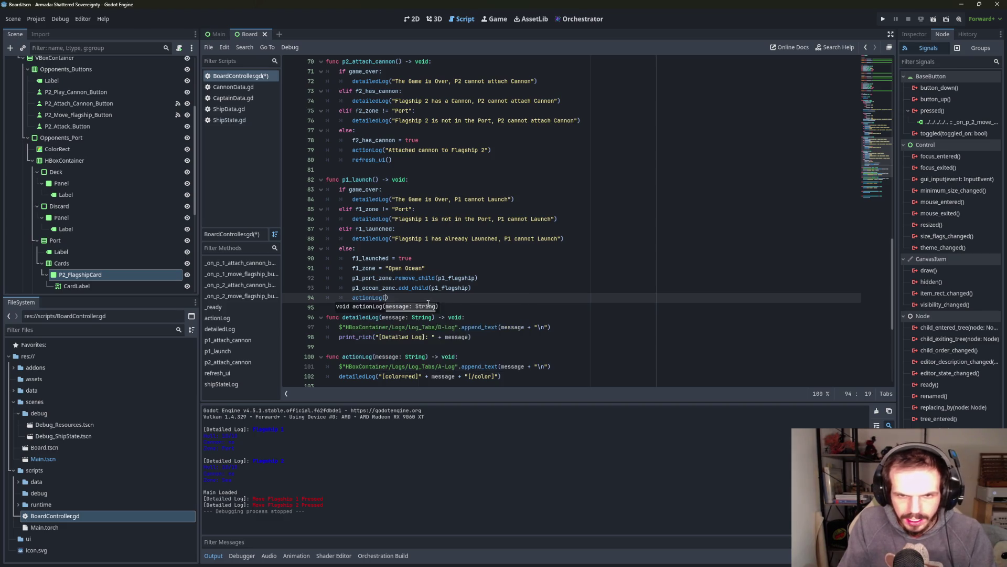
pyautogui.write('"')
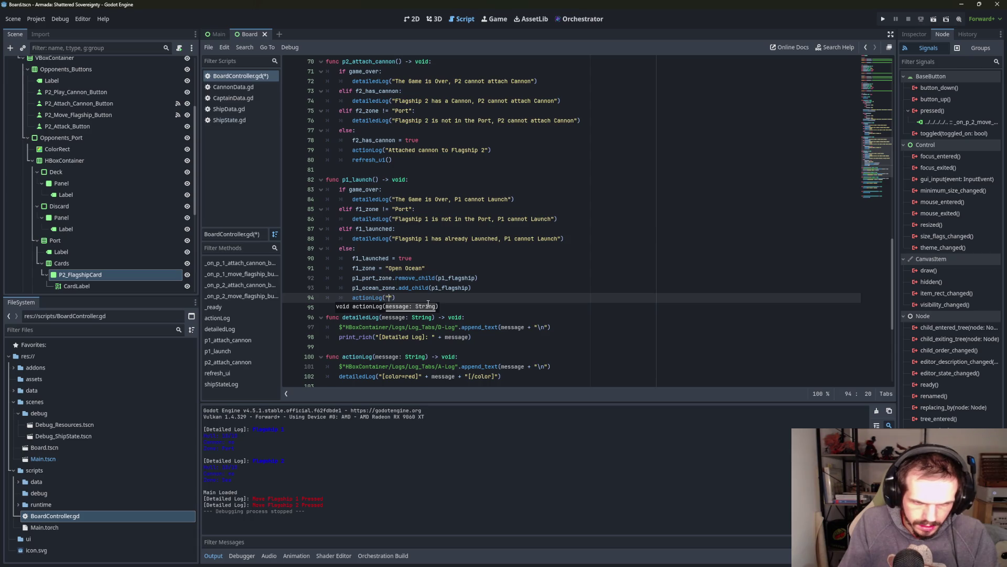
pyautogui.write('Flagship')
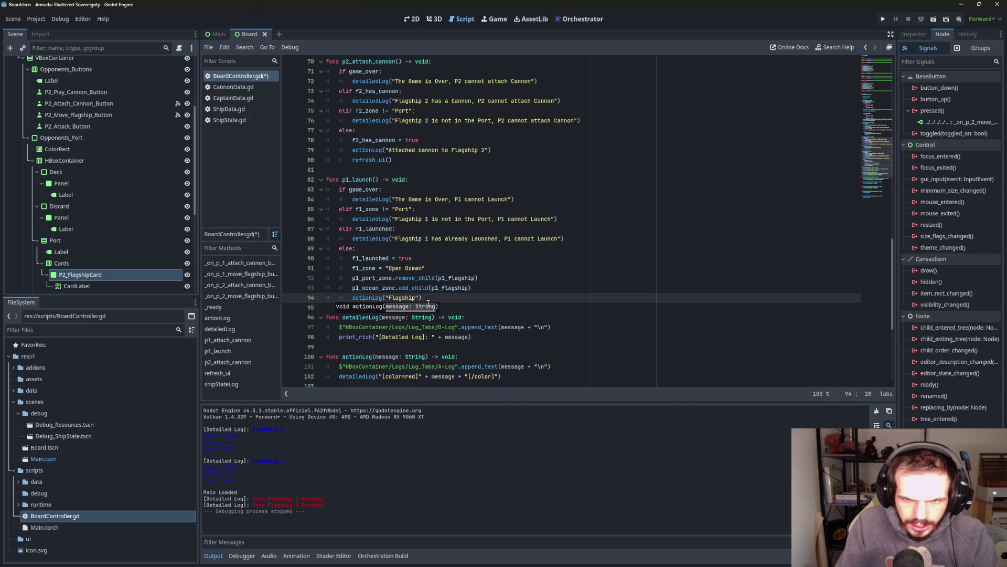
pyautogui.write(' 1')
pyautogui.write(' Launc')
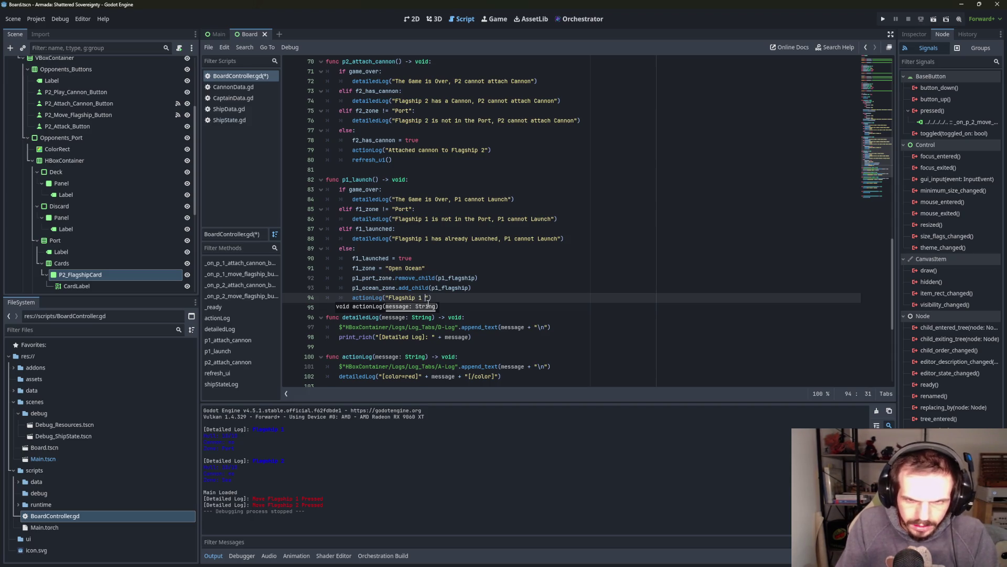
pyautogui.write('hed to O')
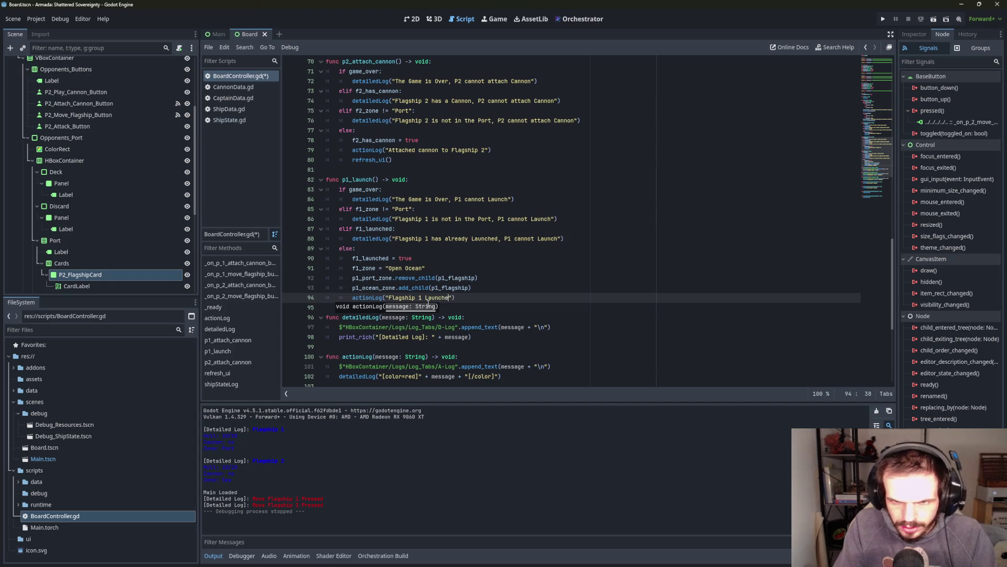
pyautogui.write('pen Ocean')
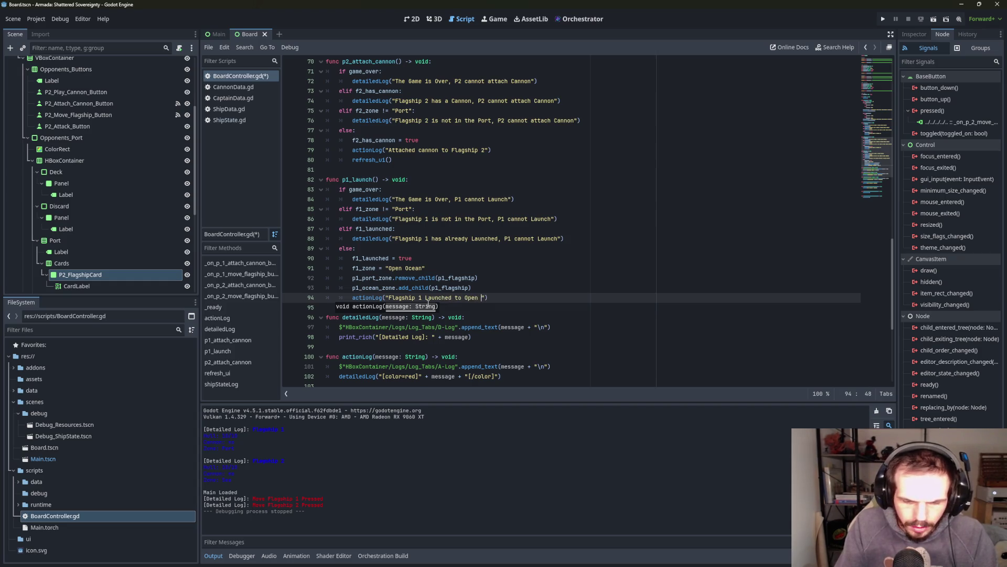
pyautogui.press('Up')
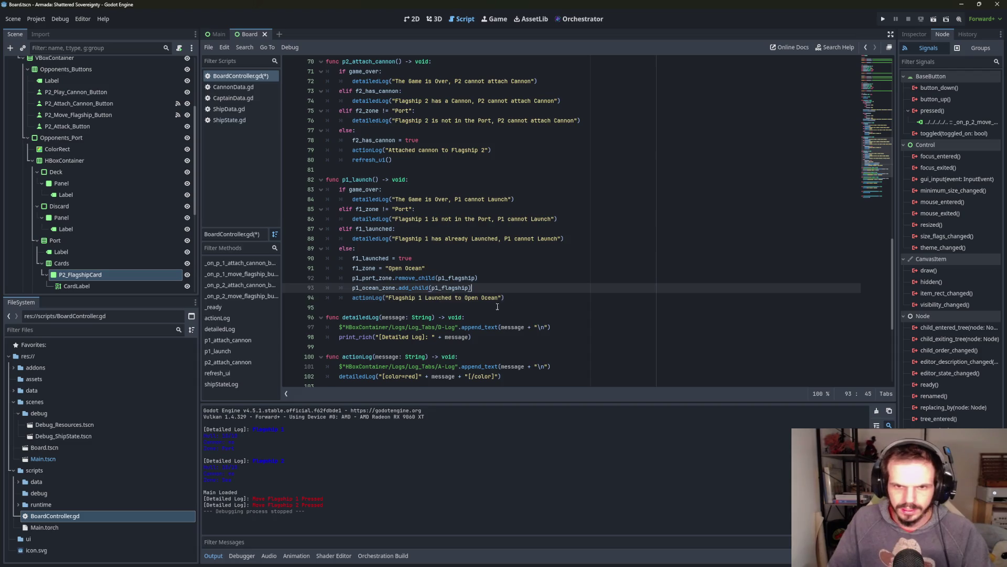
pyautogui.scroll(-2, 470, 319)
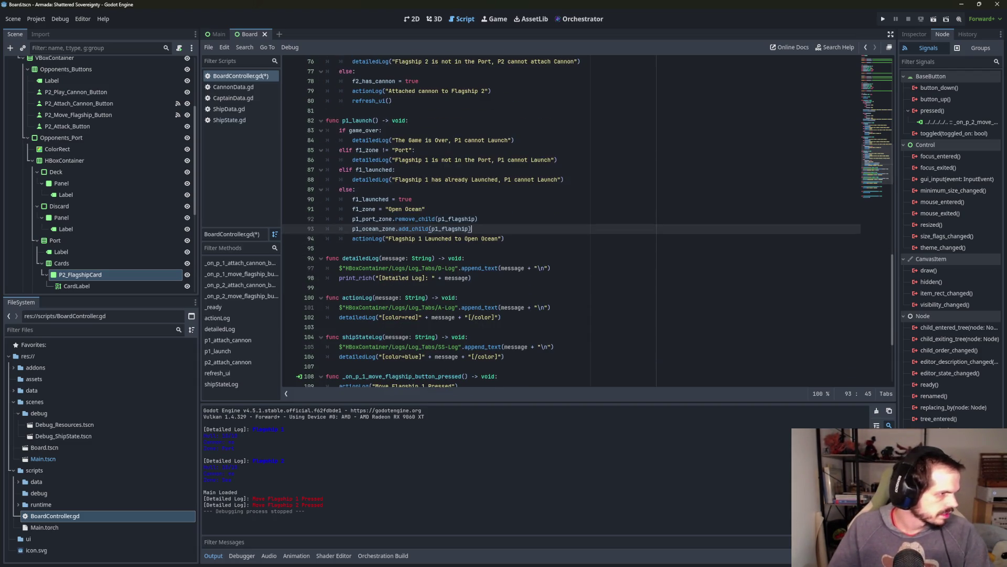
# Call refresh_ui() on a new line after the log call.
pyautogui.click(526, 238)
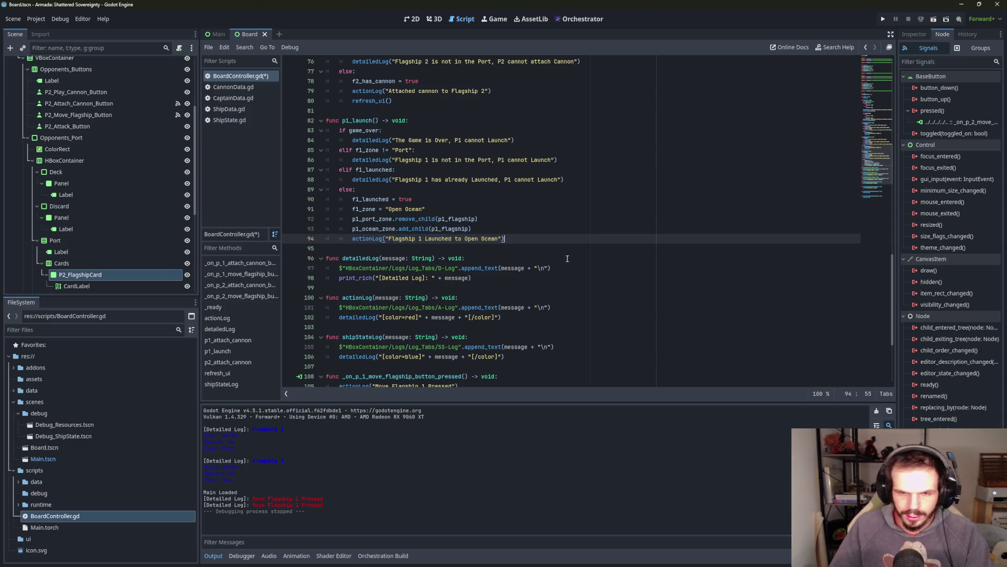
pyautogui.press('Return')
pyautogui.write('re')
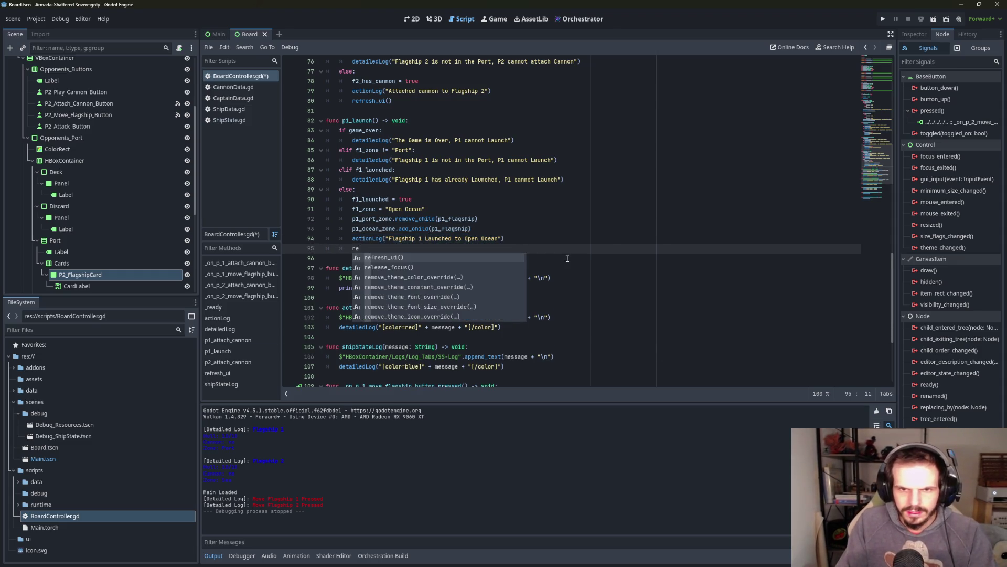
pyautogui.press('Return')
pyautogui.scroll(-2, 546, 259)
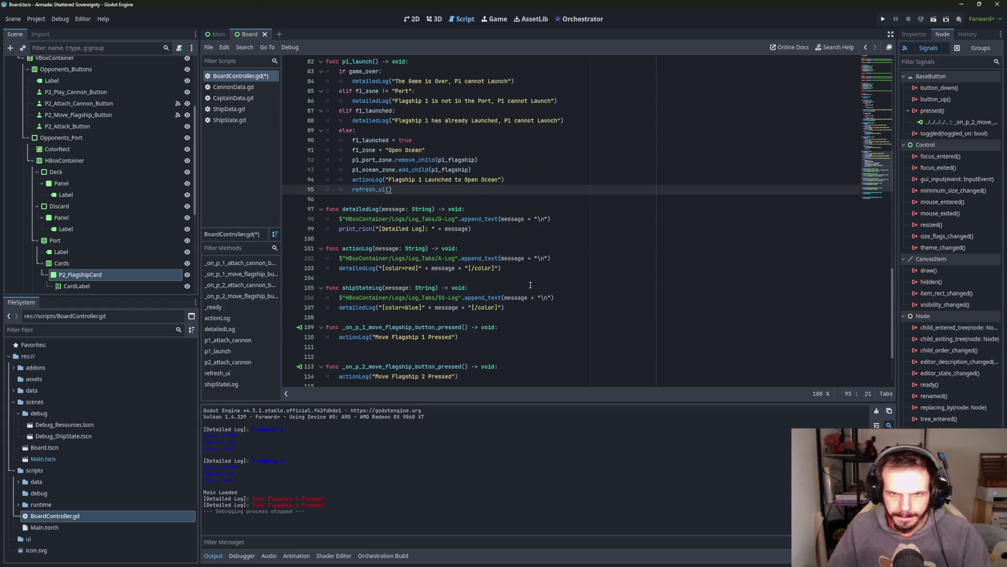
pyautogui.scroll(-3, 530, 285)
# Change the p1_attach_cannon() call on line 118 to p1_launch() and run the game with F5.
pyautogui.click(429, 329)
pyautogui.press('BackSpace')
pyautogui.press('BackSpace')
pyautogui.press('BackSpace')
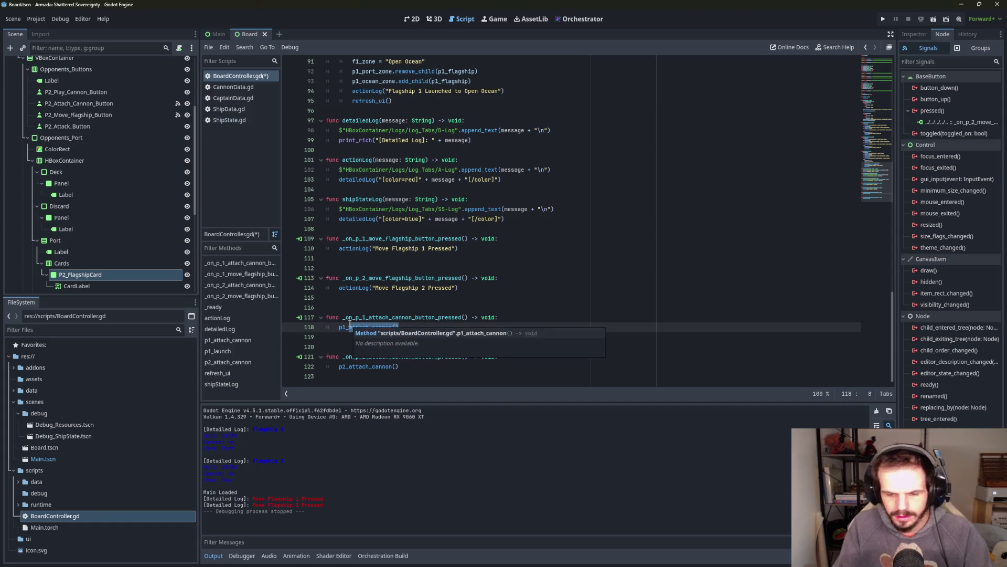
pyautogui.write('l')
pyautogui.press('Return')
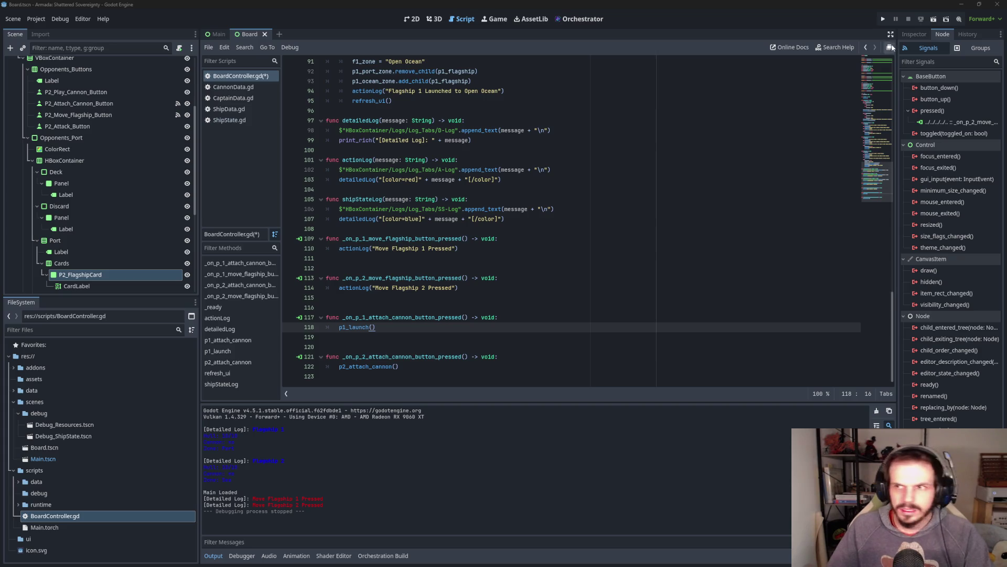
pyautogui.press('F5')
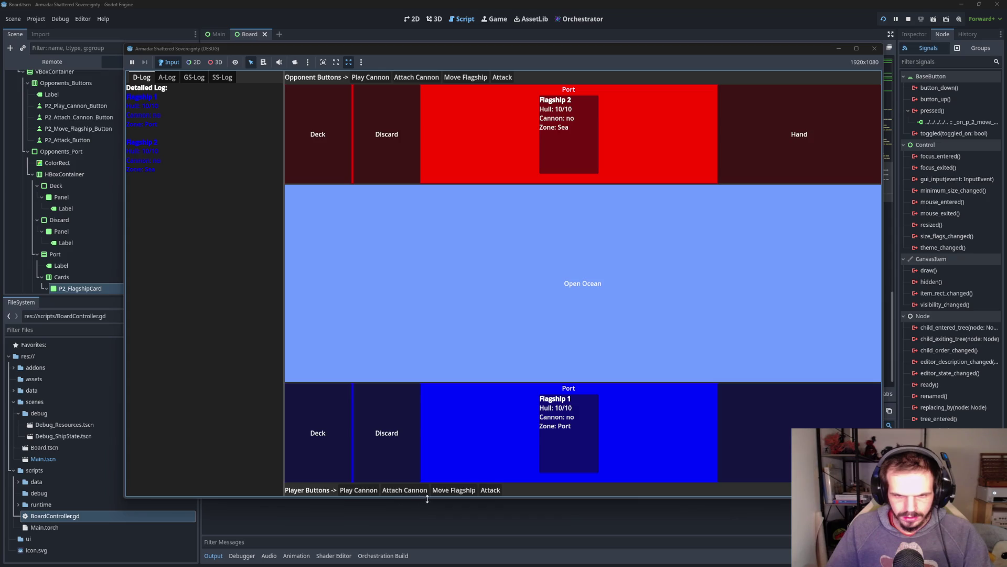
# Press Move Flagship in the running game, which logs "Move Flagship 1 Pressed", then close it.
pyautogui.click(455, 490)
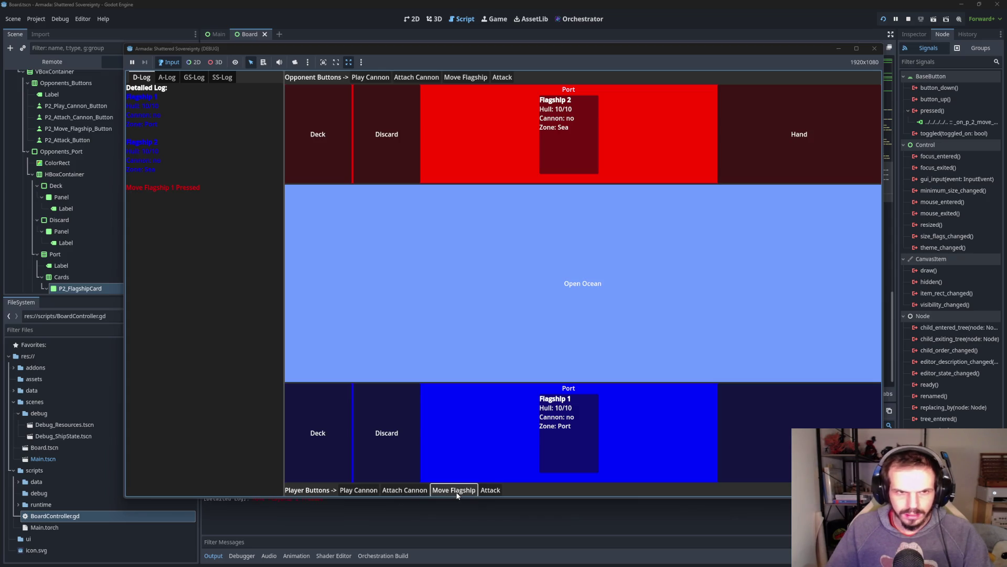
pyautogui.click(874, 48)
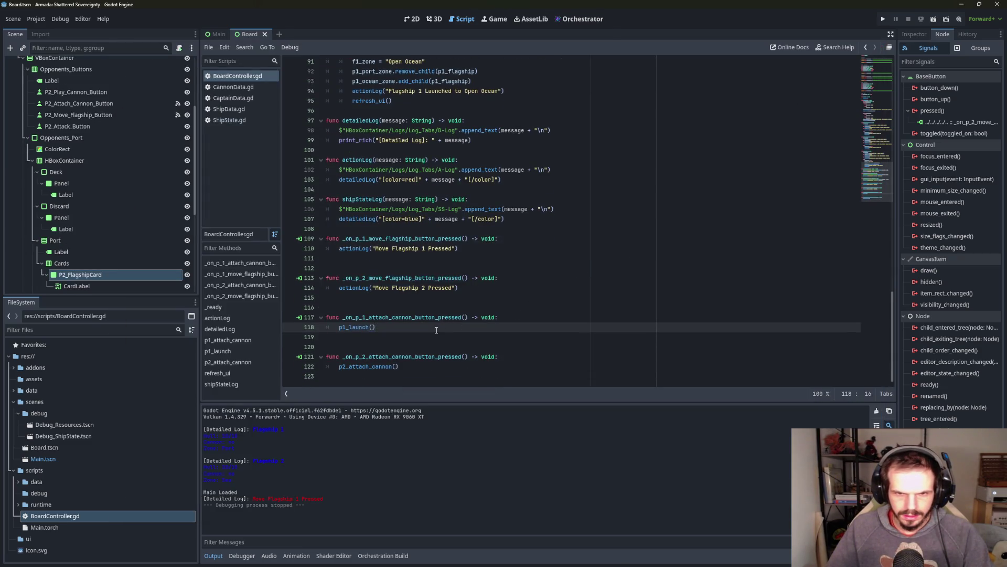
# Restore p1_attach_cannon() on line 118, replace line 110's actionLog with p1_launch(), and rerun the game.
pyautogui.hotkey('ctrl', 'z')
pyautogui.hotkey('ctrl', 'z')
pyautogui.hotkey('ctrl', 'z')
pyautogui.click(455, 344)
pyautogui.click(451, 298)
pyautogui.moveTo(467, 250); pyautogui.dragTo(340, 249)
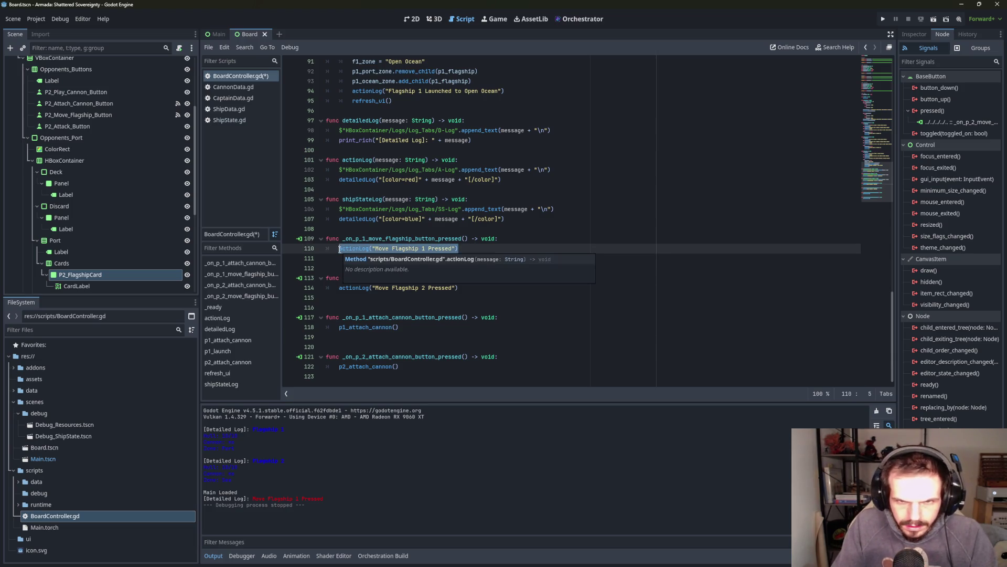
pyautogui.write('p1')
pyautogui.press('Down')
pyautogui.press('Down')
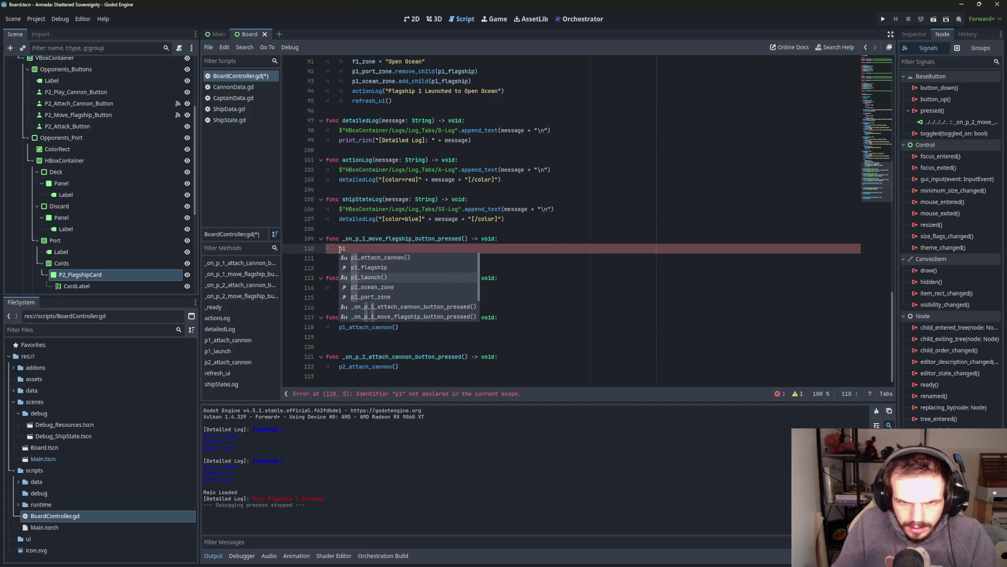
pyautogui.press('Return')
pyautogui.click(883, 19)
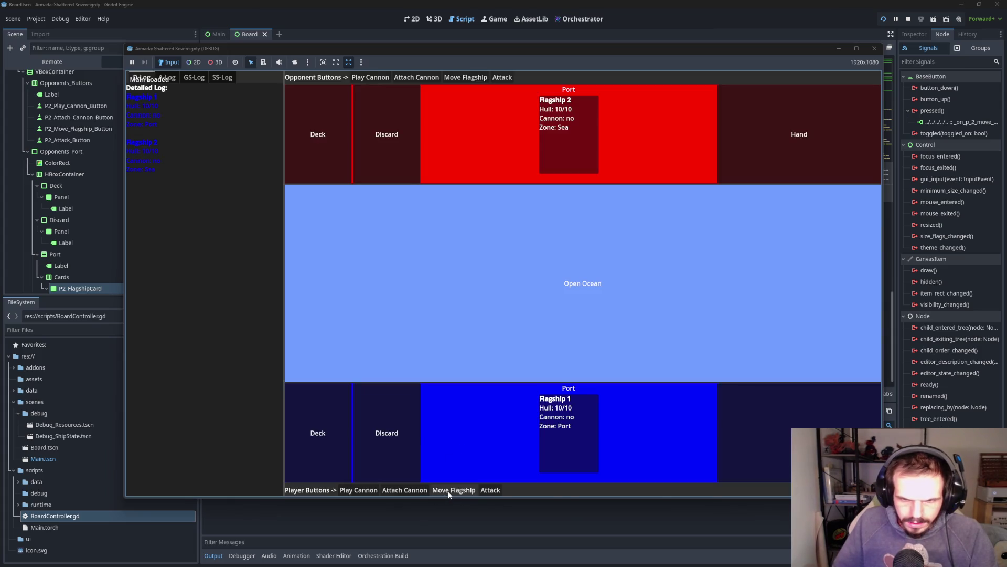
# Press Move Flagship to send Flagship 1 from Port to Open Ocean, then close the game.
pyautogui.click(449, 491)
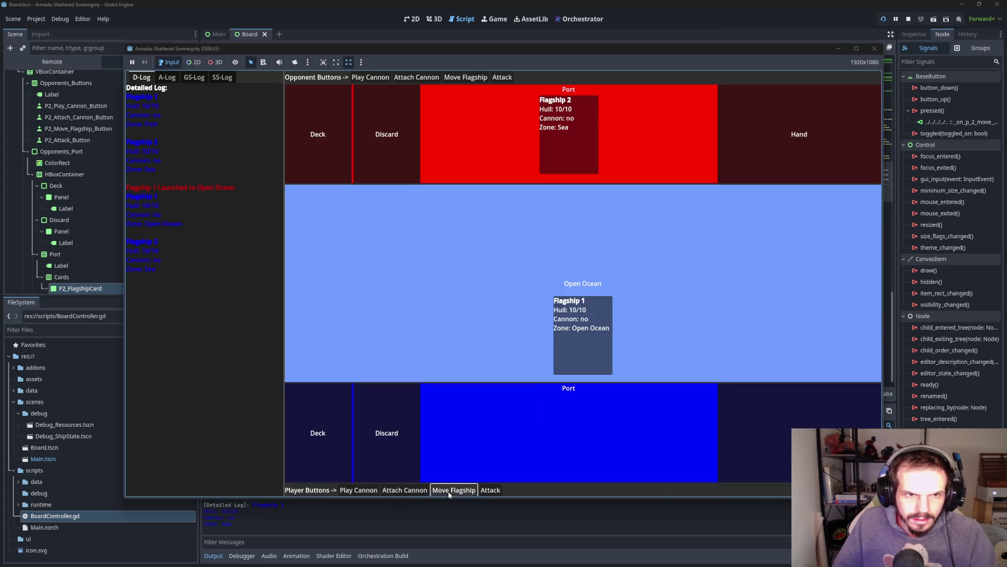
pyautogui.click(874, 48)
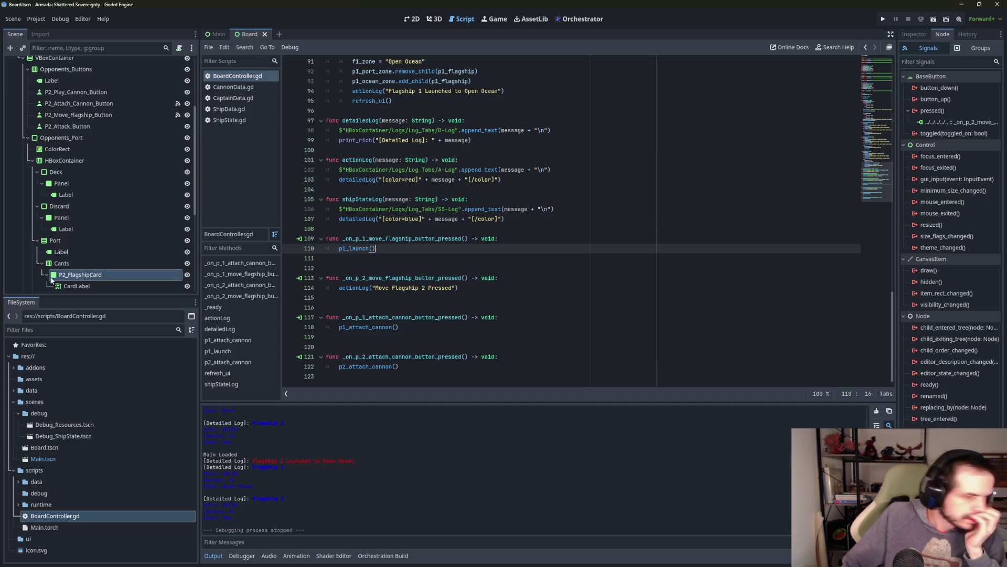
# Add an 'elif not f1_has_cannon:' check after the not-in-Port message in p1_launch.
pyautogui.scroll(8, 469, 248)
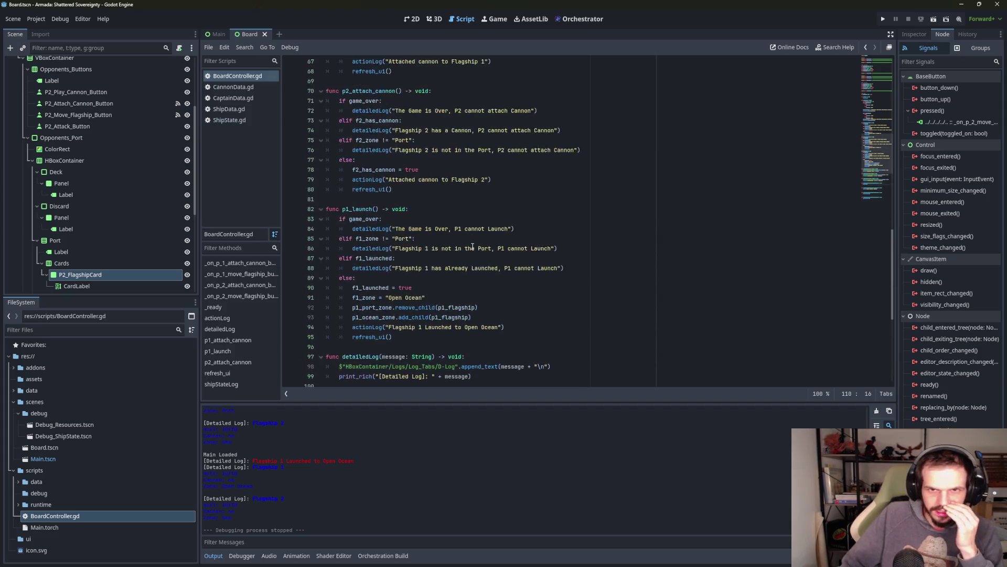
pyautogui.scroll(1, 471, 189)
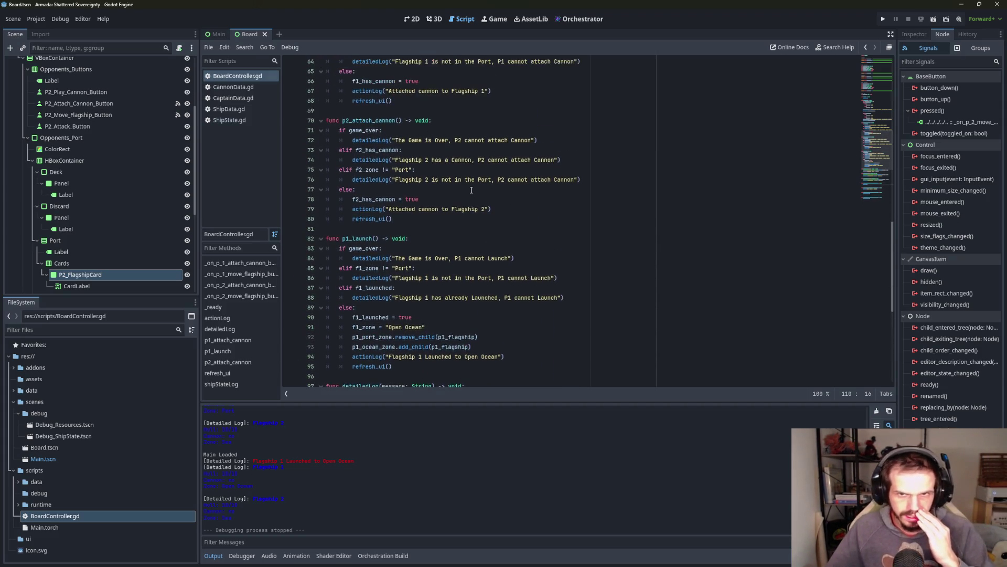
pyautogui.scroll(1, 504, 199)
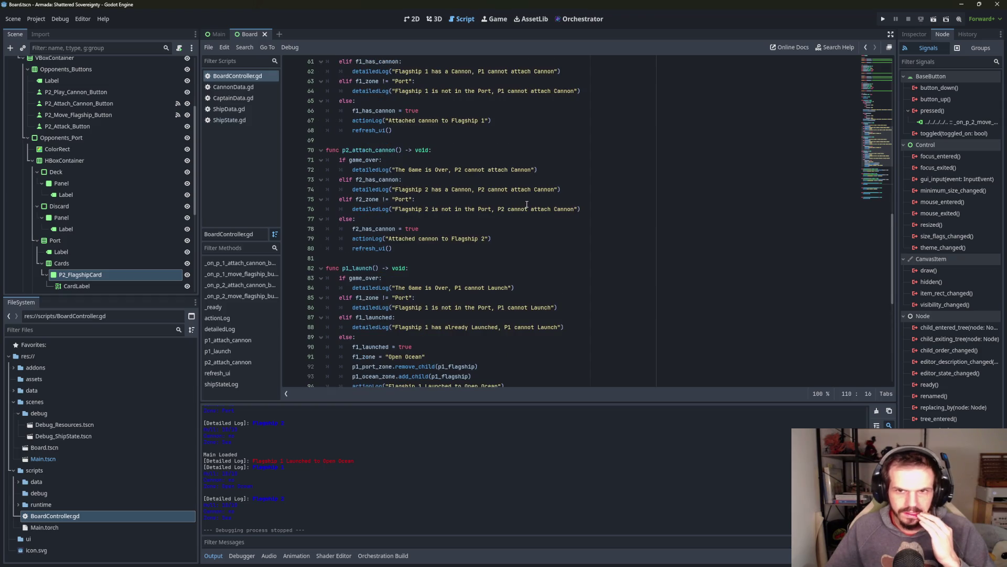
pyautogui.scroll(-3, 539, 231)
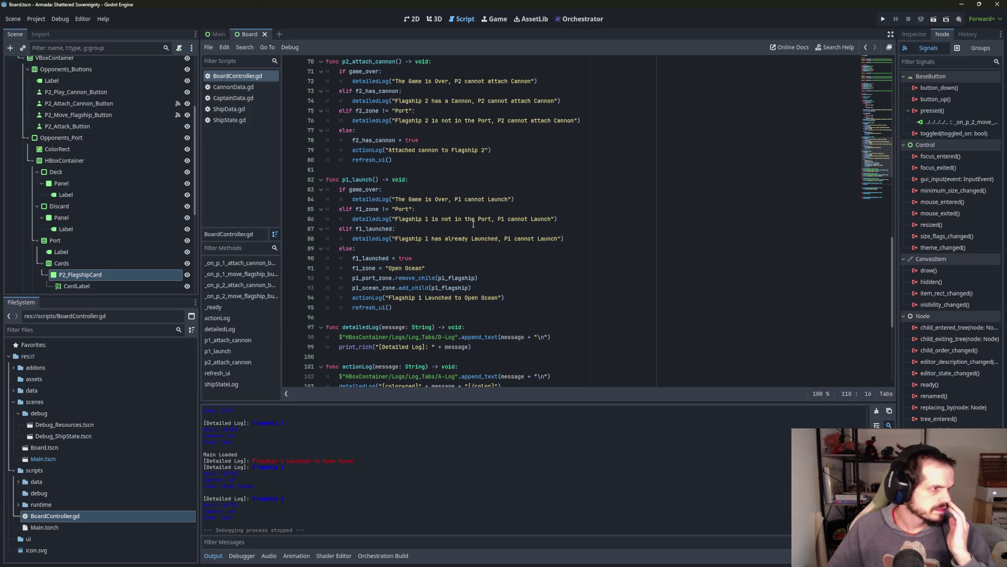
pyautogui.click(465, 199)
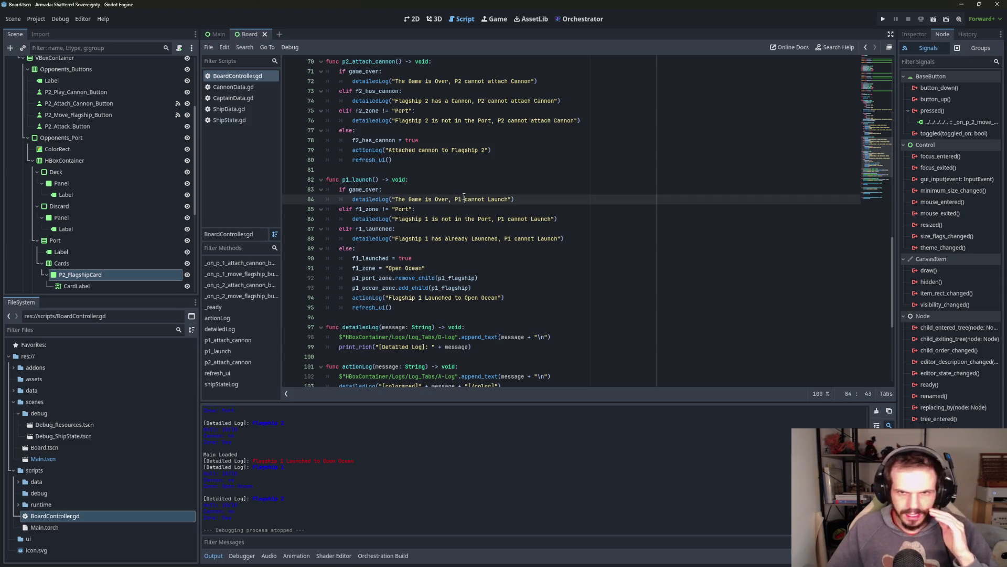
pyautogui.click(455, 219)
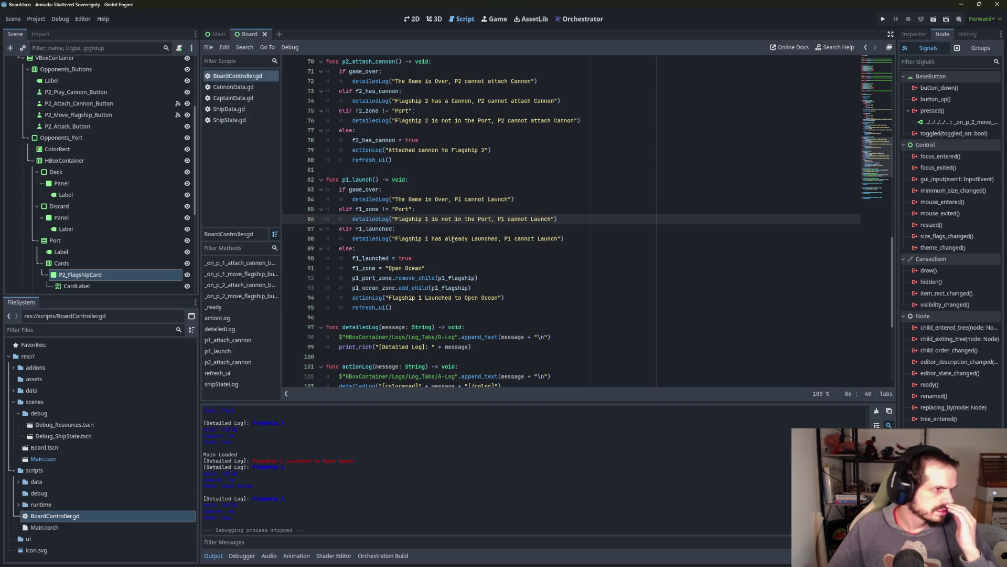
pyautogui.click(453, 238)
pyautogui.click(412, 229)
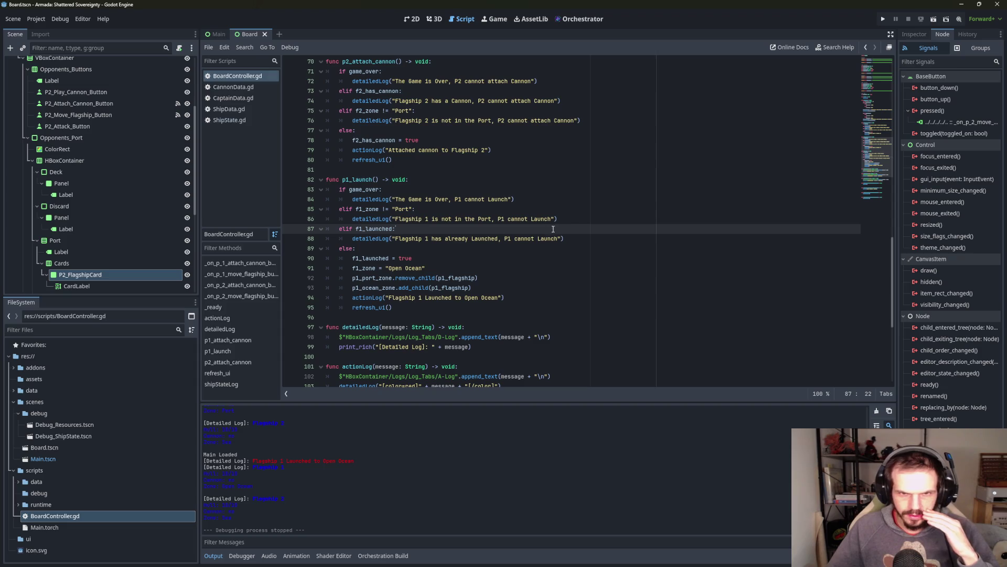
pyautogui.click(579, 223)
pyautogui.press('Return')
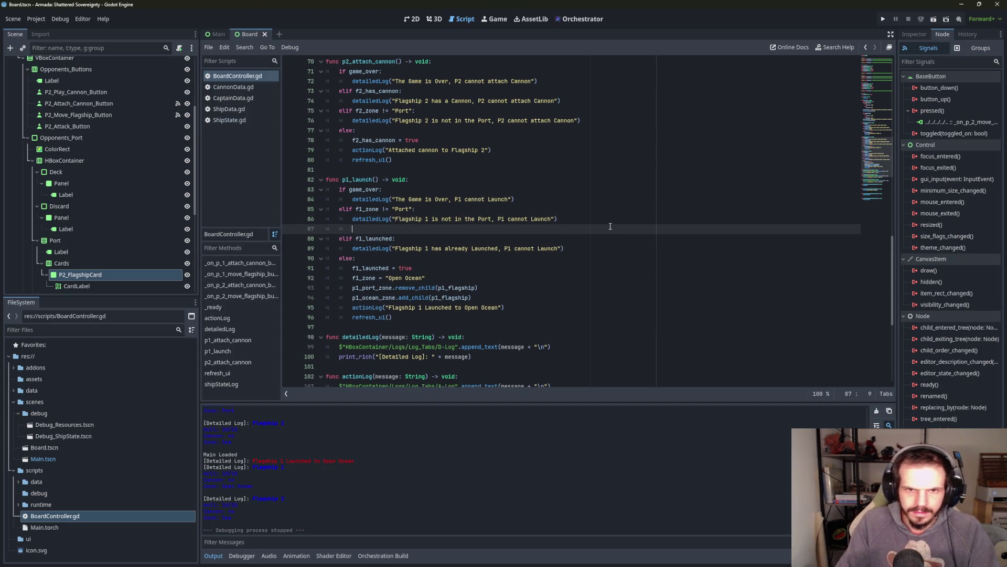
pyautogui.write('elif')
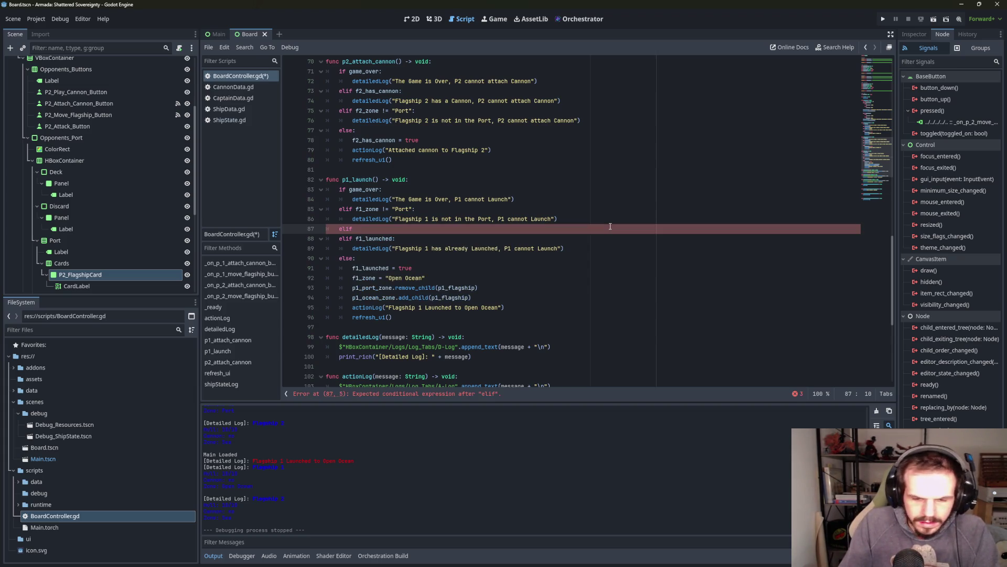
pyautogui.write('f1')
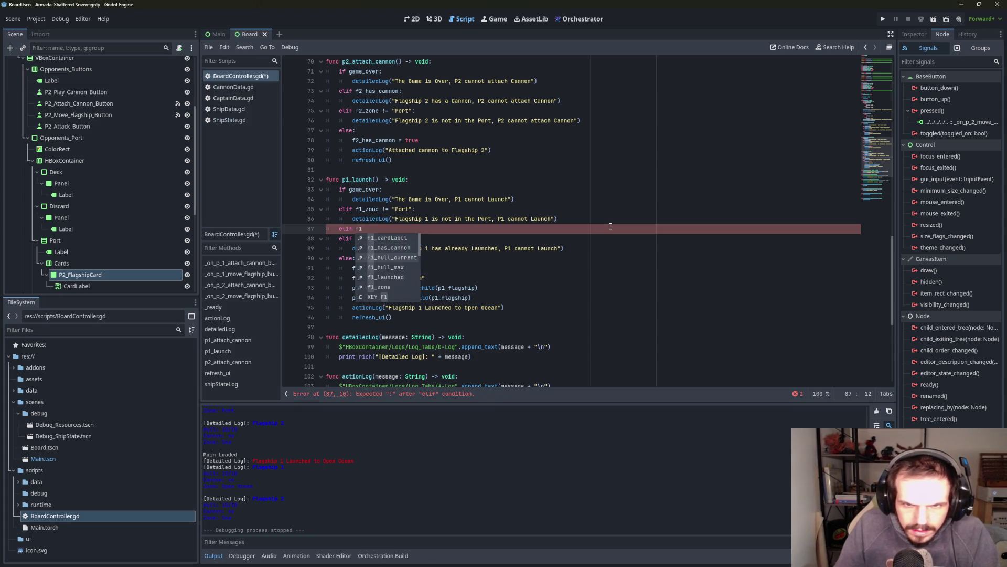
pyautogui.press('Down')
pyautogui.press('Return')
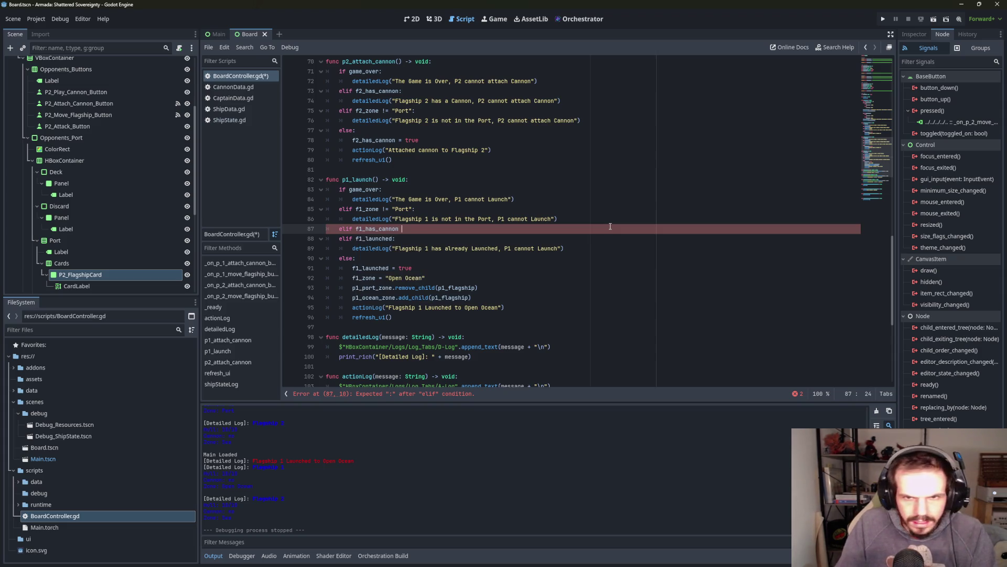
pyautogui.write('!=')
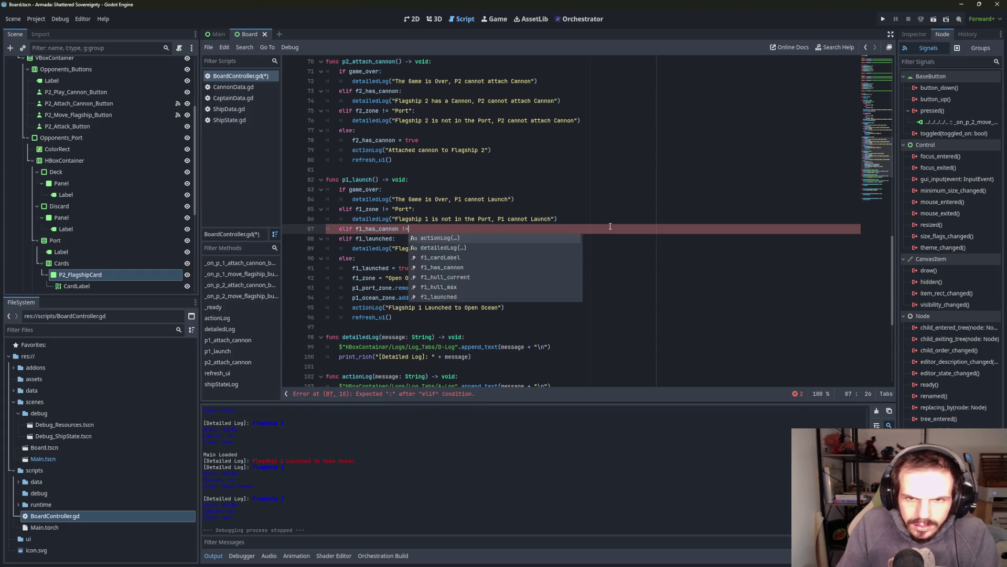
pyautogui.press('BackSpace')
pyautogui.press('BackSpace')
pyautogui.press('BackSpace')
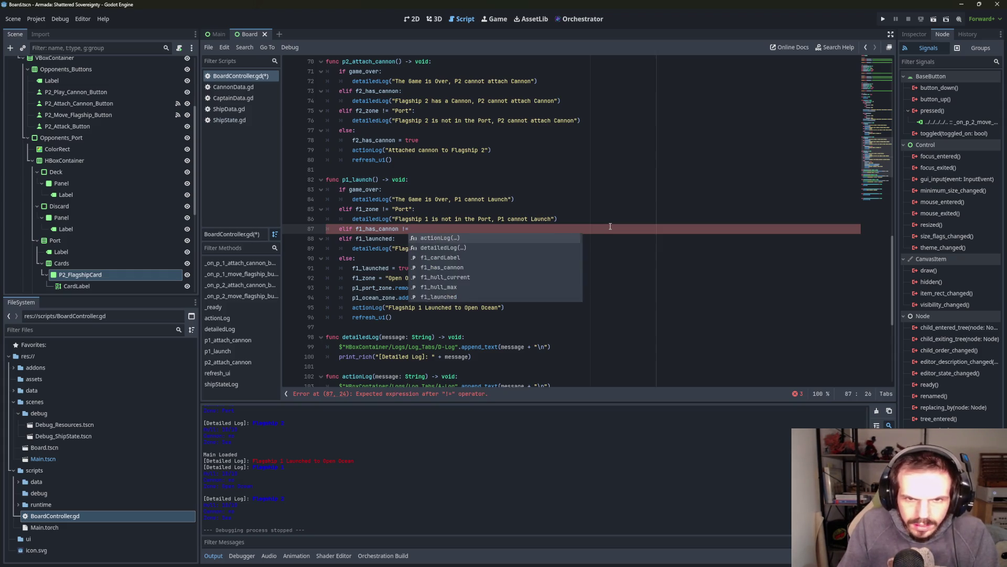
pyautogui.hotkey('ctrl', 'Left')
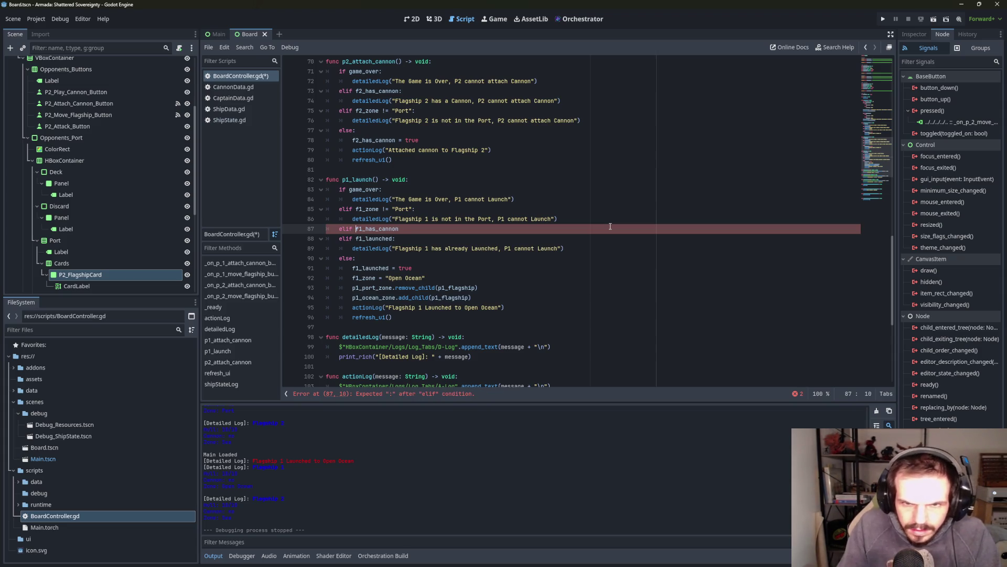
pyautogui.write('no')
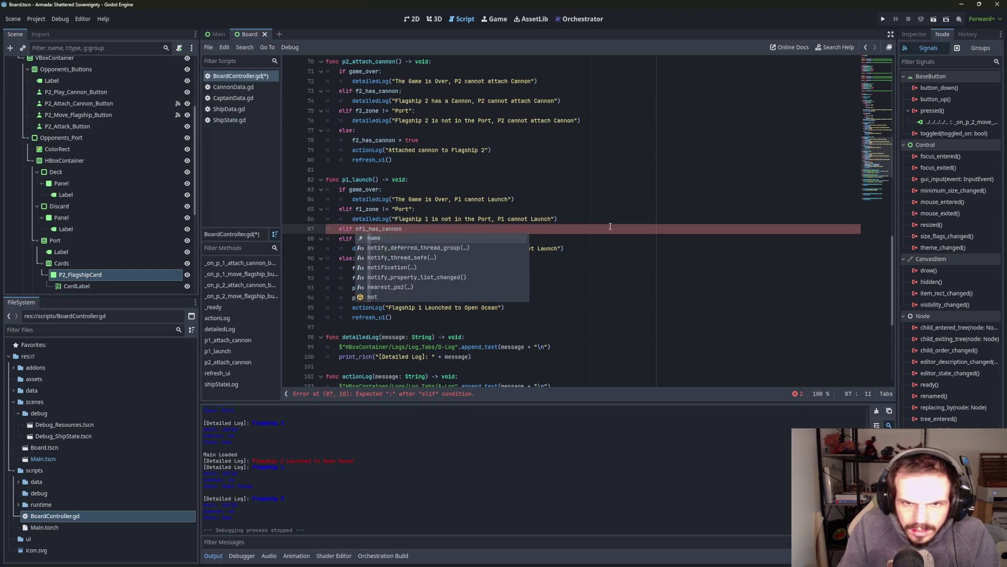
pyautogui.press('Down')
pyautogui.press('Down')
pyautogui.press('Down')
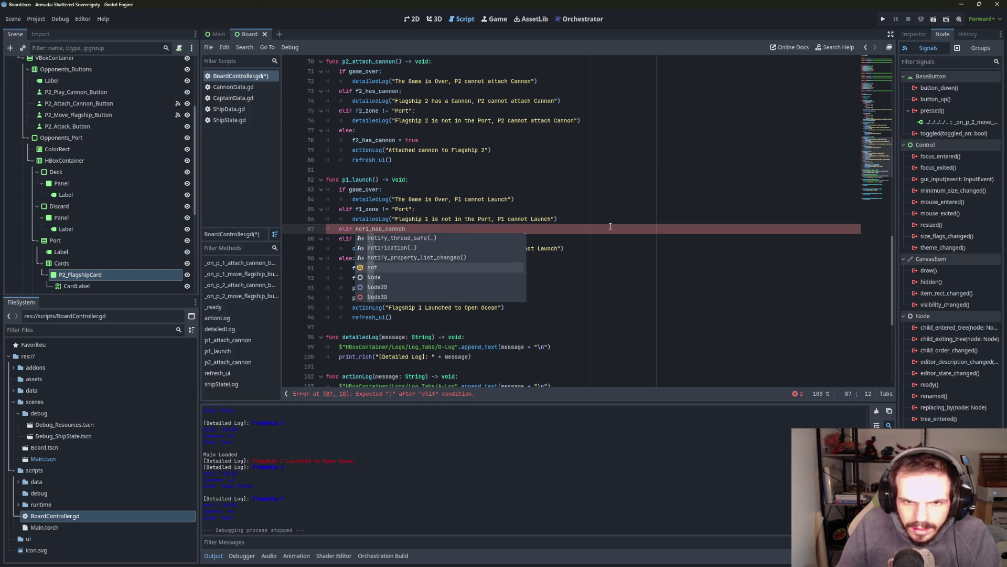
pyautogui.press('Tab')
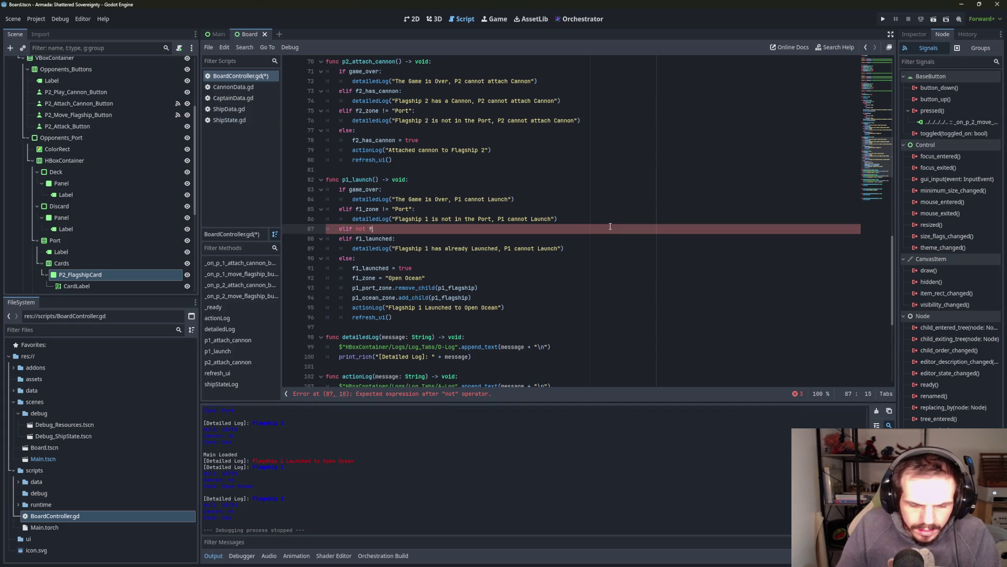
pyautogui.write('1')
pyautogui.press('Down')
pyautogui.press('Down')
pyautogui.press('Down')
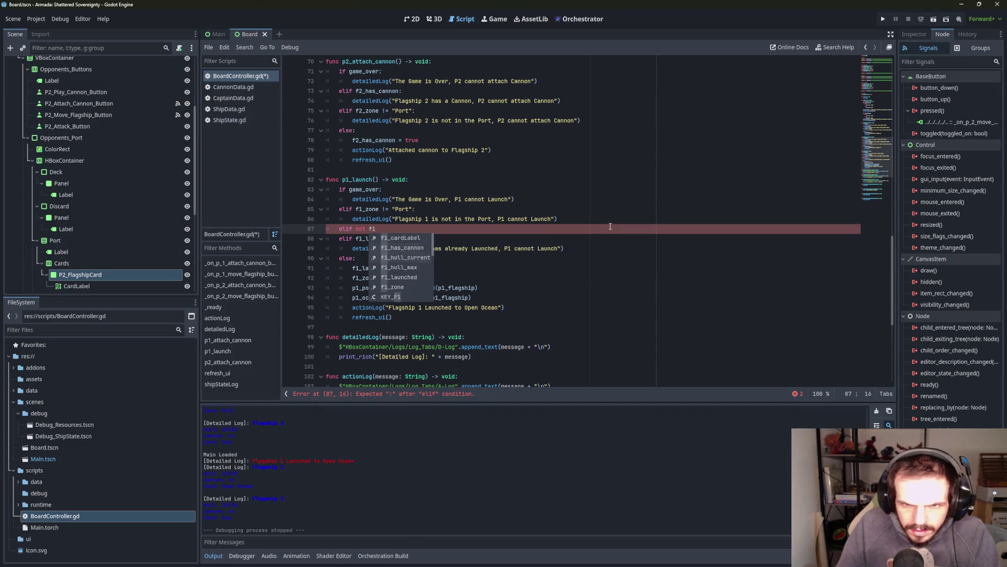
pyautogui.press('Tab')
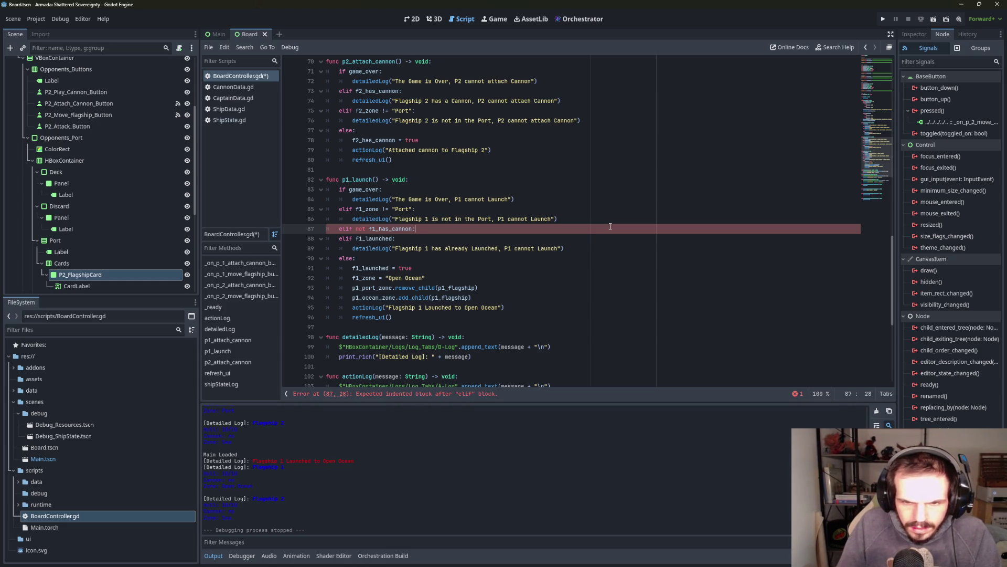
# Log "Flagship 1 has no cannons, P1 cannot Launch" with detailedLog, then run the game.
pyautogui.press('Return')
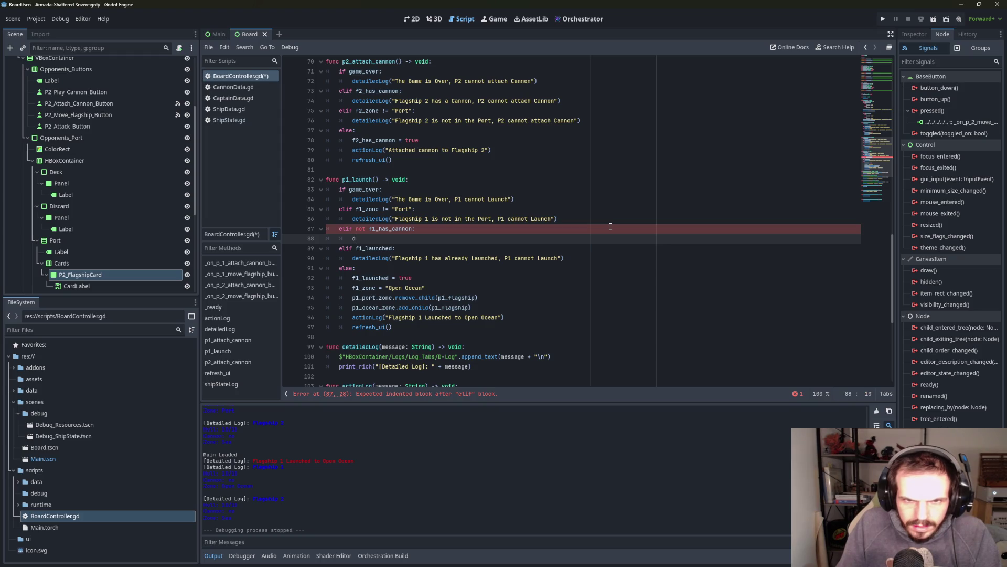
pyautogui.press('Tab')
pyautogui.write('"')
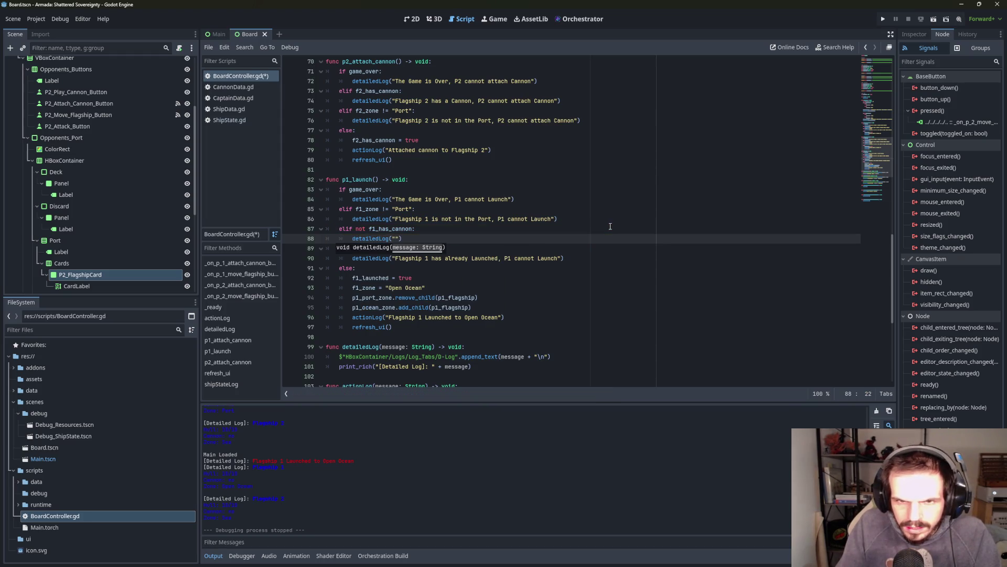
pyautogui.write('Fla')
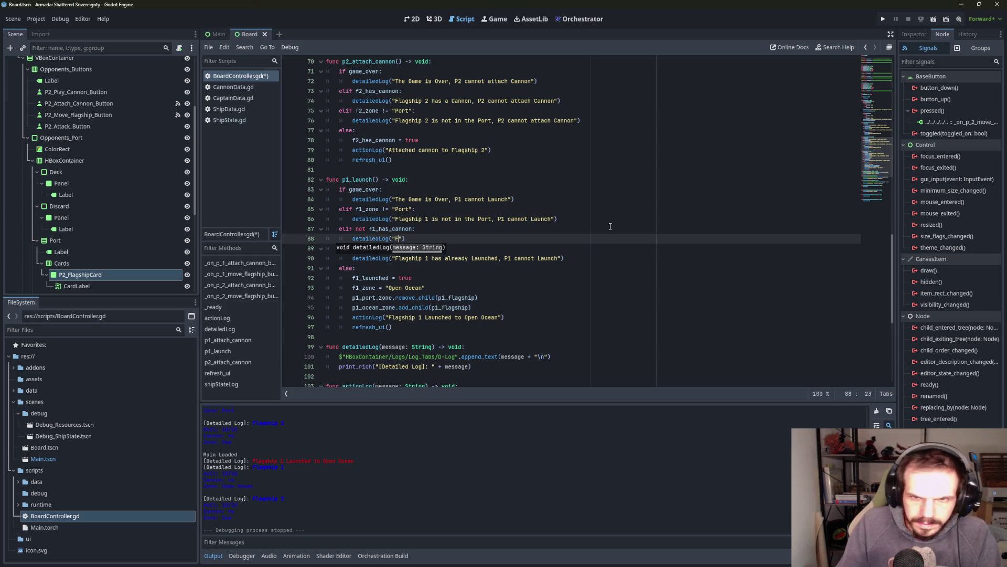
pyautogui.write('gship 1')
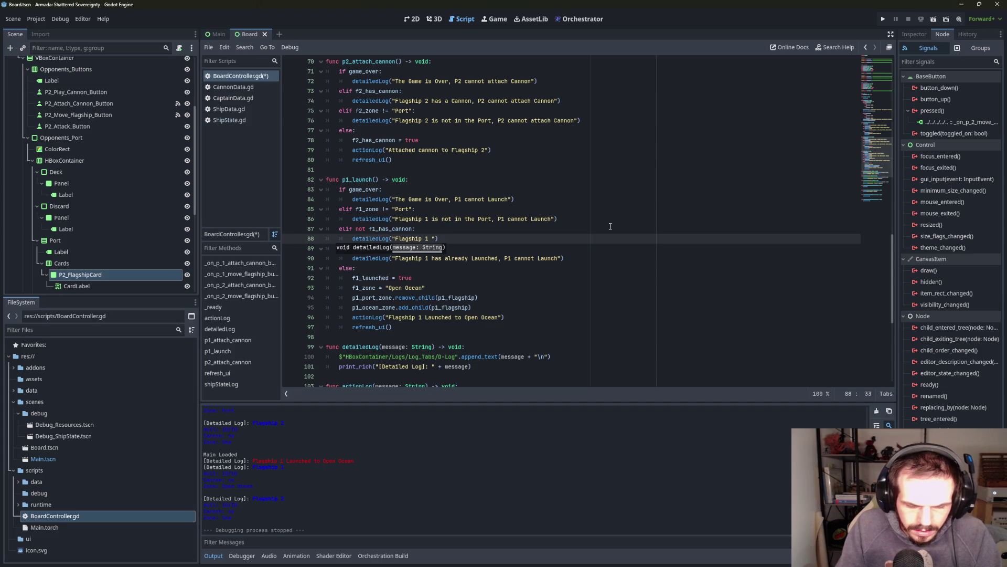
pyautogui.write(' has no cannons')
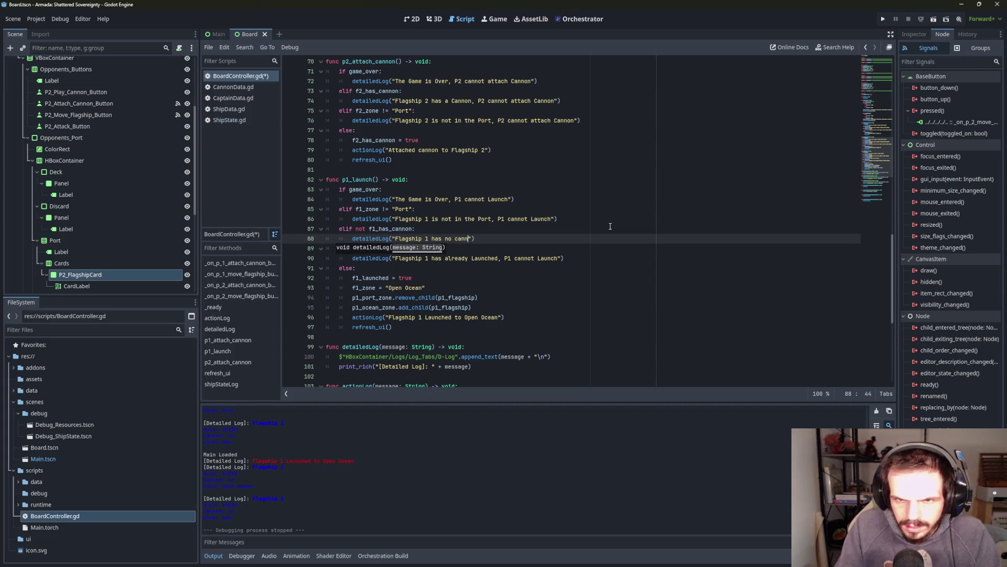
pyautogui.write(', P1 cannot')
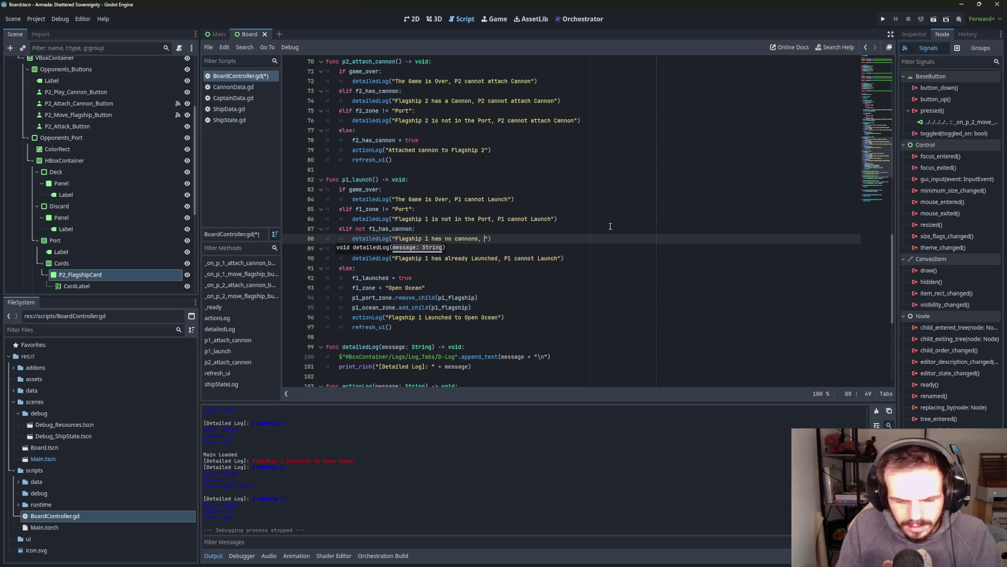
pyautogui.write(' Launch')
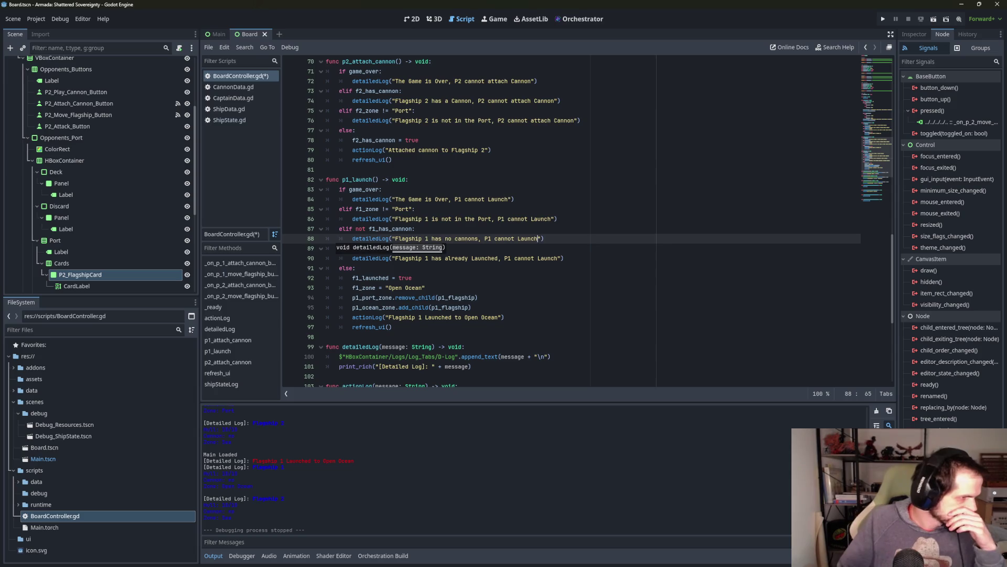
pyautogui.click(607, 231)
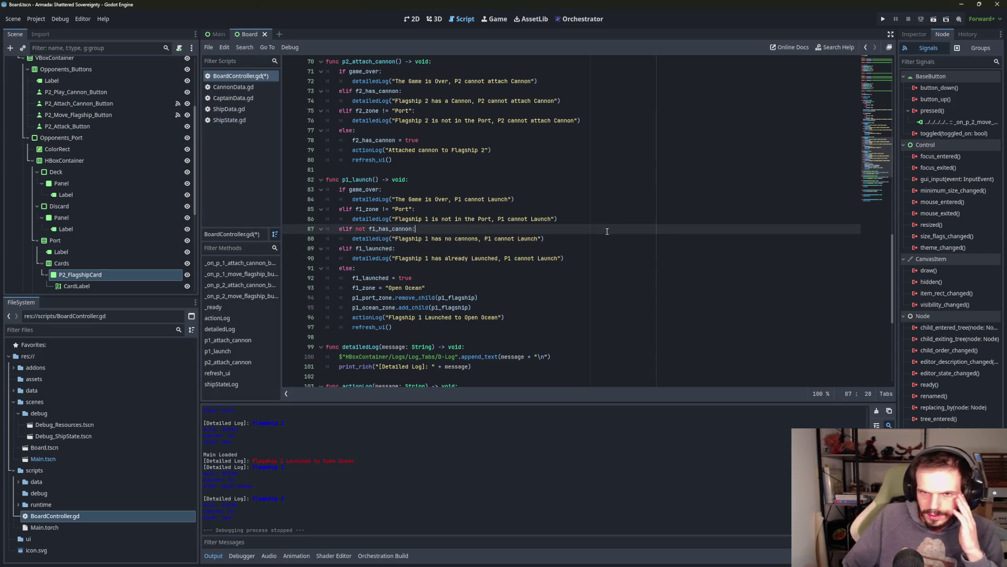
pyautogui.click(885, 19)
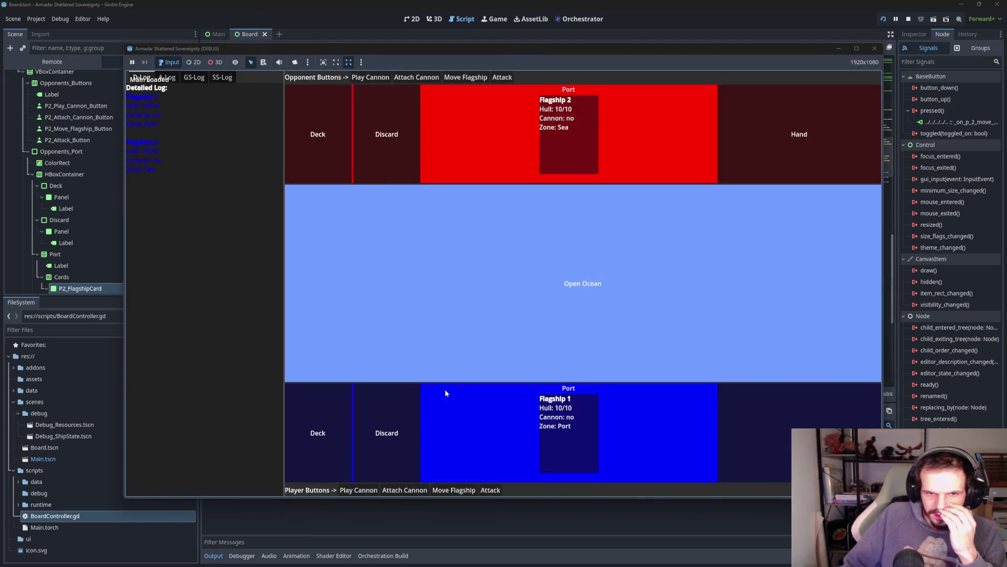
# Confirm Flagship 1 is refused launch unarmed, then reaches Open Ocean with a cannon, and stop the game.
pyautogui.click(452, 491)
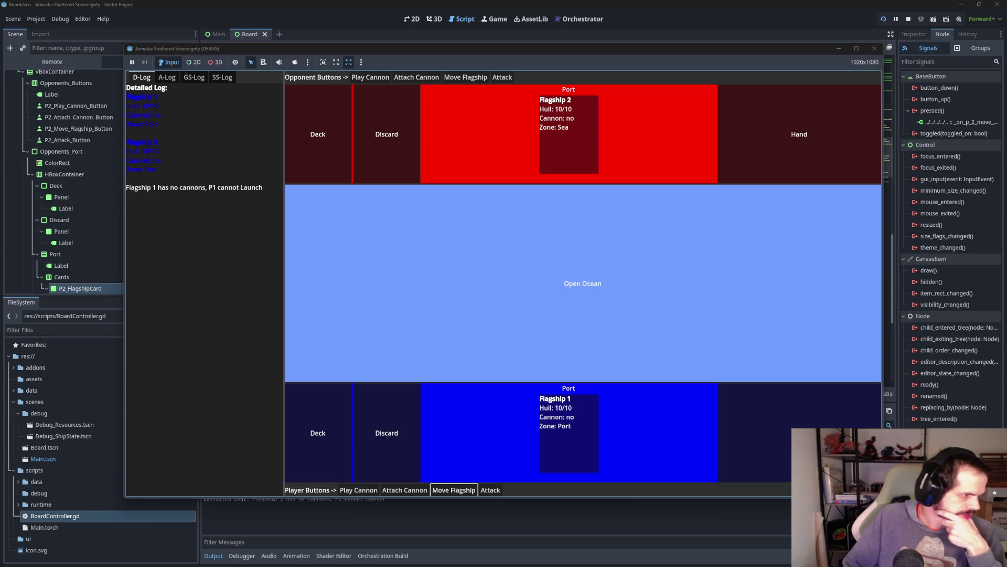
pyautogui.click(404, 489)
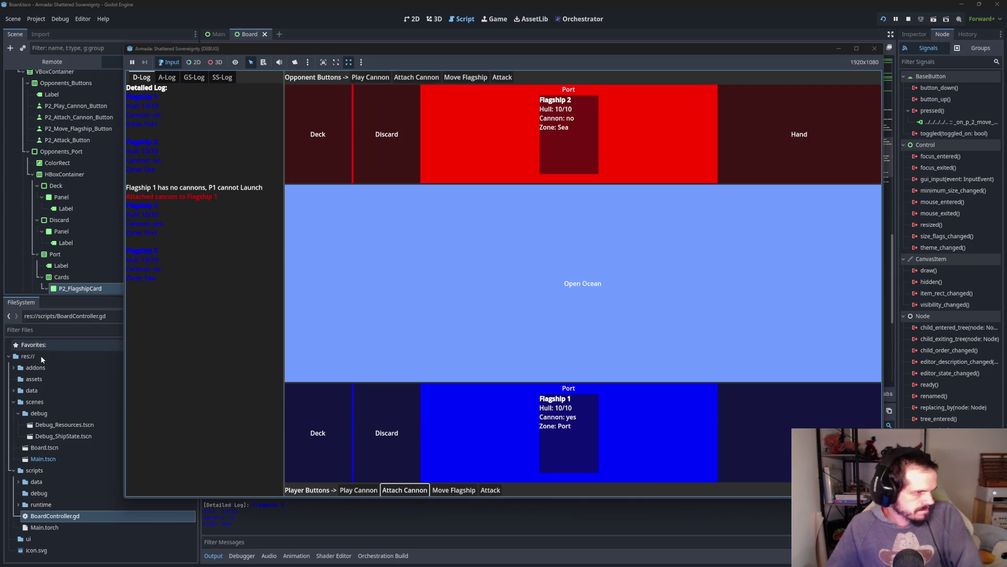
pyautogui.click(477, 491)
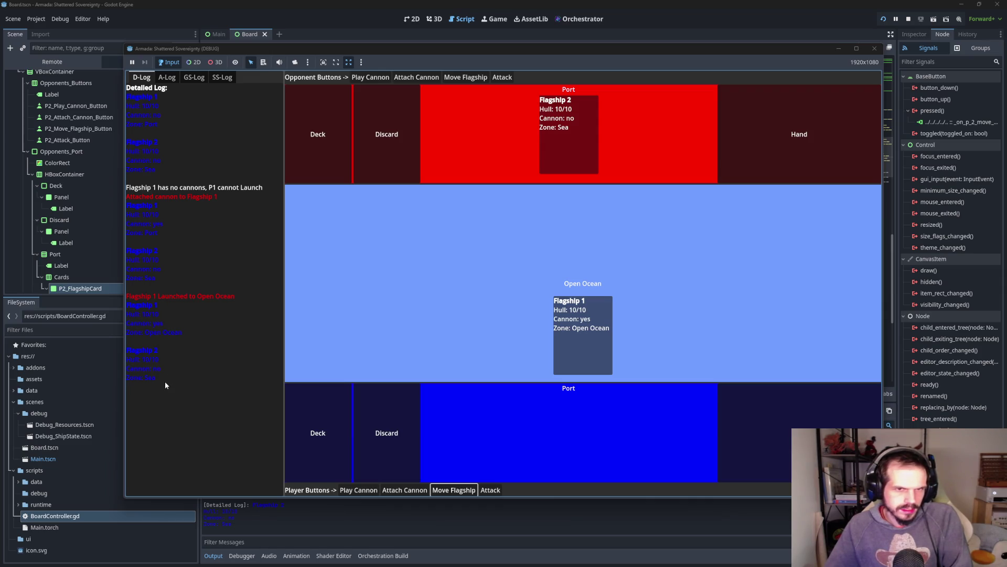
pyautogui.click(874, 48)
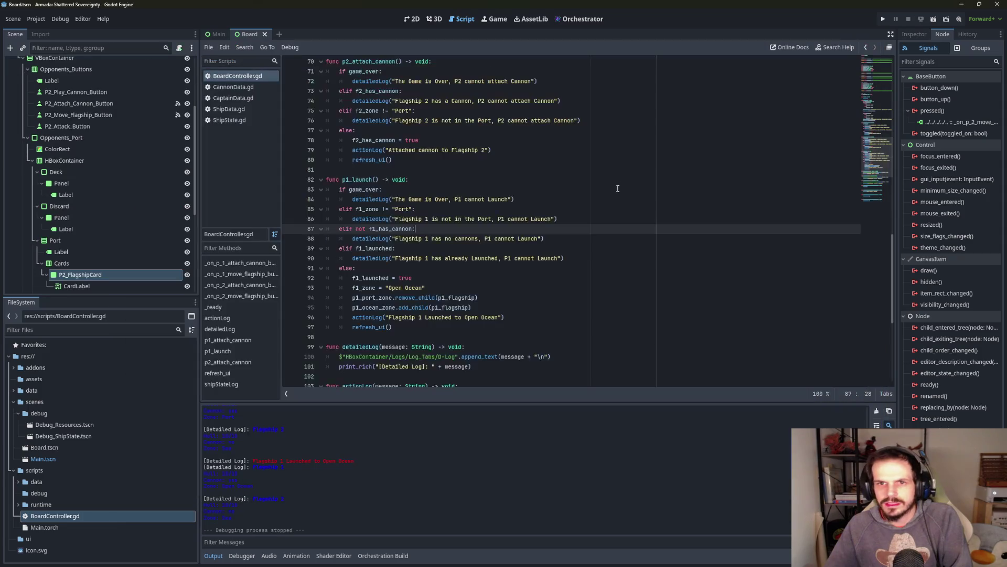
# Change f2_zone on line 27 from "Sea" to "Port" and run the game.
pyautogui.scroll(14, 614, 190)
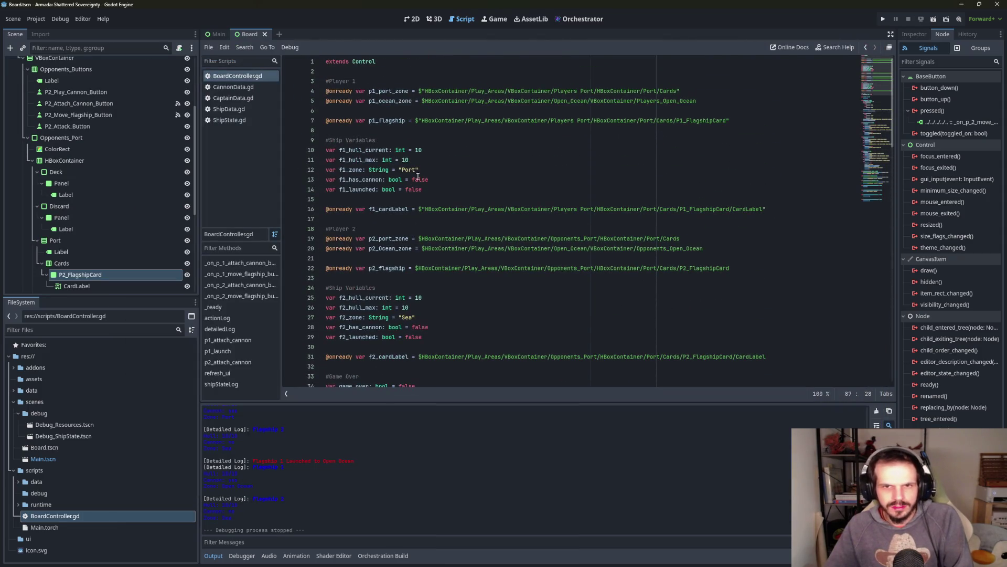
pyautogui.click(404, 317)
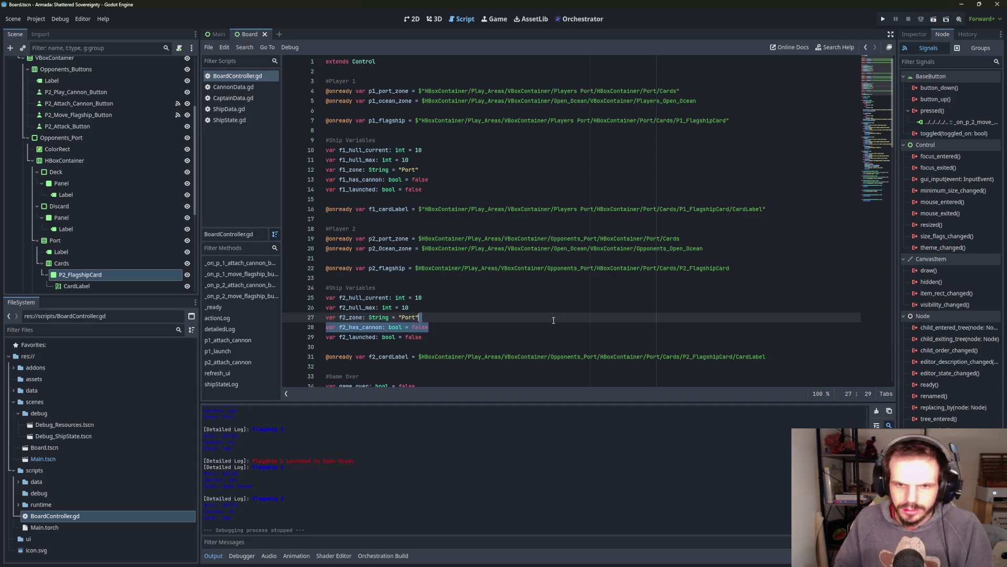
pyautogui.click(883, 19)
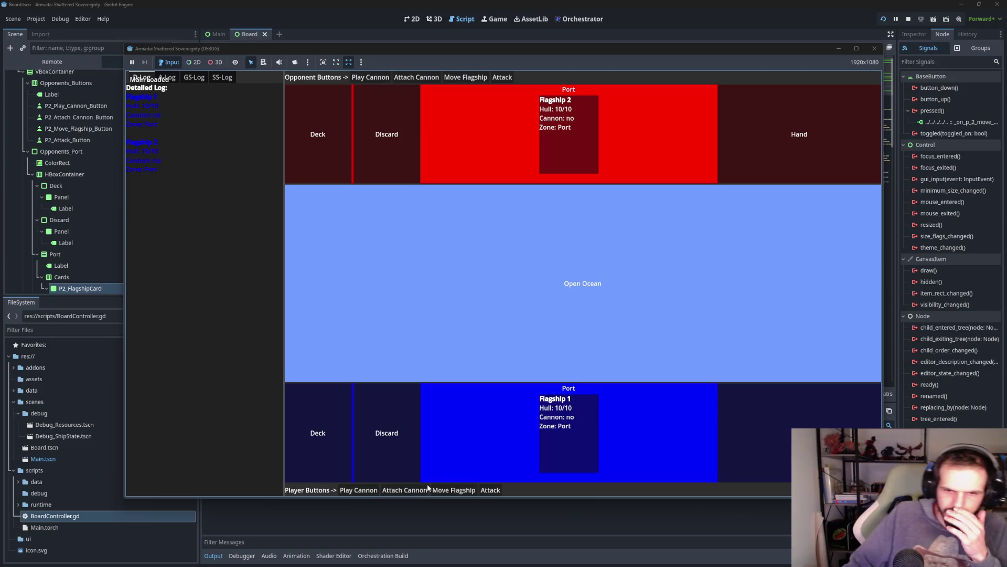
# Retest Flagship 1: launch refused unarmed, then armed and launched to Open Ocean; stop the game.
pyautogui.click(453, 489)
pyautogui.click(411, 492)
pyautogui.click(444, 491)
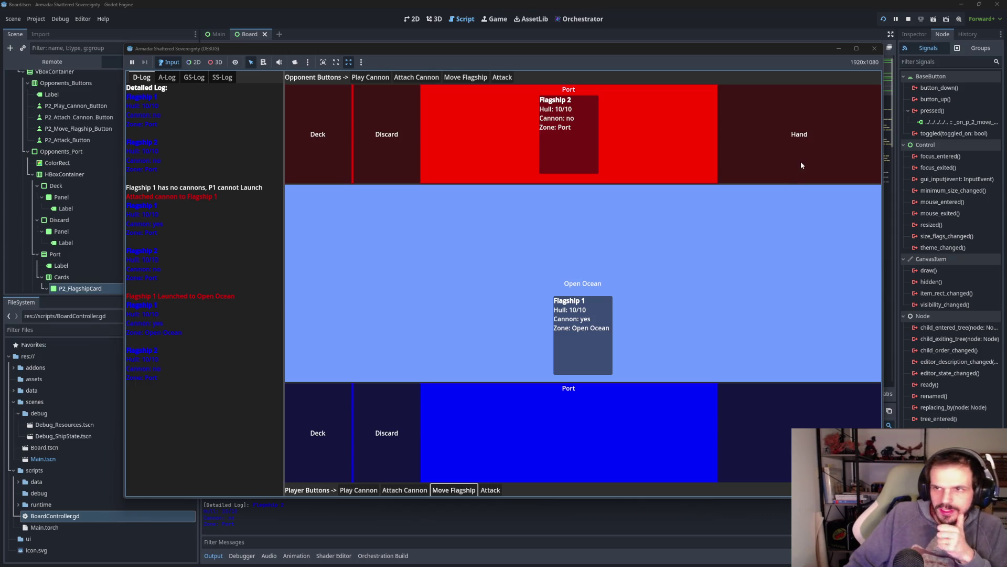
pyautogui.click(874, 49)
pyautogui.click(465, 316)
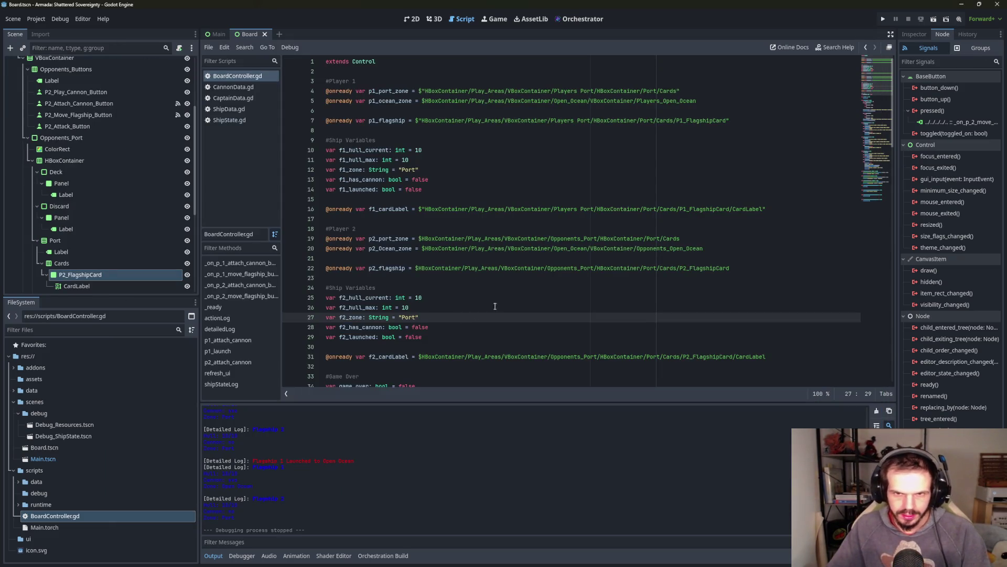
# Add a 'Launched: %s' line to Flagship 1's card text with f1_launched in its format values.
pyautogui.scroll(-10, 509, 302)
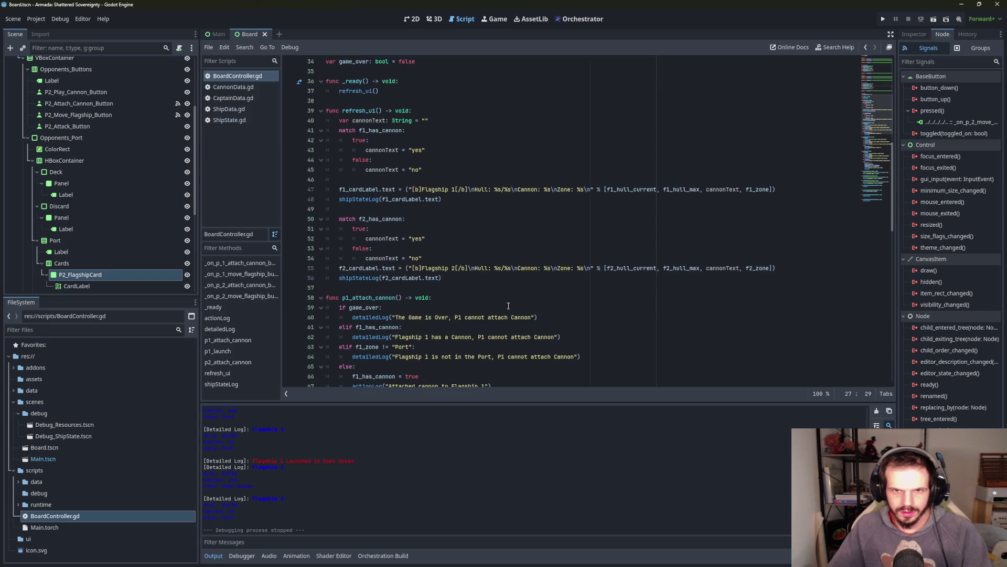
pyautogui.scroll(-1, 508, 306)
pyautogui.click(613, 195)
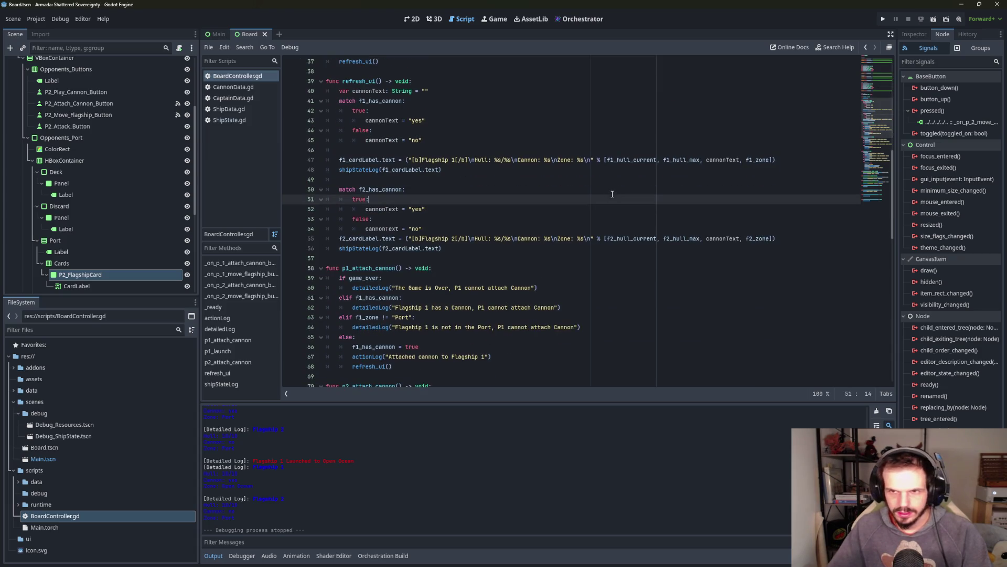
pyautogui.click(591, 160)
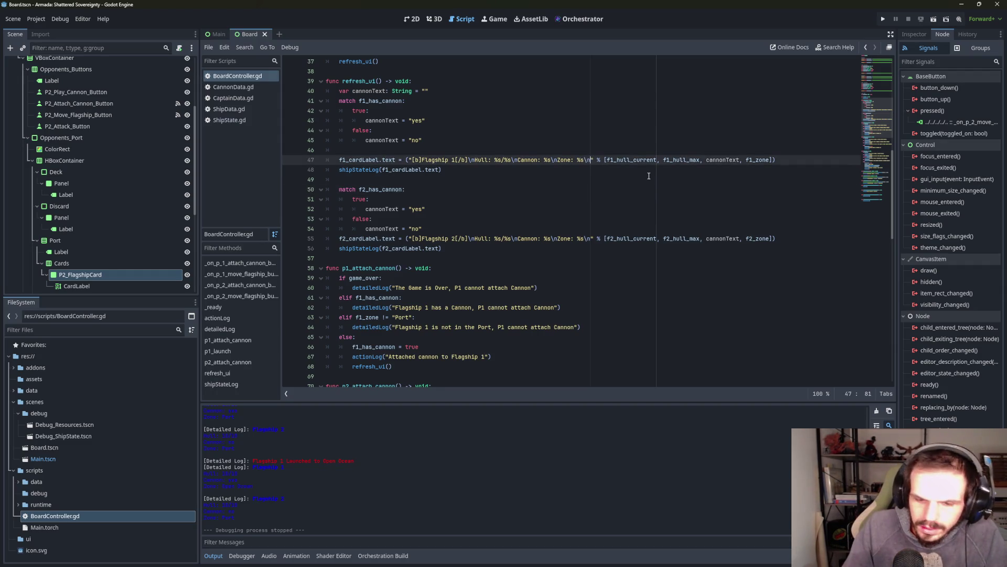
pyautogui.write('Launched')
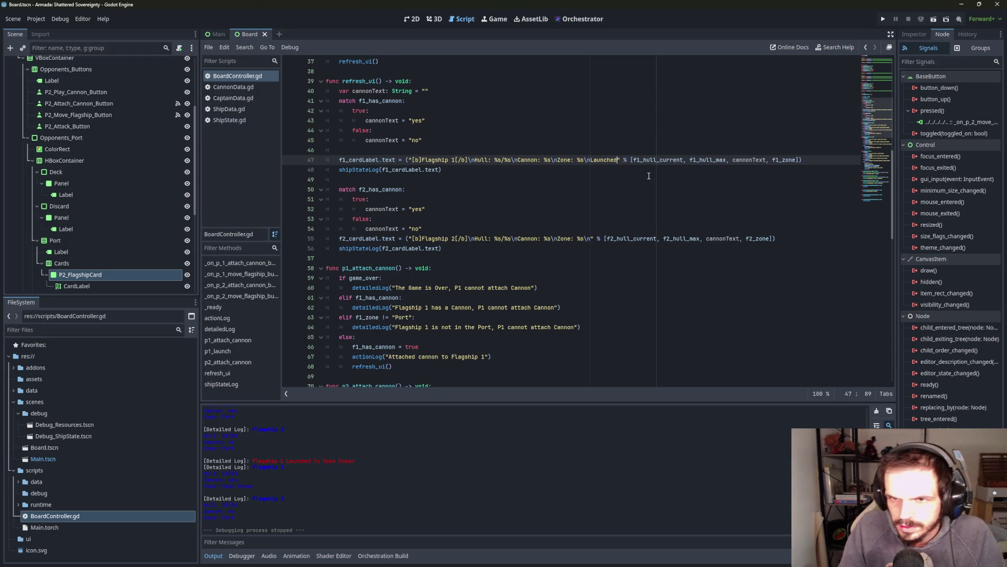
pyautogui.write(': %s\\n')
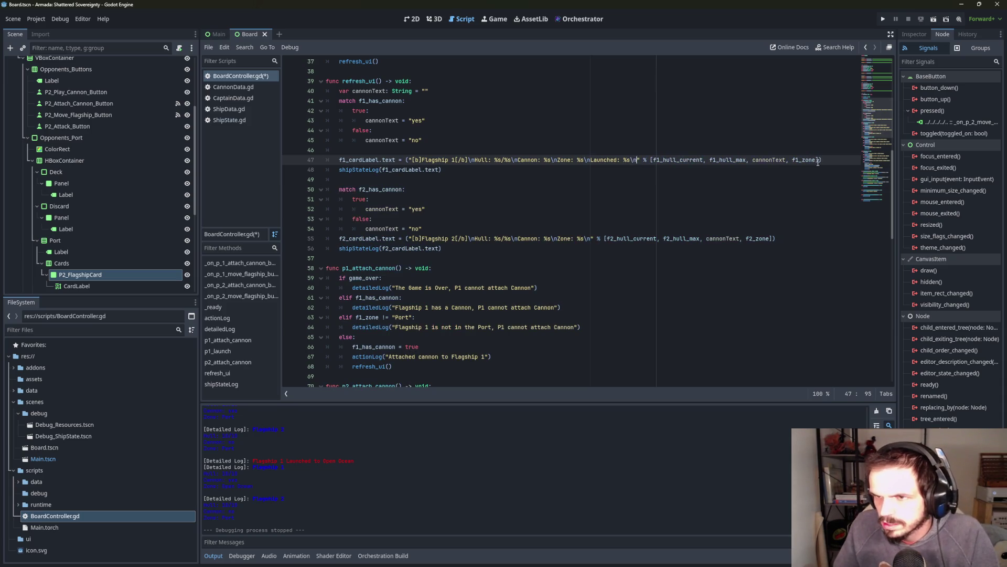
pyautogui.click(817, 160)
pyautogui.write(', ')
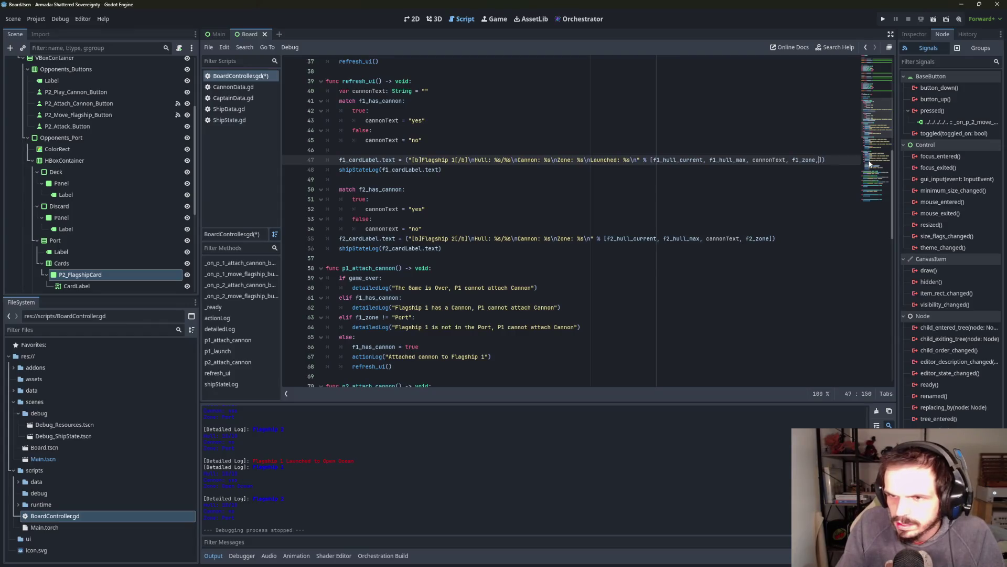
pyautogui.write('f1')
pyautogui.press('Down')
pyautogui.press('Down')
pyautogui.press('Down')
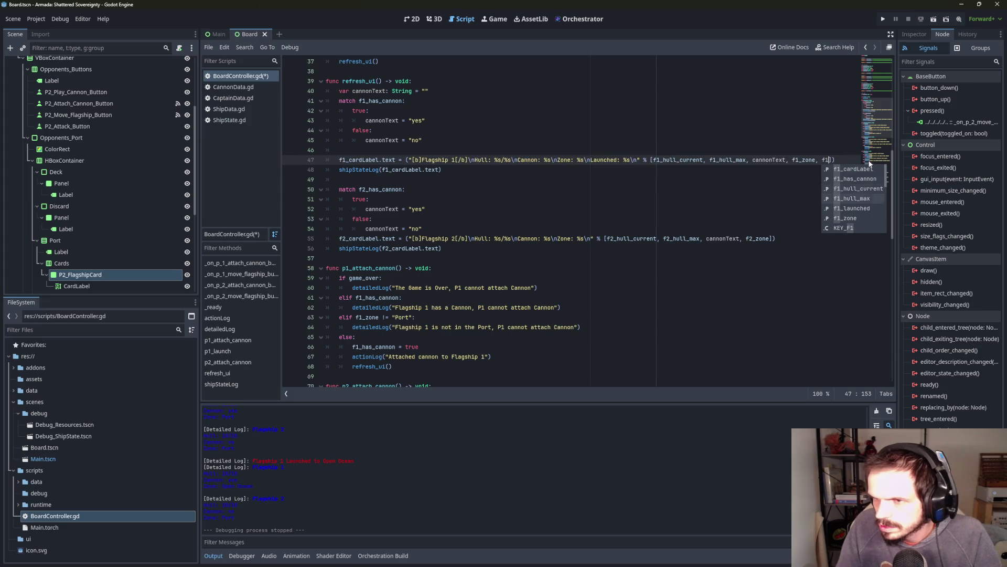
pyautogui.press('Return')
# Add the same 'Launched: %s' line and f2_launched value to Flagship 2's card, then run the game.
pyautogui.click(630, 204)
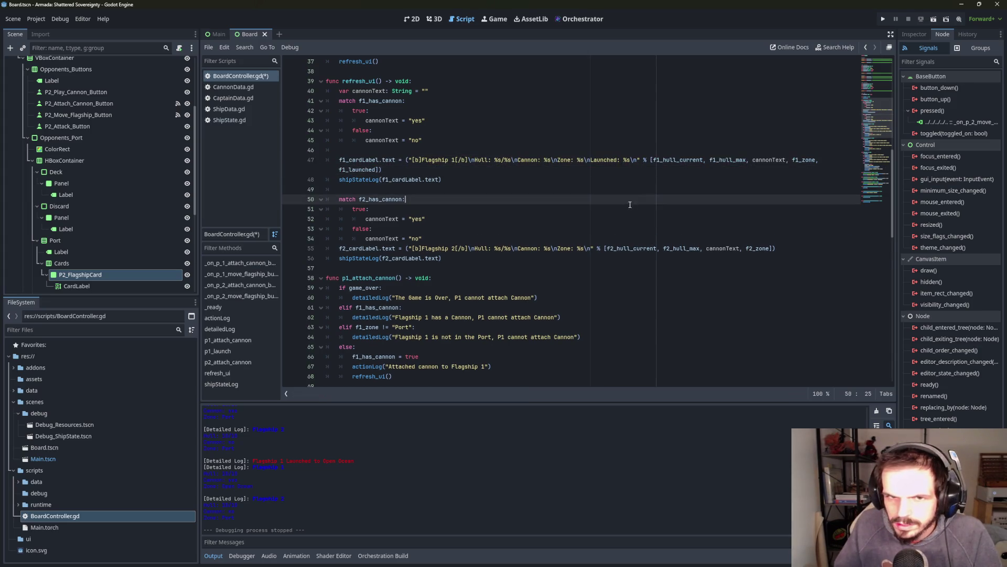
pyautogui.click(595, 249)
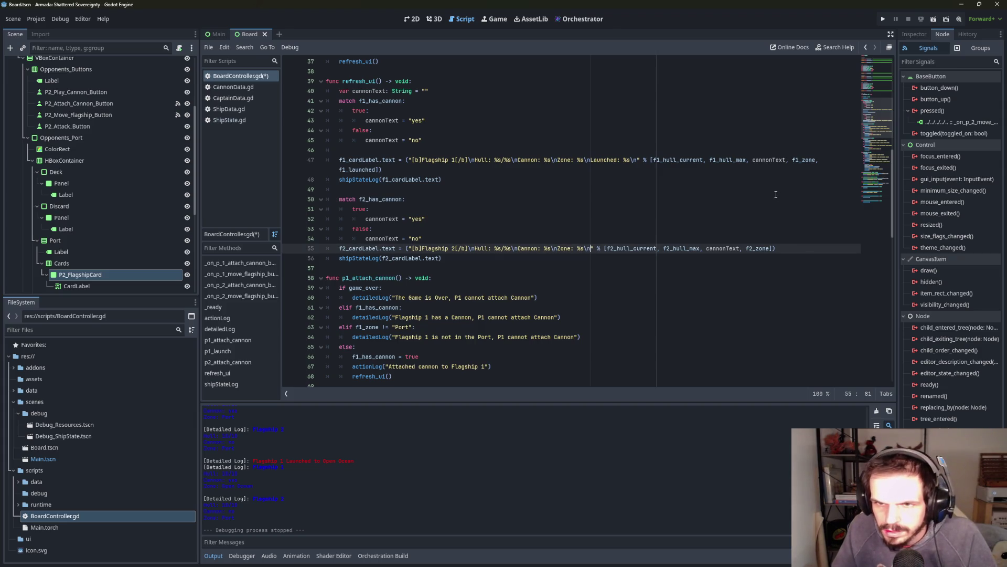
pyautogui.write('Launched')
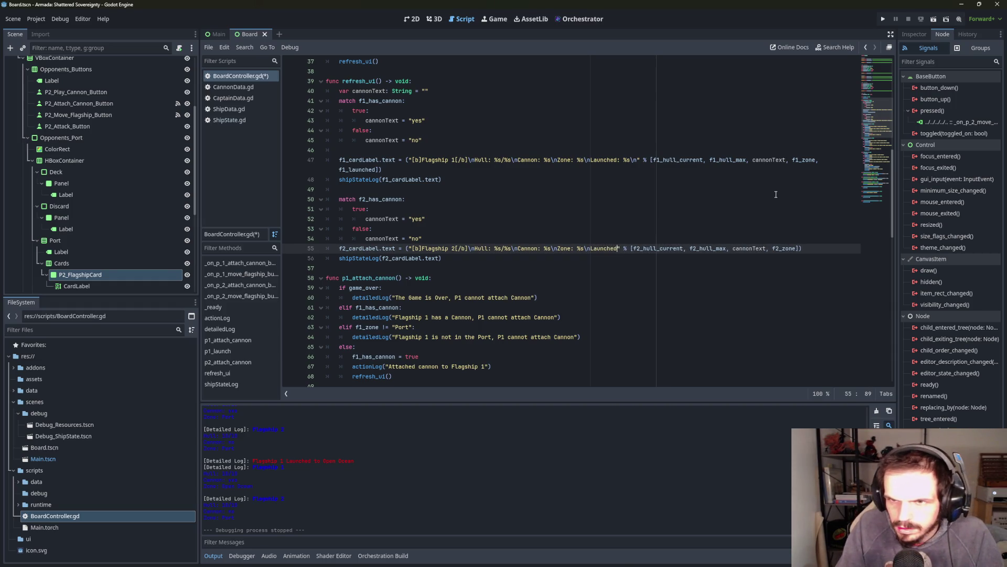
pyautogui.write(': %s\\n')
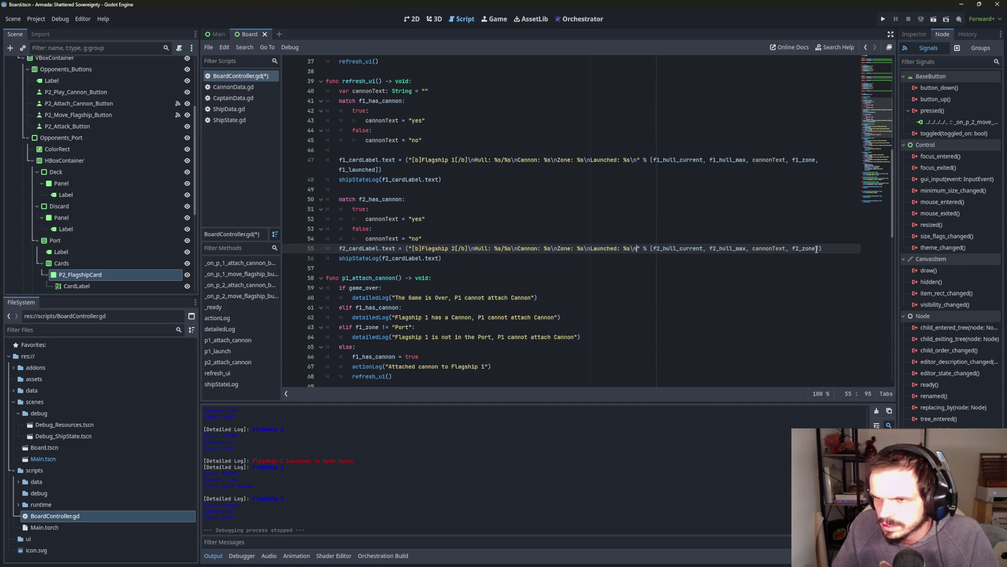
pyautogui.click(817, 249)
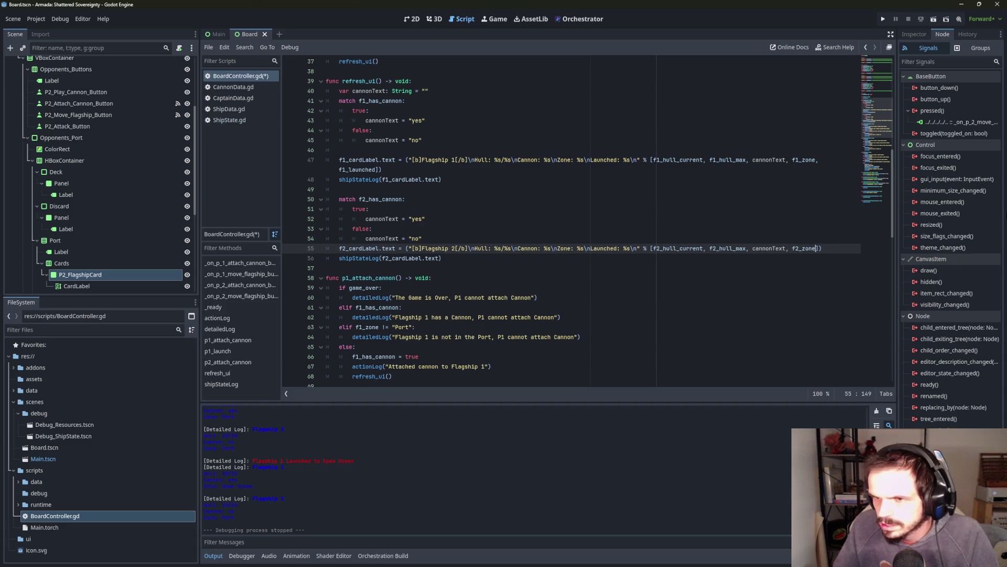
pyautogui.write(', f2')
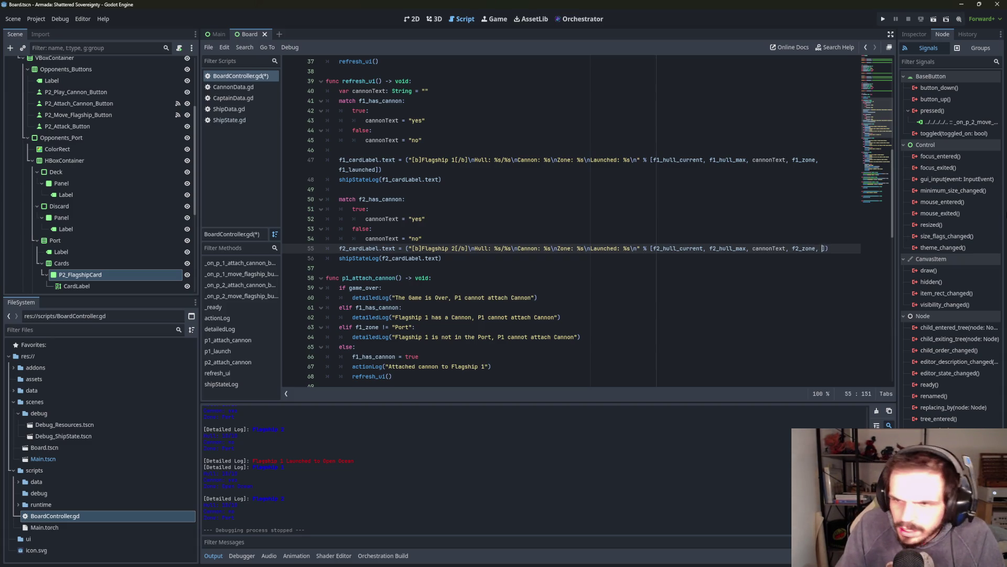
pyautogui.press('Down')
pyautogui.press('Down')
pyautogui.press('Down')
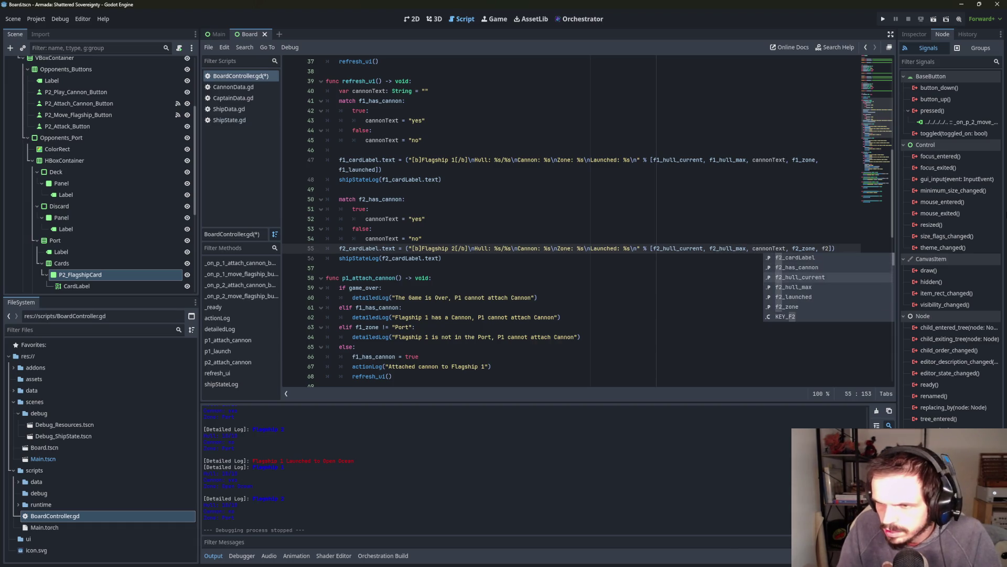
pyautogui.press('Return')
pyautogui.press('Down')
pyautogui.press('Down')
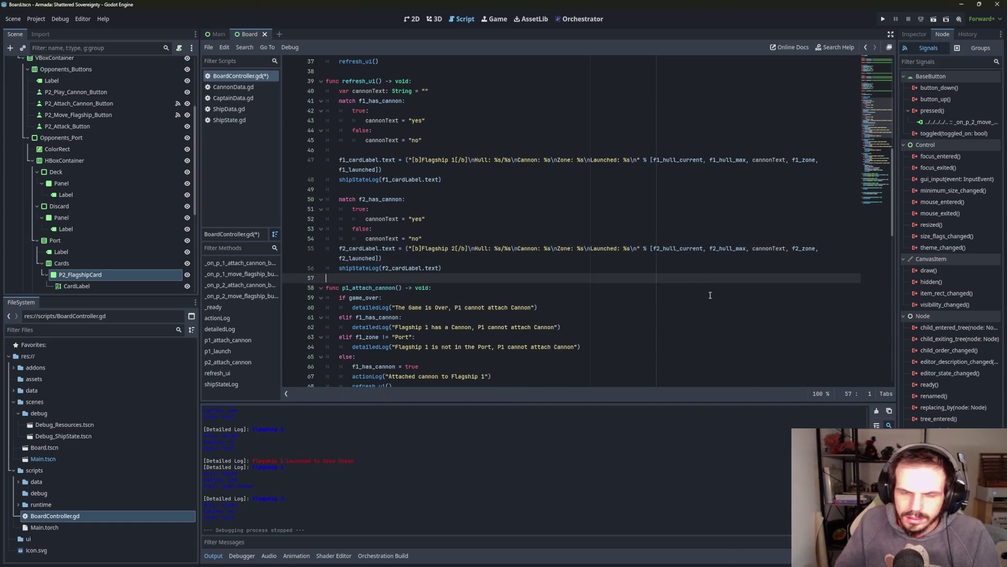
pyautogui.scroll(-1, 711, 295)
pyautogui.scroll(-1, 536, 199)
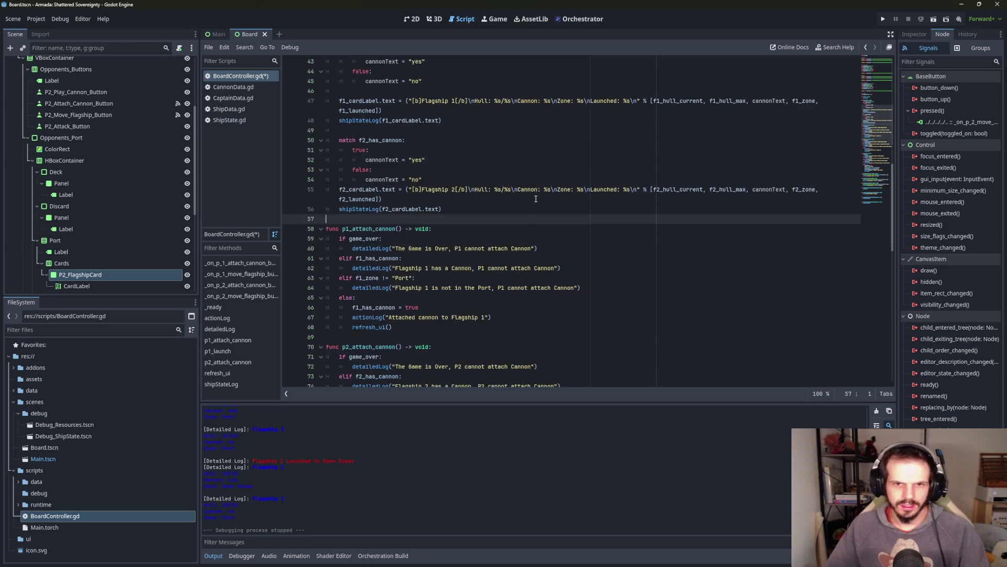
pyautogui.click(883, 19)
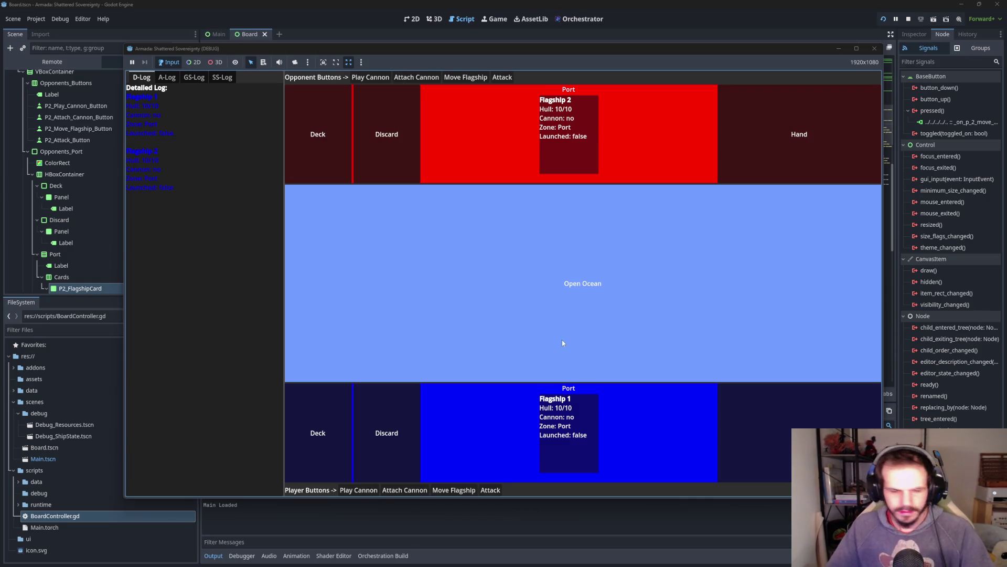
# Restart and test Flagship 1: refused unarmed, armed, launched to Open Ocean, relaunch refused; stop with F8.
pyautogui.click(875, 48)
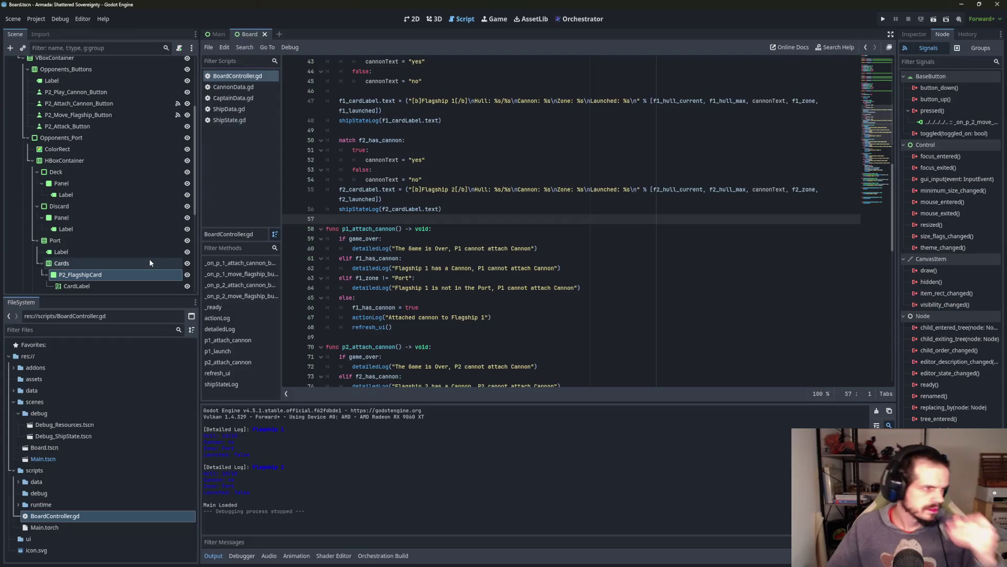
pyautogui.click(884, 19)
pyautogui.click(446, 489)
pyautogui.click(398, 491)
pyautogui.click(445, 491)
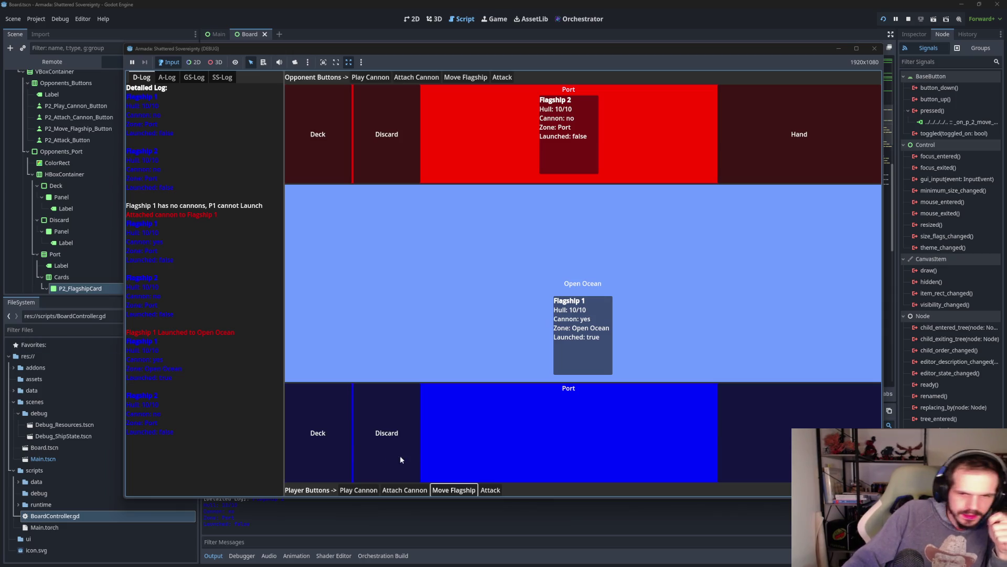
pyautogui.click(454, 490)
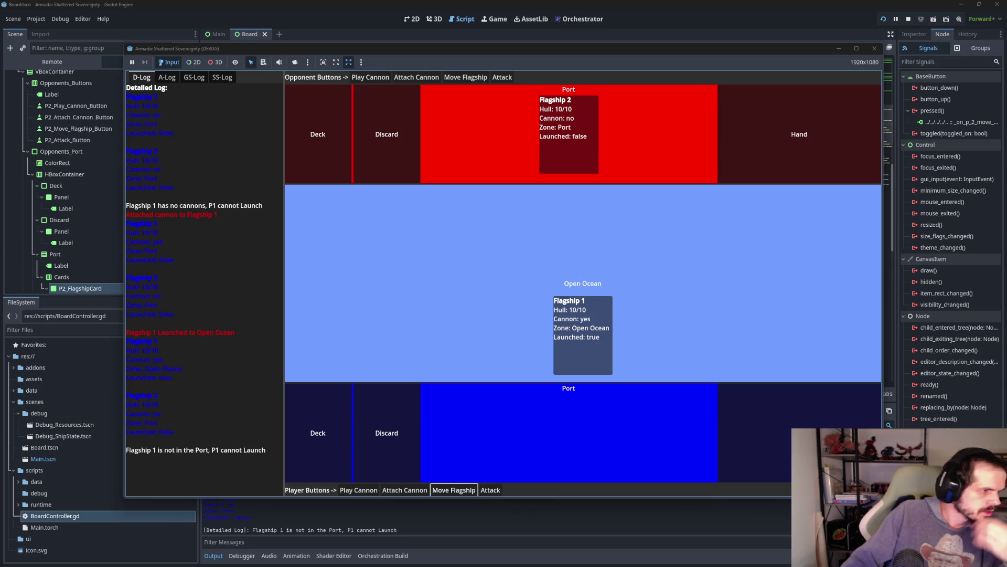
pyautogui.press('F8')
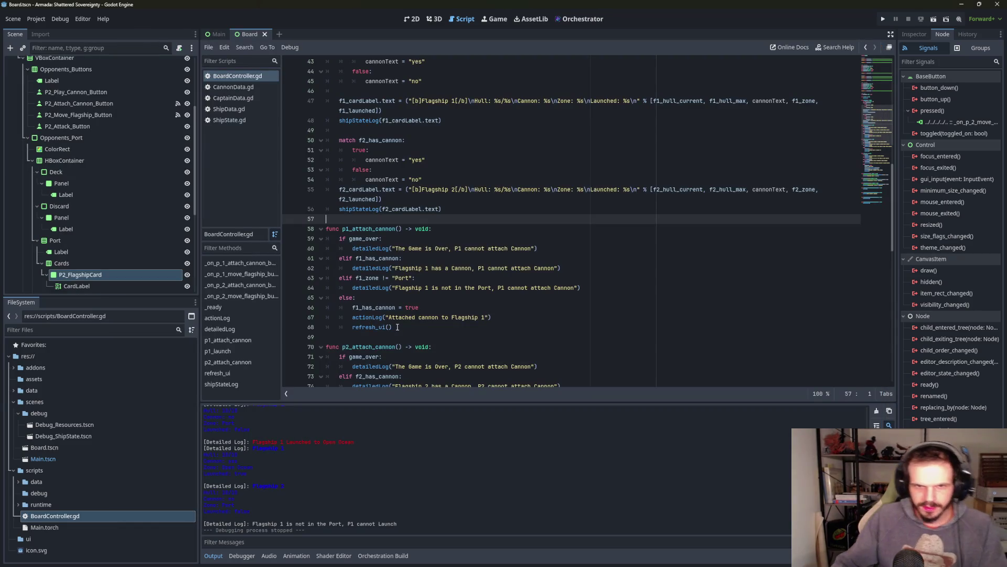
# Duplicate the p1_launch function below itself and rename the copy p2_launch.
pyautogui.scroll(3, 425, 280)
pyautogui.scroll(-13, 425, 280)
pyautogui.click(352, 298)
pyautogui.press('Return')
pyautogui.press('Return')
pyautogui.press('Up')
pyautogui.moveTo(418, 290); pyautogui.dragTo(321, 138)
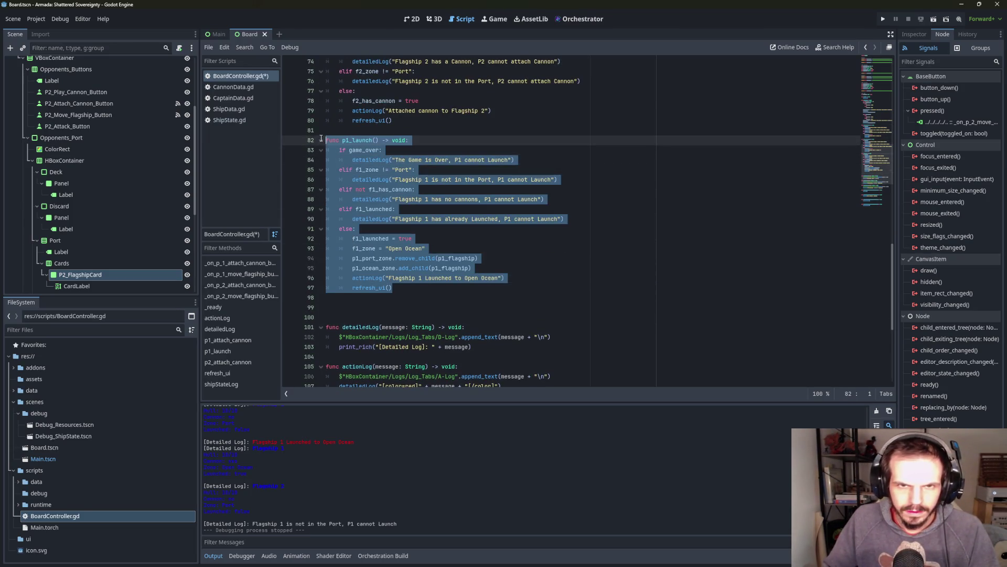
pyautogui.hotkey('ctrl', 'c')
pyautogui.click(329, 307)
pyautogui.hotkey('ctrl', 'v')
pyautogui.click(344, 229)
pyautogui.press('Right')
pyautogui.press('BackSpace')
pyautogui.write('2')
pyautogui.click(767, 318)
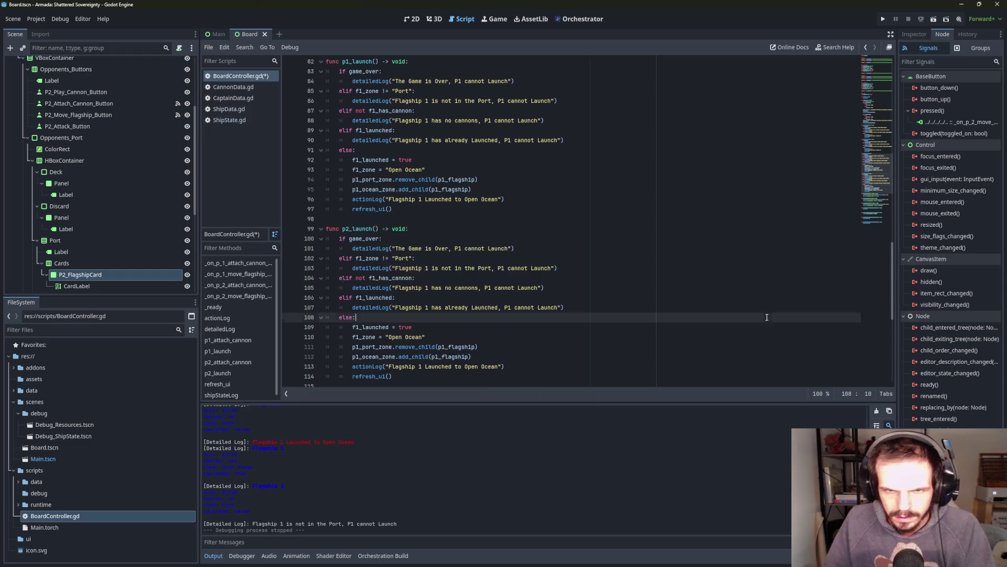
# Switch the copy's port, cannon and launched checks and messages to f2_zone, f2_has_cannon and Flagship 2.
pyautogui.click(466, 249)
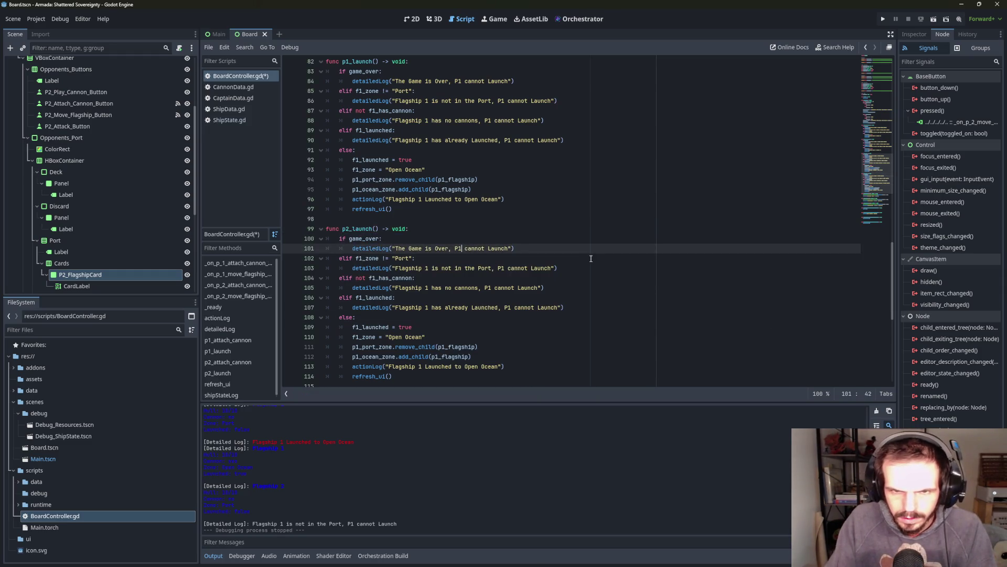
pyautogui.click(363, 258)
pyautogui.press('BackSpace')
pyautogui.write('2')
pyautogui.click(440, 260)
pyautogui.click(427, 267)
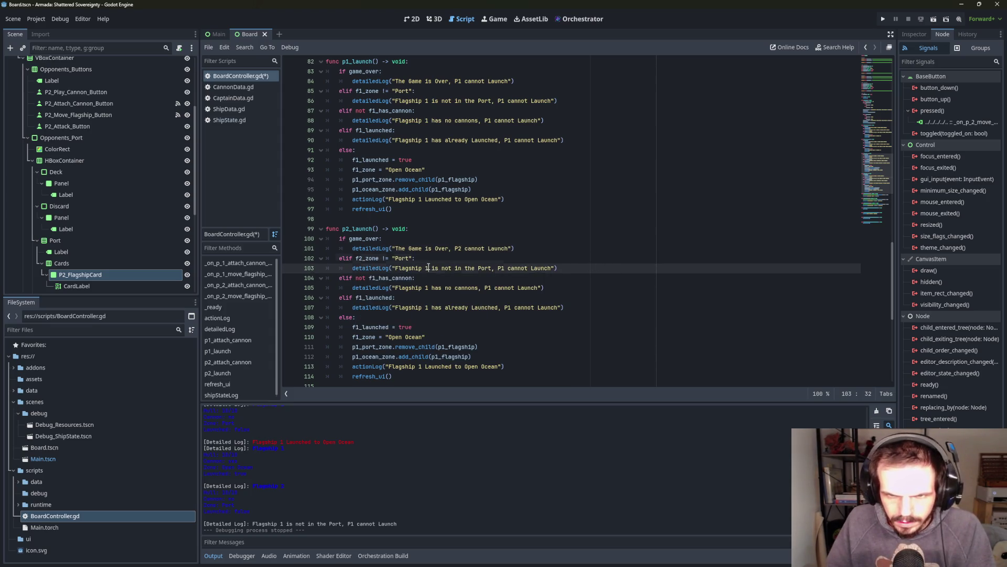
pyautogui.click(505, 267)
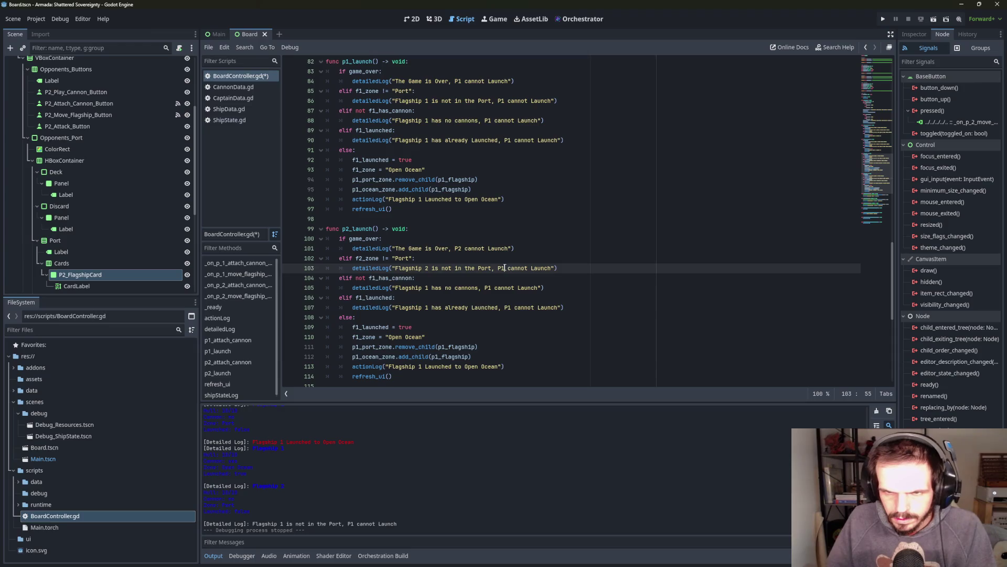
pyautogui.click(376, 278)
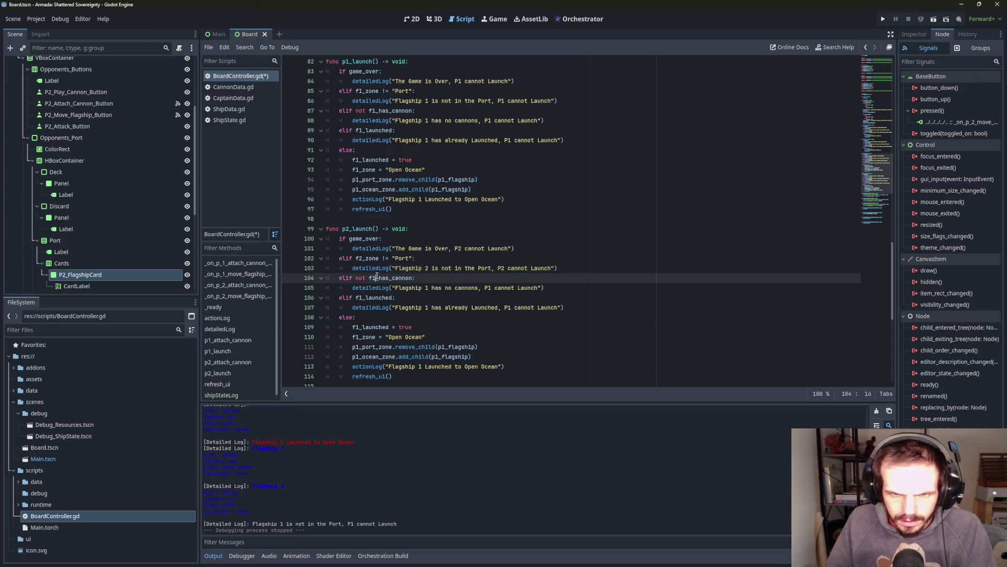
pyautogui.press('BackSpace')
pyautogui.write('2')
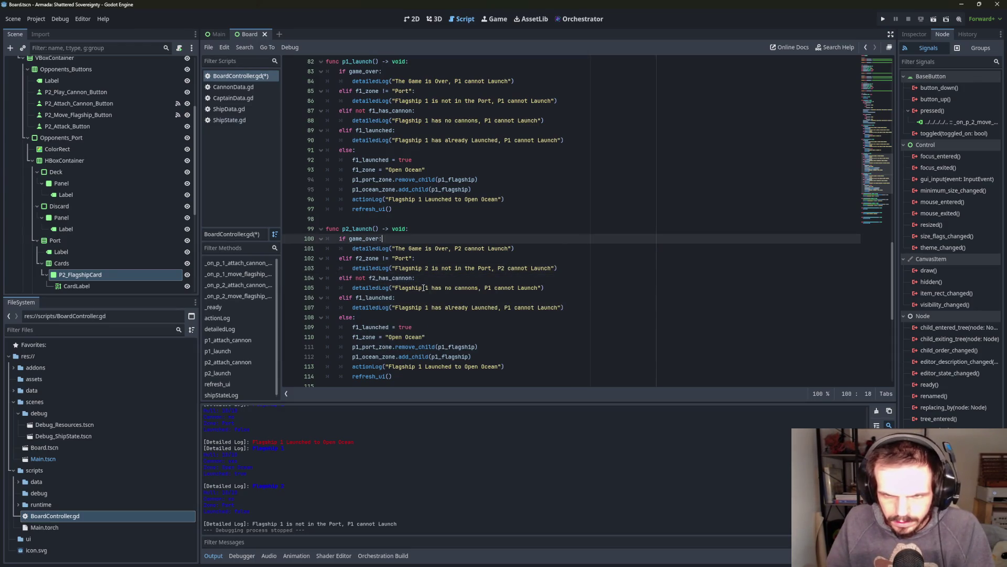
pyautogui.click(428, 287)
pyautogui.click(492, 288)
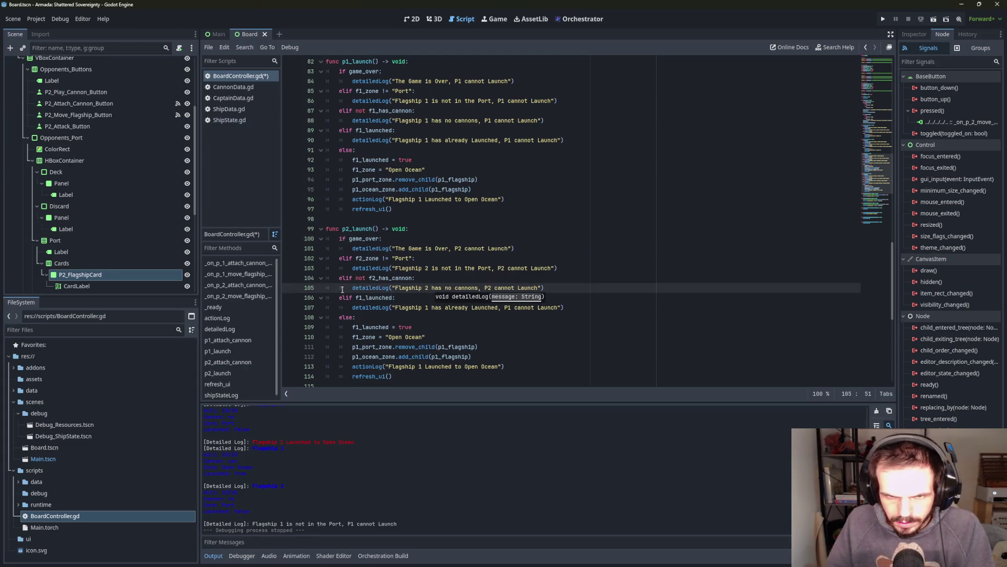
pyautogui.click(363, 297)
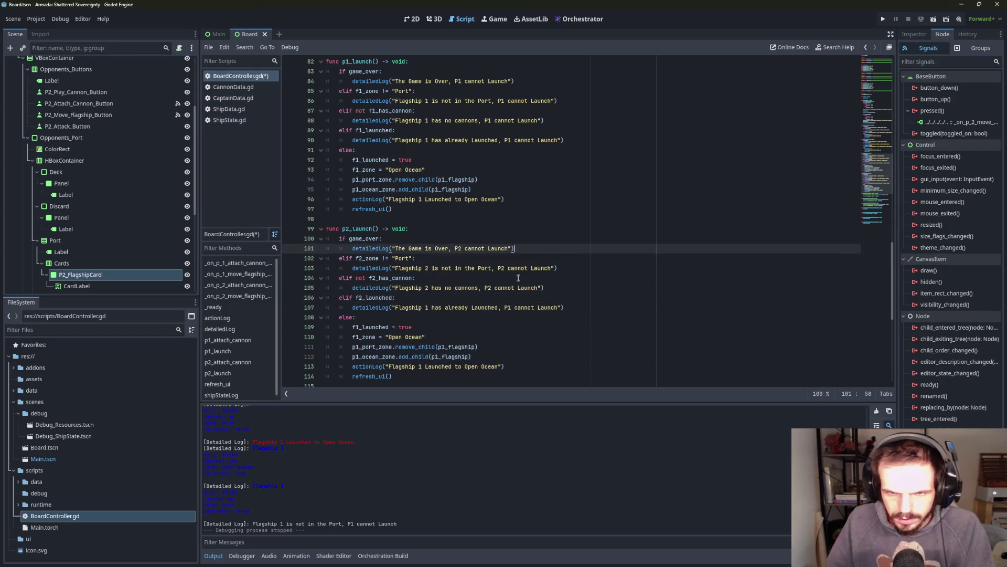
pyautogui.click(430, 309)
pyautogui.press('BackSpace')
pyautogui.write('2')
pyautogui.click(511, 308)
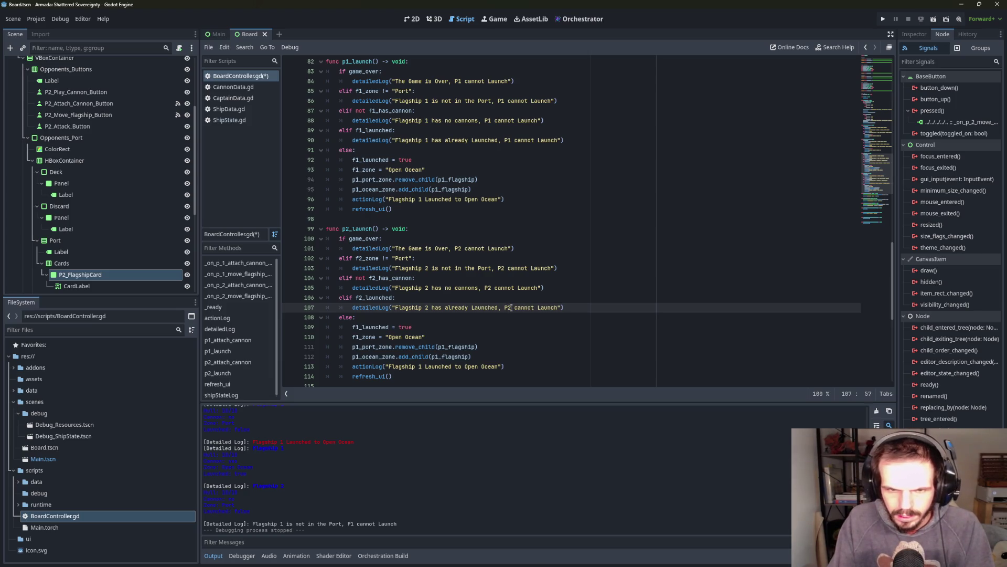
# Change the launch branch to f2_launched, f2_zone, p2_port_zone, p2_flagship, p2_ocean_zone and a 'Flagship 2' message.
pyautogui.click(361, 327)
pyautogui.press('BackSpace')
pyautogui.write('2')
pyautogui.click(361, 336)
pyautogui.press('BackSpace')
pyautogui.write('2')
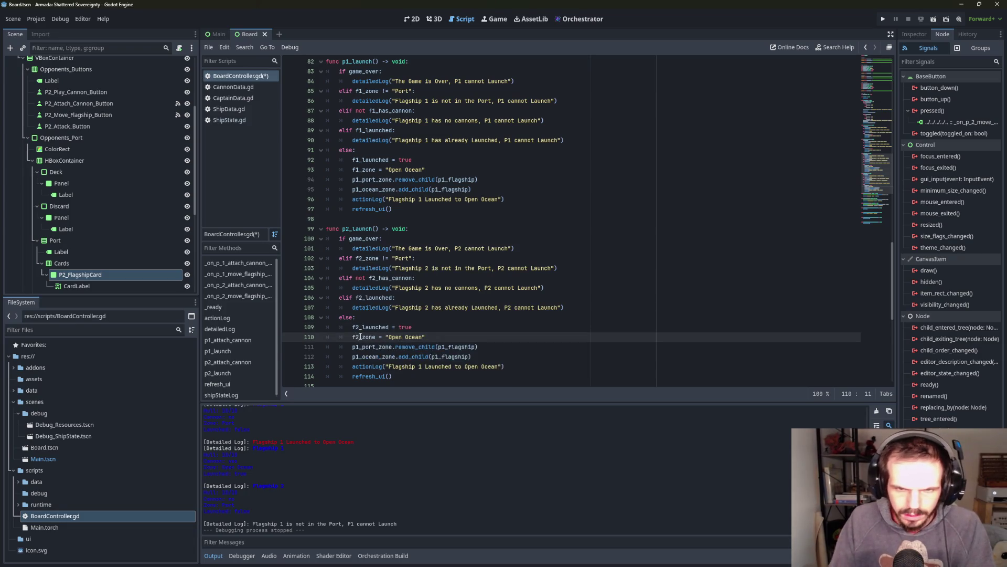
pyautogui.click(358, 346)
pyautogui.press('BackSpace')
pyautogui.write('2')
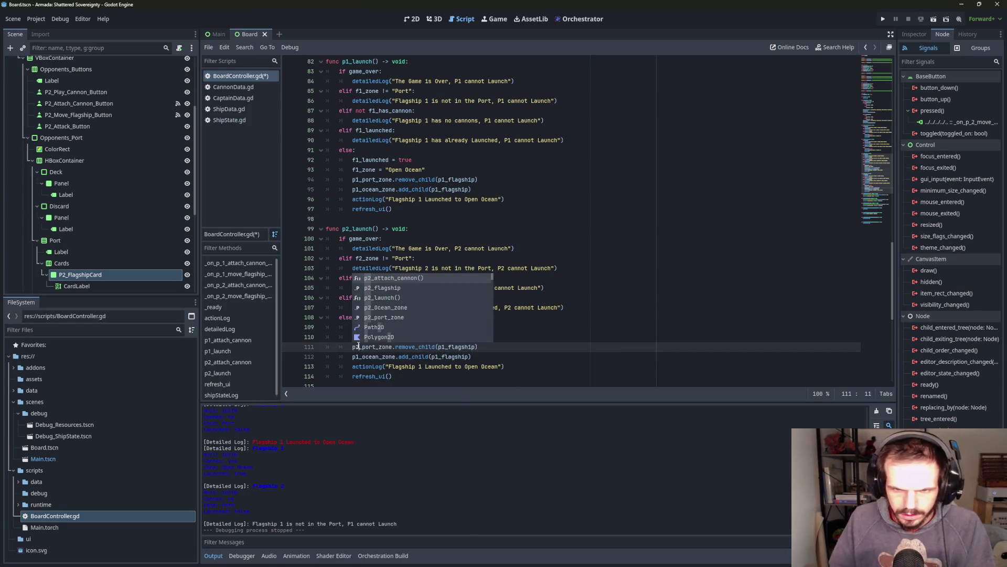
pyautogui.click(444, 347)
pyautogui.press('BackSpace')
pyautogui.write('2')
pyautogui.click(364, 357)
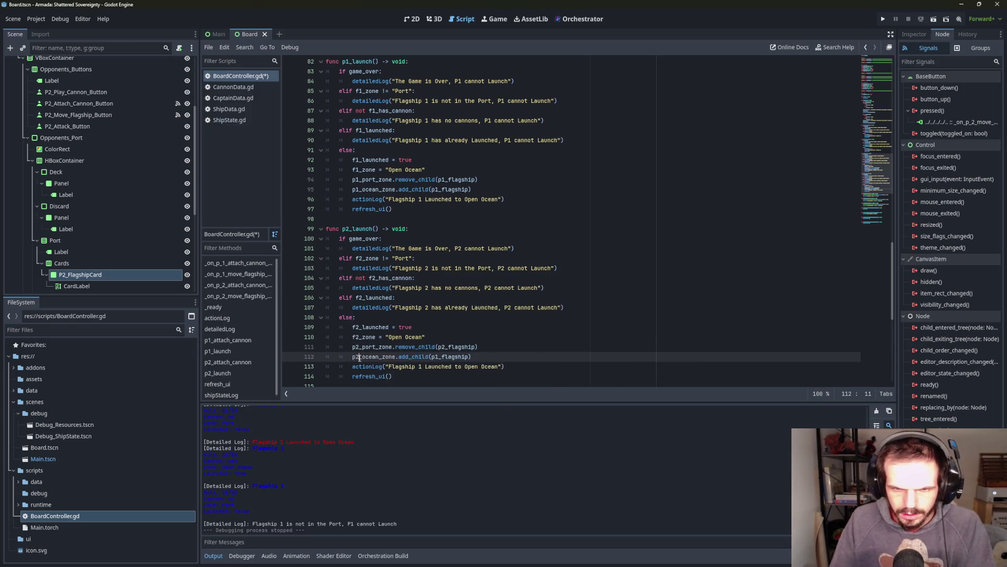
pyautogui.press('BackSpace')
pyautogui.write('2')
pyautogui.click(439, 357)
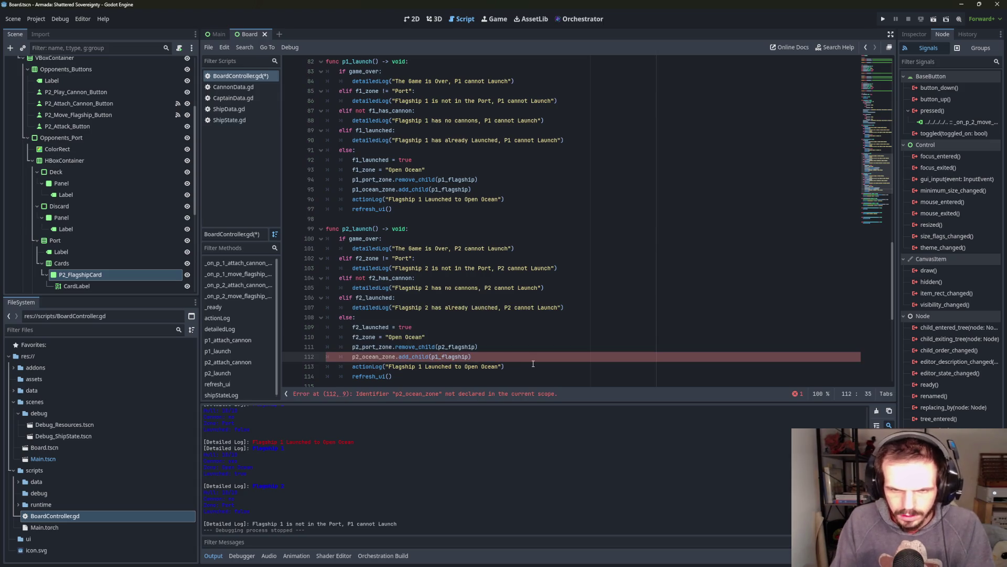
pyautogui.press('BackSpace')
pyautogui.write('2')
pyautogui.click(423, 366)
pyautogui.press('BackSpace')
pyautogui.write('2')
pyautogui.click(600, 353)
# Fix line 20's p2_Ocean_zone to lowercase p2_ocean_zone to clear the undeclared error, then run with F5.
pyautogui.scroll(-3, 601, 350)
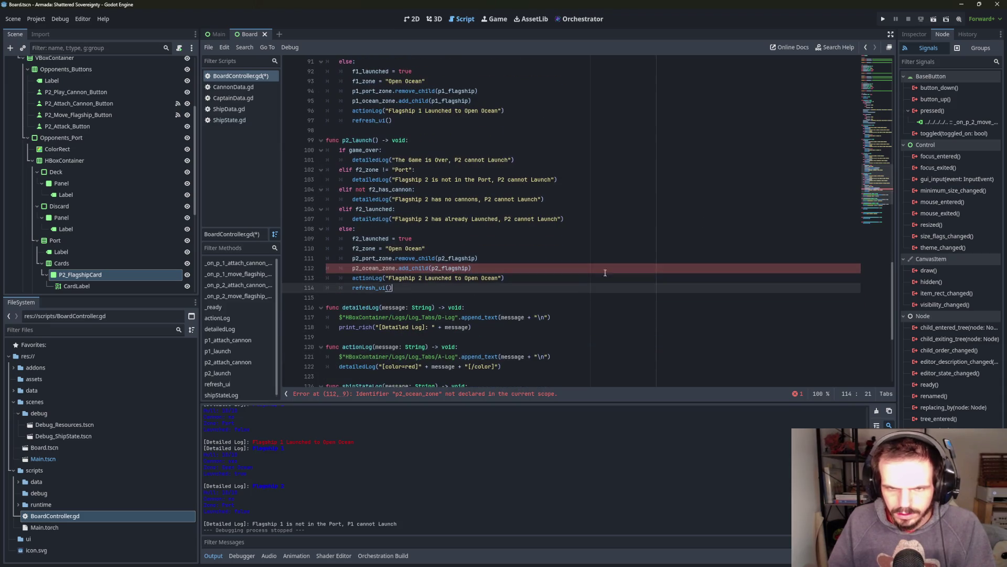
pyautogui.click(578, 170)
pyautogui.click(516, 266)
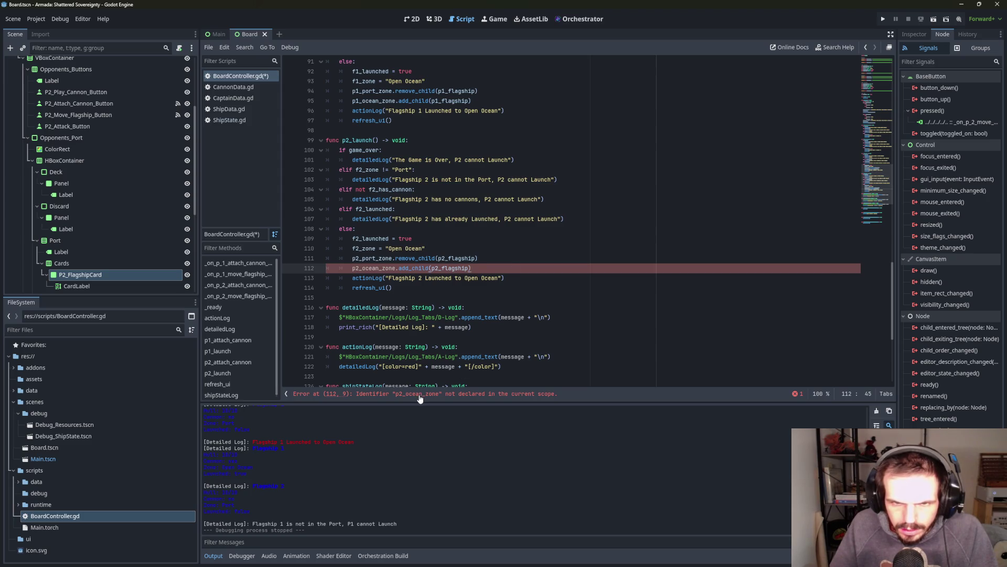
pyautogui.scroll(20, 460, 303)
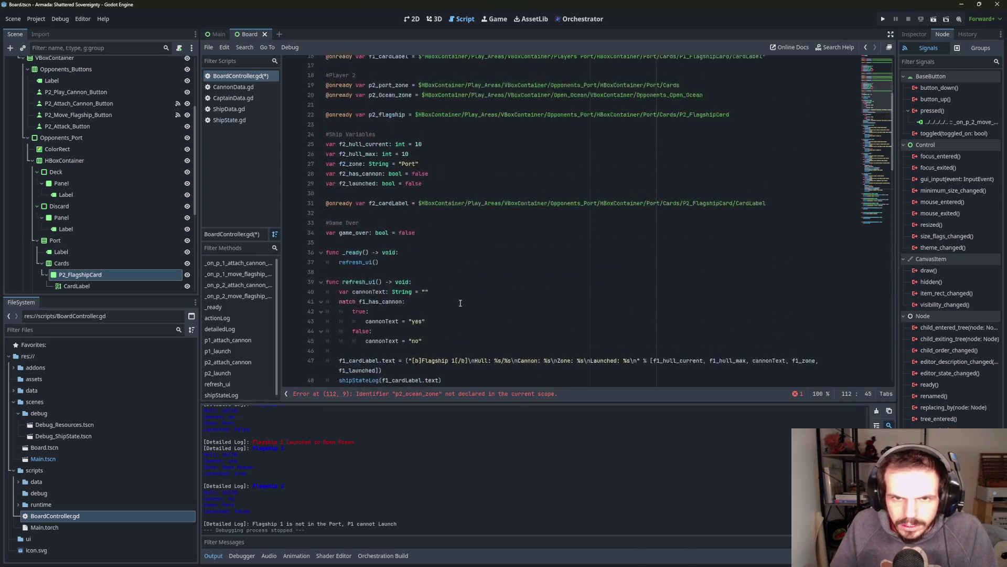
pyautogui.scroll(8, 460, 303)
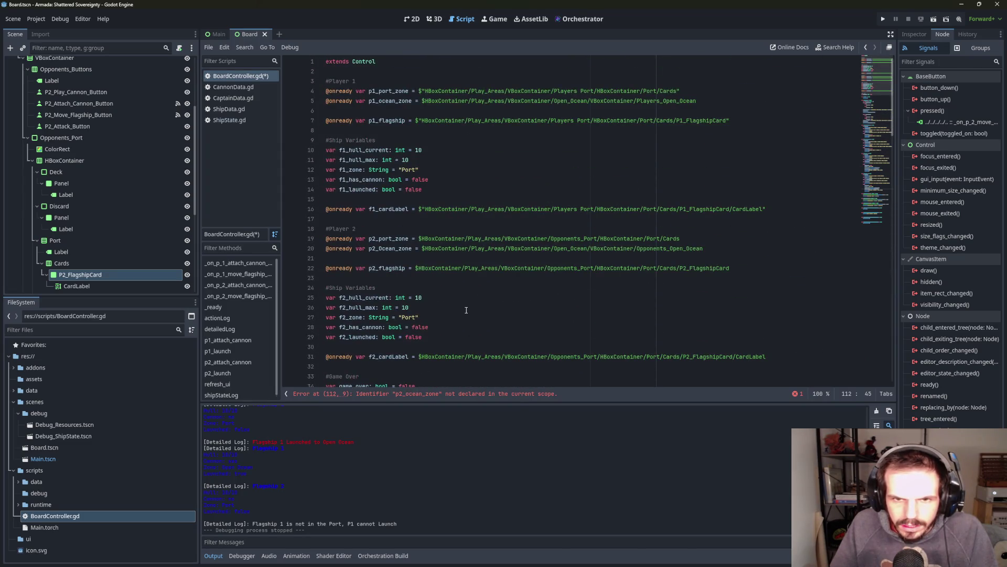
pyautogui.click(381, 249)
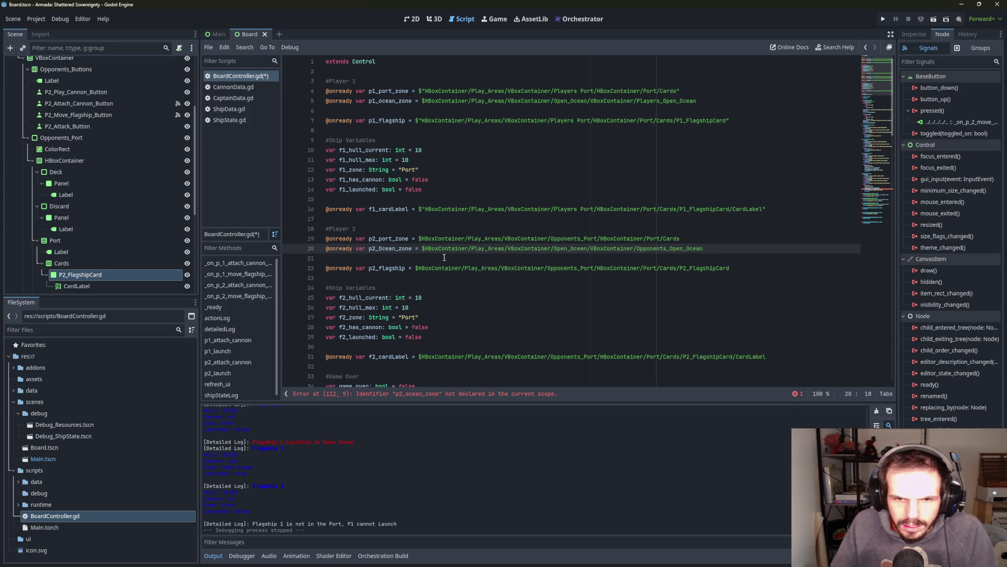
pyautogui.press('BackSpace')
pyautogui.write('o')
pyautogui.click(489, 298)
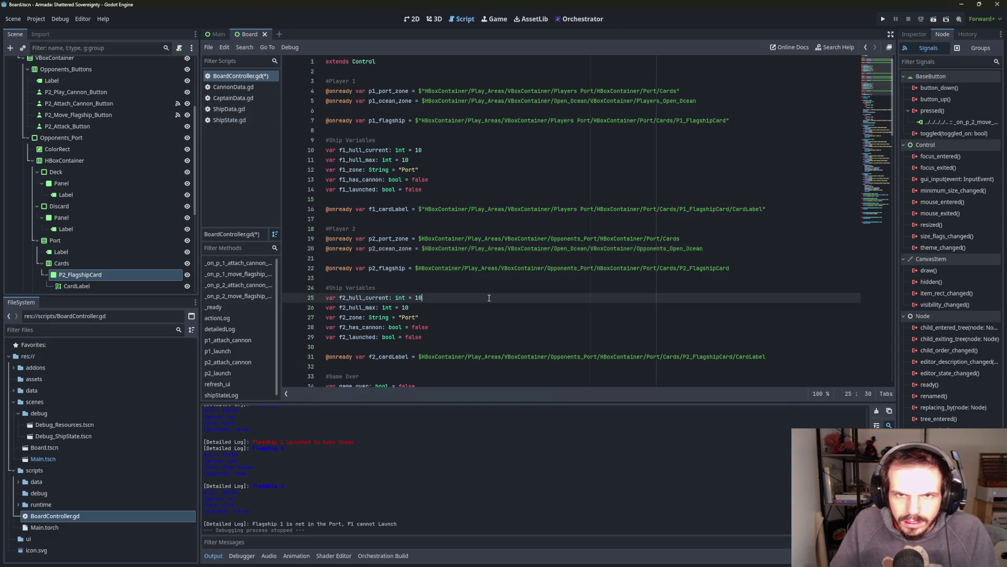
pyautogui.scroll(-15, 489, 297)
pyautogui.press('F5')
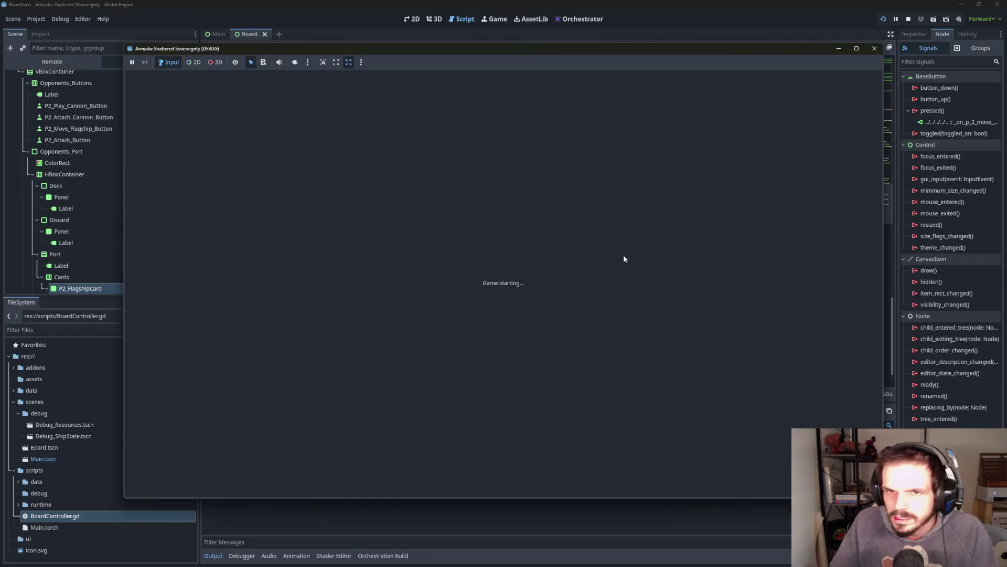
# Test Flagship 1 unarmed, armed, launched and relaunched, then the opponent's Move Flagship; stop the game.
pyautogui.click(445, 493)
pyautogui.click(399, 490)
pyautogui.click(450, 492)
pyautogui.click(450, 493)
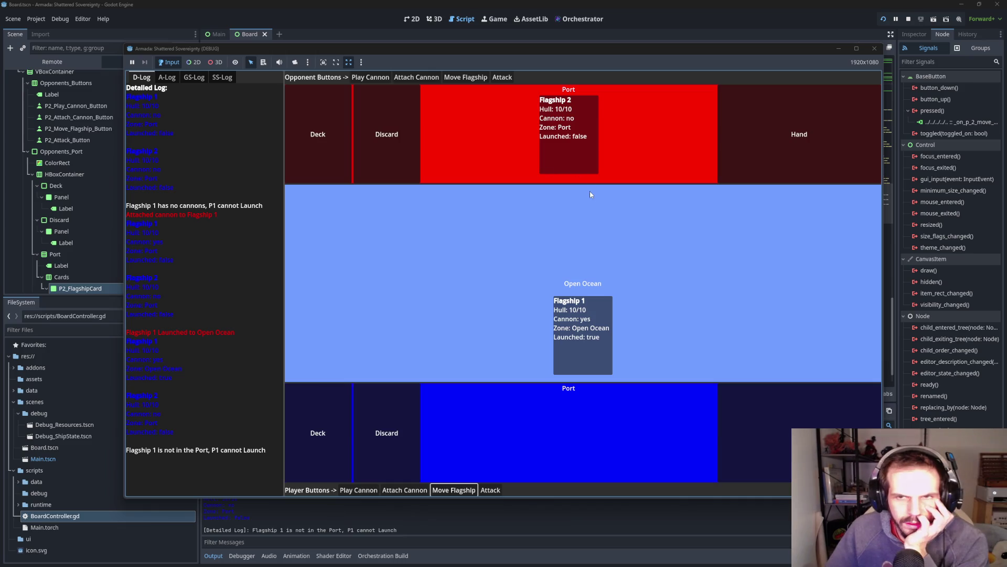
pyautogui.click(467, 78)
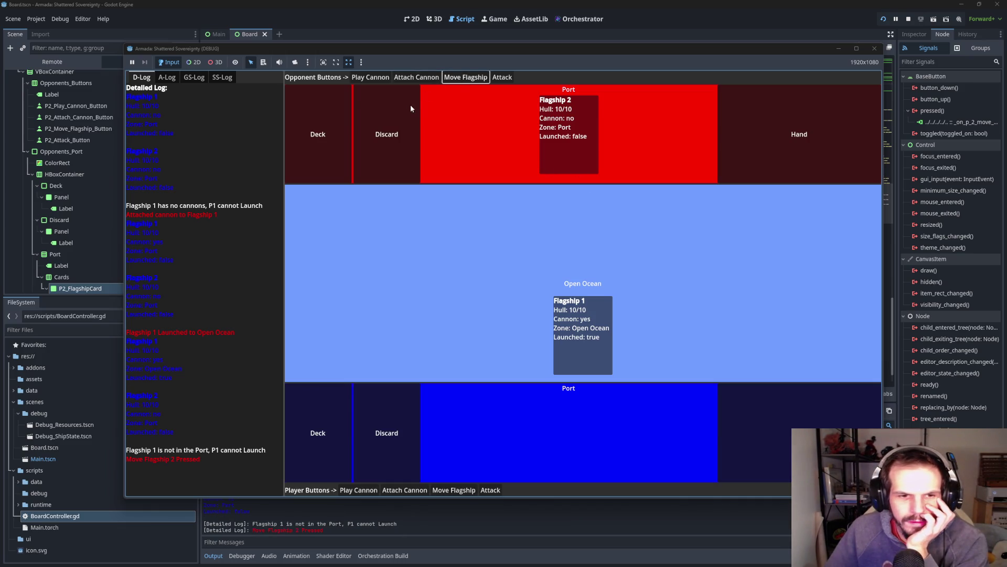
pyautogui.click(875, 49)
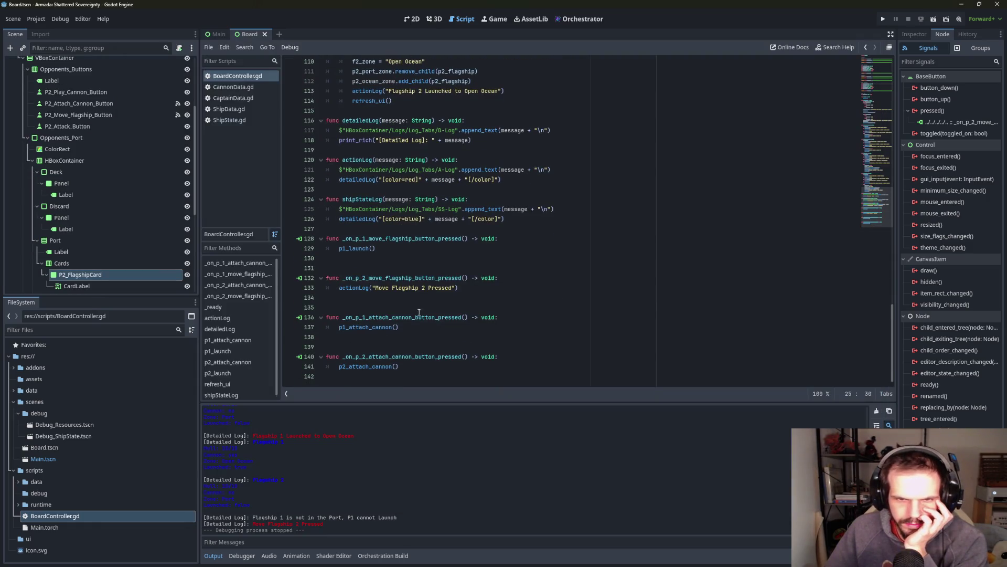
# Replace P2's 'Move Flagship 2 Pressed' log on line 133 with a p2_launch() call and run the game.
pyautogui.moveTo(459, 288); pyautogui.dragTo(341, 290)
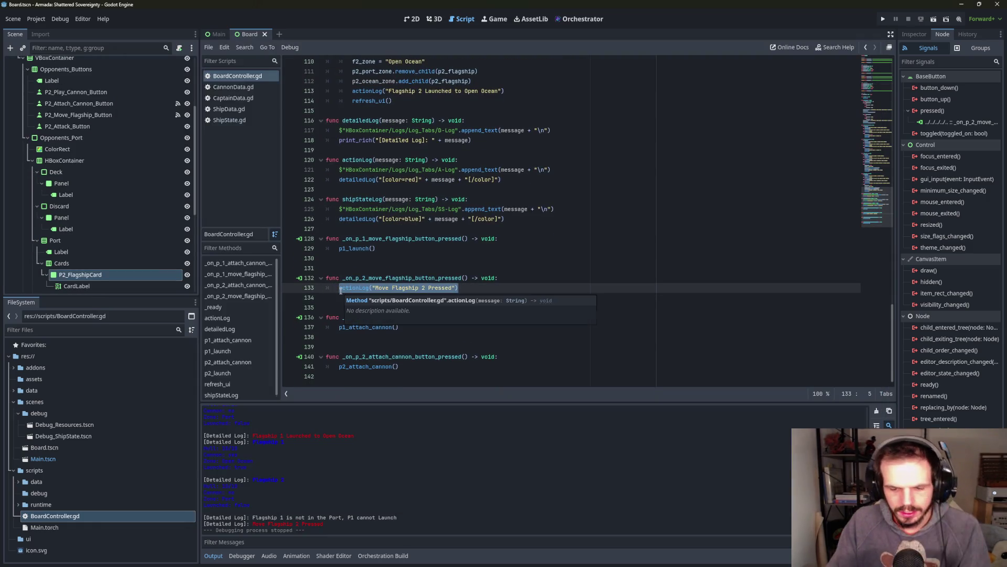
pyautogui.write('p2')
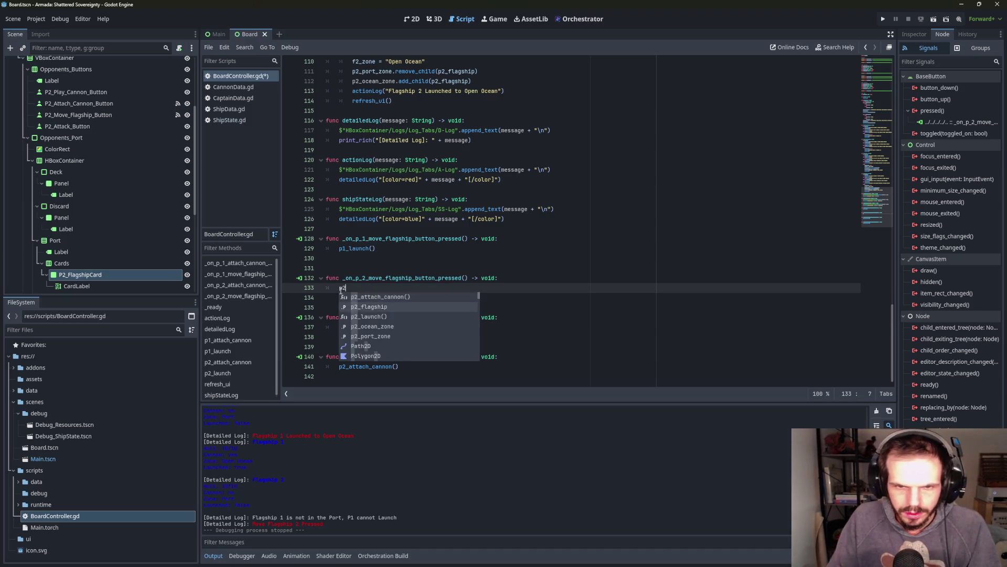
pyautogui.press('Down')
pyautogui.press('Down')
pyautogui.press('Return')
pyautogui.click(612, 238)
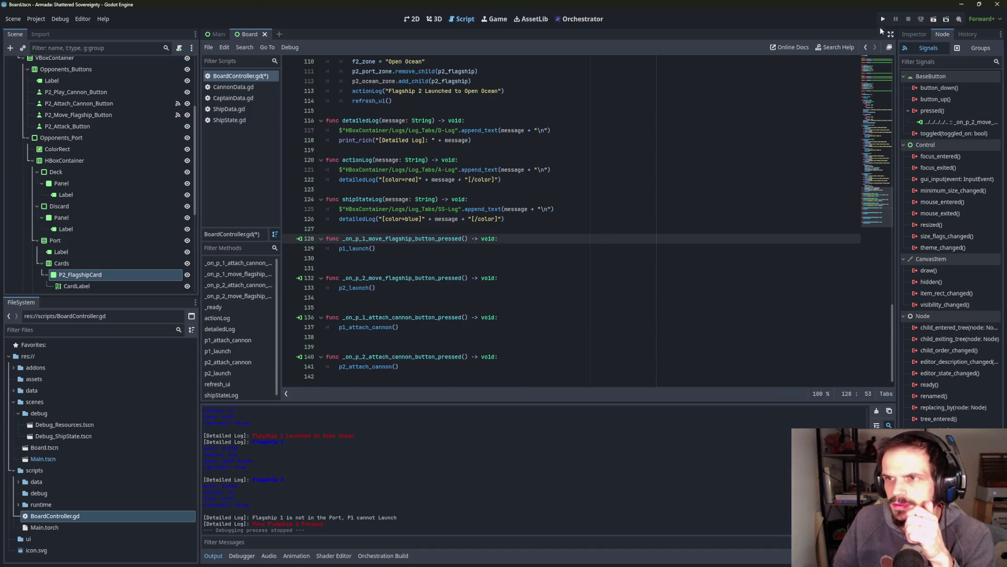
pyautogui.click(883, 19)
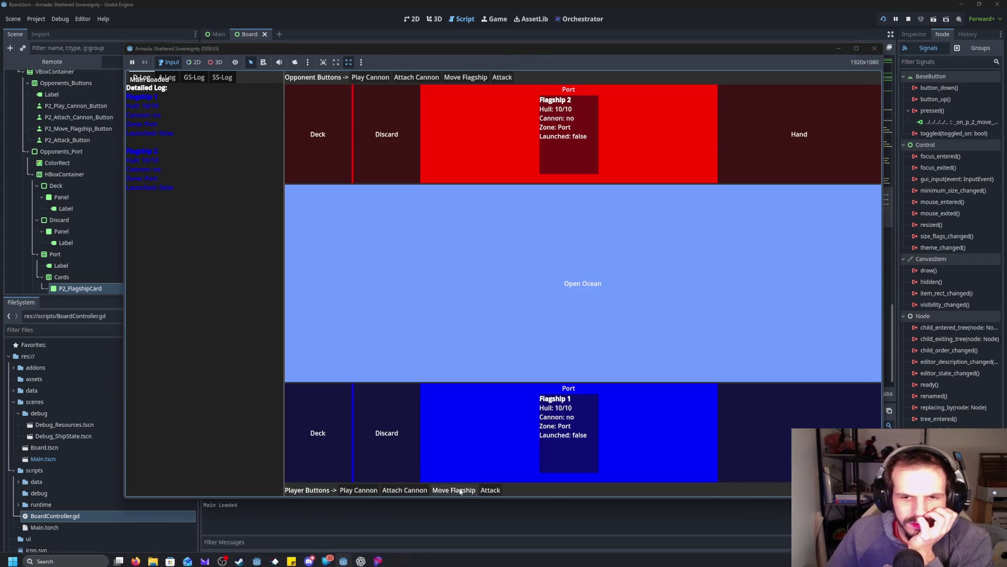
# Test Flagship 1: refused unarmed, armed with a cannon, launched to Open Ocean, relaunch refused.
pyautogui.click(460, 491)
pyautogui.click(404, 490)
pyautogui.click(445, 491)
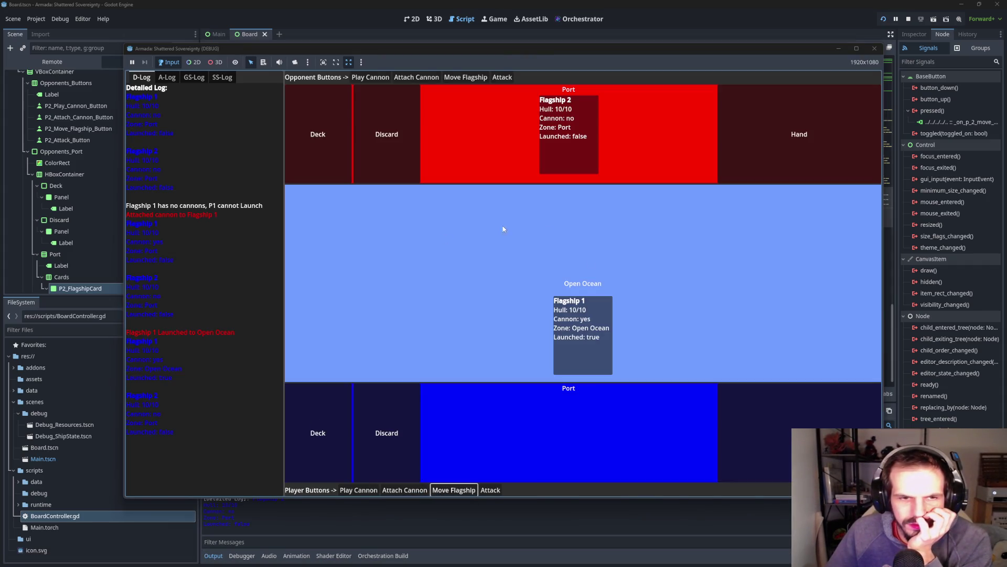
pyautogui.click(447, 494)
# Test Flagship 2 the same way: refused unarmed, armed, launched to Open Ocean, relaunch refused.
pyautogui.click(460, 78)
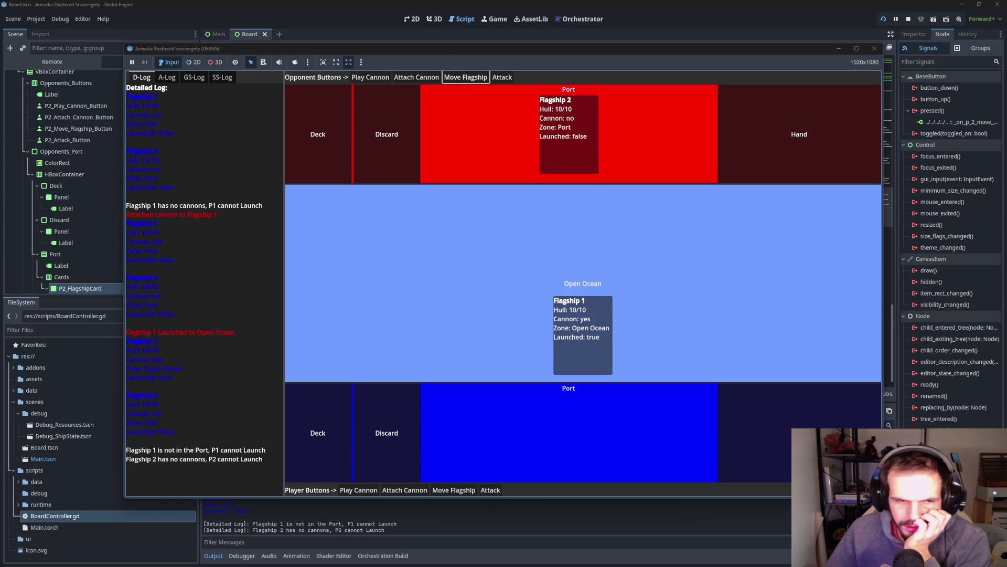
pyautogui.click(416, 78)
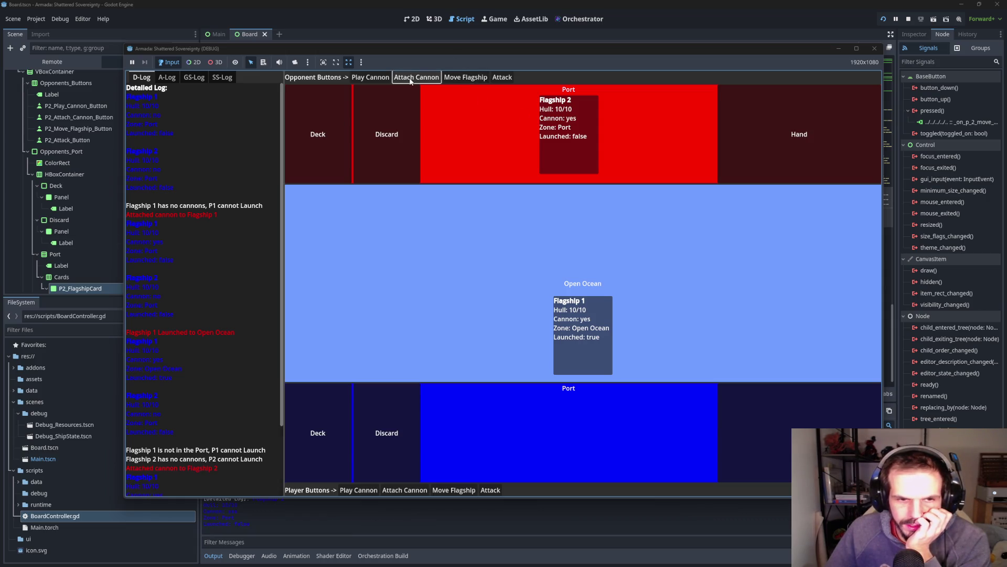
pyautogui.scroll(-2, 236, 322)
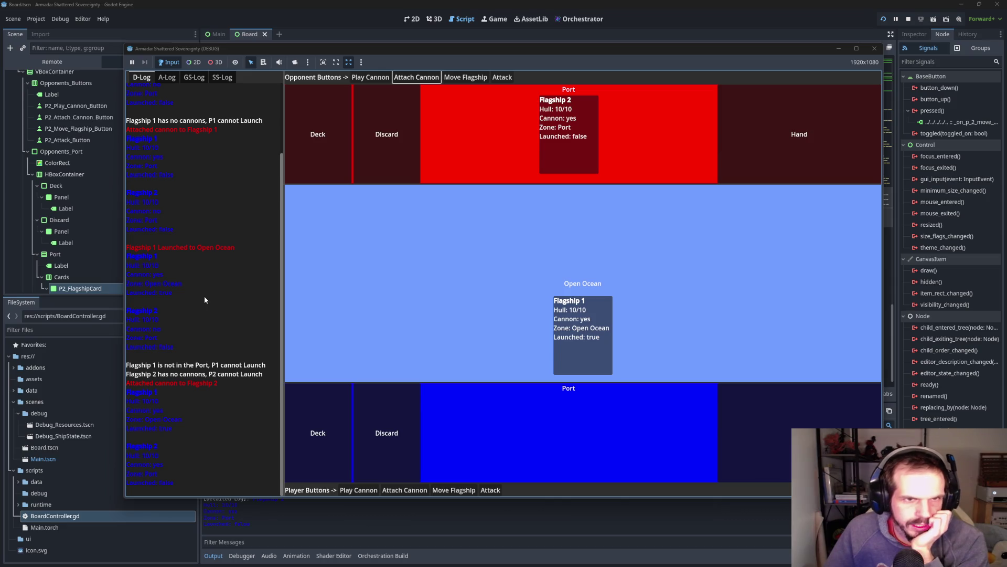
pyautogui.click(455, 78)
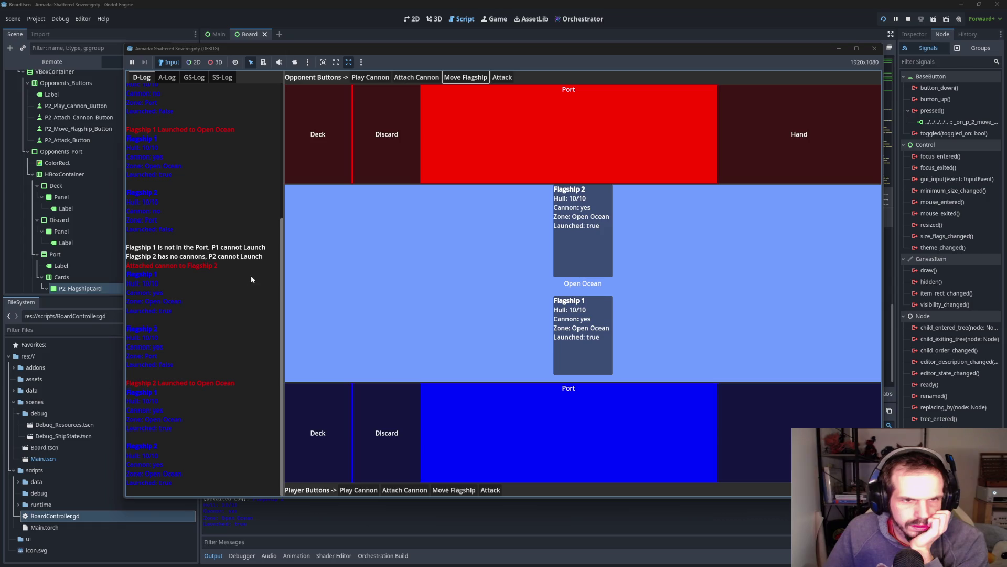
pyautogui.click(462, 77)
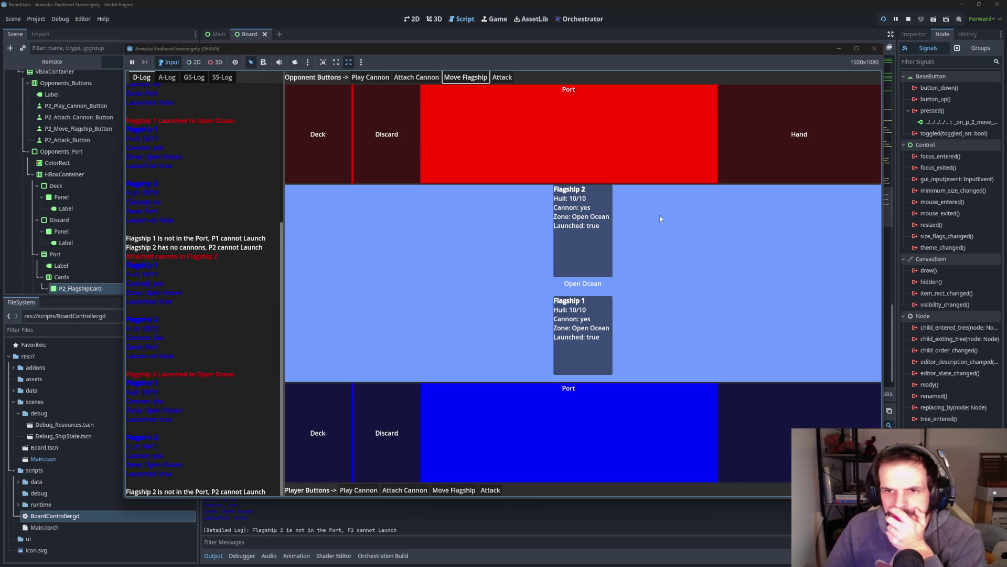
pyautogui.moveTo(564, 51)
pyautogui.mouseDown()
pyautogui.moveTo(687, 77)
pyautogui.moveTo(600, 84)
pyautogui.mouseUp()
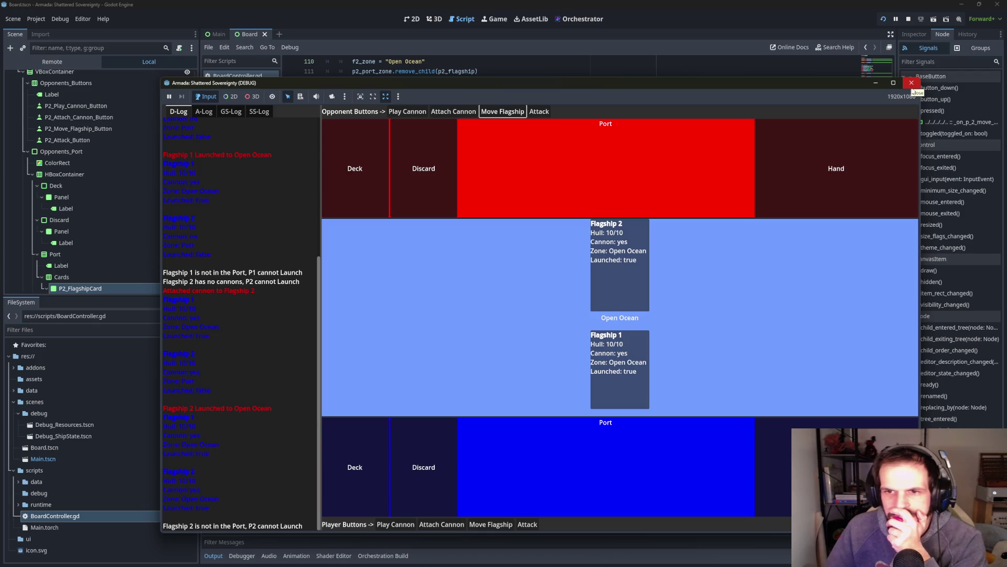
# Close the game and inspect the P2 flagship card label's anchor presets and Layout properties in 2D.
pyautogui.click(912, 84)
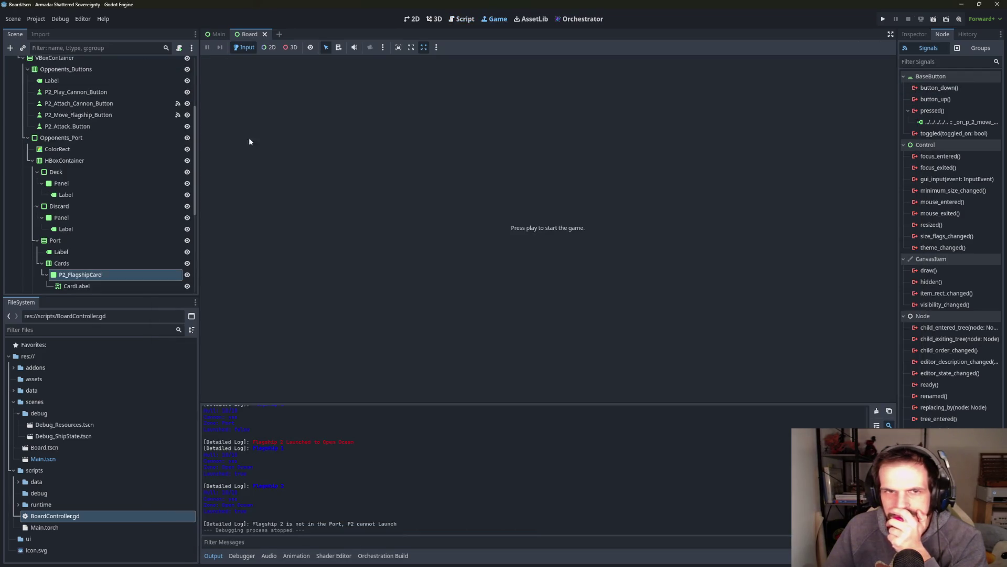
pyautogui.click(412, 19)
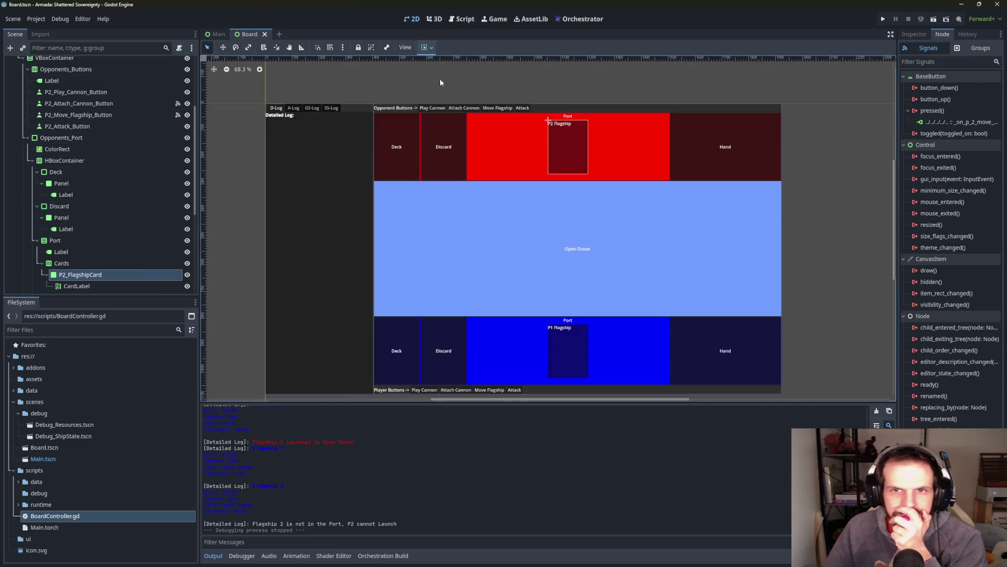
pyautogui.click(572, 146)
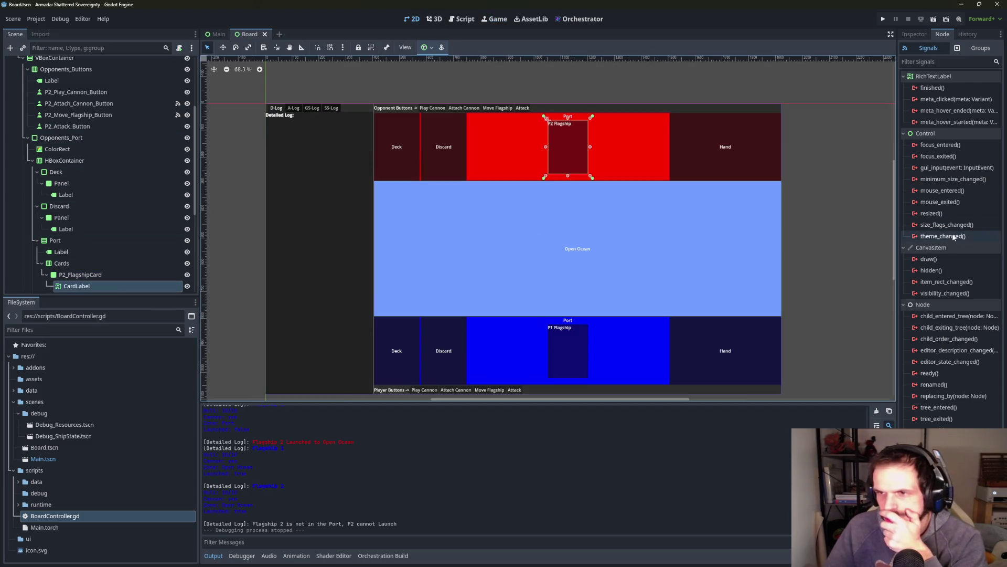
pyautogui.click(915, 34)
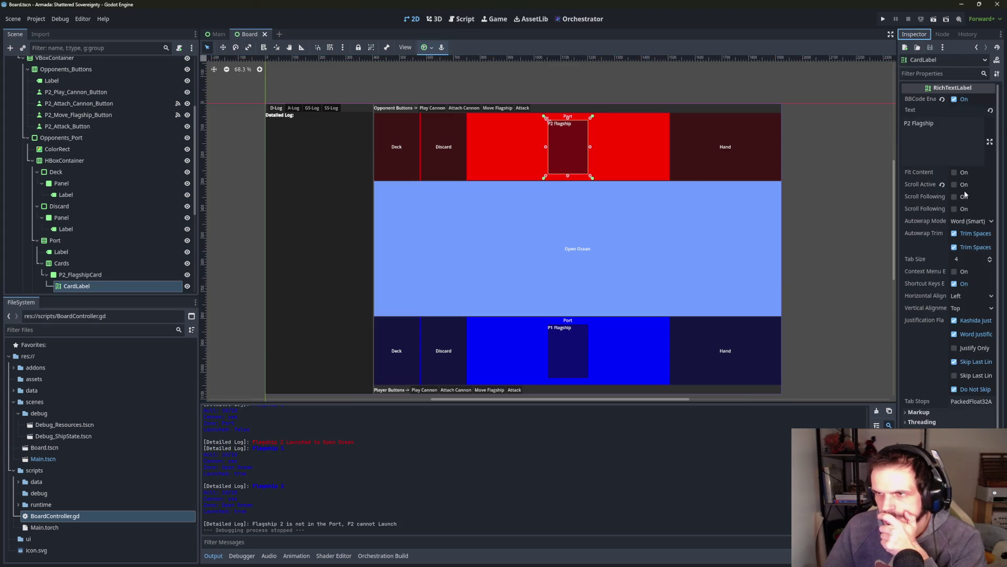
pyautogui.click(433, 47)
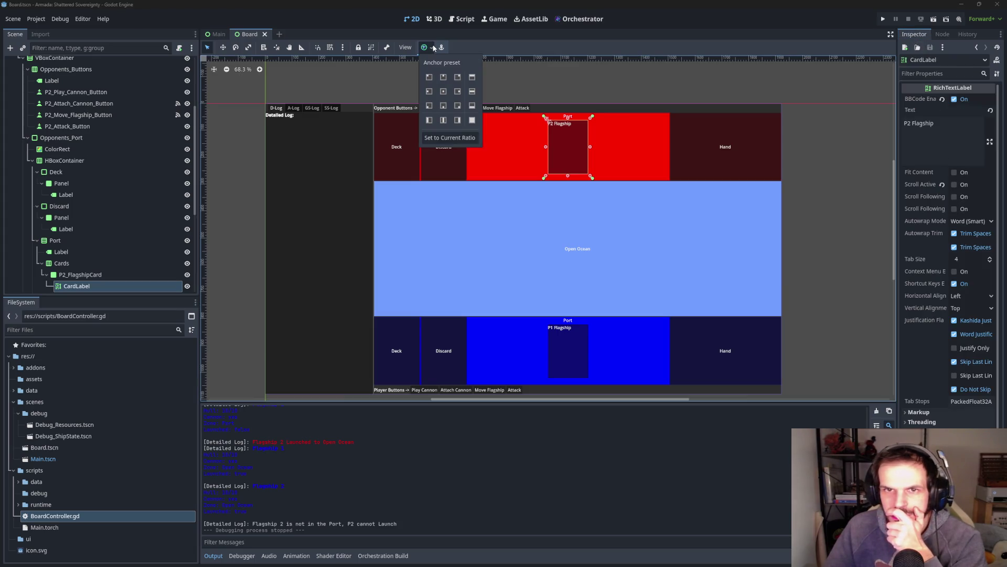
pyautogui.click(433, 48)
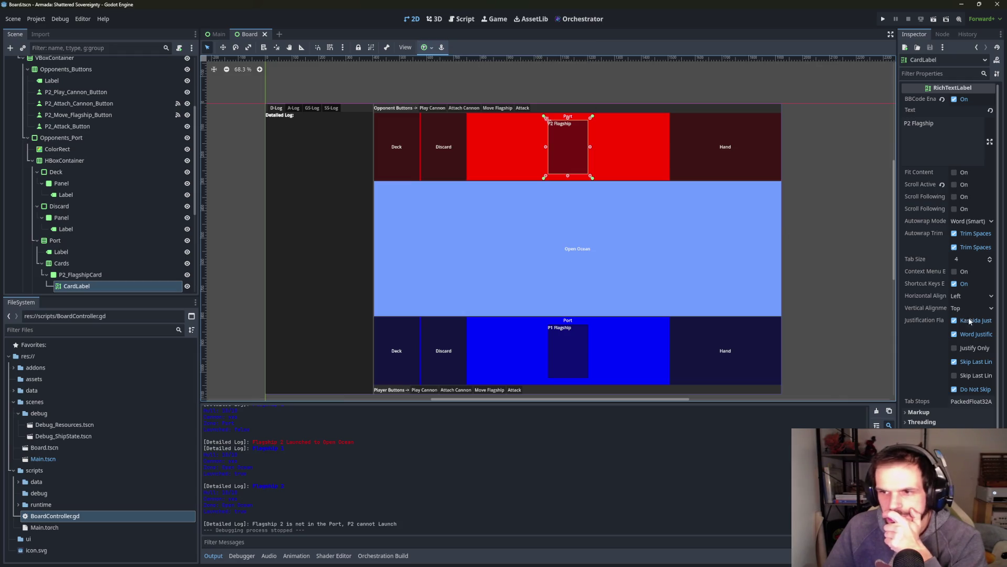
pyautogui.scroll(-3, 981, 333)
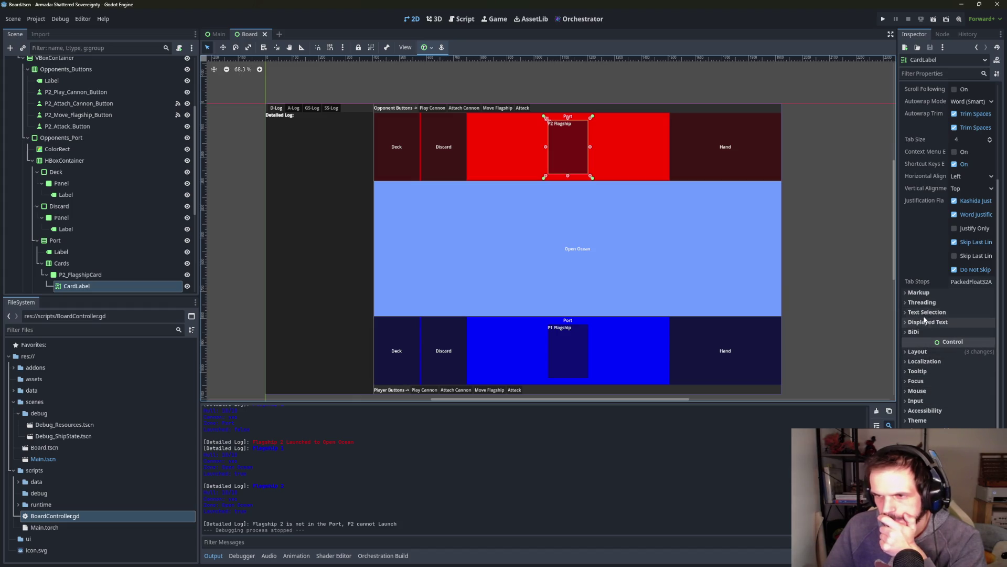
pyautogui.click(930, 351)
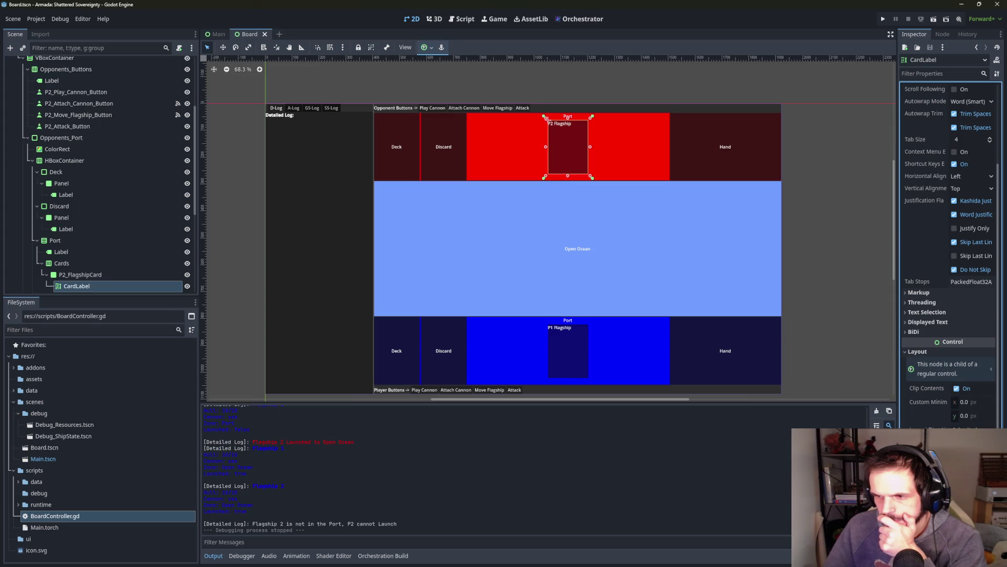
pyautogui.scroll(-2, 941, 367)
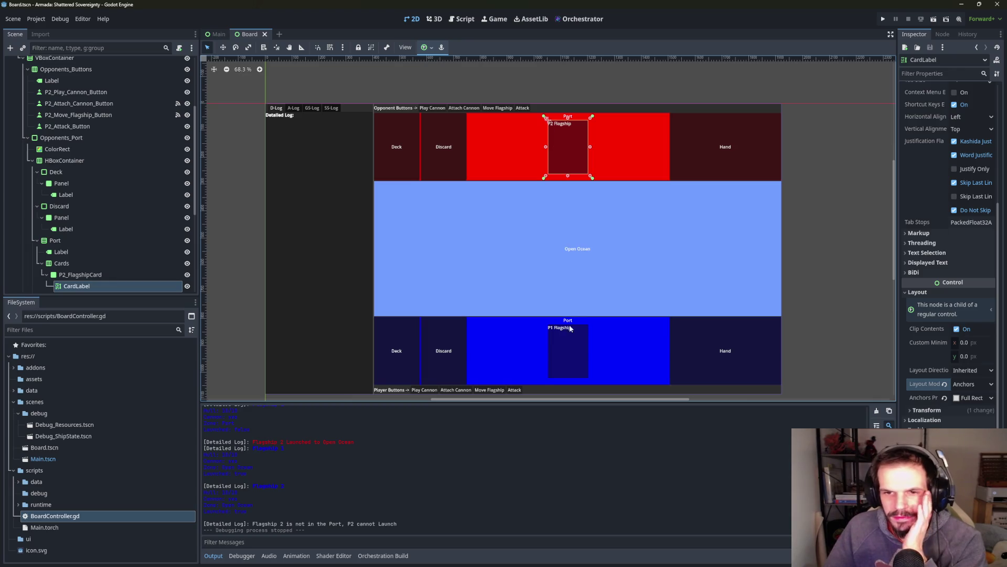
# Select the P1 flagship card label, then the P1_FlagshipCard node, to review their layout.
pyautogui.click(566, 348)
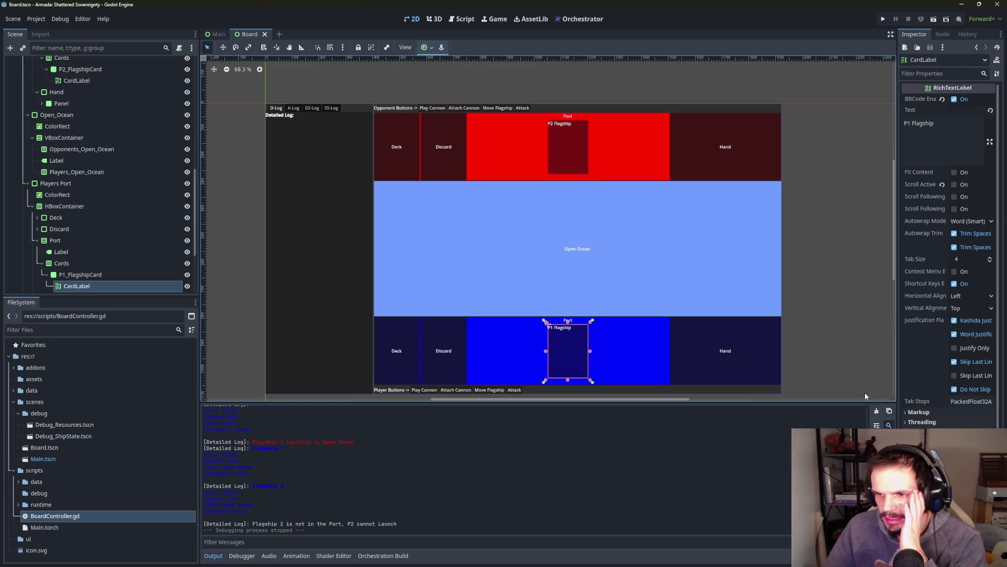
pyautogui.scroll(-3, 947, 252)
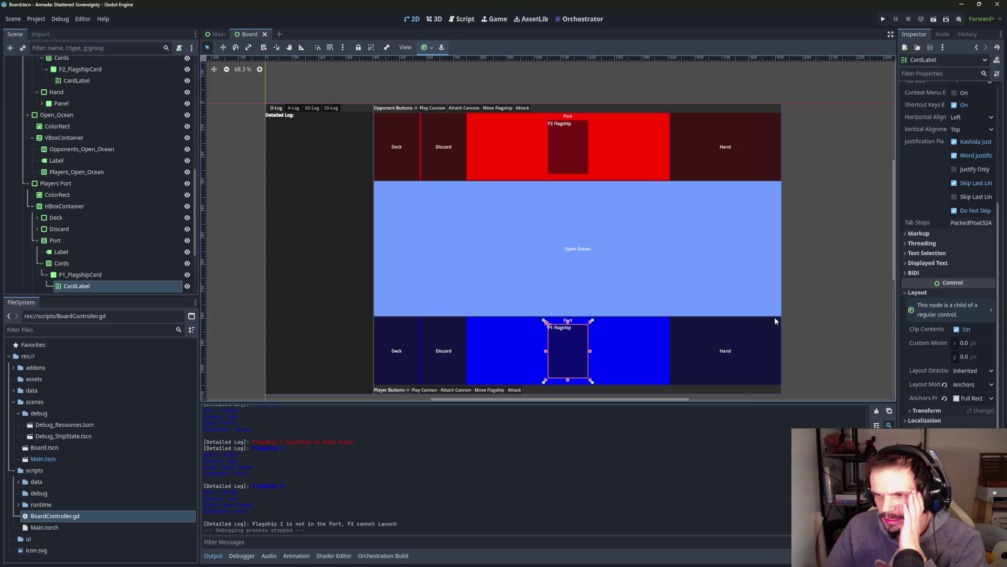
pyautogui.click(118, 274)
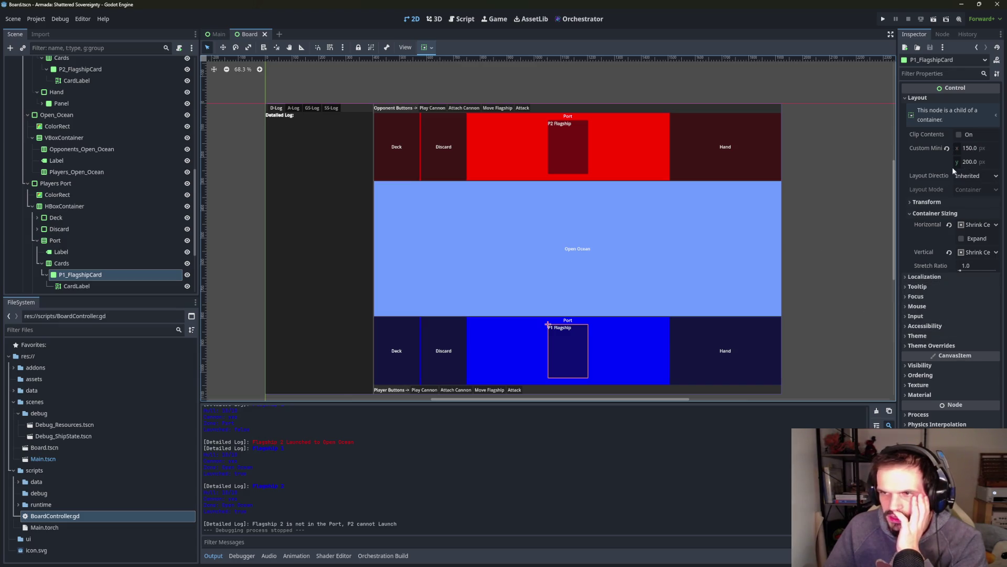
# Select P2_FlagshipCard and try Shrink Center for its horizontal container sizing.
pyautogui.click(575, 141)
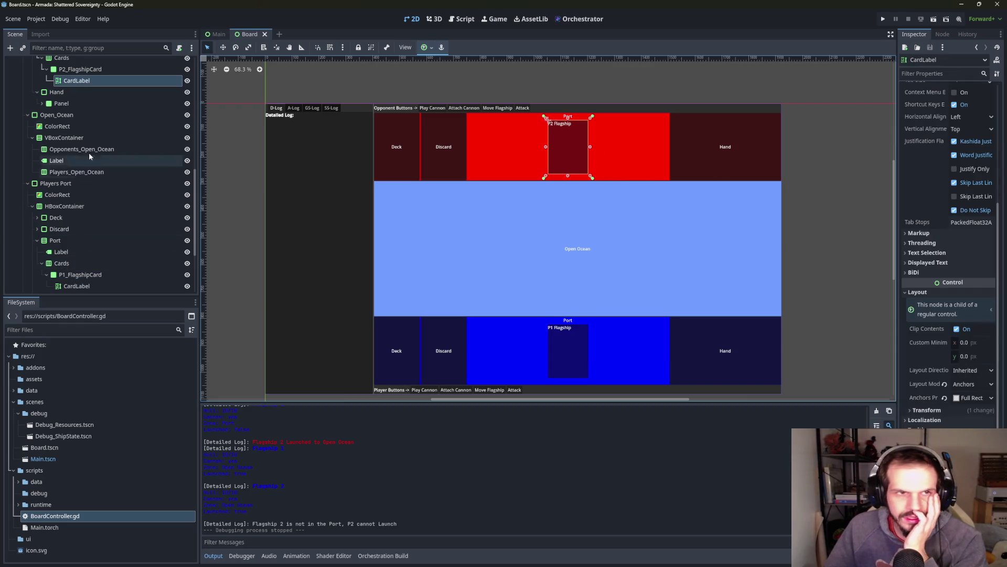
pyautogui.click(104, 69)
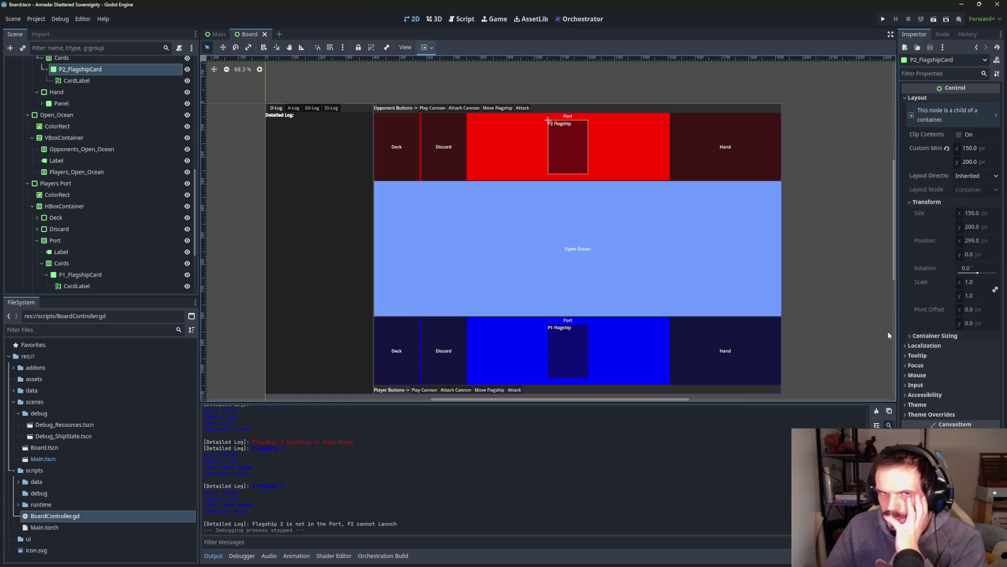
pyautogui.click(427, 48)
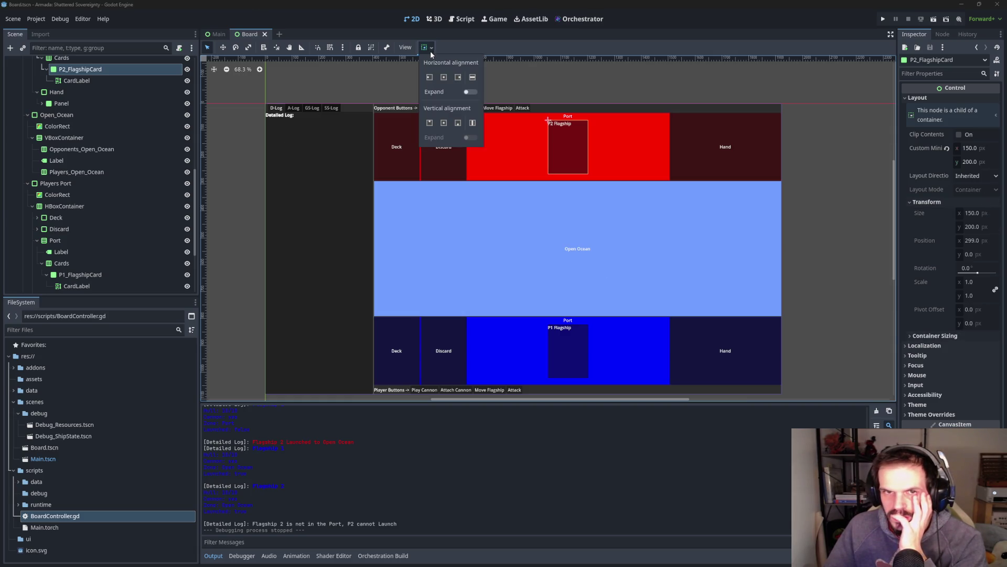
pyautogui.click(1004, 351)
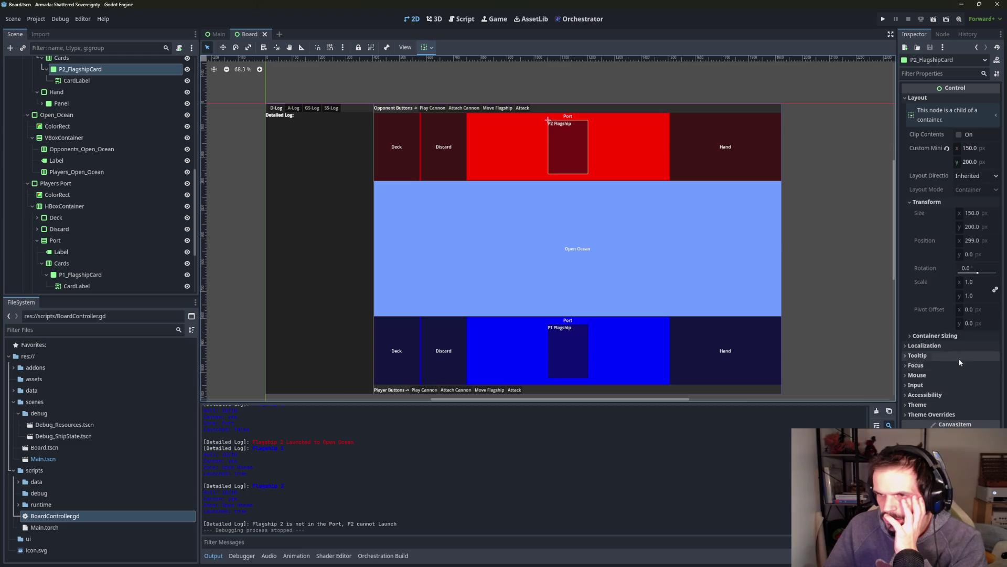
pyautogui.click(956, 337)
pyautogui.click(974, 348)
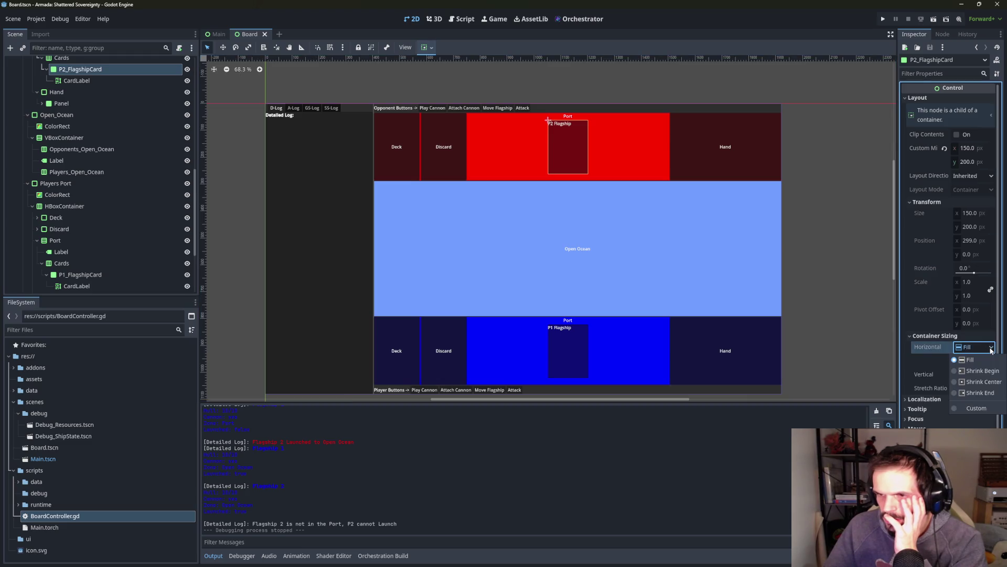
pyautogui.click(977, 379)
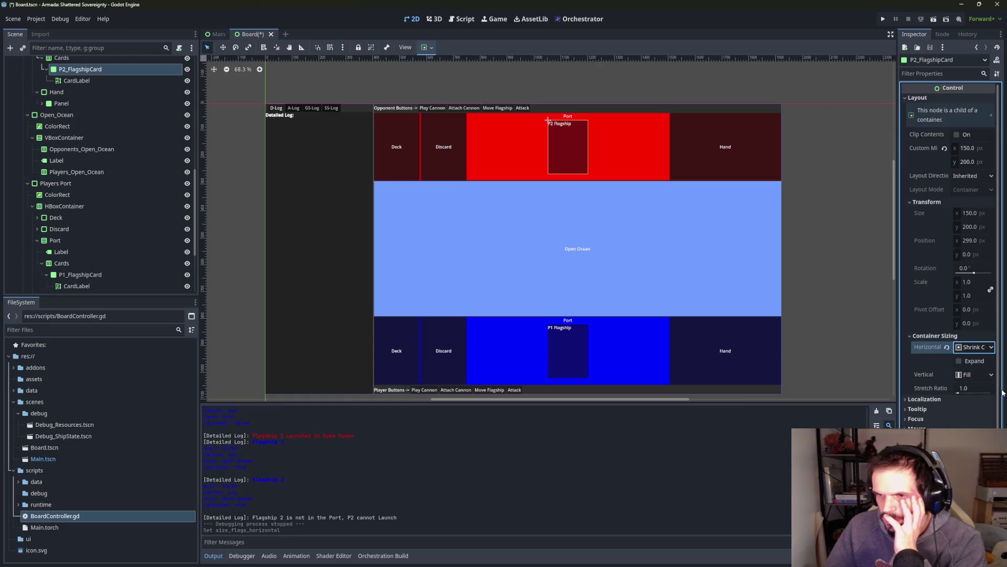
# Undo the horizontal change, set vertical sizing to Shrink Center, and run the project.
pyautogui.scroll(-1, 977, 378)
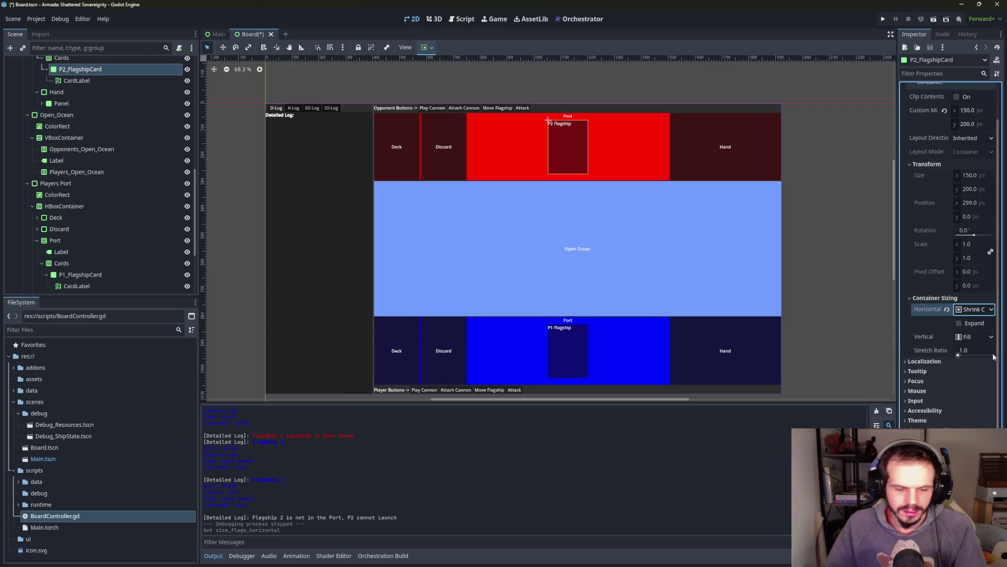
pyautogui.hotkey('ctrl', 'z')
pyautogui.click(981, 336)
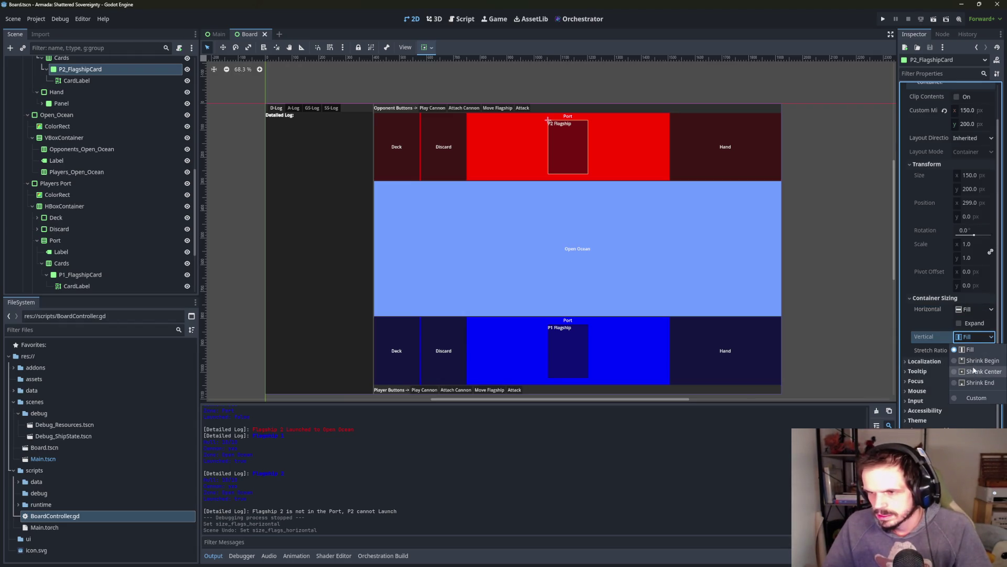
pyautogui.click(984, 372)
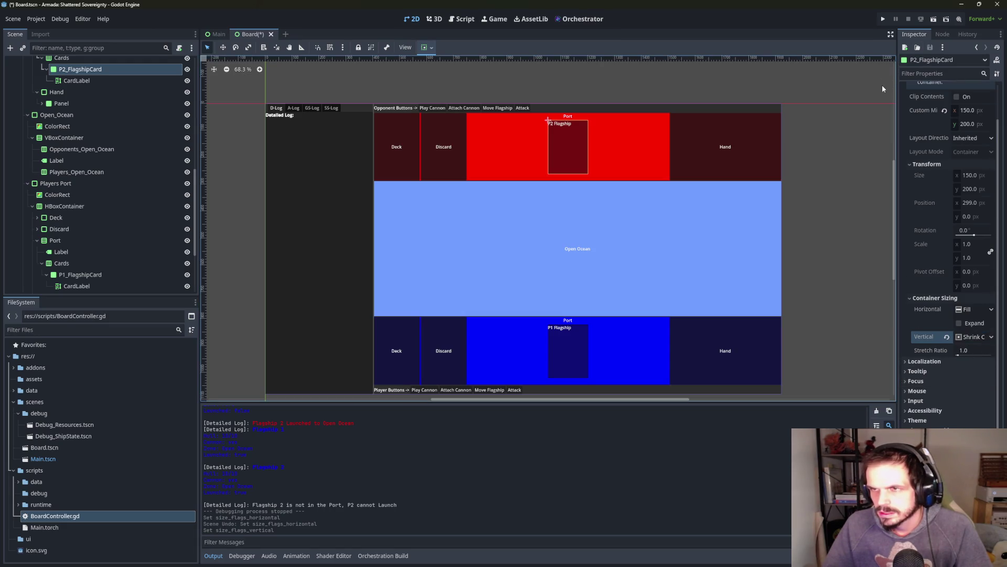
pyautogui.click(883, 19)
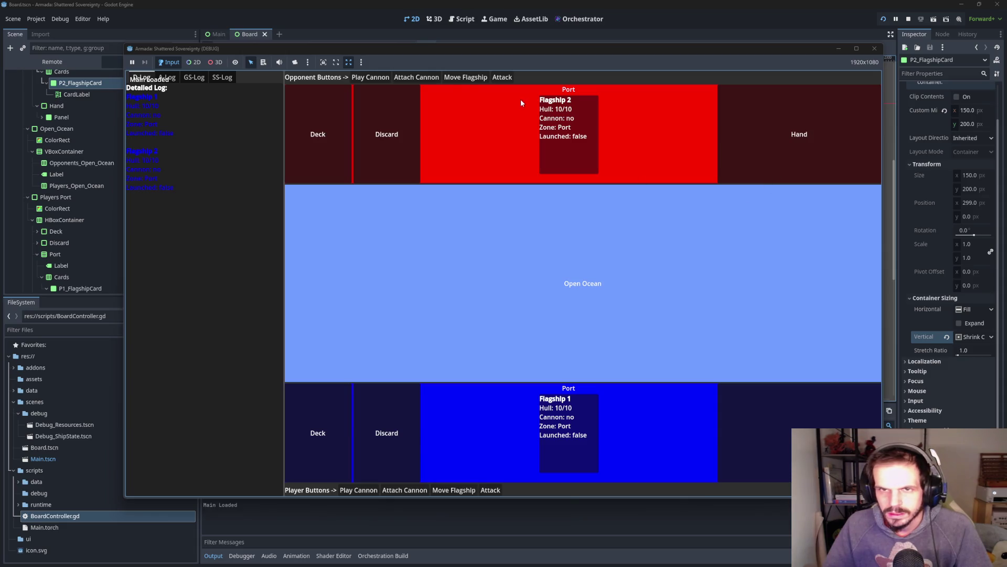
# In the game, attach a cannon to Flagship 2, launch it to Open Ocean, then stop.
pyautogui.click(414, 77)
pyautogui.click(465, 77)
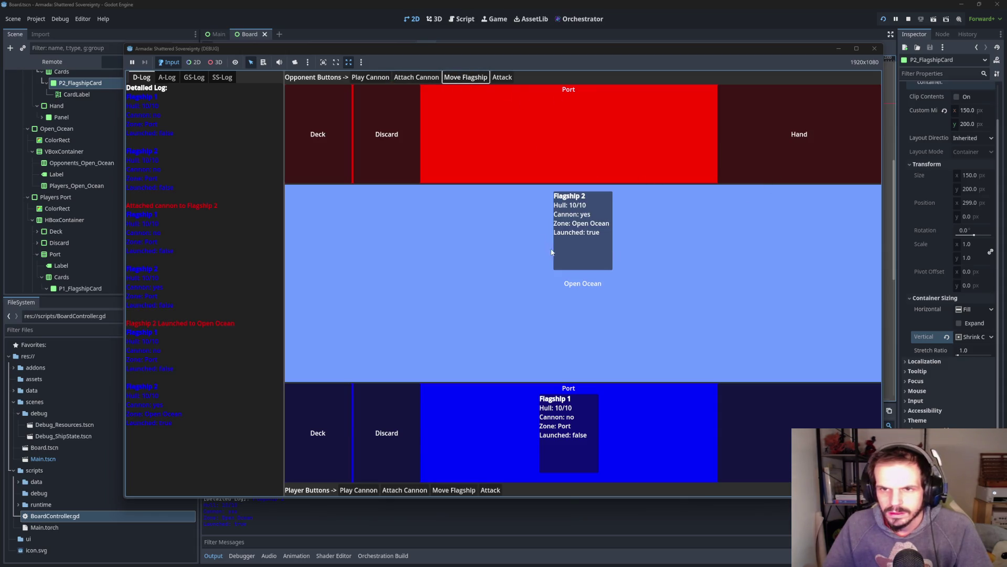
pyautogui.press('F8')
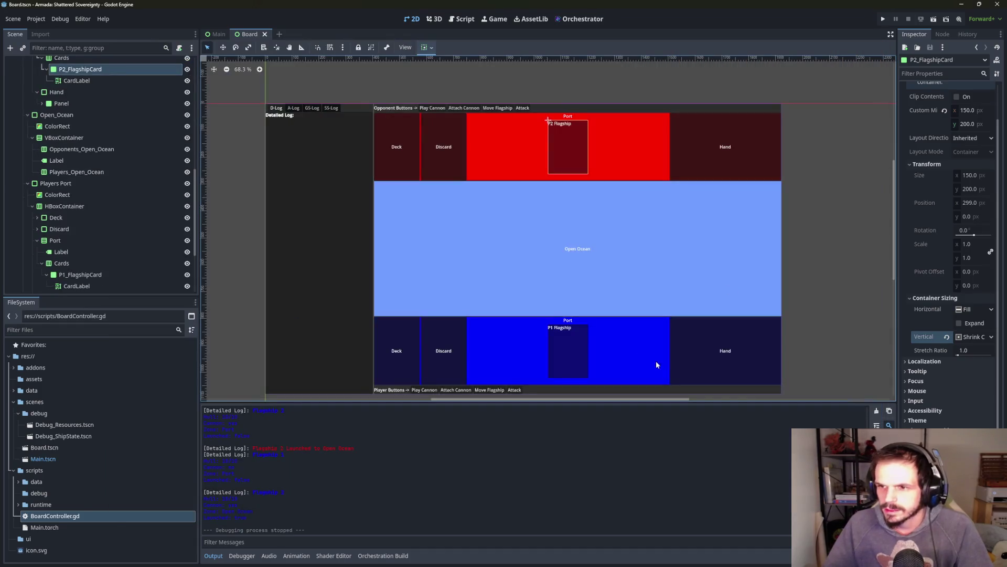
# Set P2_FlagshipCard's horizontal sizing to Shrink Center, matching P1_FlagshipCard, and save the Board scene.
pyautogui.click(69, 275)
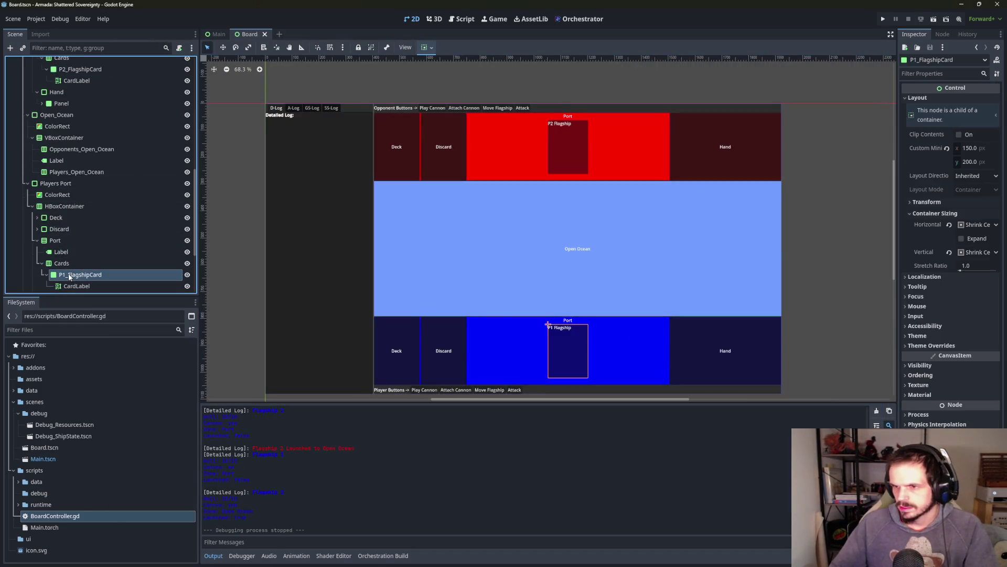
pyautogui.click(69, 70)
pyautogui.click(975, 310)
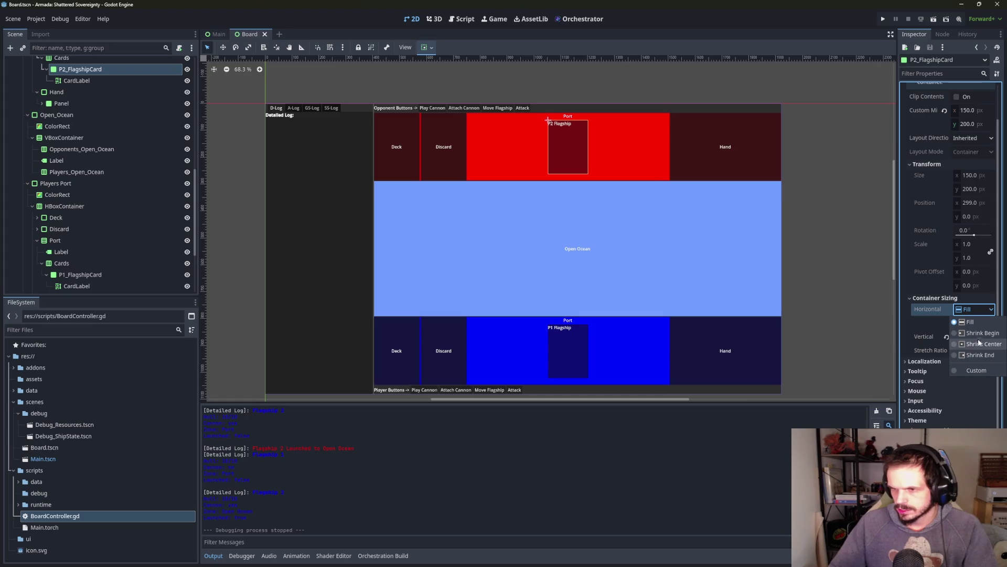
pyautogui.click(977, 344)
pyautogui.click(882, 20)
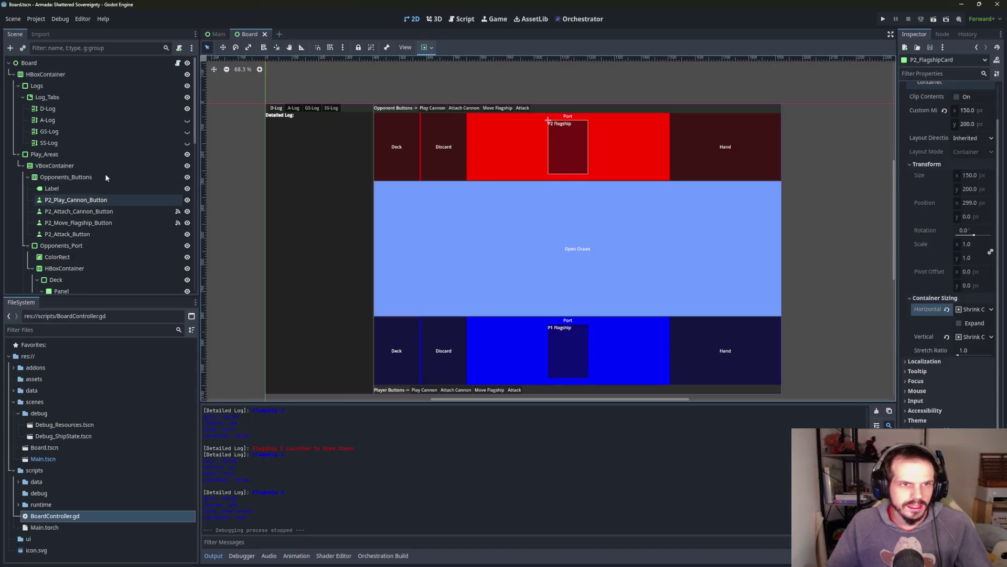
pyautogui.click(65, 108)
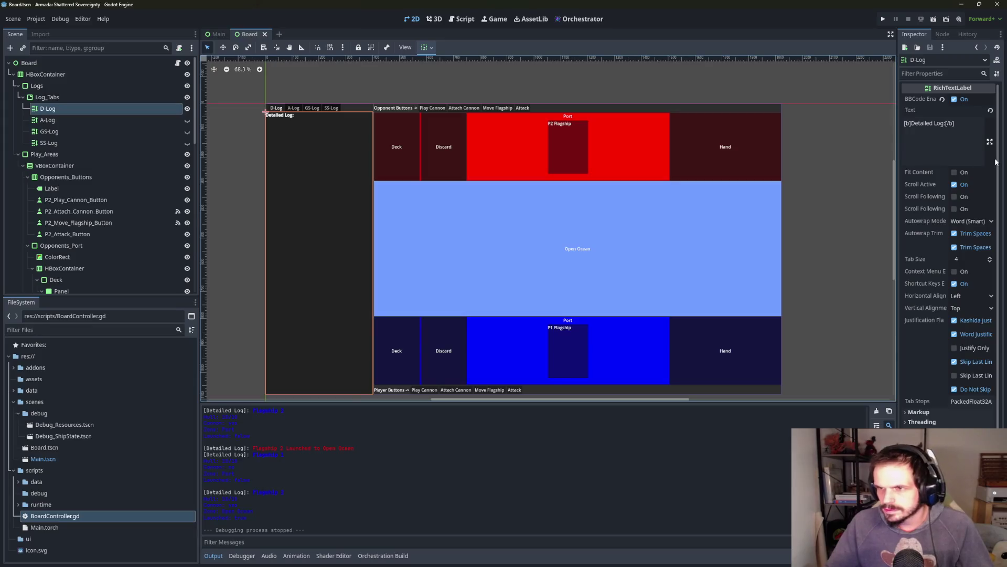
# Turn on Scroll Following for the D-Log detailed log, then save and run the game.
pyautogui.click(953, 197)
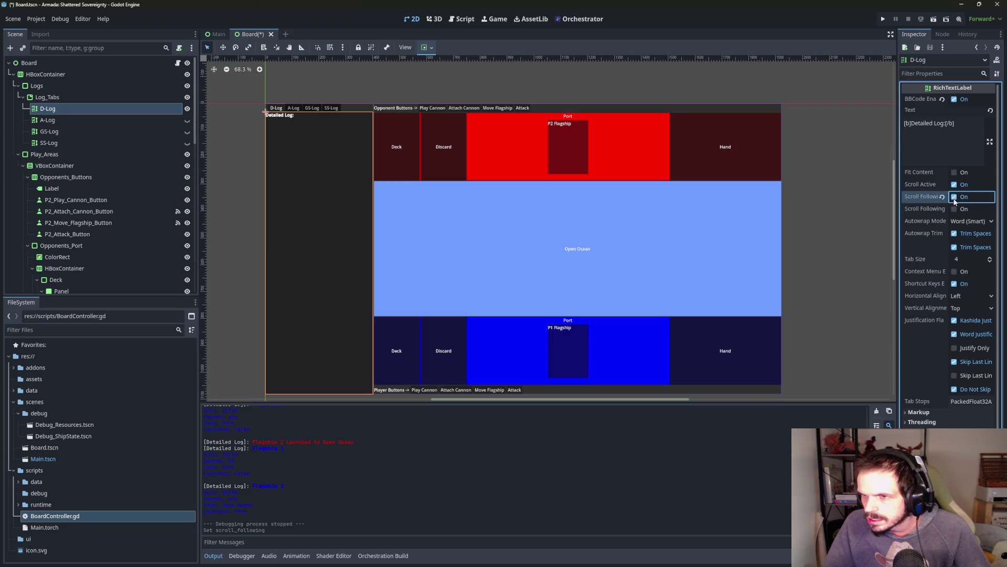
pyautogui.click(954, 197)
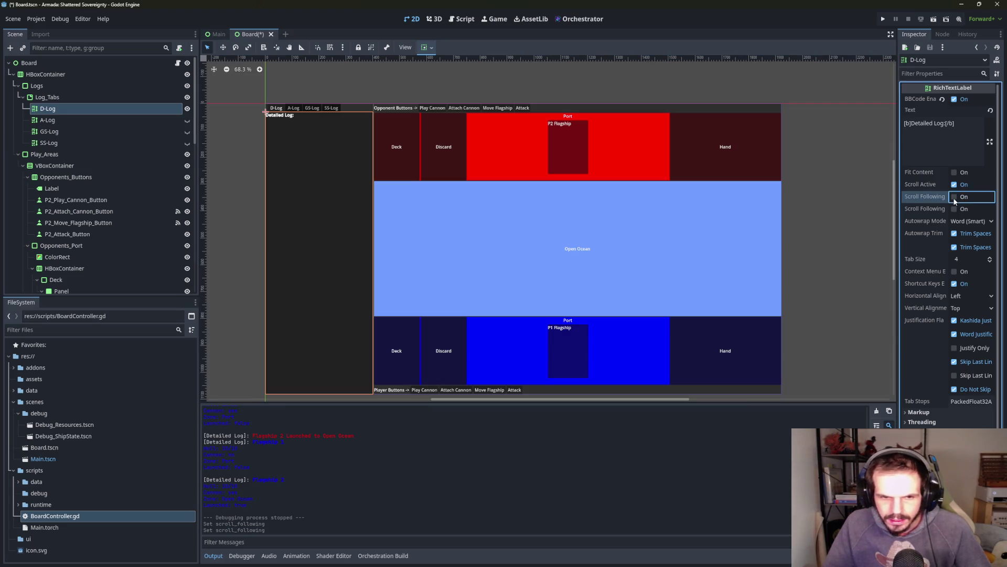
pyautogui.click(954, 209)
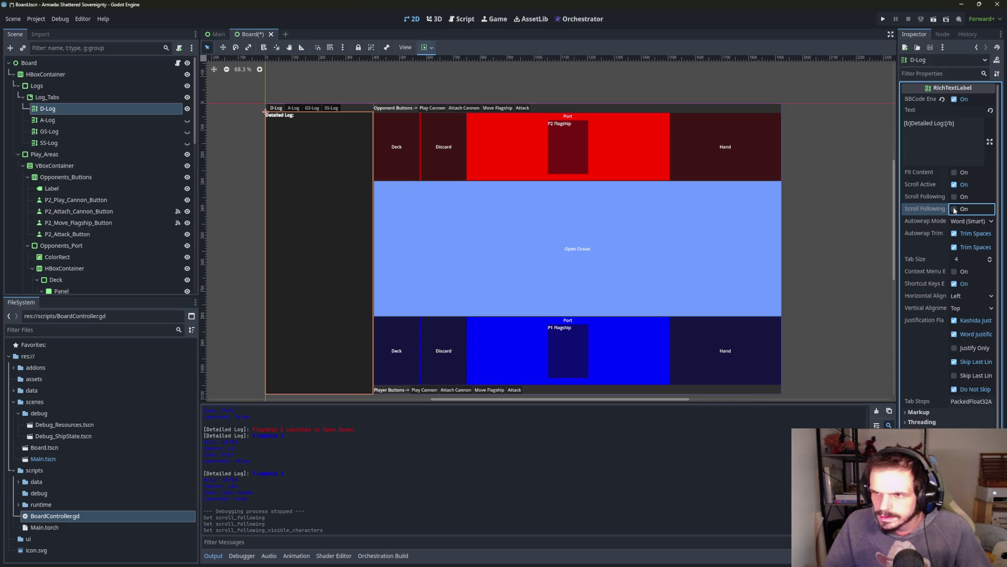
pyautogui.click(954, 198)
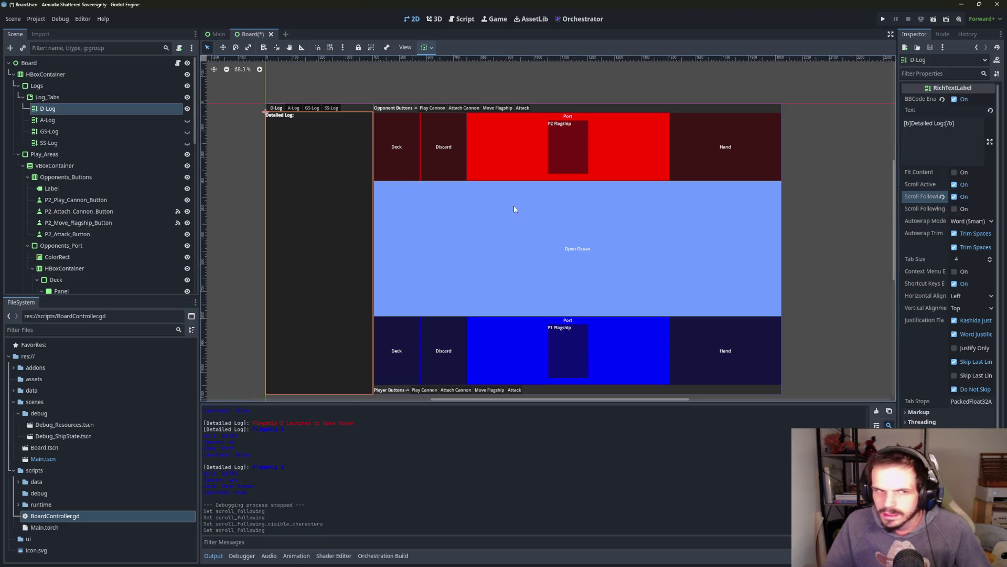
pyautogui.press('F5')
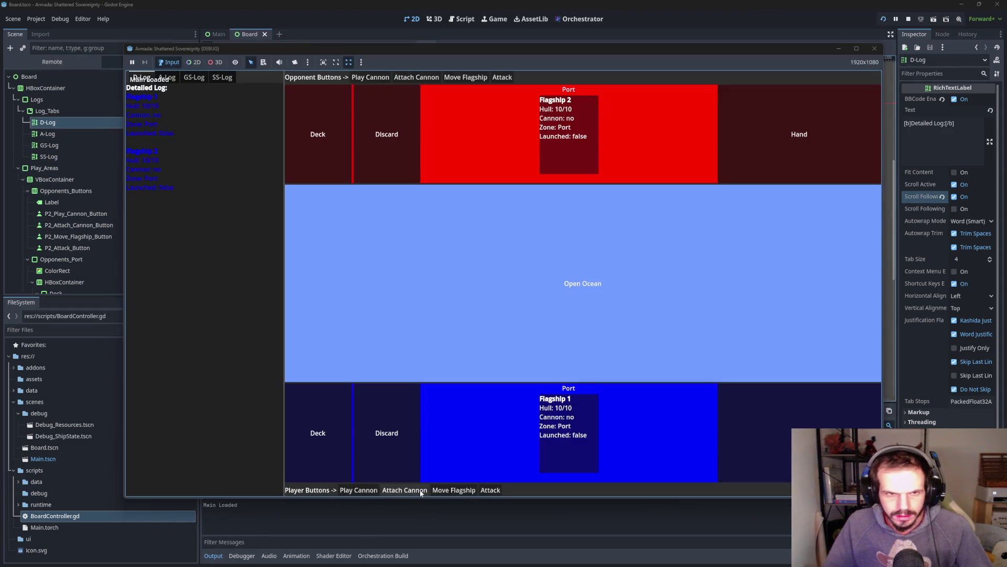
# Attach cannons to Flagships 1 and 2, launch both into Open Ocean, then close the game.
pyautogui.click(454, 490)
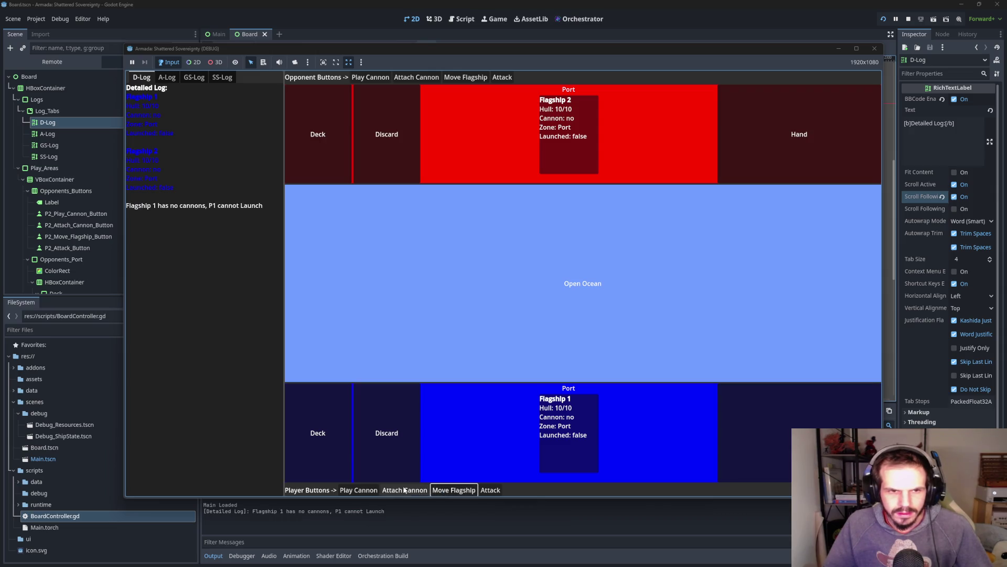
pyautogui.click(404, 491)
pyautogui.click(443, 491)
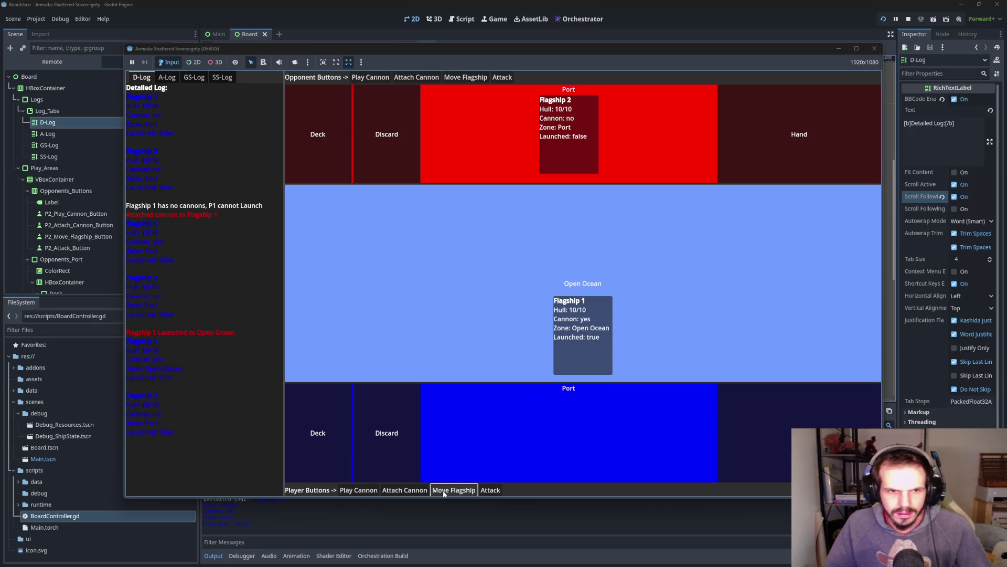
pyautogui.click(416, 78)
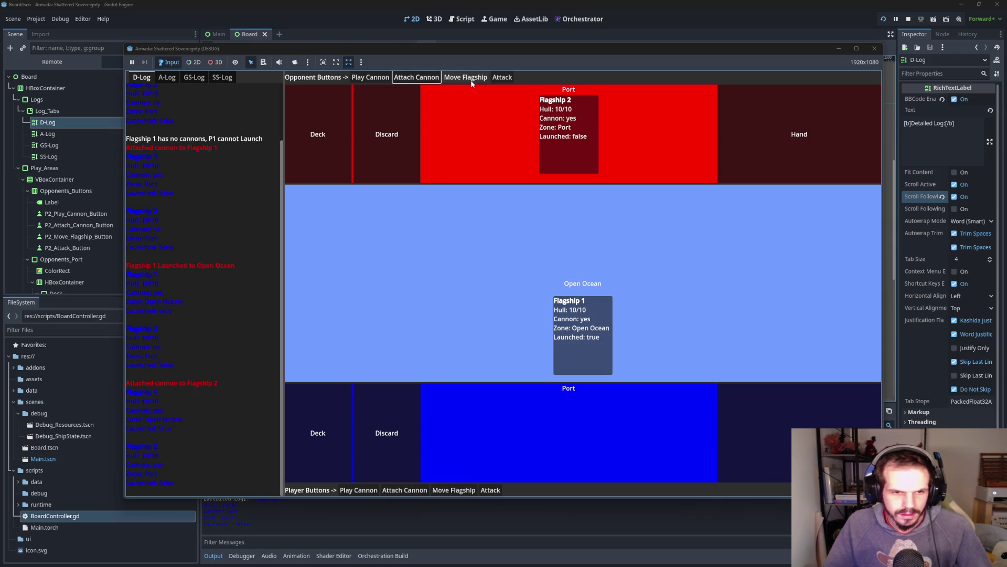
pyautogui.click(466, 77)
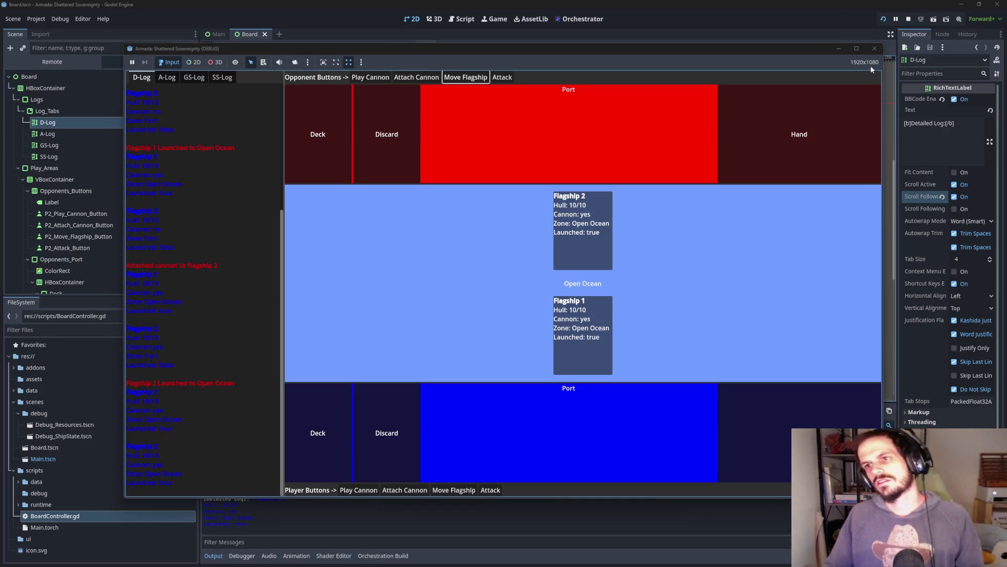
pyautogui.click(875, 49)
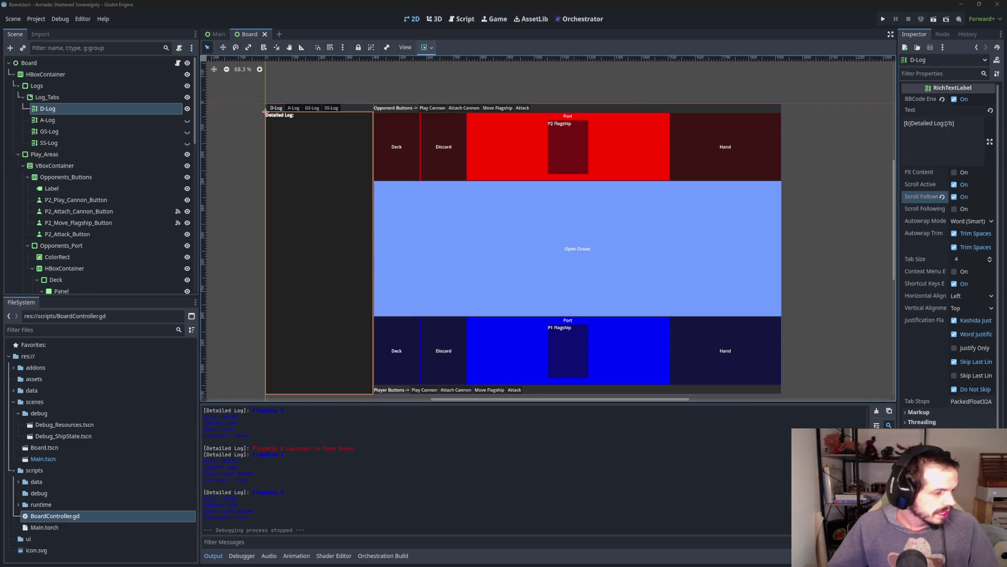
pyautogui.press('super+d')
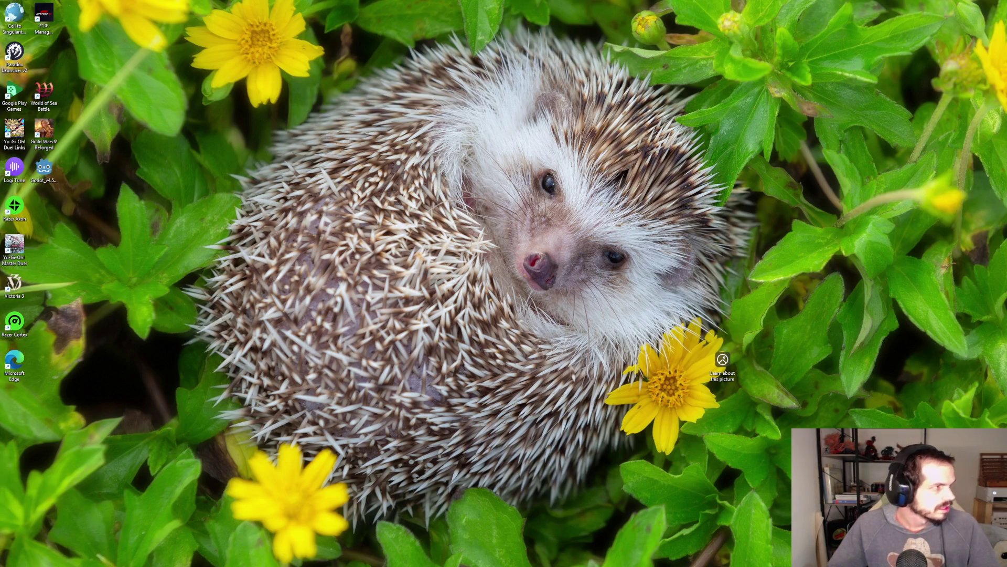
pyautogui.press('super+d')
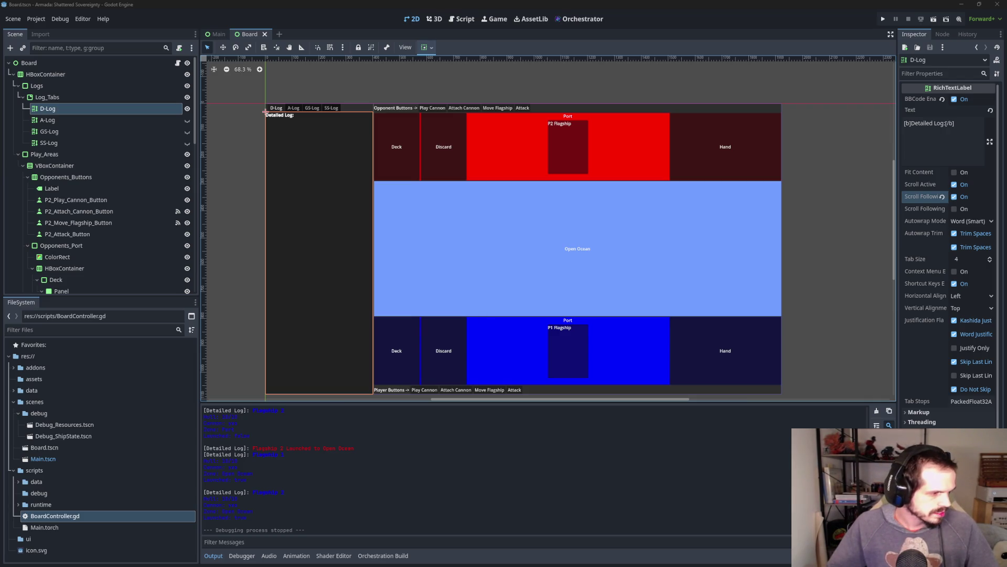
pyautogui.press('super+d')
pyautogui.press('super+d')
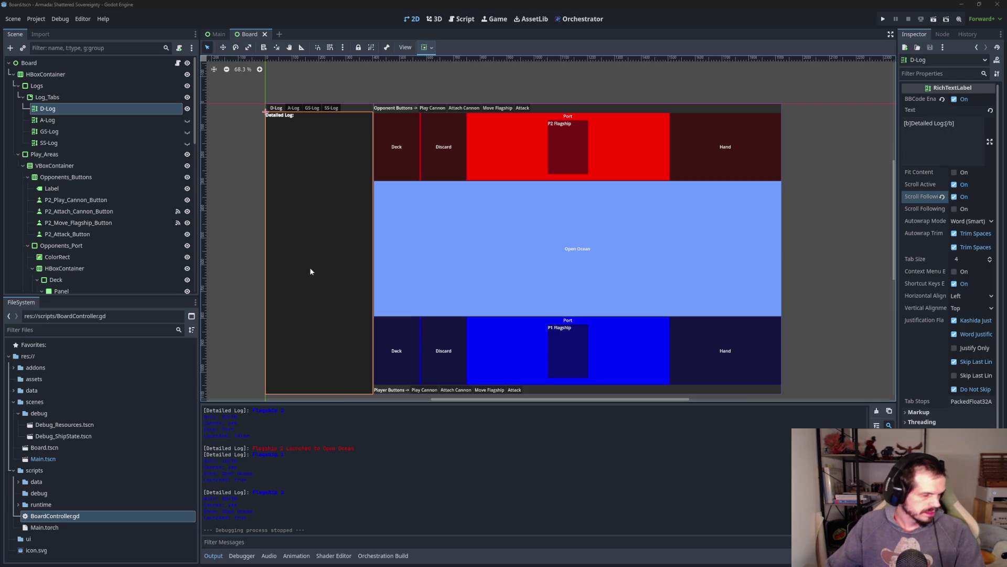
# Switch to the script editor showing BoardController.gd with Ctrl+F3.
pyautogui.hotkey('ctrl', 'F3')
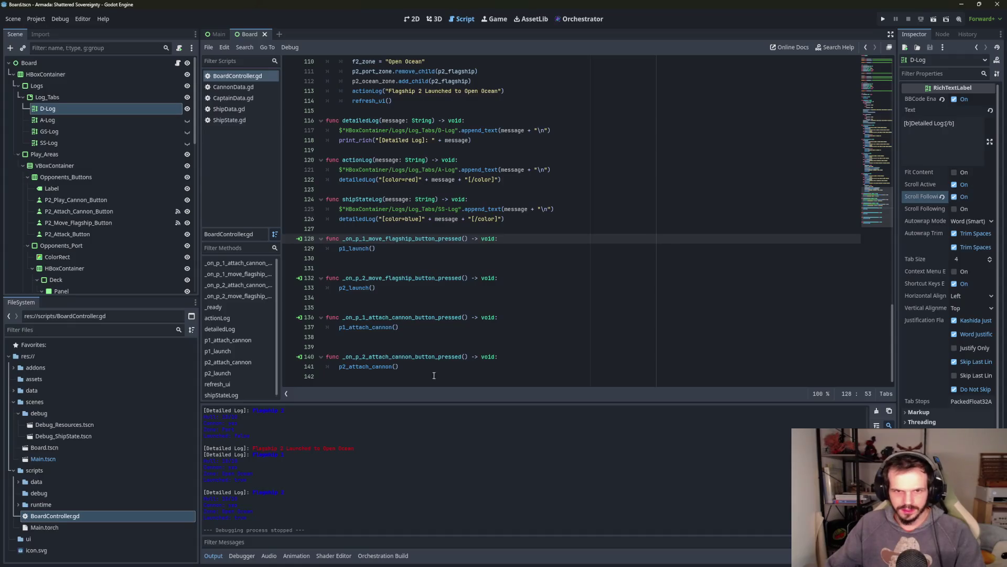
# Collapse the port branches and connect P2_Attack_Button's pressed signal to the board script.
pyautogui.click(434, 375)
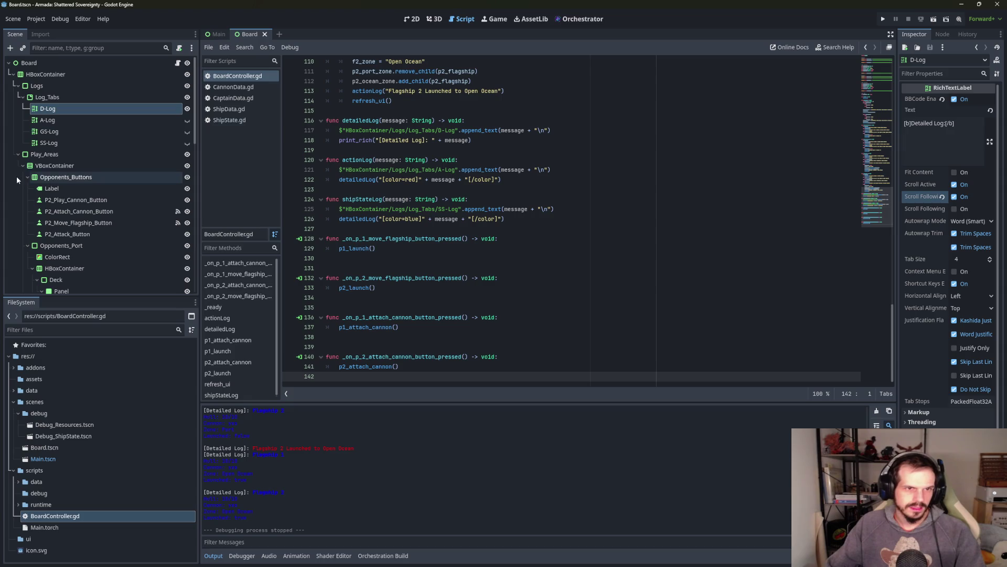
pyautogui.scroll(-5, 143, 197)
pyautogui.scroll(3, 72, 210)
pyautogui.click(27, 216)
pyautogui.click(27, 228)
pyautogui.click(27, 239)
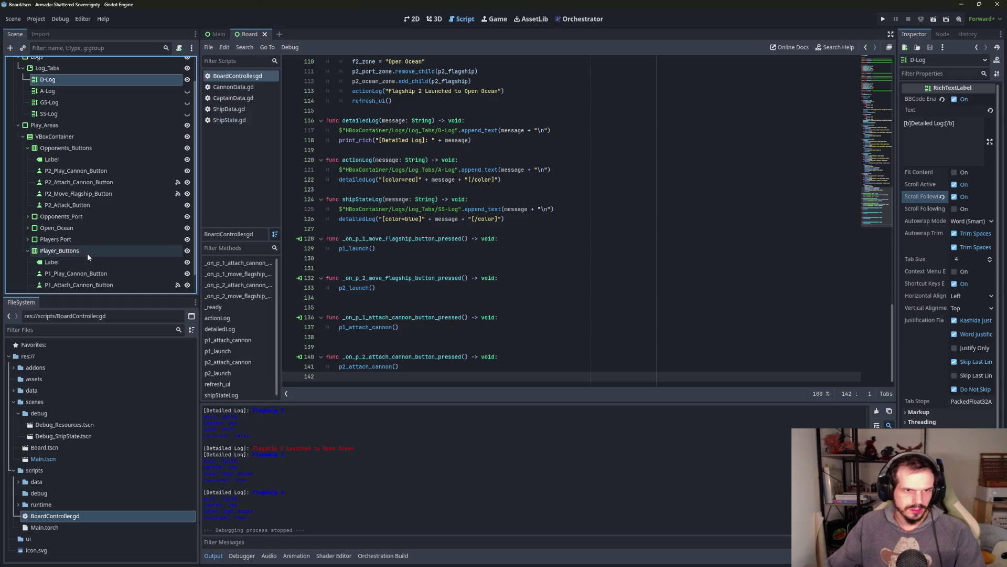
pyautogui.scroll(-2, 89, 254)
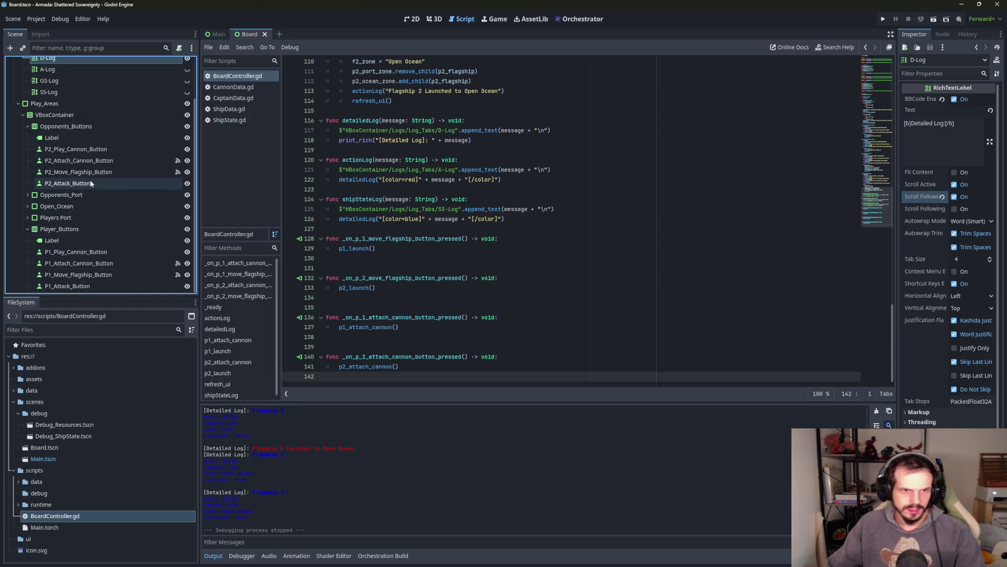
pyautogui.click(120, 184)
pyautogui.click(942, 34)
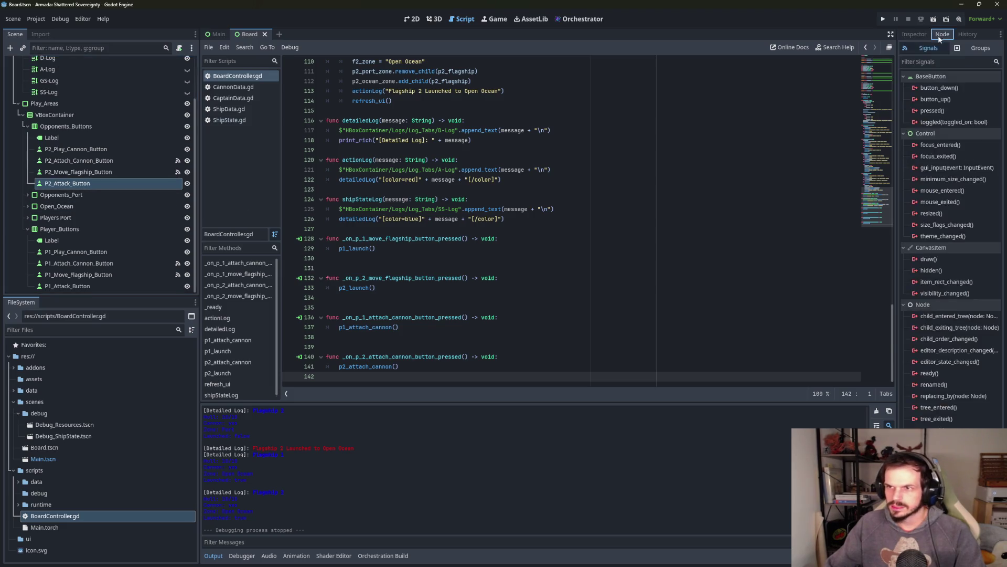
pyautogui.click(939, 111)
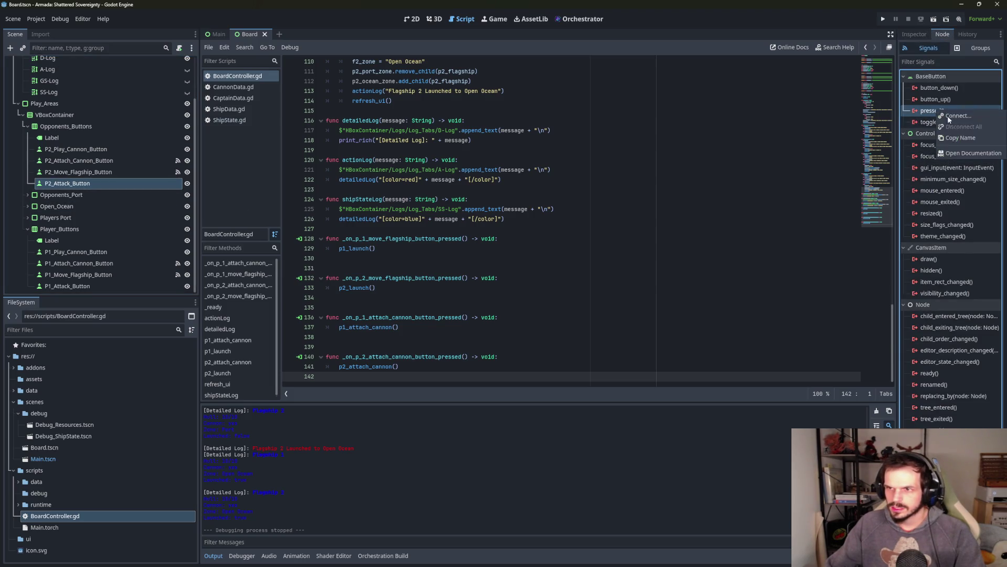
pyautogui.doubleClick(948, 113)
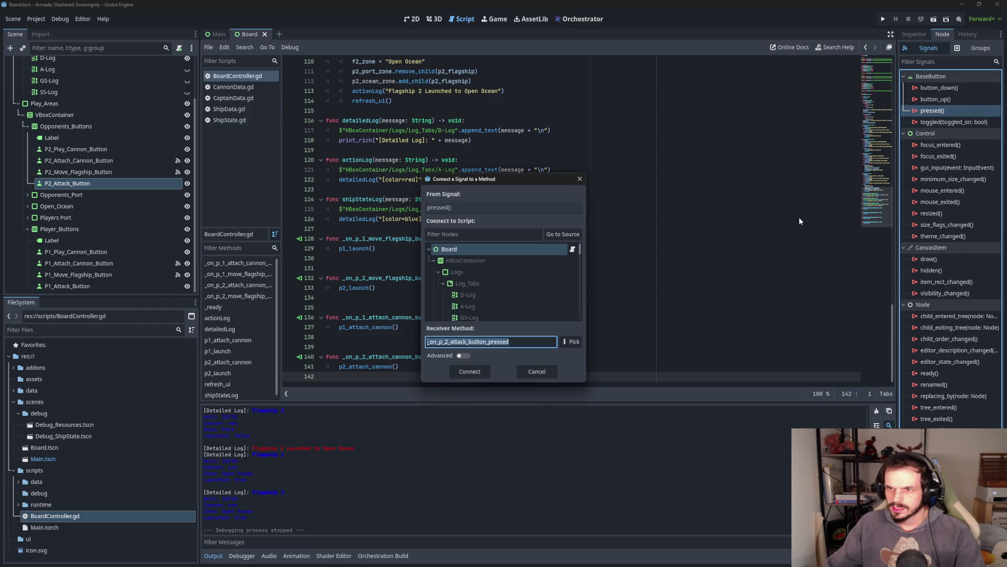
pyautogui.click(469, 371)
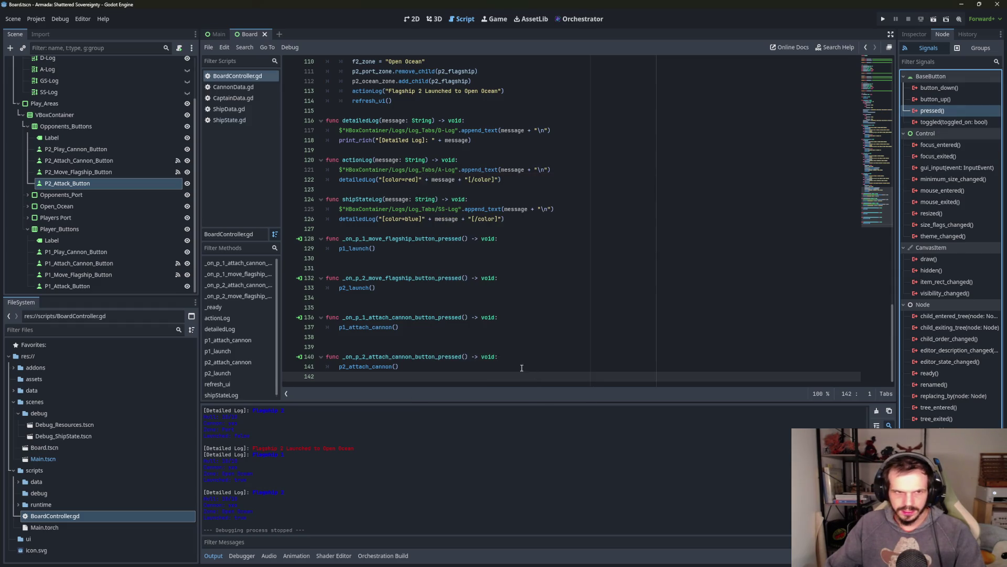
# Connect P1_Attack_Button's pressed signal to a new handler in BoardController.gd.
pyautogui.click(102, 263)
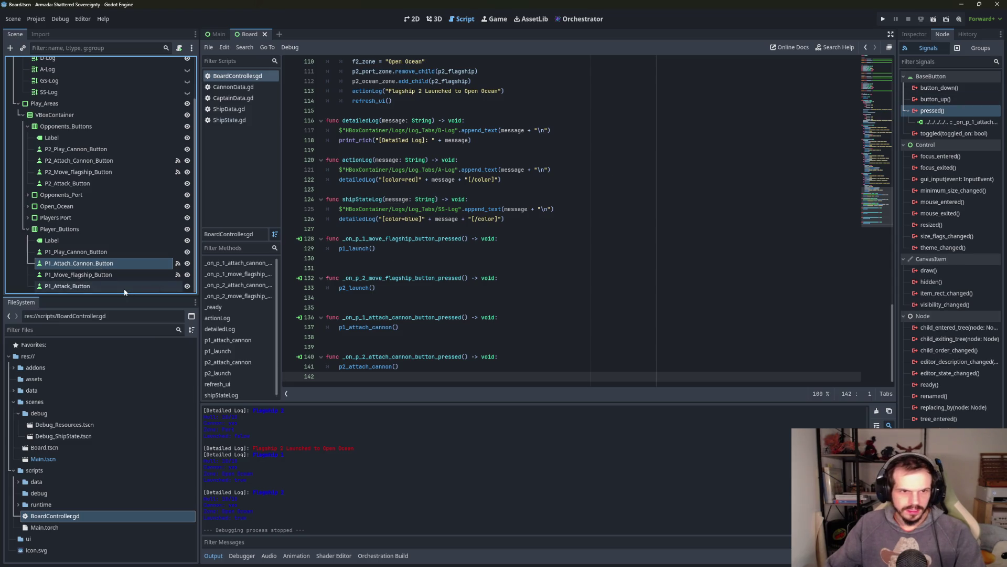
pyautogui.click(124, 287)
pyautogui.doubleClick(932, 110)
pyautogui.click(470, 371)
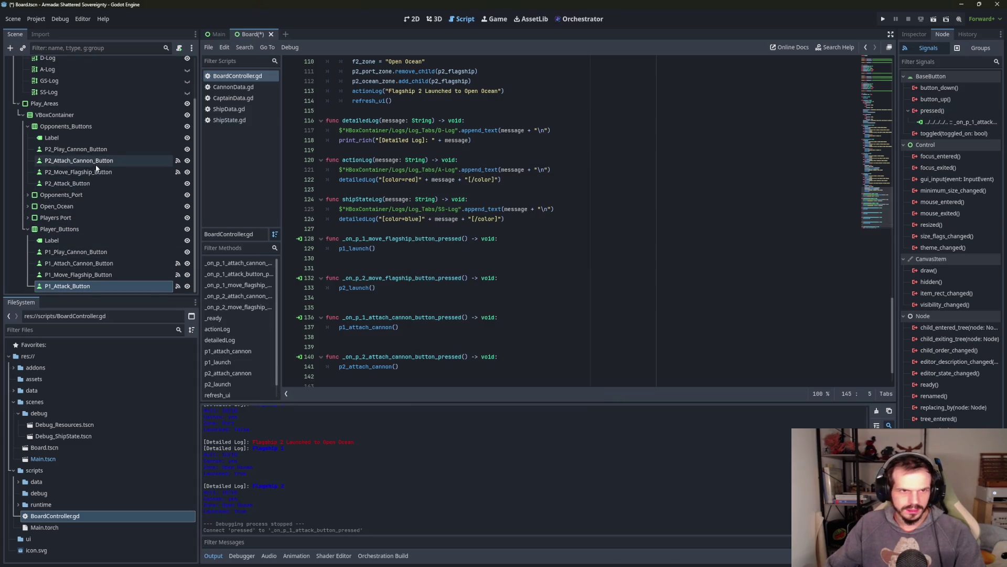
# Connect P2_Attack_Button's pressed signal through its right-click Connect option.
pyautogui.click(107, 182)
pyautogui.rightClick(935, 112)
pyautogui.click(954, 115)
pyautogui.click(470, 371)
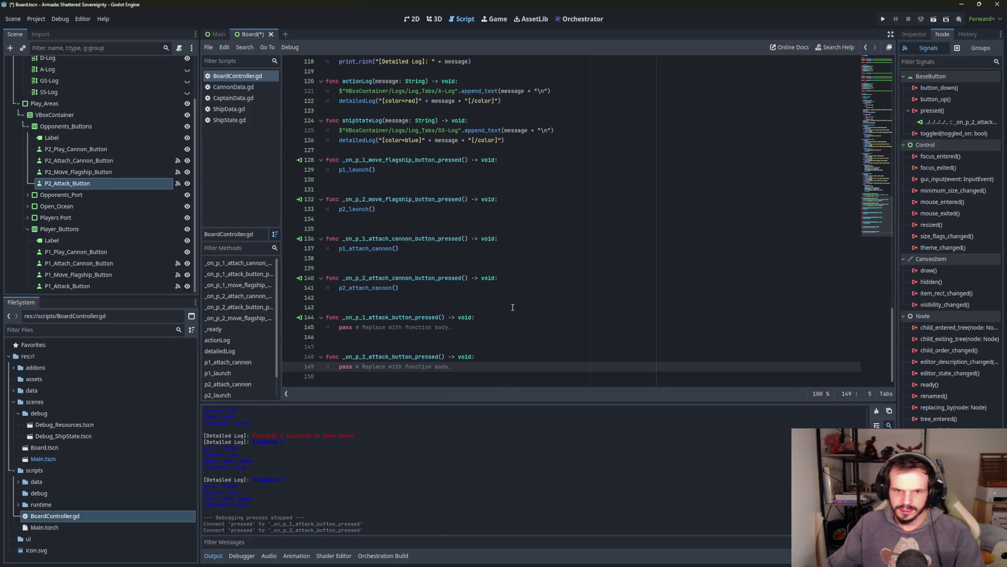
# Replace the P1 attack handler's pass with actionLog("P1 Attack Button Pressed").
pyautogui.moveTo(453, 327); pyautogui.dragTo(336, 327)
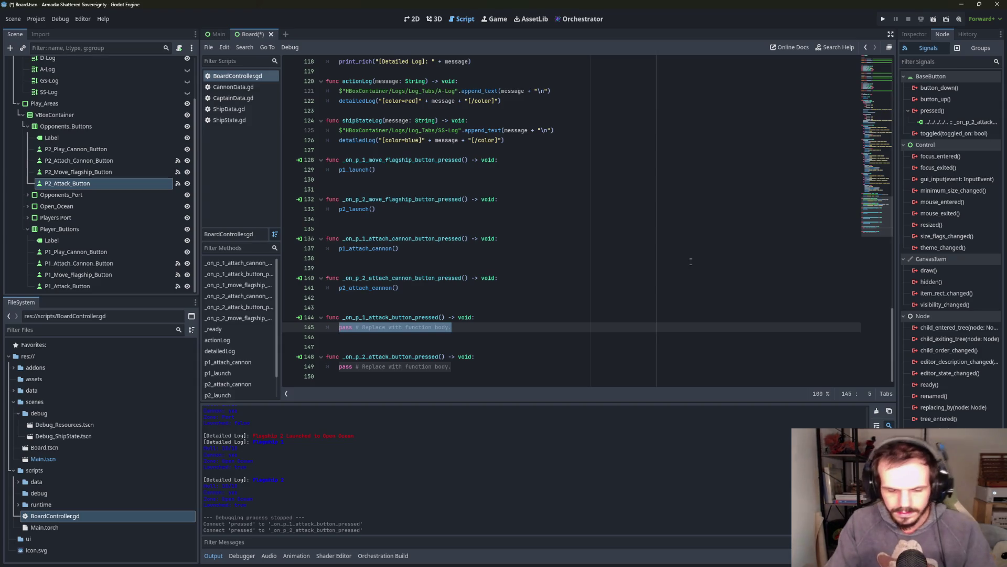
pyautogui.write('ac')
pyautogui.press('Return')
pyautogui.write('"')
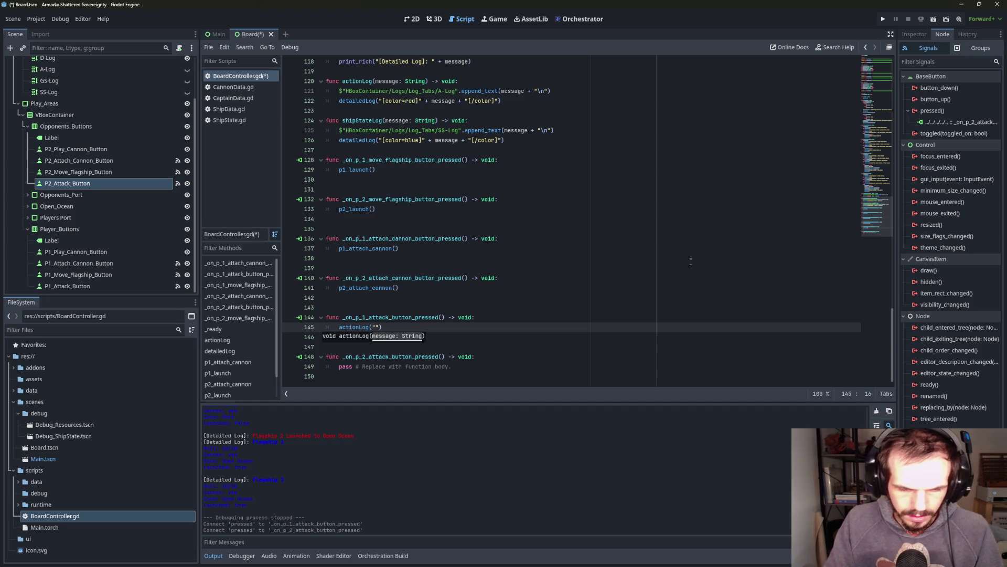
pyautogui.write('P1 Attack Button Pressed')
pyautogui.click(462, 327)
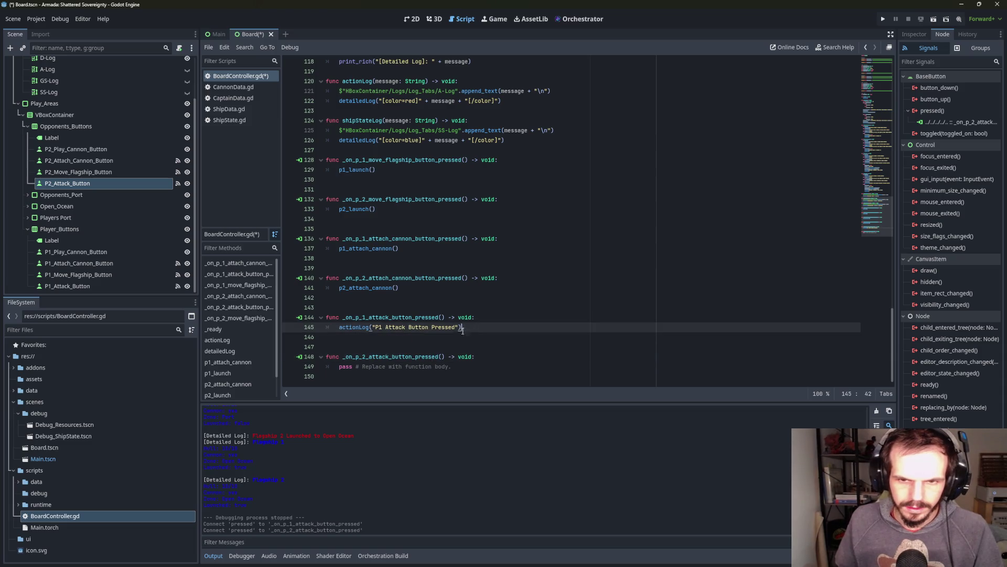
# Copy that call into the P2 handler as actionLog("P2 Attack Button Pressed") and run the game.
pyautogui.moveTo(462, 328); pyautogui.dragTo(338, 326)
pyautogui.hotkey('ctrl', 'c')
pyautogui.moveTo(452, 366); pyautogui.dragTo(339, 366)
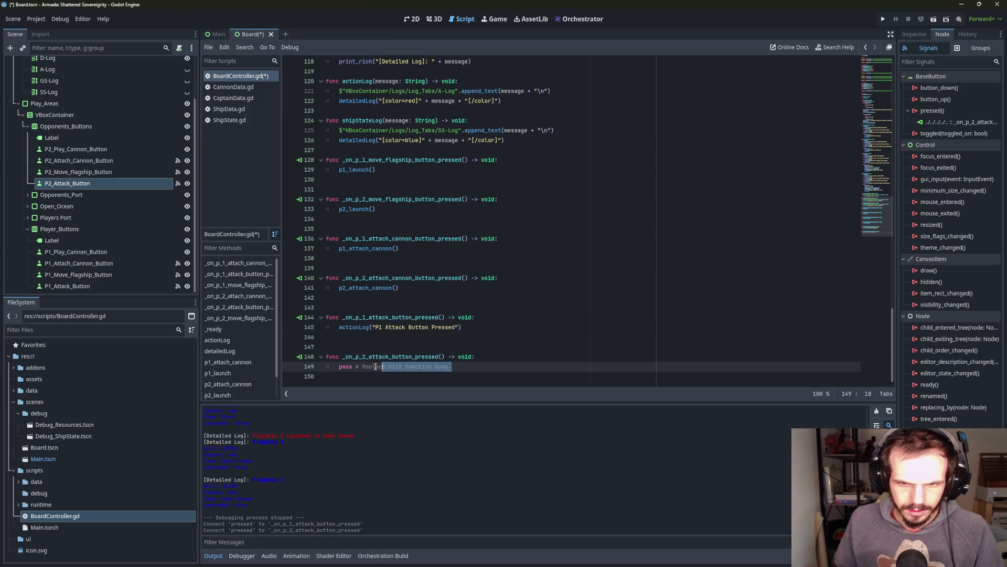
pyautogui.hotkey('ctrl', 'v')
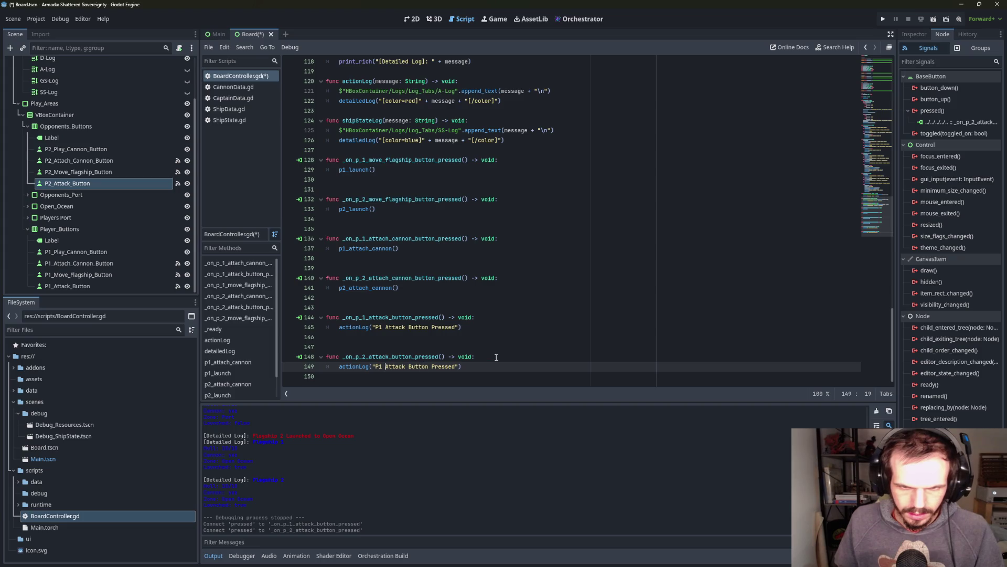
pyautogui.press('Left')
pyautogui.press('BackSpace')
pyautogui.write('2')
pyautogui.click(778, 96)
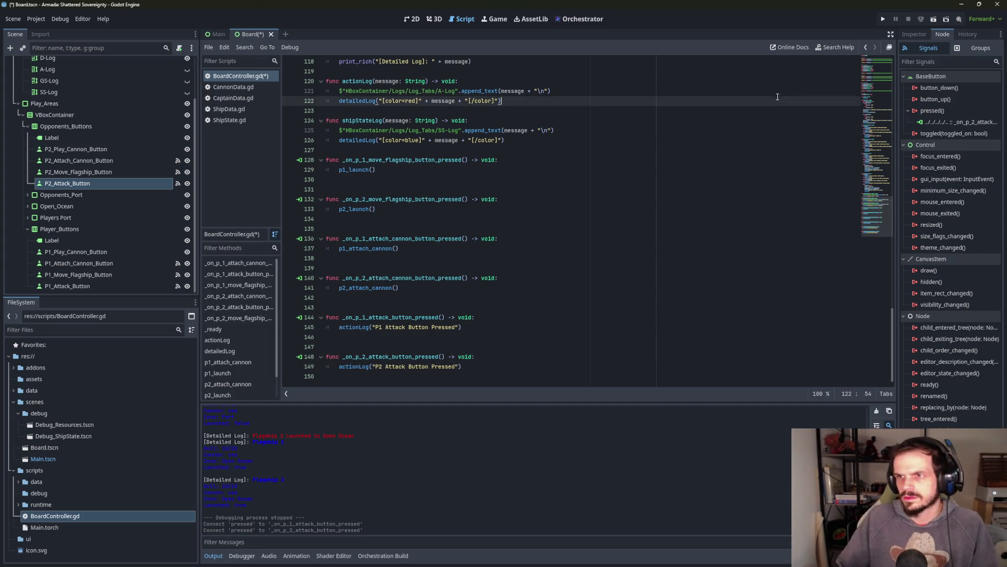
pyautogui.click(883, 20)
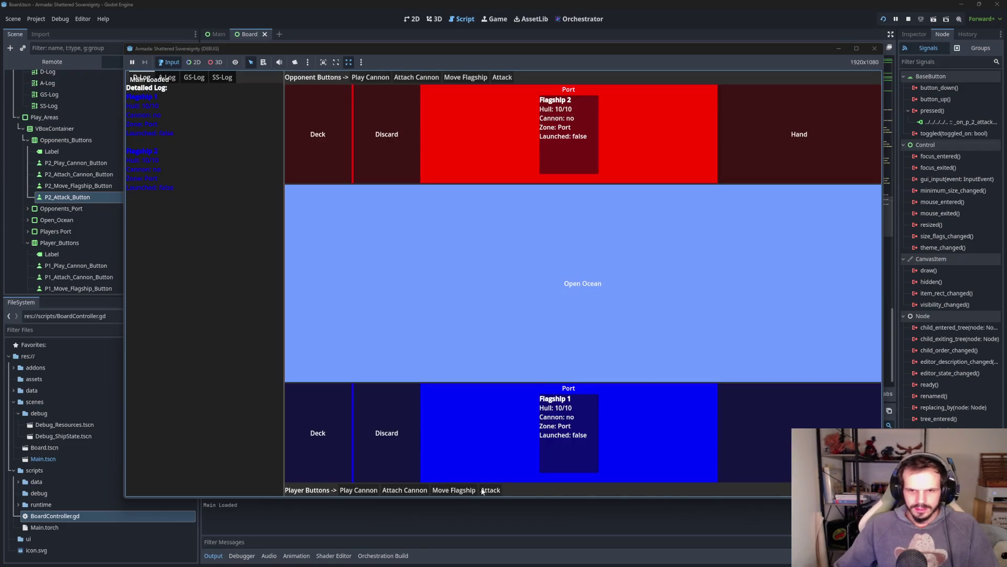
# Press the player and opponent Attack buttons to log both messages, then close the game.
pyautogui.click(482, 491)
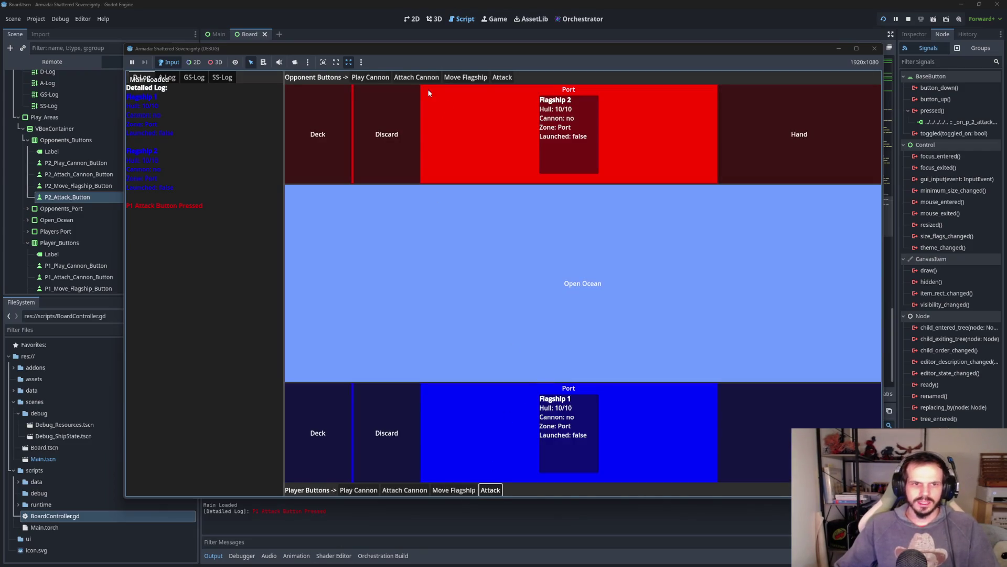
pyautogui.click(502, 78)
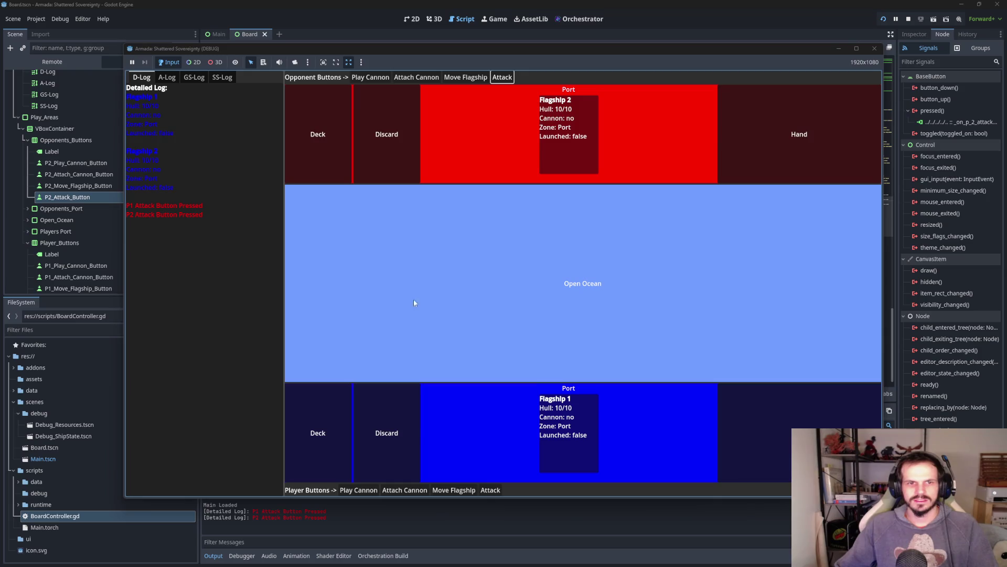
pyautogui.click(872, 49)
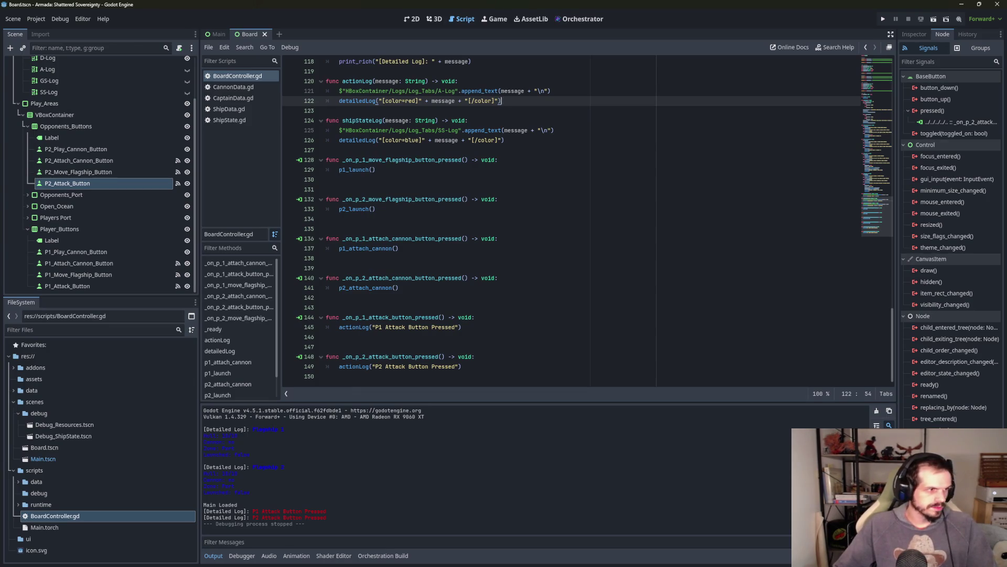
# Add a #Constants comment line below the game_over variable.
pyautogui.scroll(20, 517, 259)
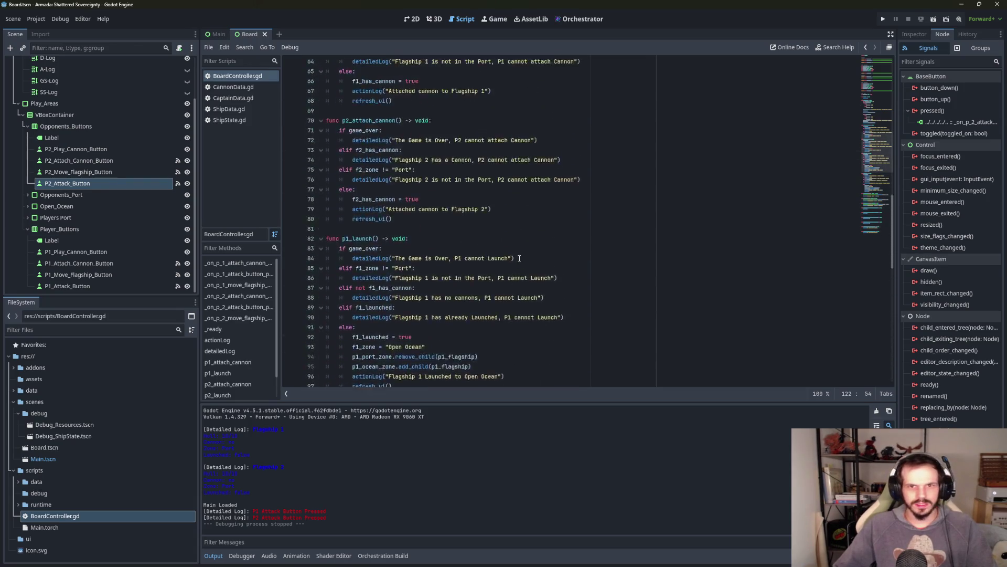
pyautogui.scroll(10, 516, 258)
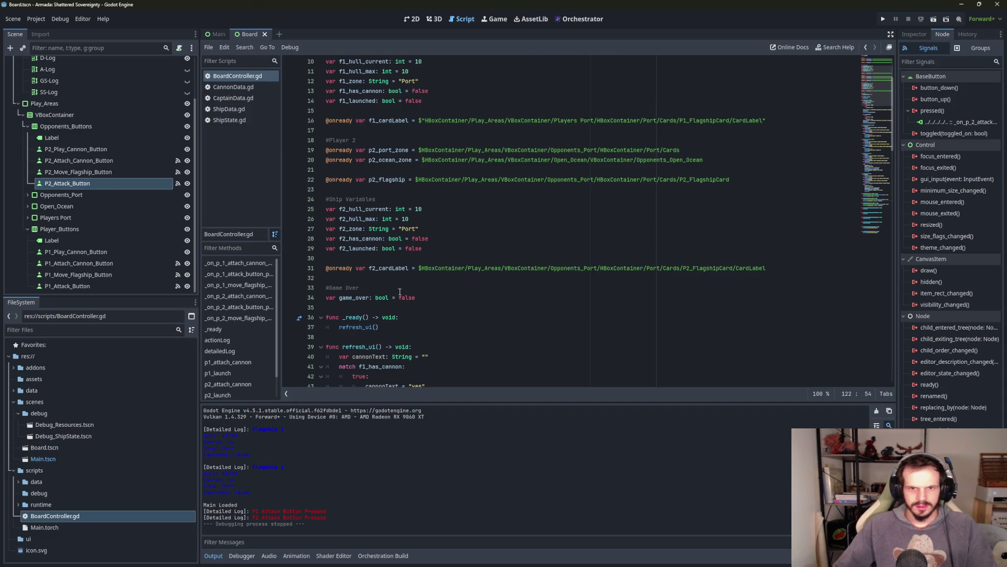
pyautogui.click(388, 291)
pyautogui.moveTo(382, 287); pyautogui.dragTo(326, 288)
pyautogui.click(439, 297)
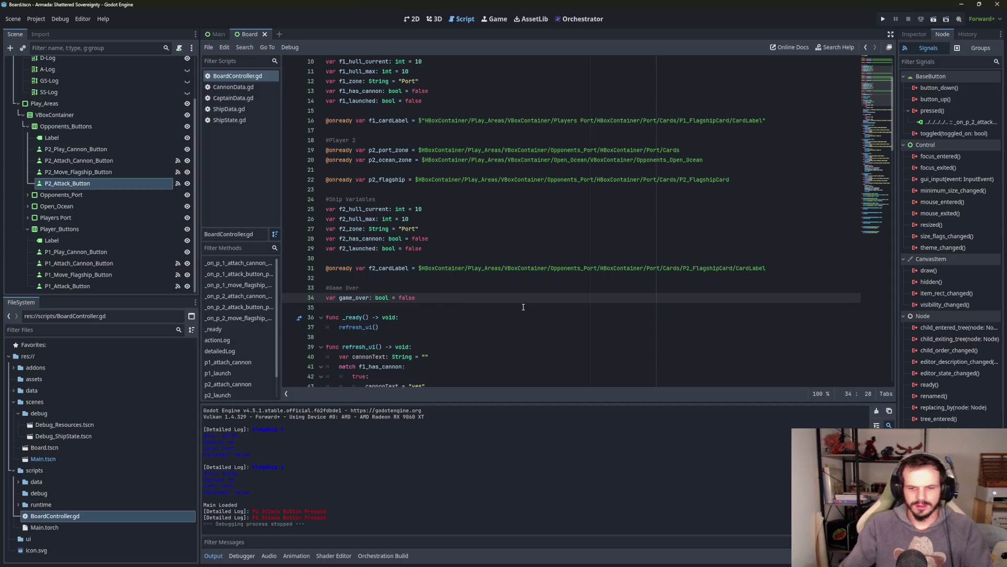
pyautogui.press('Return')
pyautogui.press('Return')
pyautogui.write('#Constants')
pyautogui.press('Return')
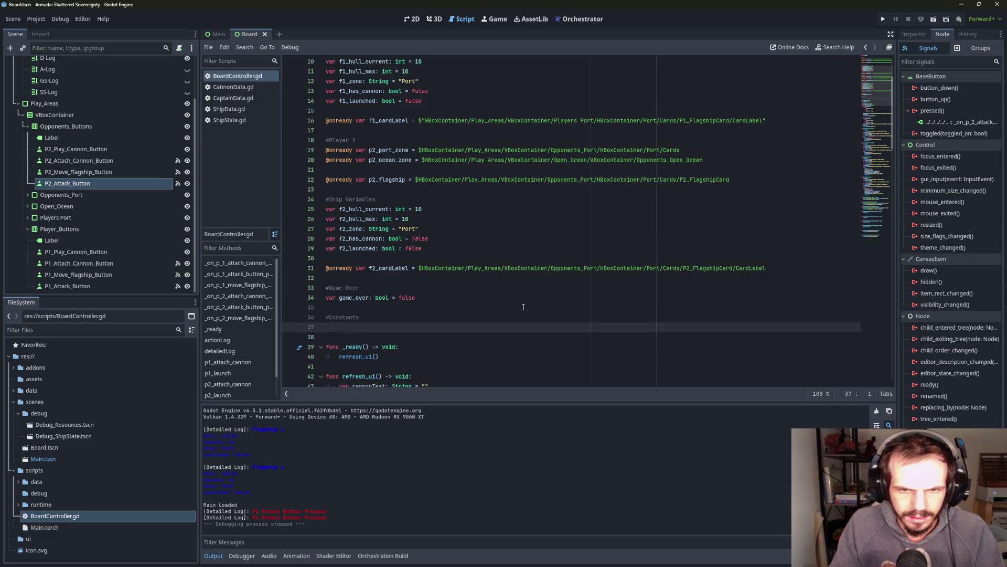
# Declare const CANNON_DAMAGE := 2 under it, fixing the mistyped keyword.
pyautogui.write('var')
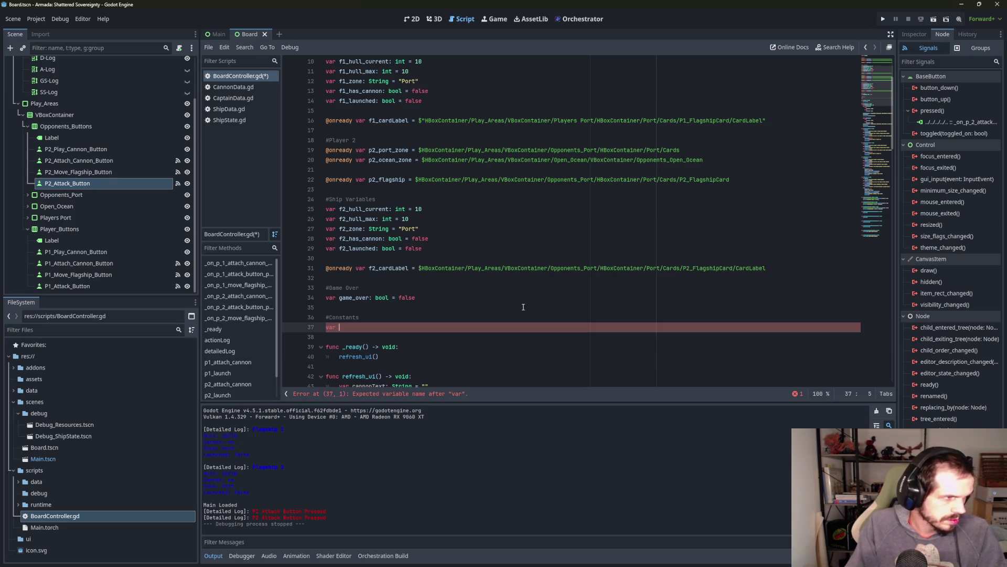
pyautogui.press('BackSpace')
pyautogui.press('BackSpace')
pyautogui.press('BackSpace')
pyautogui.write('cons C')
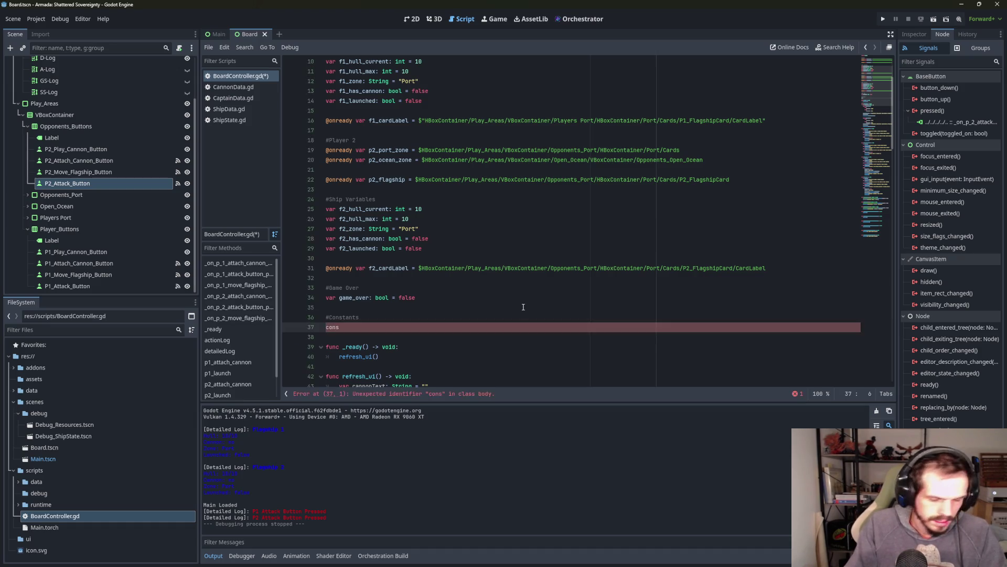
pyautogui.write('ANNON_D')
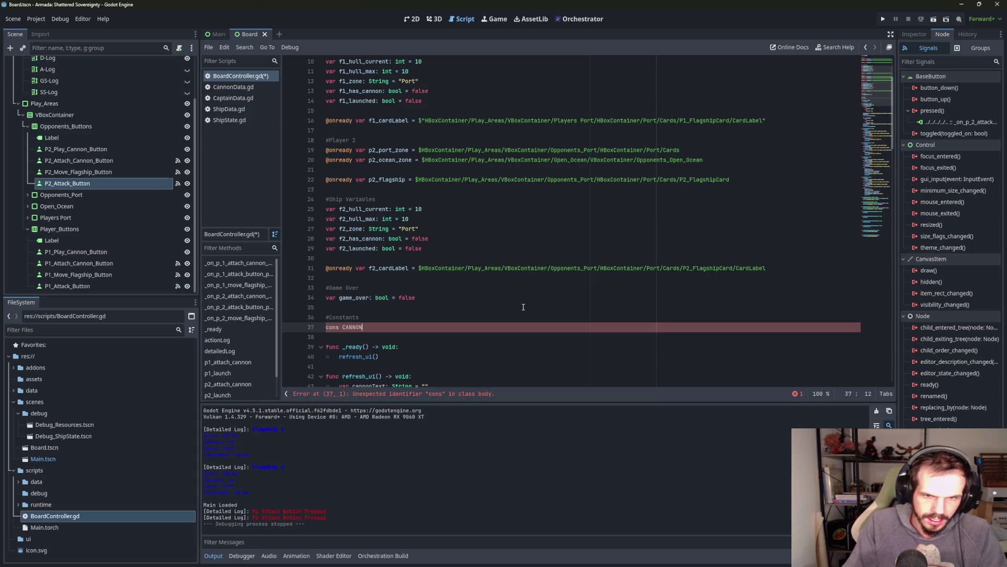
pyautogui.write('AMAGE')
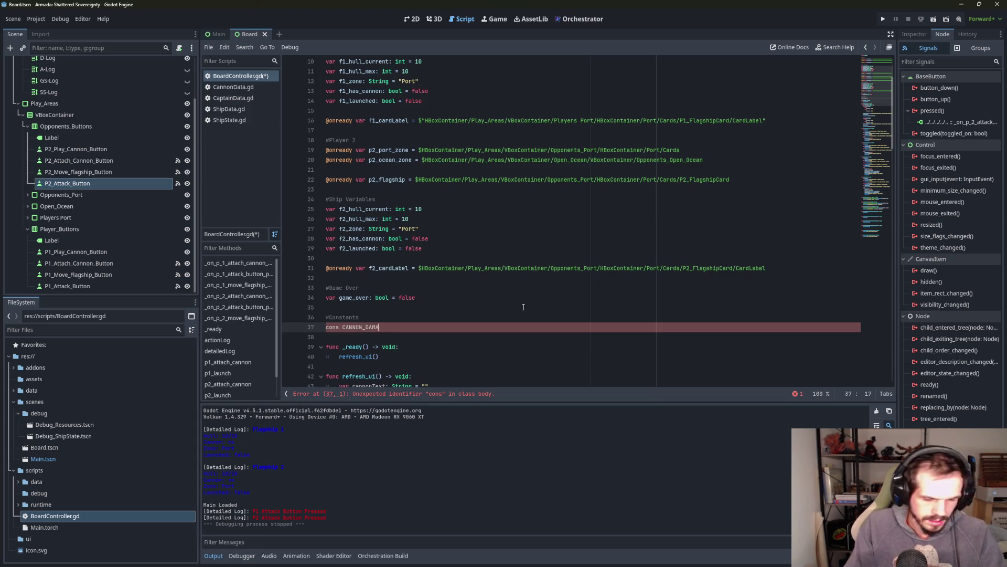
pyautogui.write(' := ')
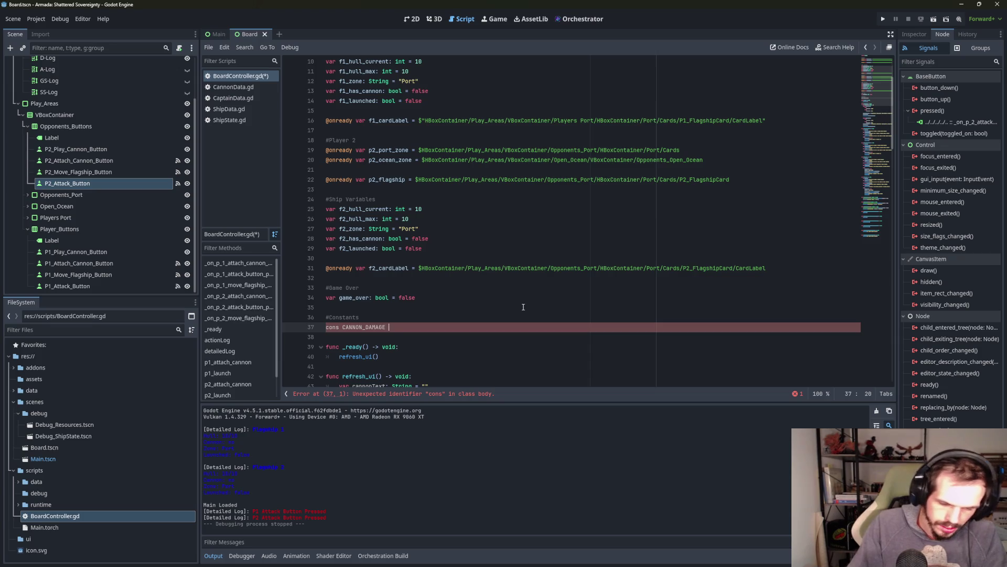
pyautogui.write('2')
pyautogui.click(512, 311)
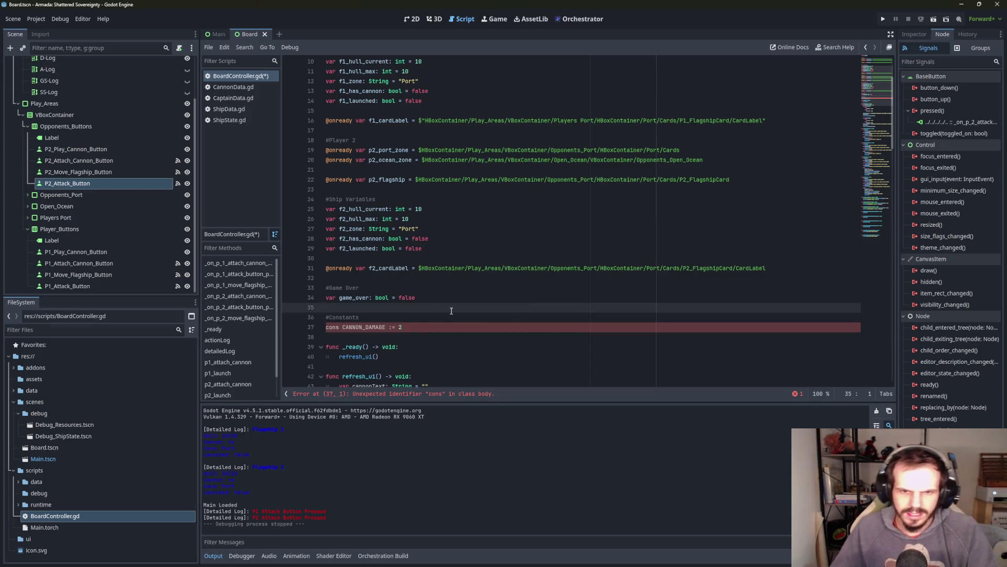
pyautogui.click(457, 330)
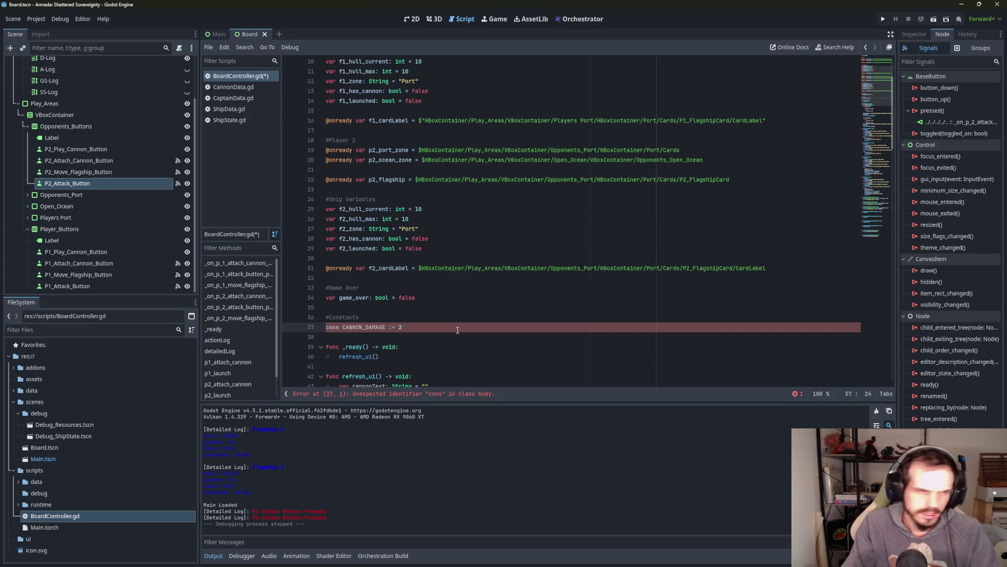
pyautogui.click(340, 327)
pyautogui.write('t')
pyautogui.click(430, 329)
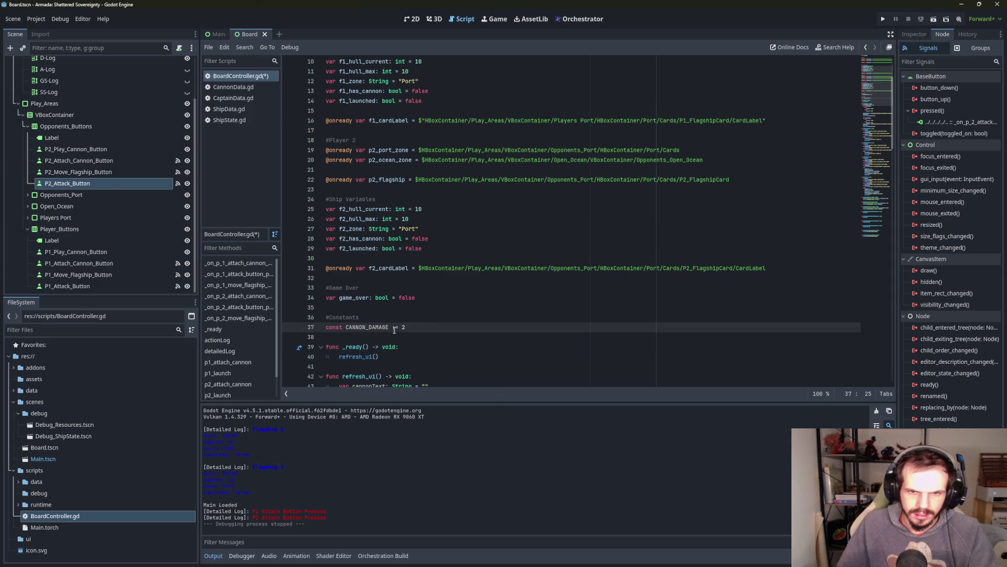
pyautogui.scroll(-2, 386, 328)
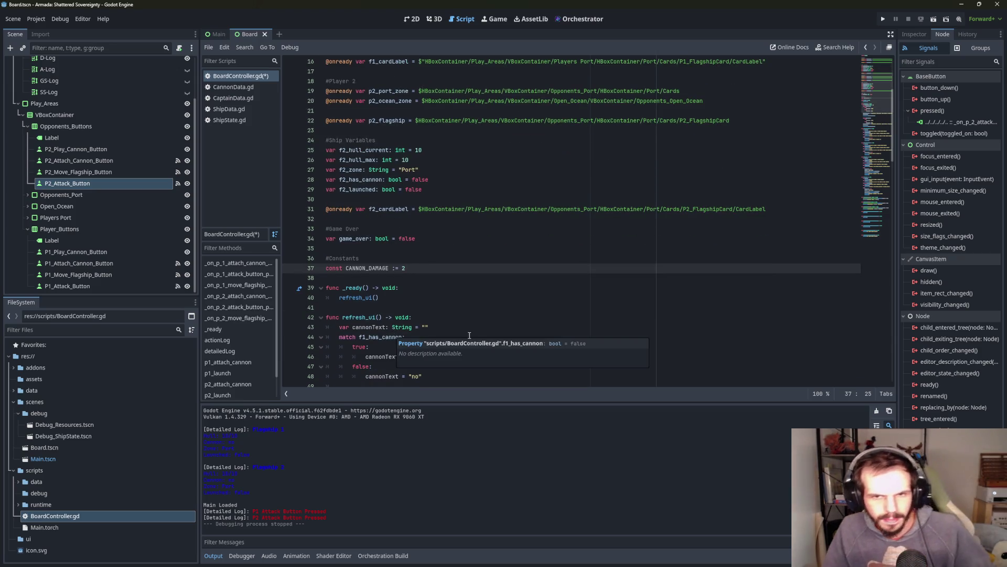
pyautogui.scroll(-20, 586, 285)
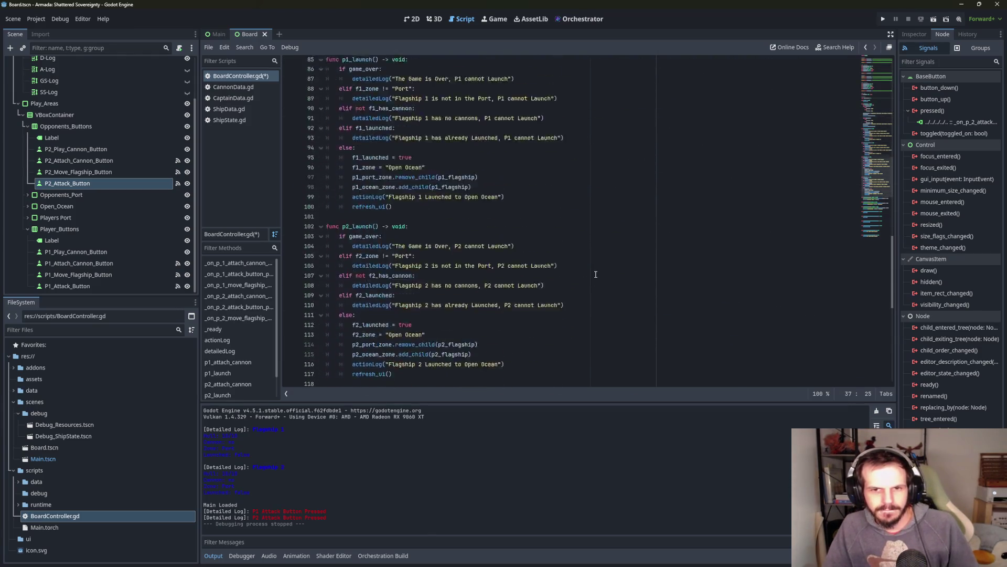
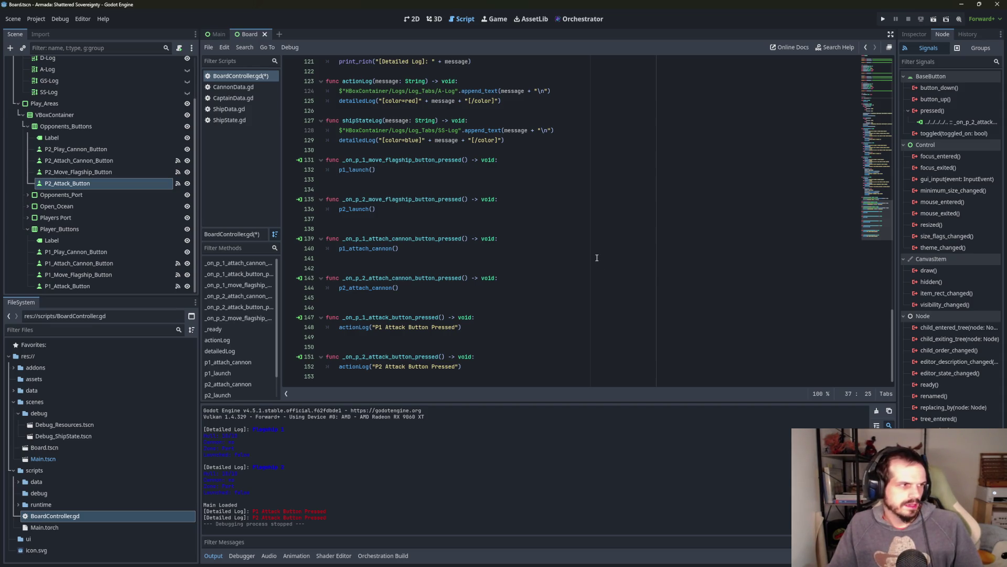
# Jump to p2_launch in BoardController.gd and place the cursor on the blank line after it.
pyautogui.scroll(8, 580, 257)
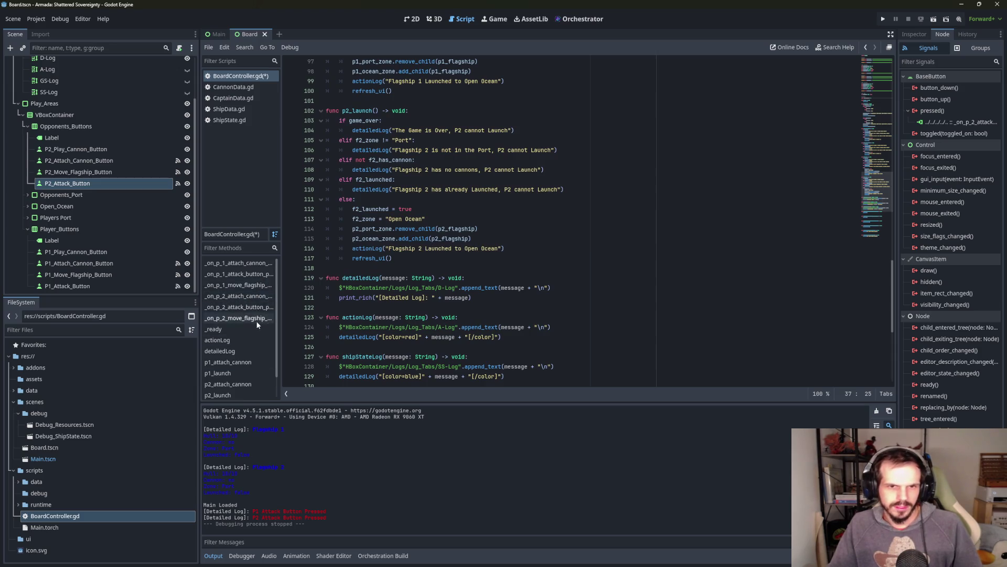
pyautogui.click(253, 286)
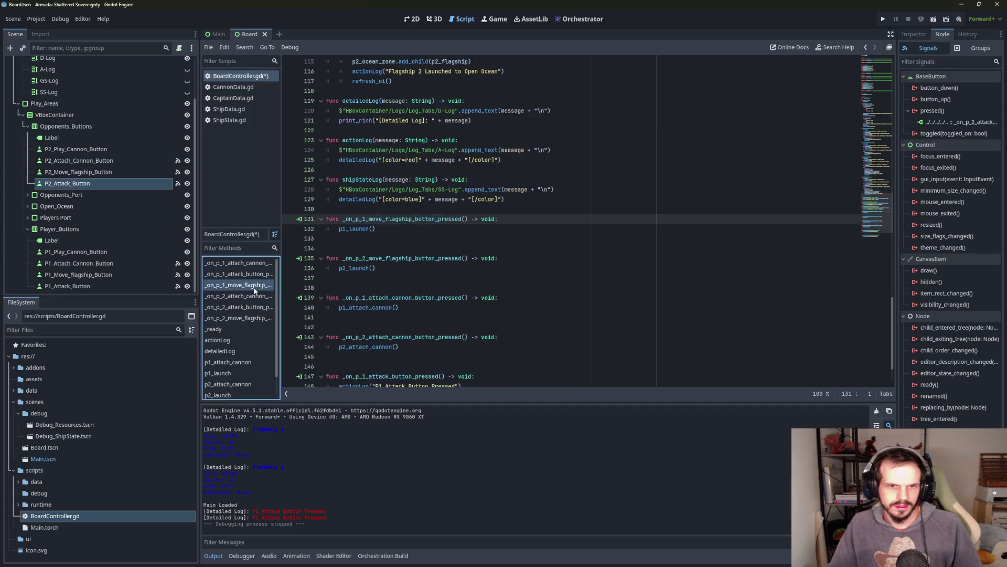
pyautogui.scroll(-2, 466, 269)
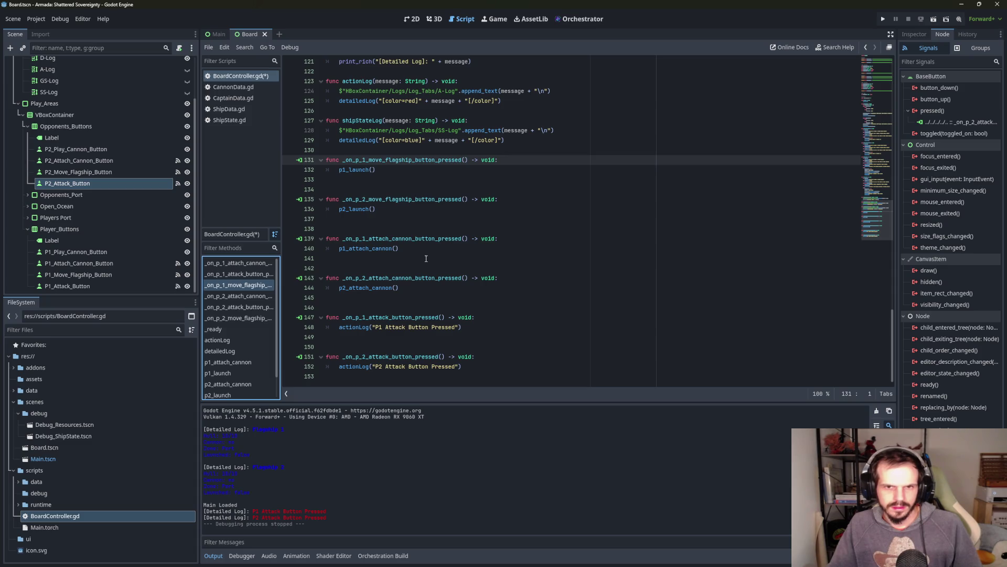
pyautogui.scroll(13, 426, 258)
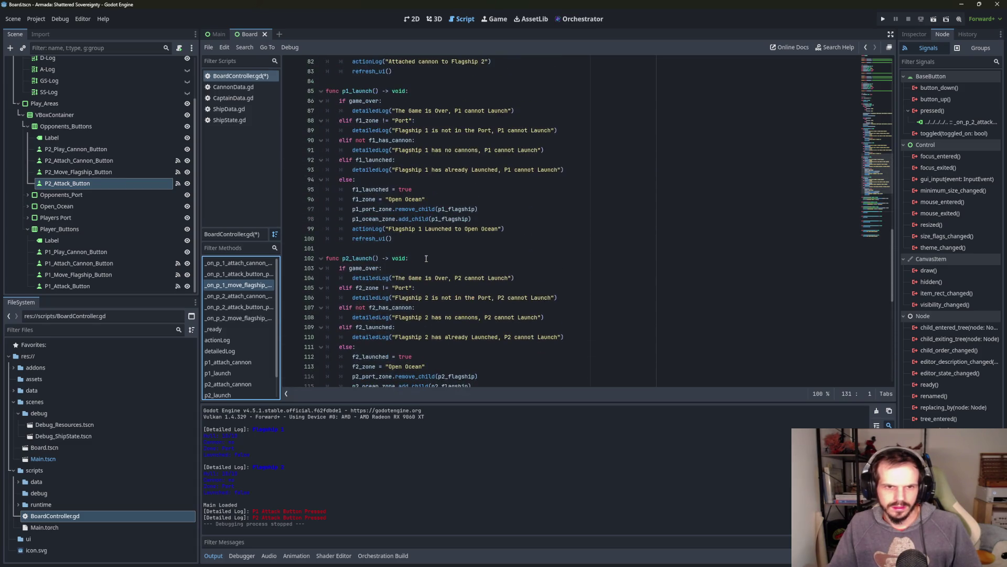
pyautogui.scroll(-1, 244, 388)
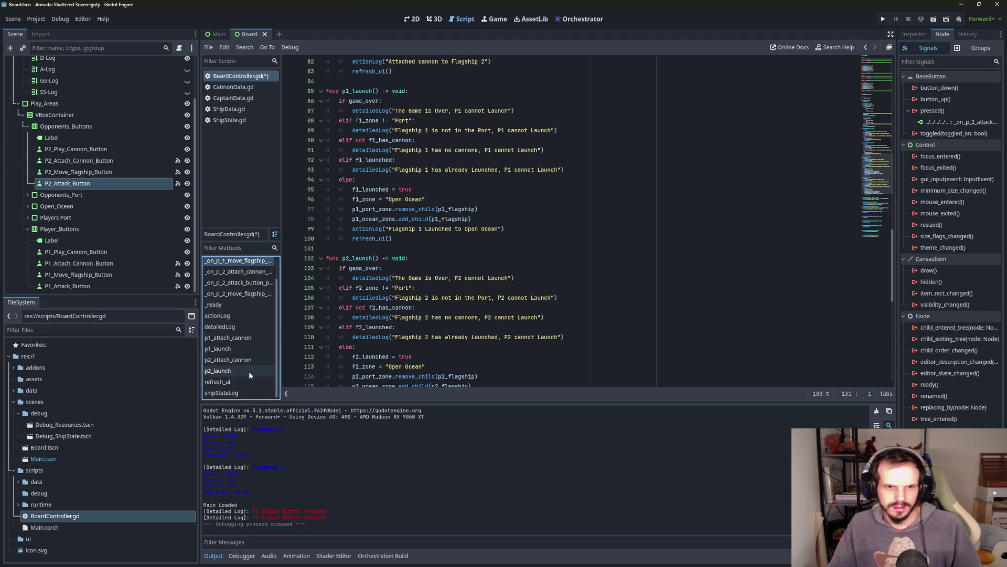
pyautogui.click(248, 371)
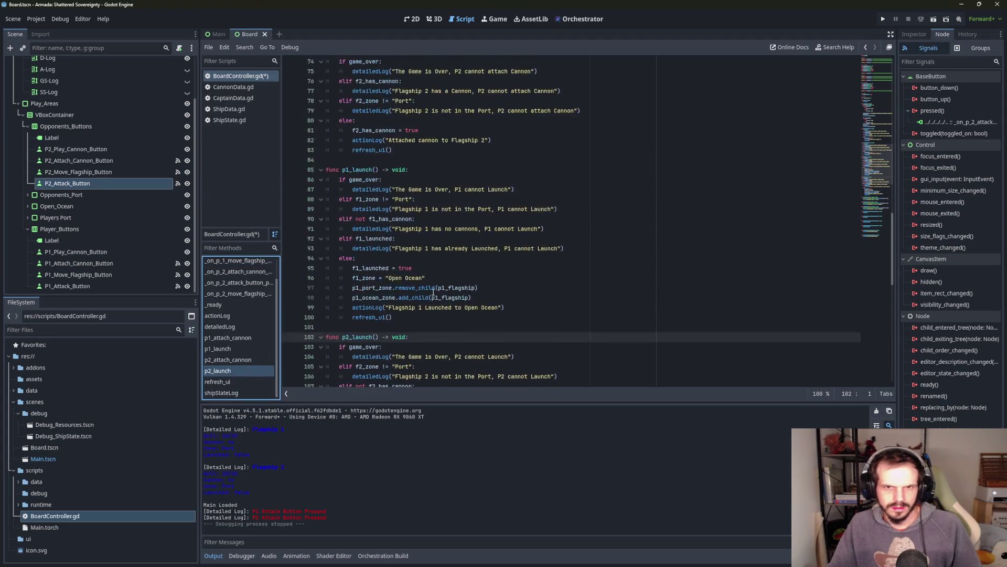
pyautogui.click(376, 316)
# Add a new function signature func p1_attack() -> void: below p2_launch.
pyautogui.press('Return')
pyautogui.press('Return')
pyautogui.press('Up')
pyautogui.write('fun')
pyautogui.write('p1_')
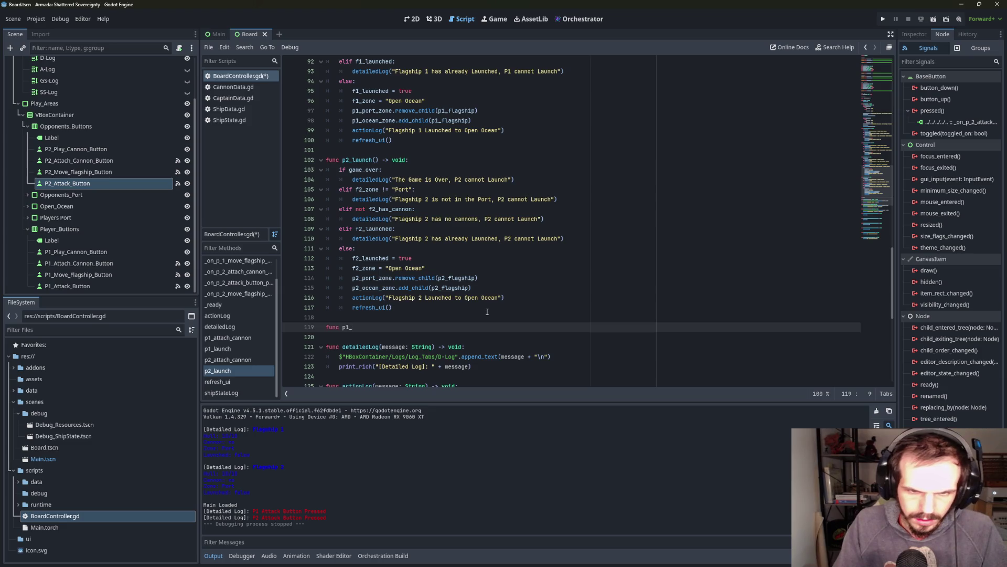
pyautogui.write('attack(')
pyautogui.press('Return')
pyautogui.press('Return')
pyautogui.press('BackSpace')
pyautogui.press('BackSpace')
pyautogui.press('BackSpace')
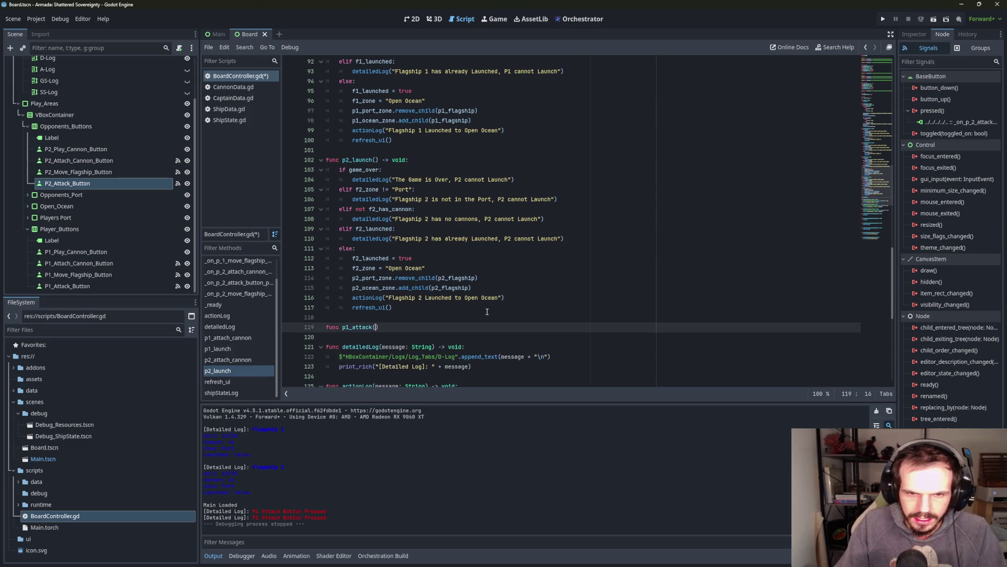
pyautogui.write('> void:')
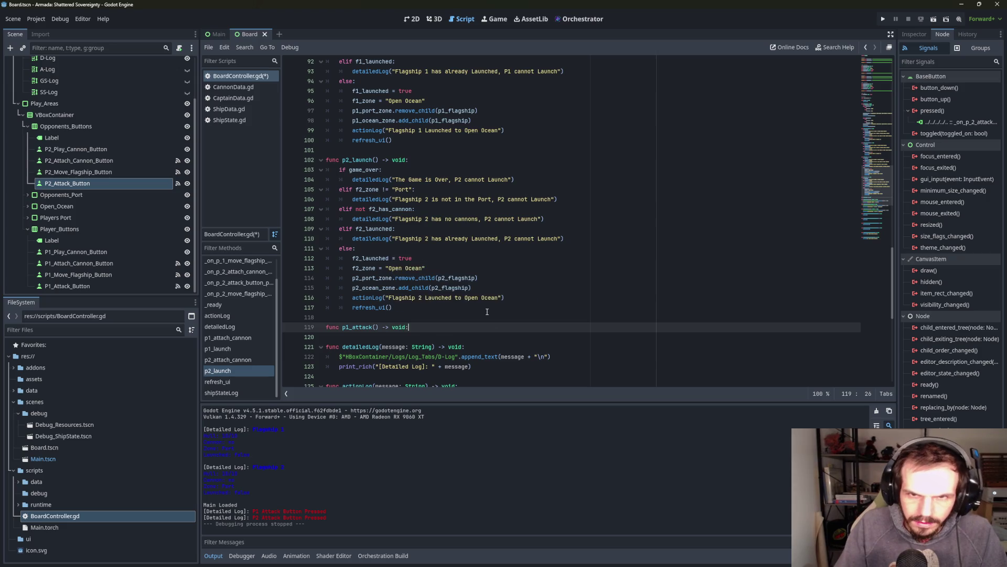
pyautogui.press('Return')
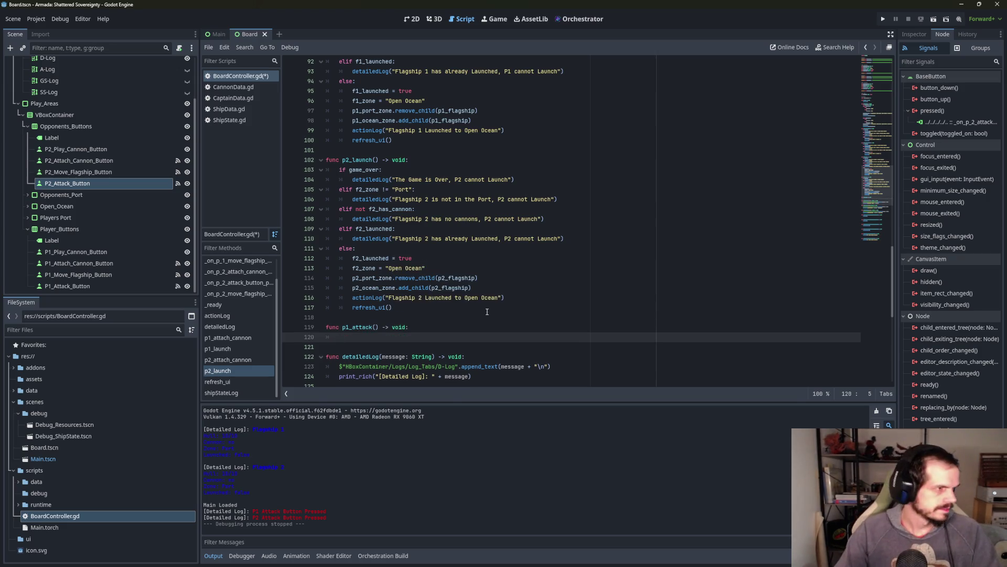
# Add an if game_over: branch calling detailedLog("The Game is Over, P1 cannot Attack").
pyautogui.write('if game_over')
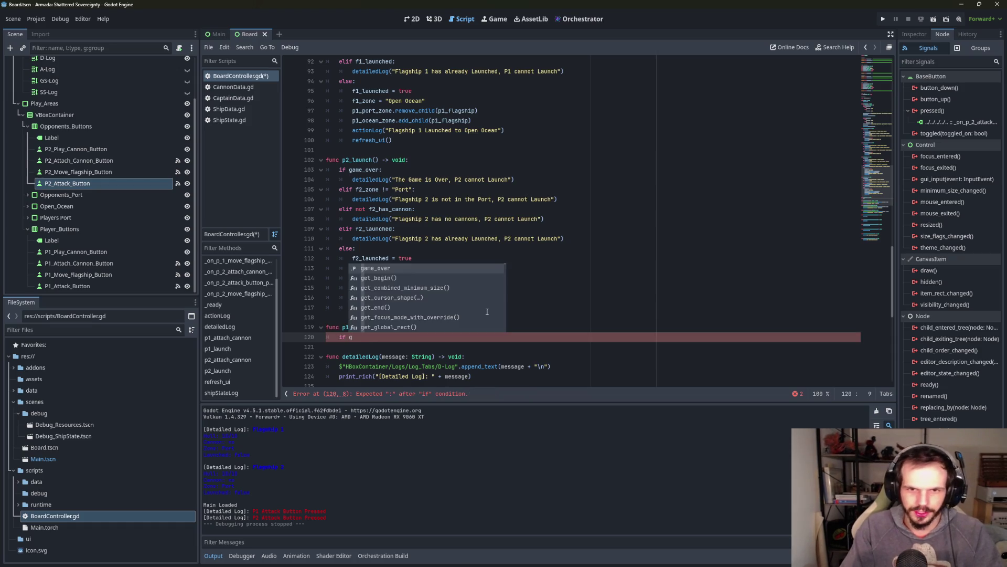
pyautogui.write(':')
pyautogui.press('Return')
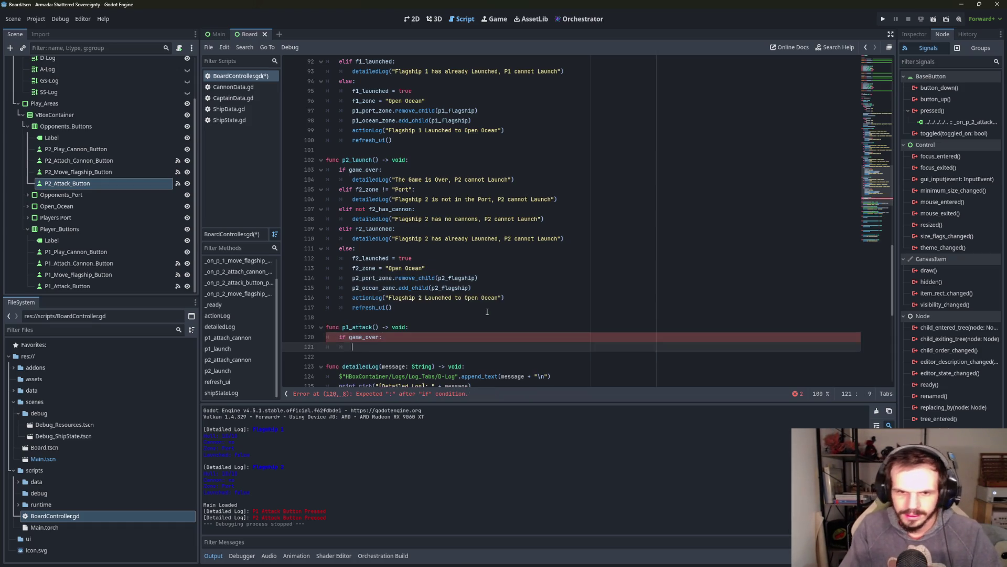
pyautogui.press('Return')
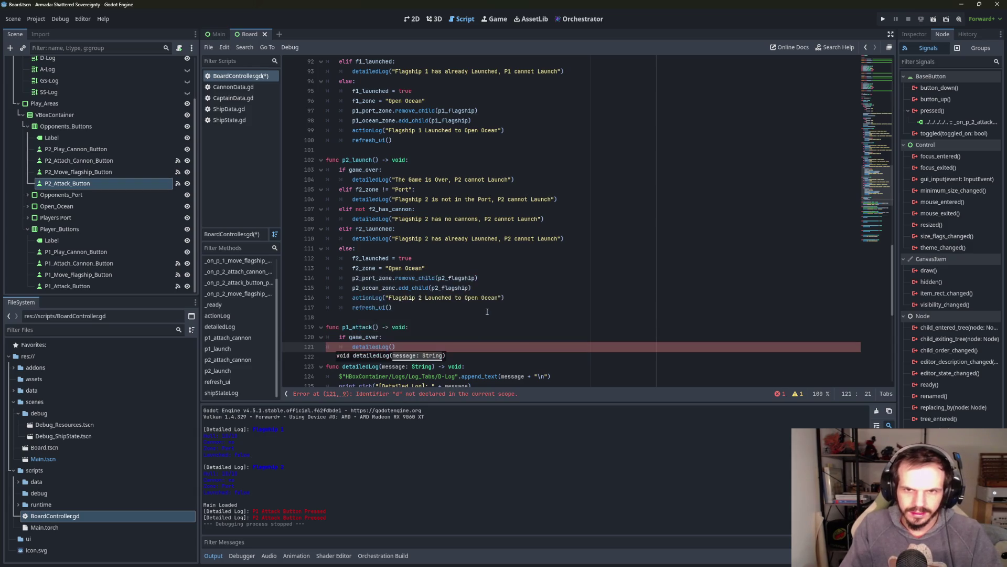
pyautogui.write('"The Gamn')
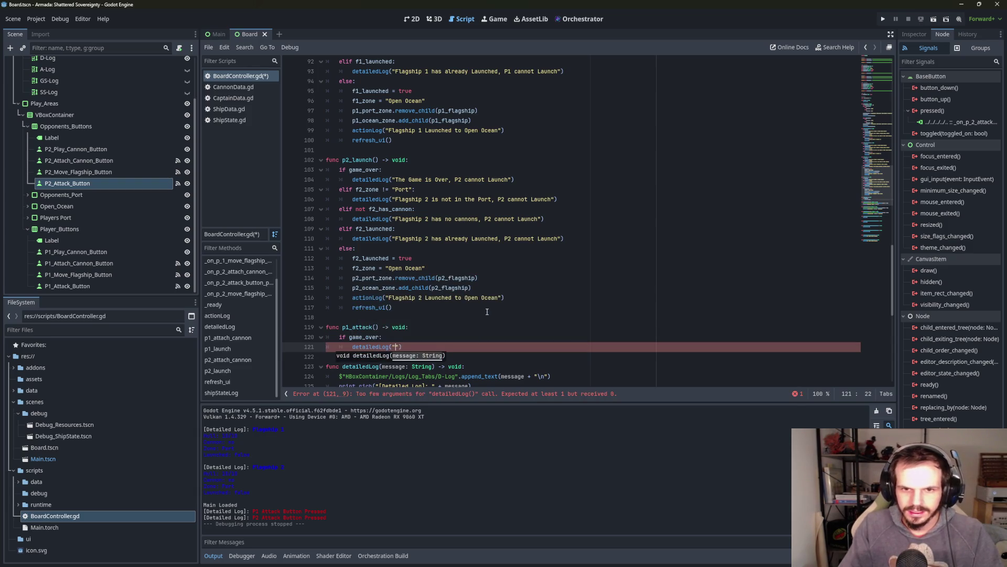
pyautogui.press('BackSpace')
pyautogui.write('e is ')
pyautogui.write('Over, ')
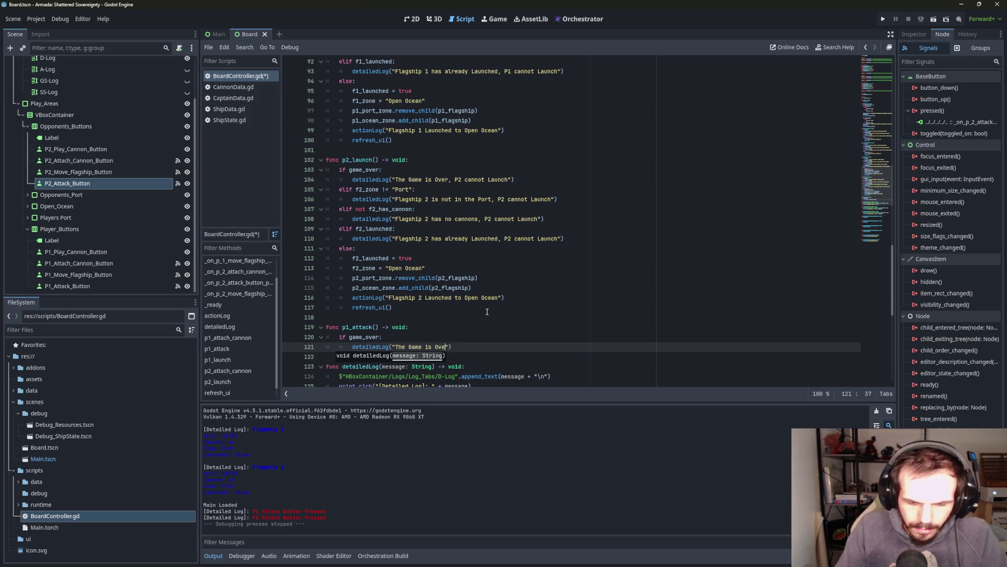
pyautogui.write('P1 ')
pyautogui.write('cannot At')
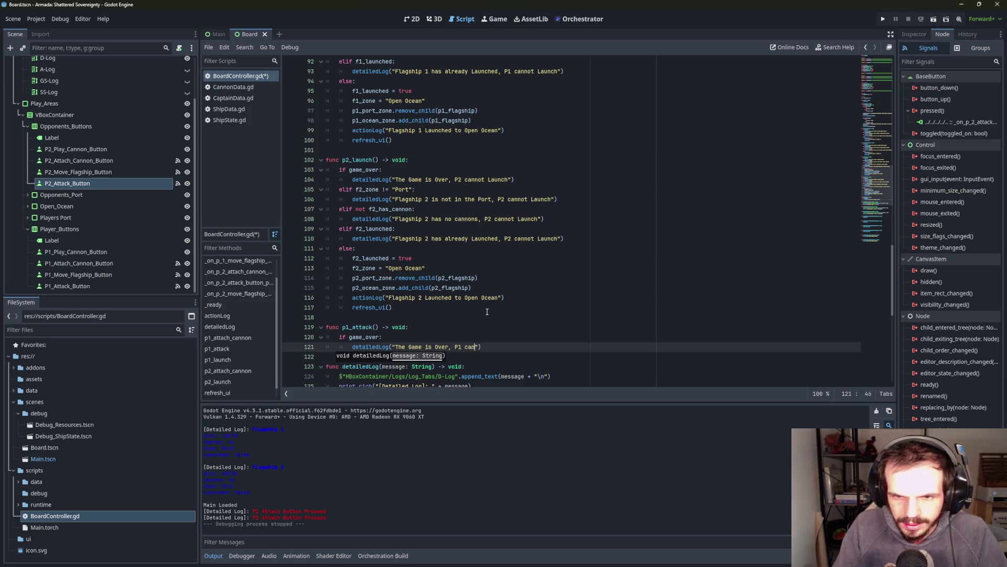
pyautogui.write('tack"')
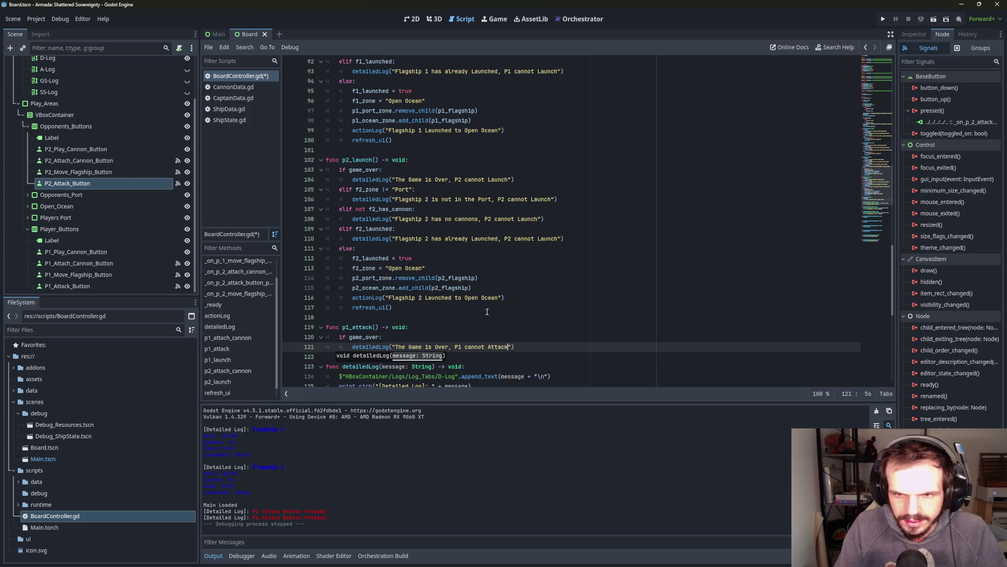
pyautogui.write(')')
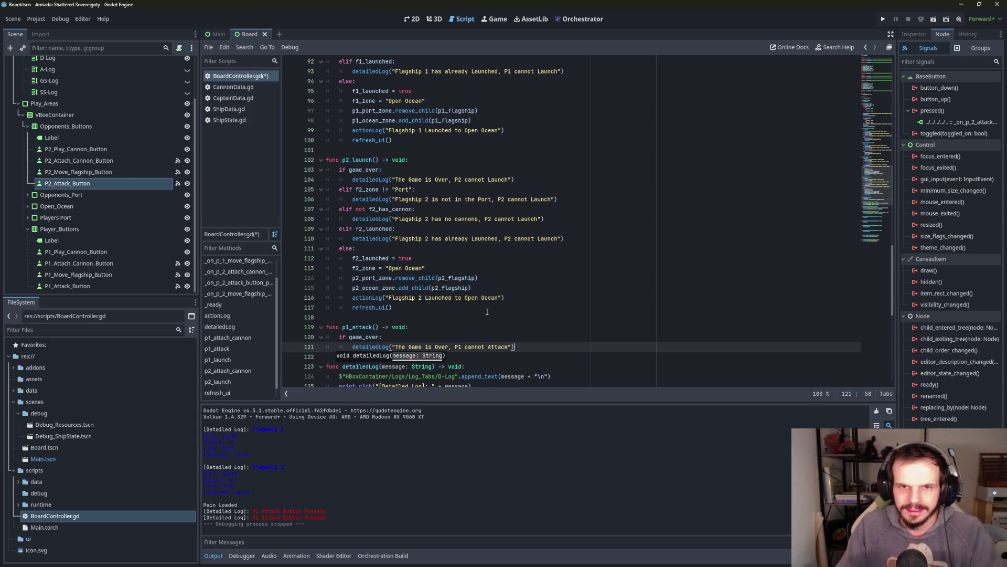
pyautogui.press('Return')
# Add an elif f1_zone != "Open Ocean": condition to p1_attack.
pyautogui.write('elif')
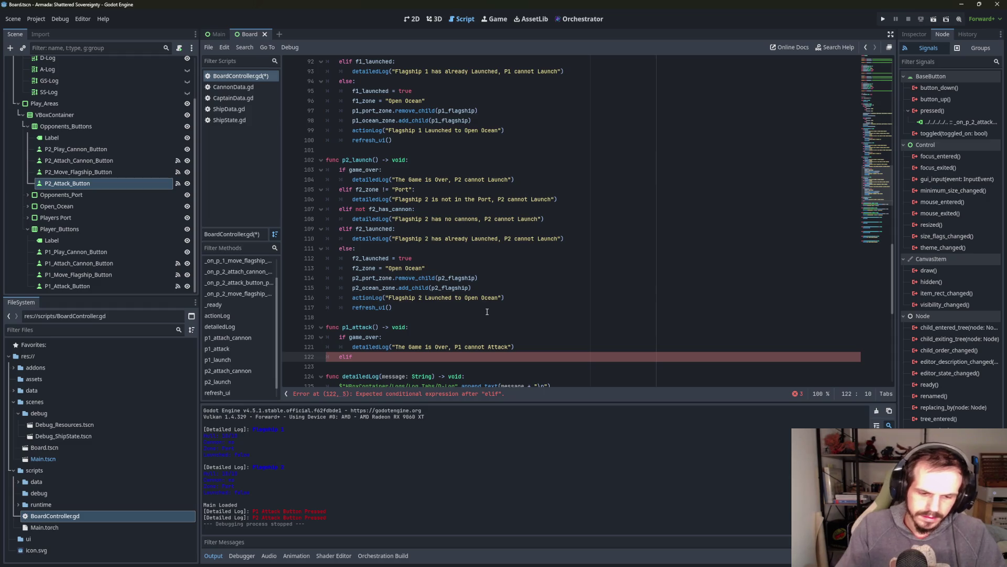
pyautogui.write('1')
pyautogui.press('Down')
pyautogui.press('Down')
pyautogui.press('Down')
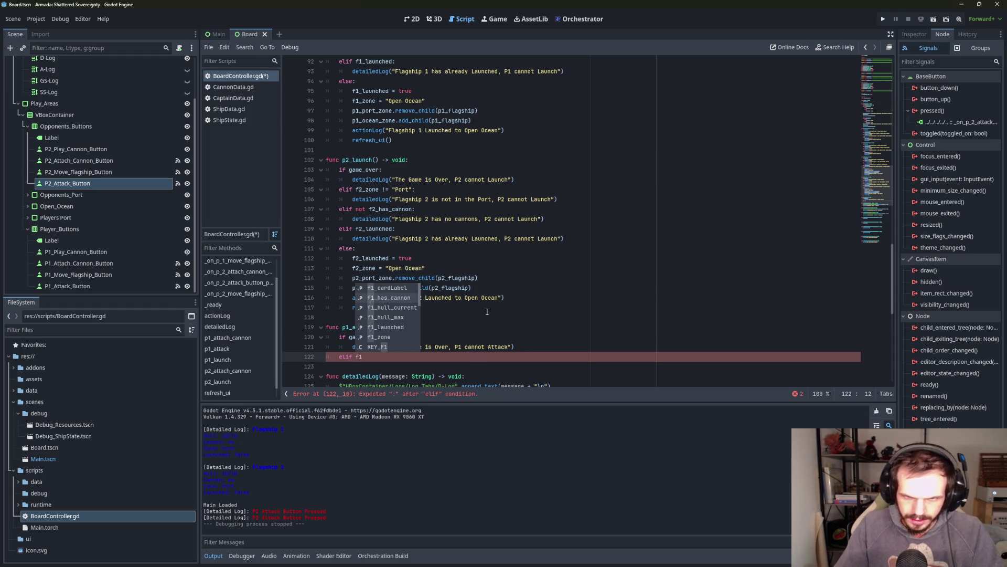
pyautogui.press('Down')
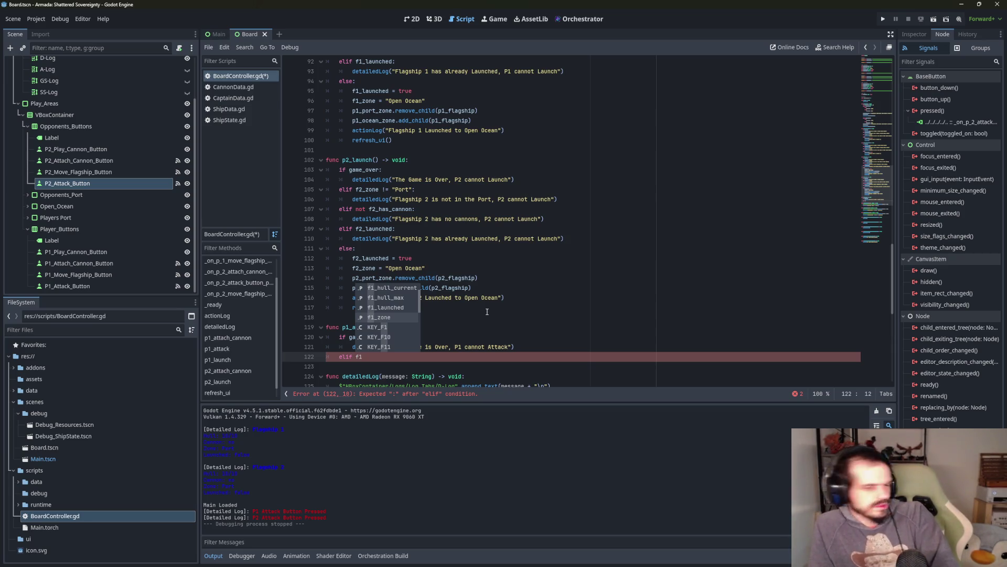
pyautogui.press('Return')
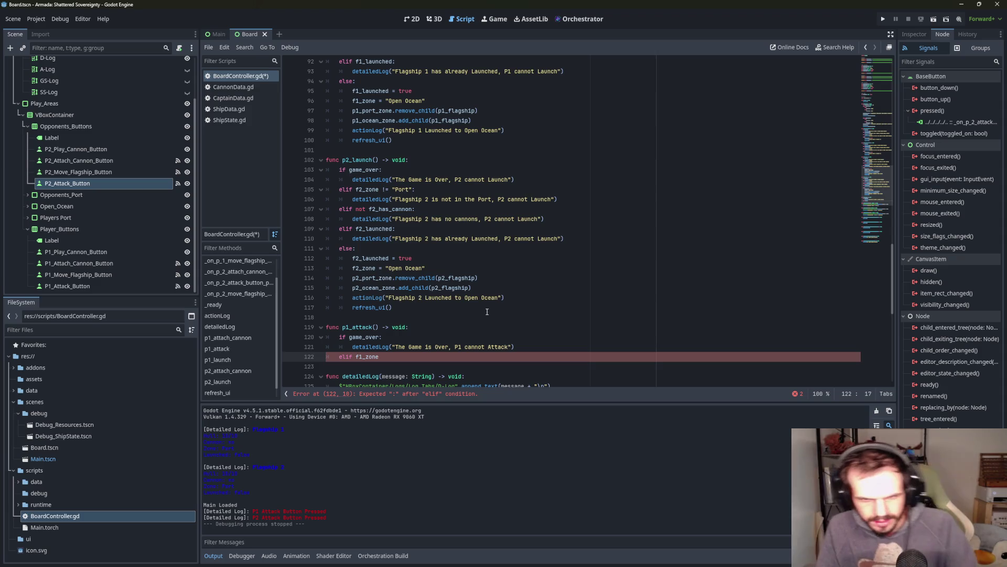
pyautogui.write('!')
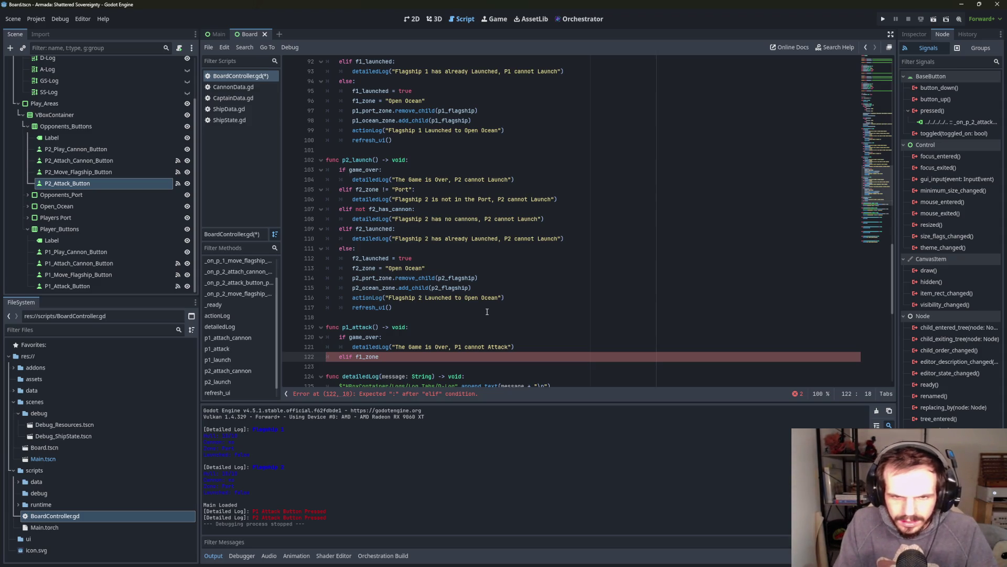
pyautogui.write('= "Open ')
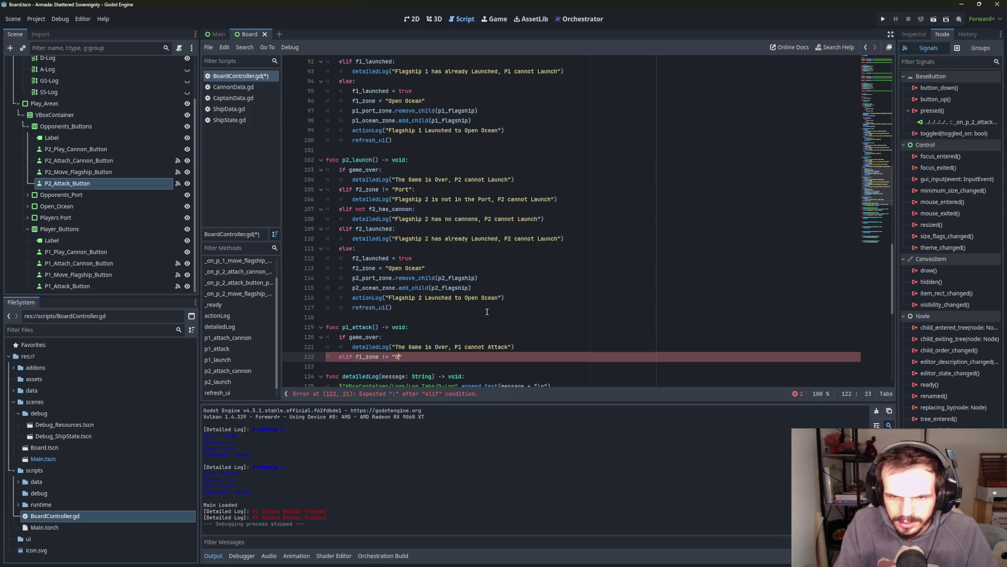
pyautogui.write('Ocean"')
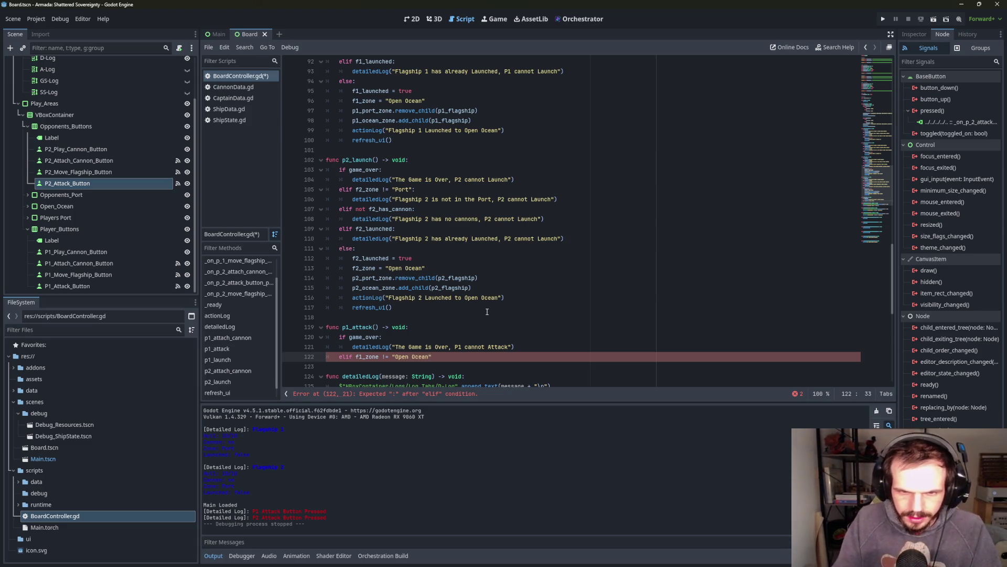
pyautogui.write(':')
pyautogui.press('Return')
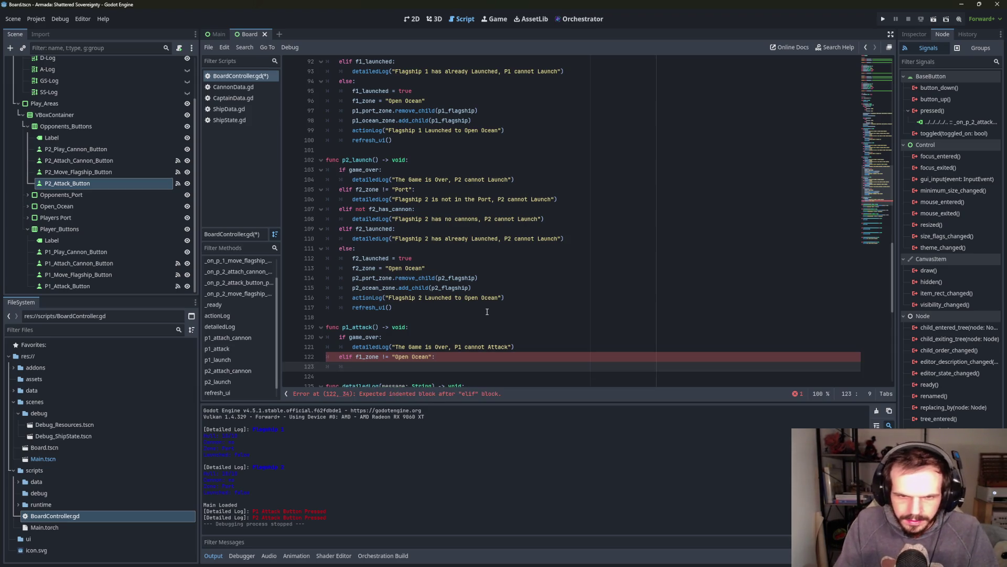
# Log "Flagship 1 is not in the Open Ocean, P1 cannot Attack" in that branch.
pyautogui.write('det')
pyautogui.press('Return')
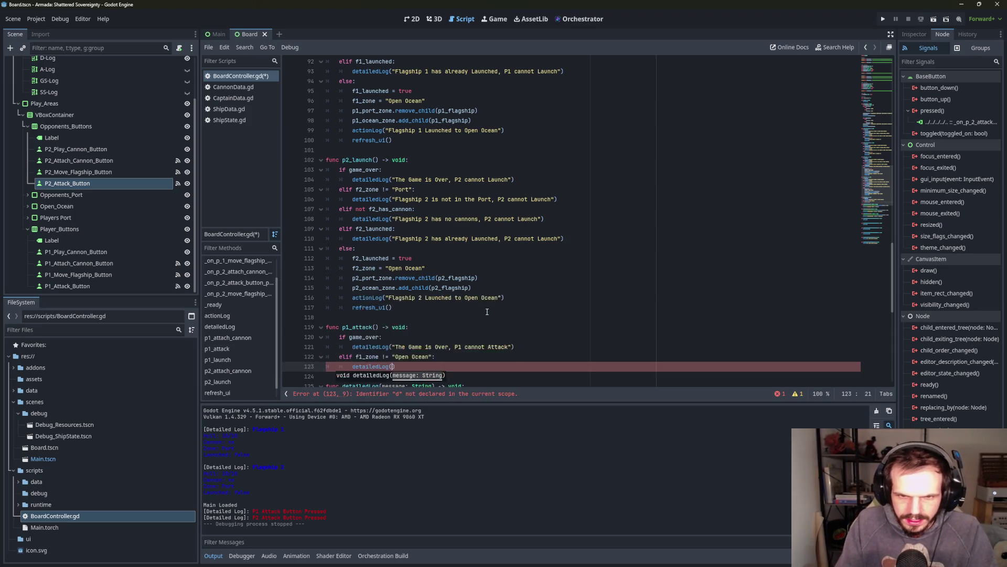
pyautogui.write('"')
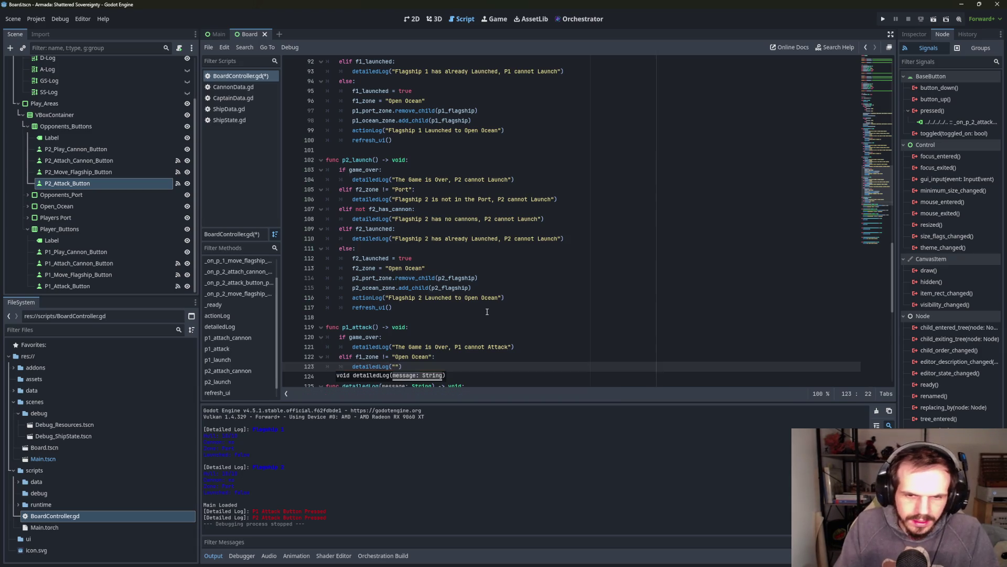
pyautogui.write('Flagship 1')
pyautogui.write(' i')
pyautogui.write('s ')
pyautogui.write('not in the ')
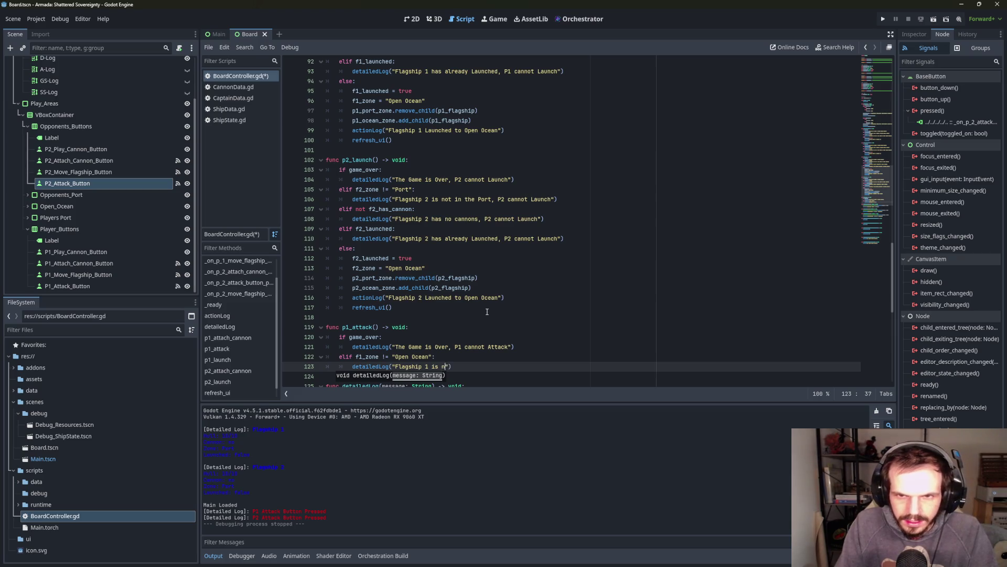
pyautogui.write('Open Ocean')
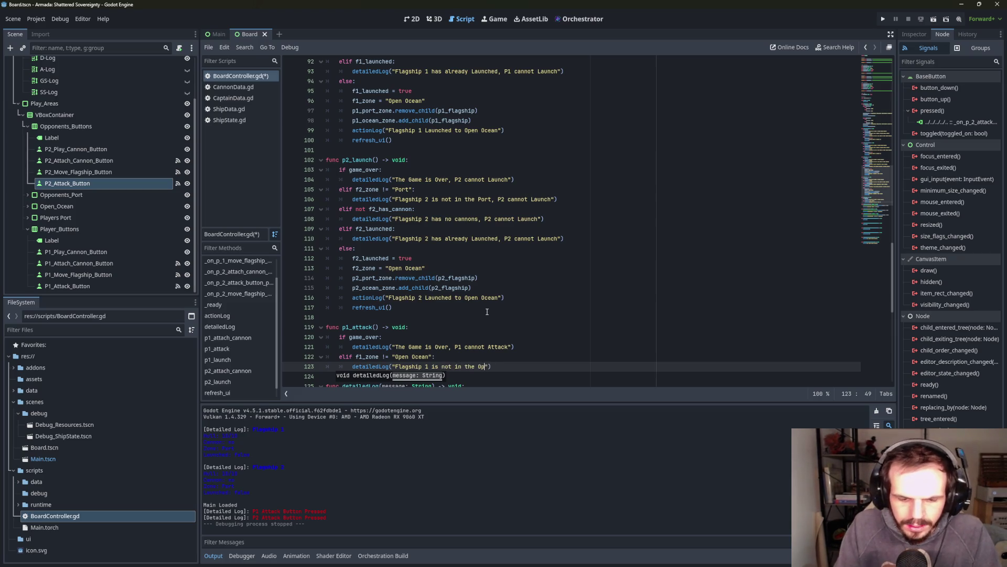
pyautogui.write(', P1 cannot a')
pyautogui.press('BackSpace')
pyautogui.write('Attack')
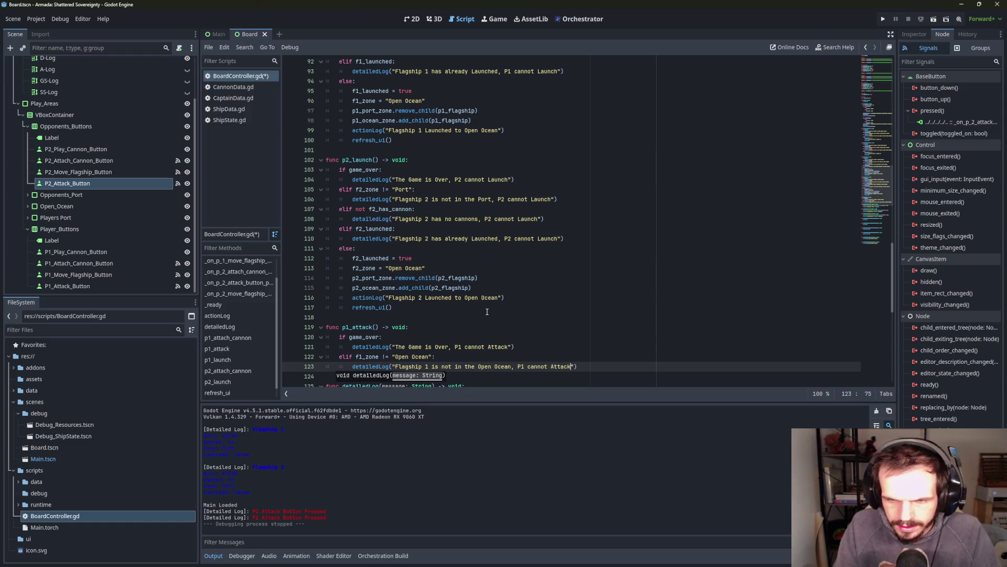
pyautogui.press('Right')
pyautogui.press('Return')
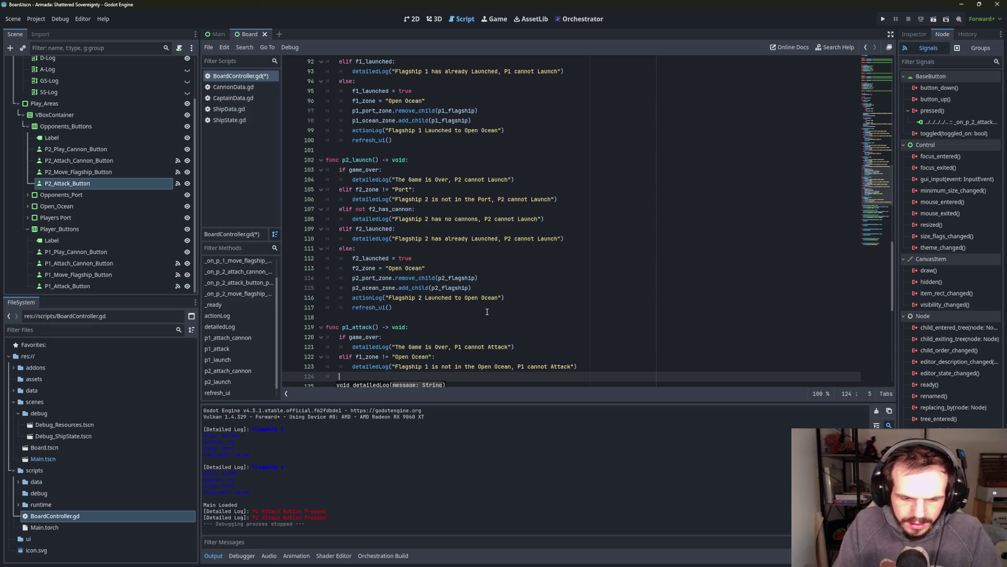
# Add an elif not f1_launched: condition to p1_attack.
pyautogui.write('el')
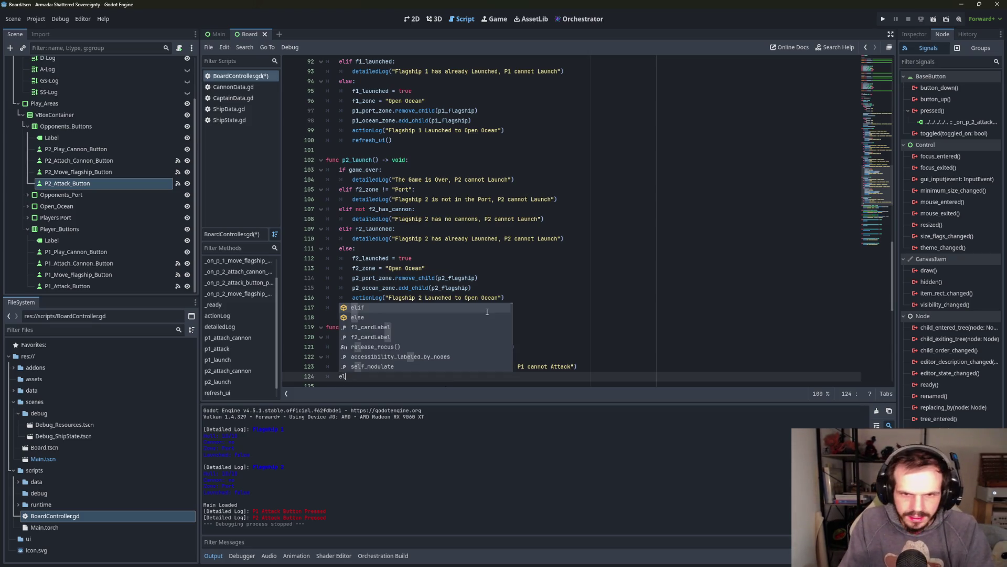
pyautogui.write('if ')
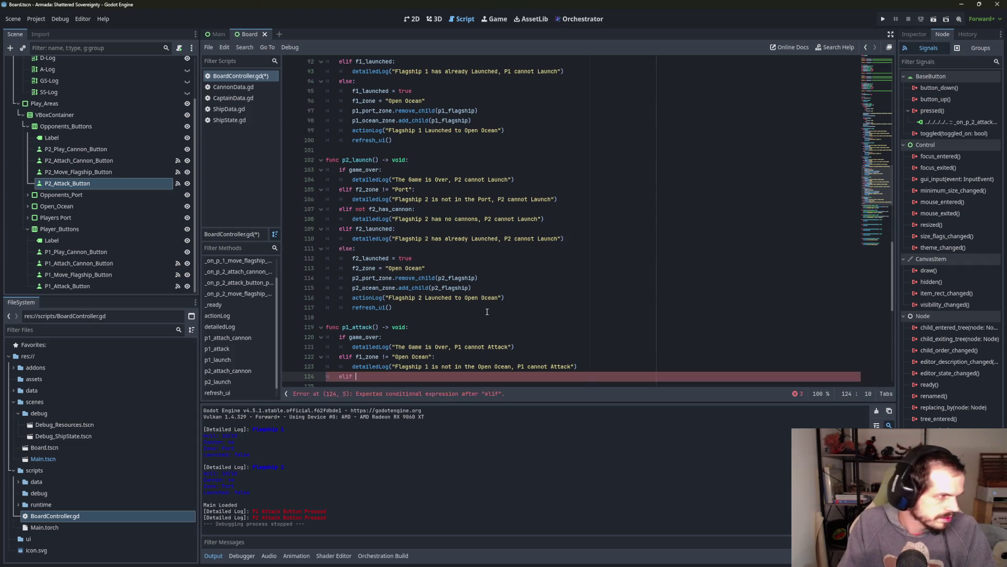
pyautogui.write('no')
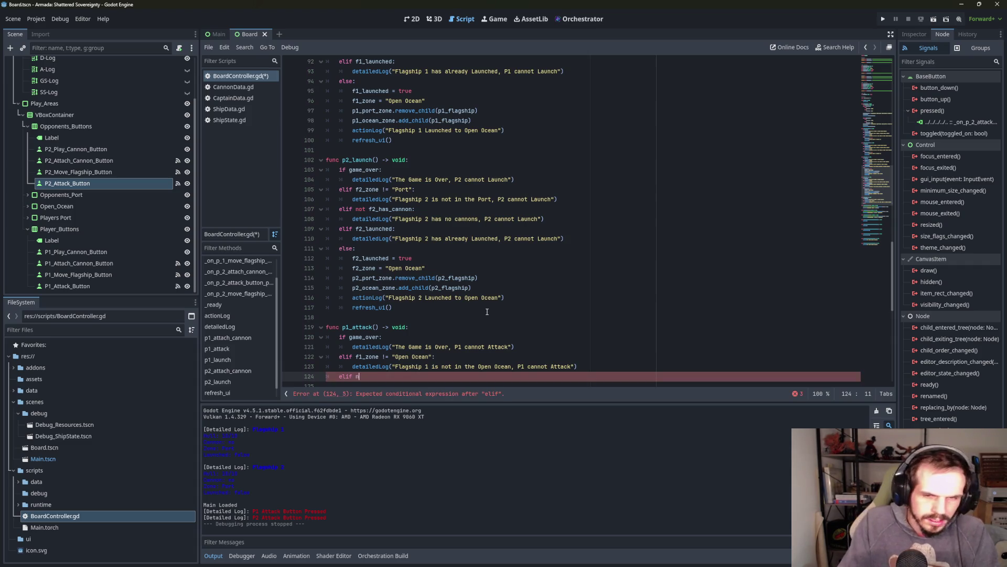
pyautogui.write('t')
pyautogui.press('Down')
pyautogui.press('Down')
pyautogui.press('Down')
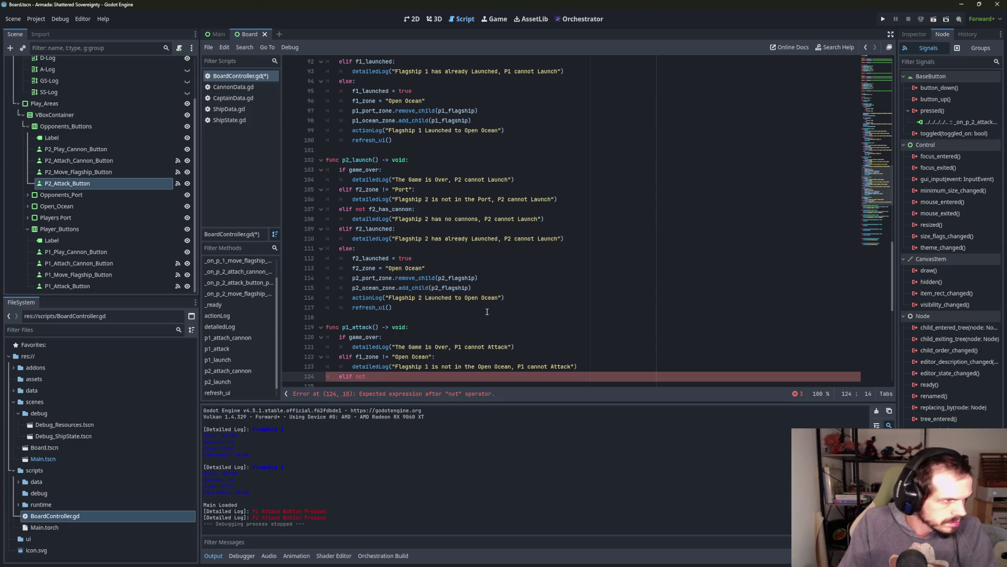
pyautogui.write('p1')
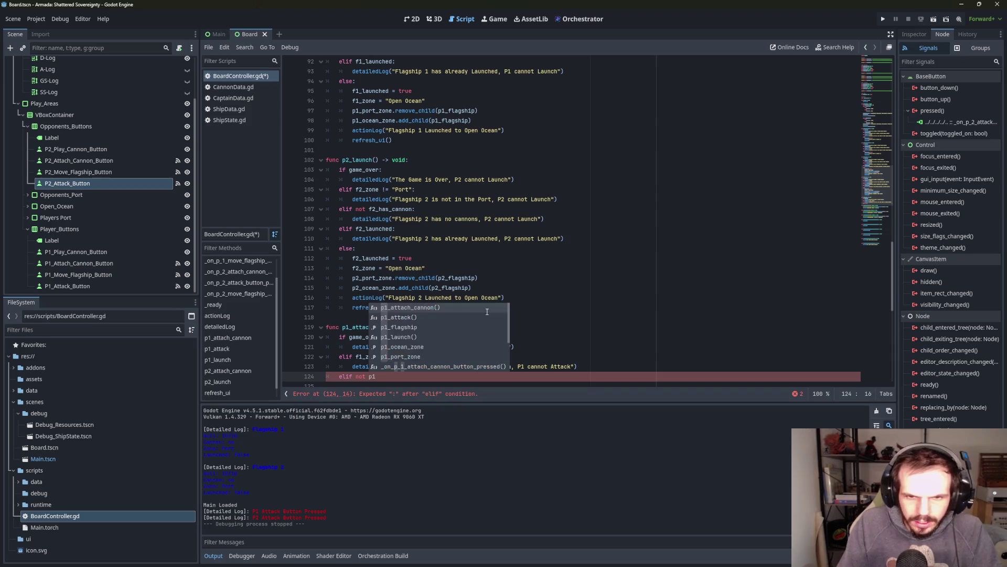
pyautogui.press('Down')
pyautogui.press('Down')
pyautogui.press('Down')
pyautogui.press('Down')
pyautogui.press('Down')
pyautogui.press('Down')
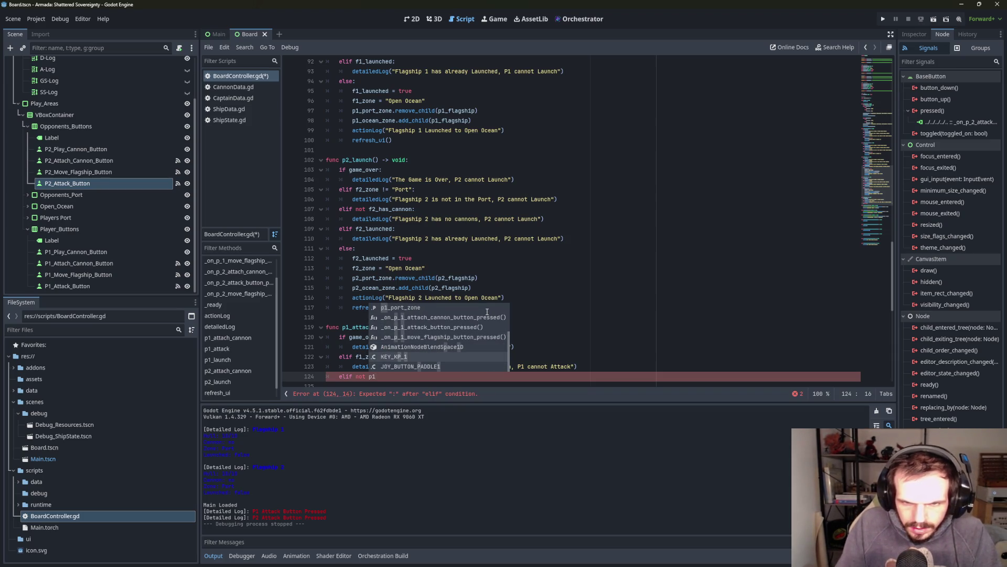
pyautogui.press('BackSpace')
pyautogui.press('BackSpace')
pyautogui.write('f1')
pyautogui.press('Down')
pyautogui.press('Down')
pyautogui.press('Down')
pyautogui.press('Down')
pyautogui.press('Return')
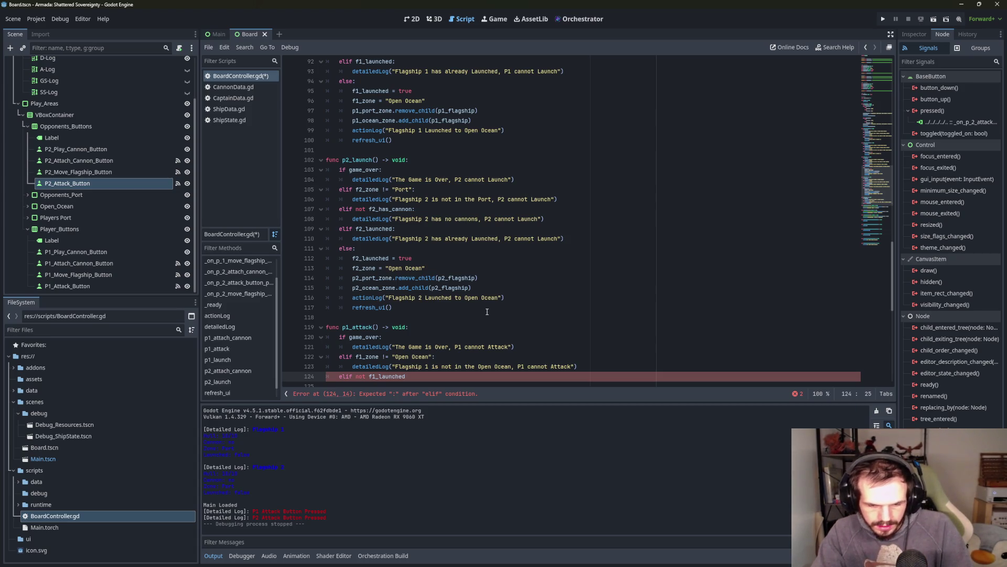
pyautogui.write(':')
pyautogui.press('Return')
# Log "Flagship 1 has not launched, P1 cannot Attack" in that branch.
pyautogui.write('det')
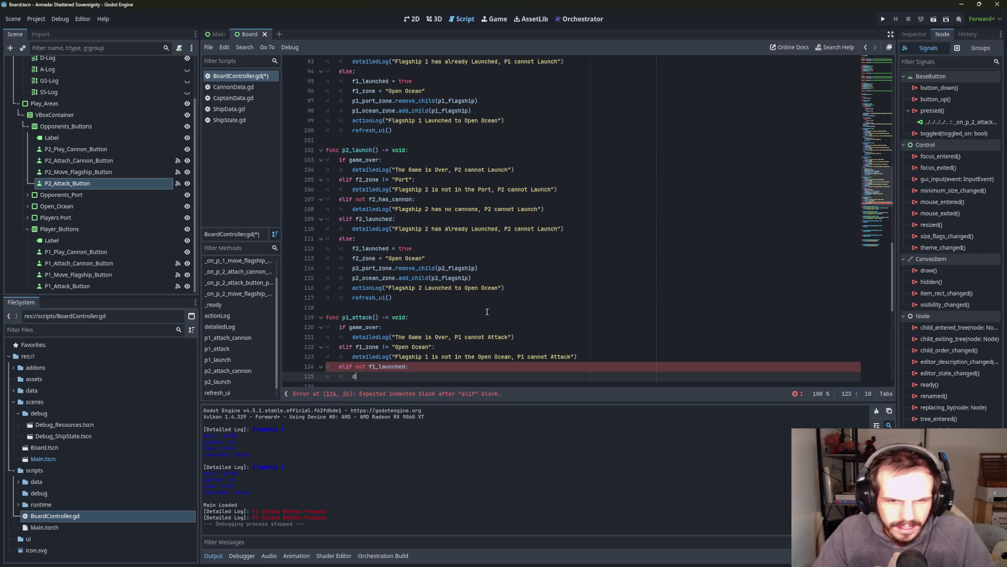
pyautogui.press('Return')
pyautogui.write('"')
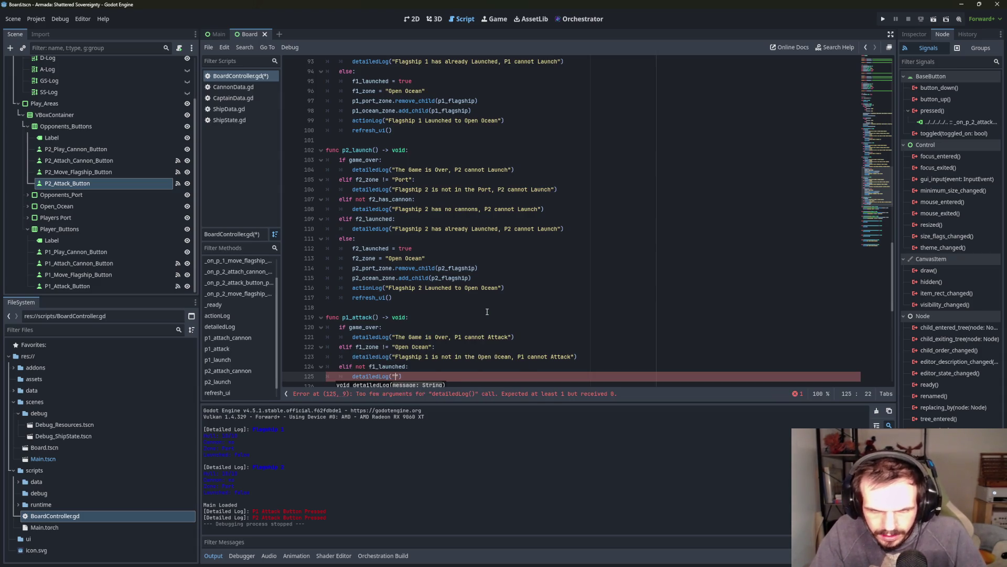
pyautogui.write('Flagship ')
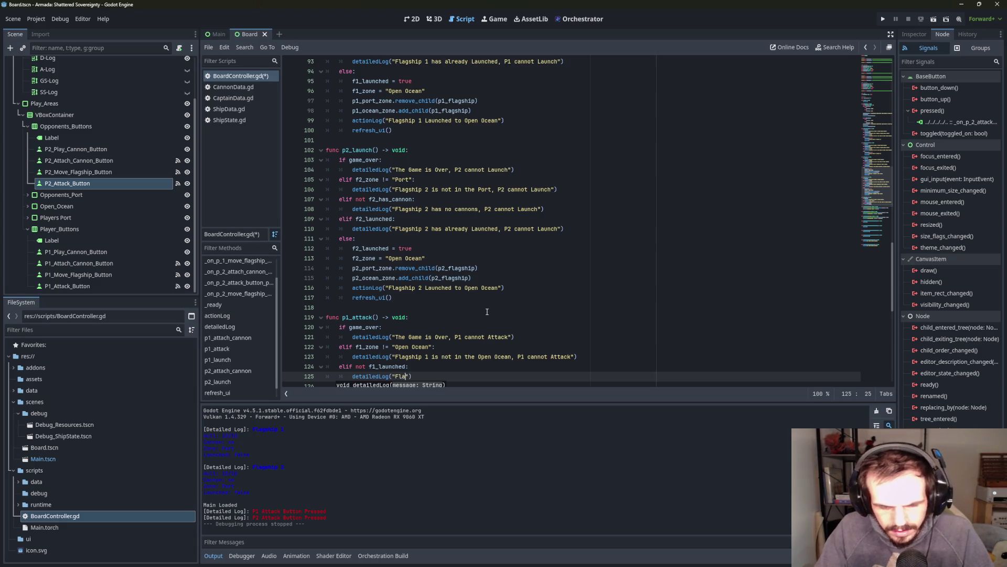
pyautogui.write('1 has not ')
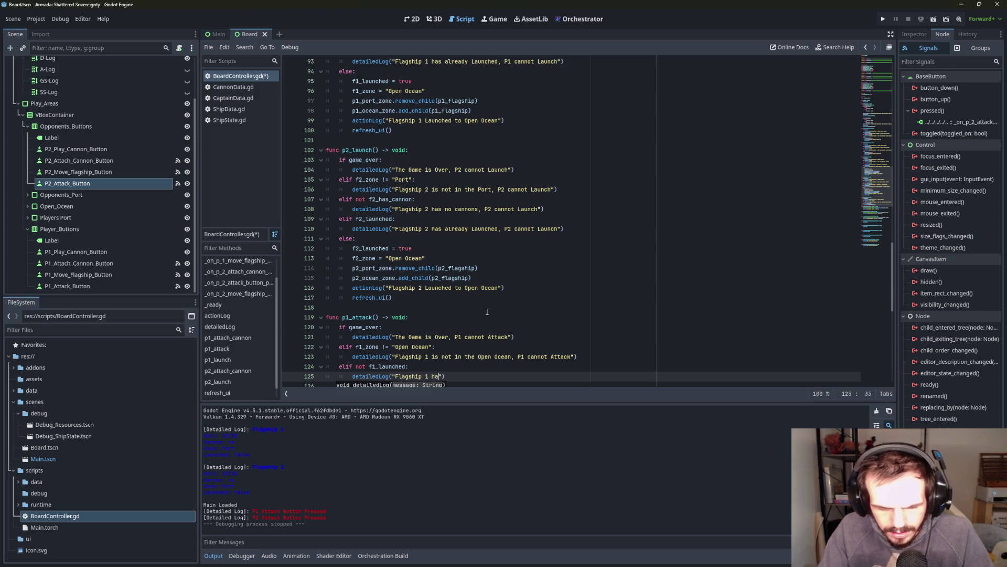
pyautogui.write('launched')
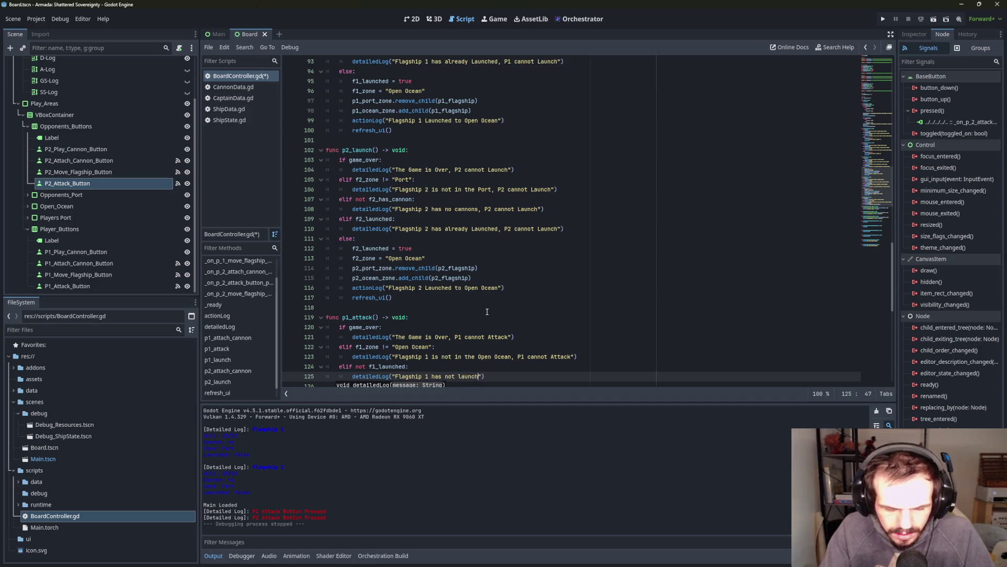
pyautogui.write(', P1 cann')
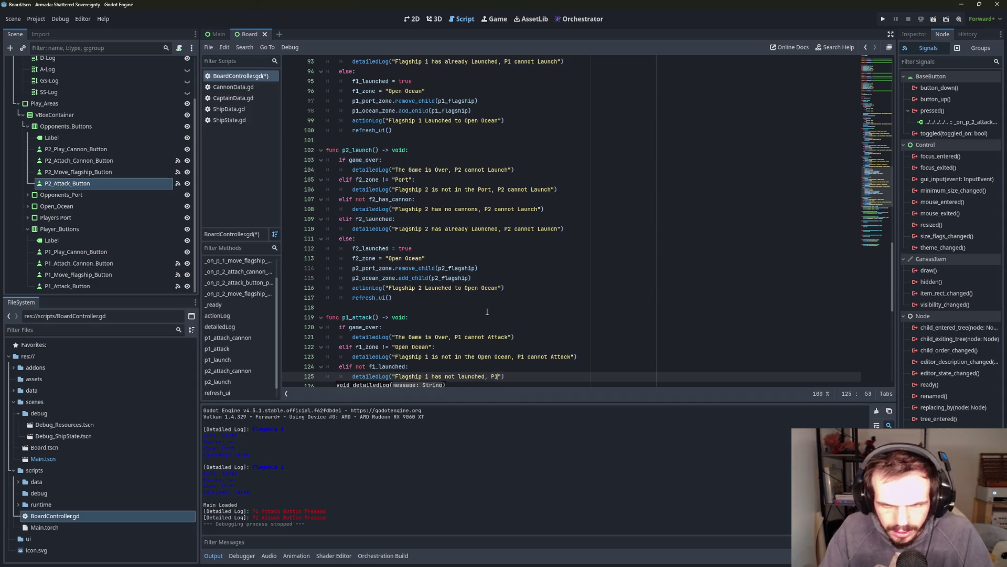
pyautogui.write('ot At')
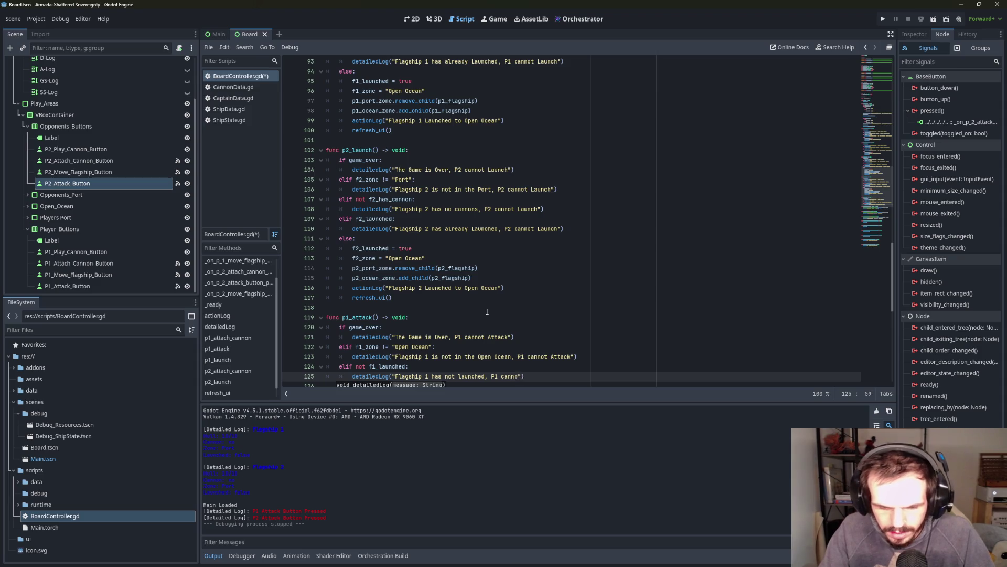
pyautogui.write('tack")')
pyautogui.press('Return')
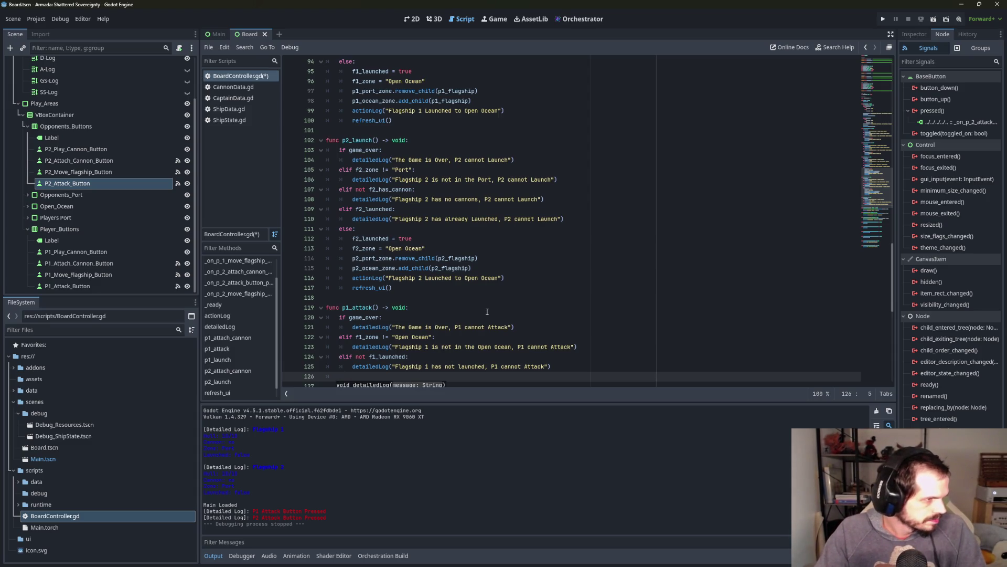
# Add an elif not f1_has_cannon: branch logging "Flagship 1 has no cannons, P1 cannot Attack".
pyautogui.write('elif ')
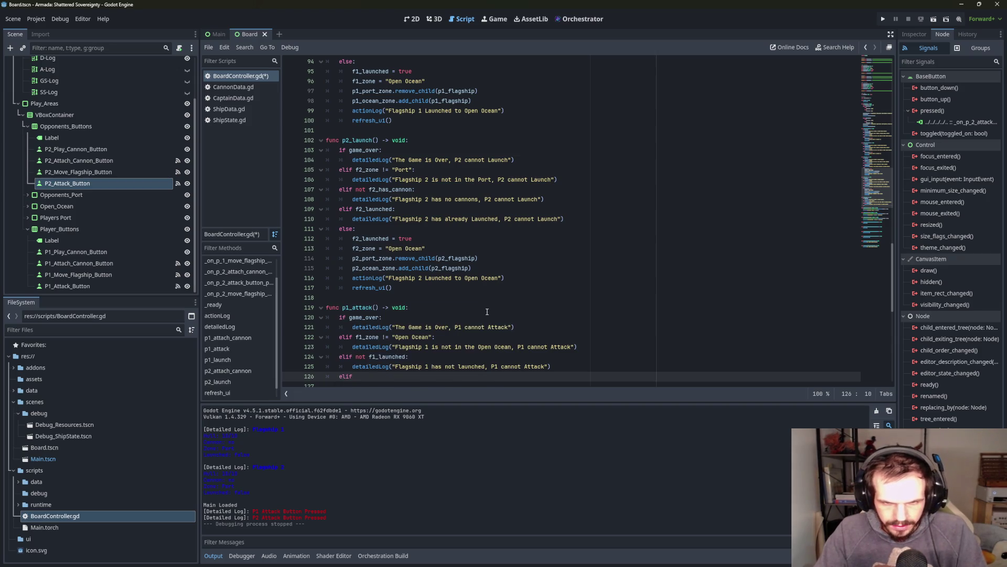
pyautogui.write('not f')
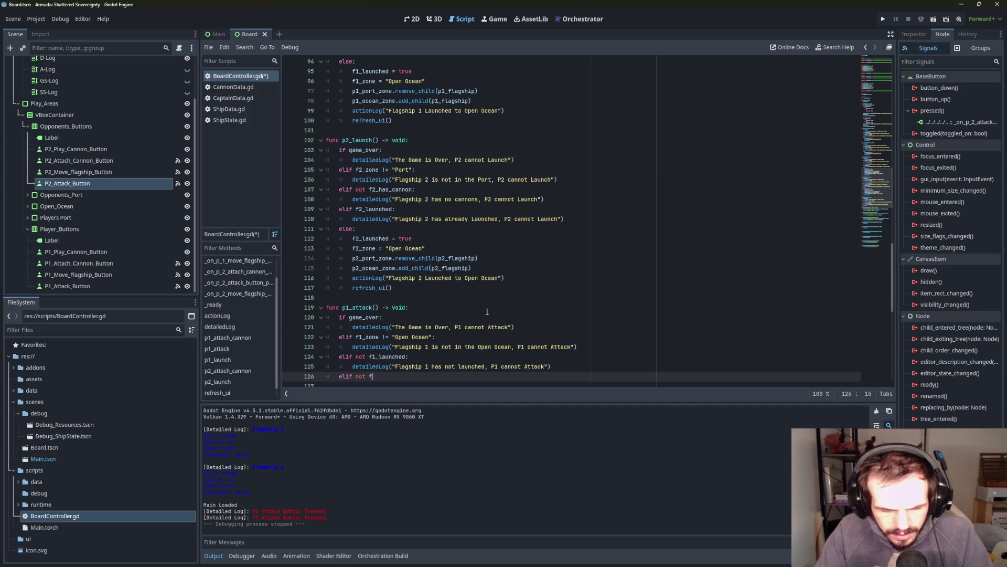
pyautogui.write('1')
pyautogui.press('Down')
pyautogui.press('Down')
pyautogui.press('Down')
pyautogui.press('Up')
pyautogui.press('Up')
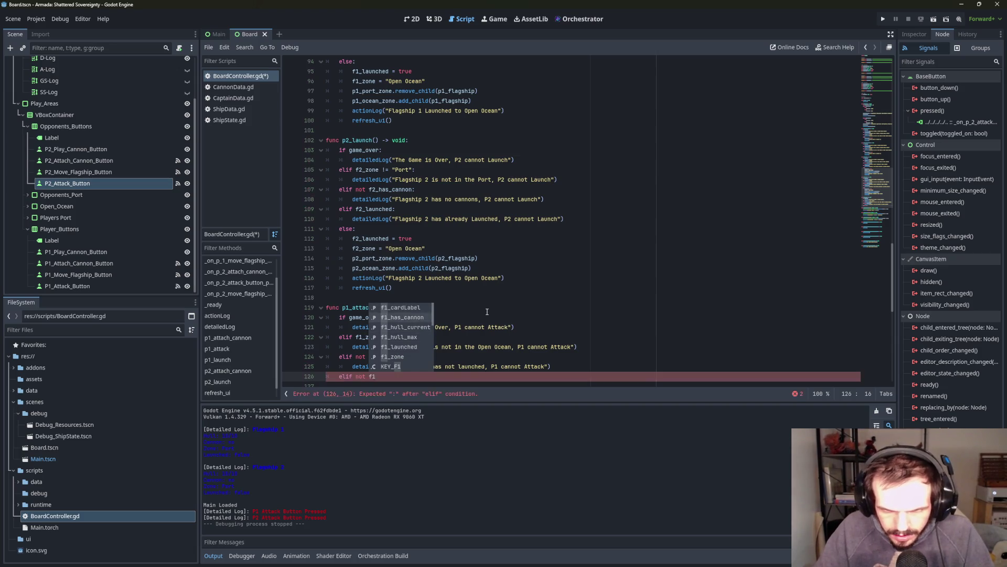
pyautogui.press('Return')
pyautogui.write(':')
pyautogui.press('Return')
pyautogui.write('d')
pyautogui.press('Return')
pyautogui.write('"Fl')
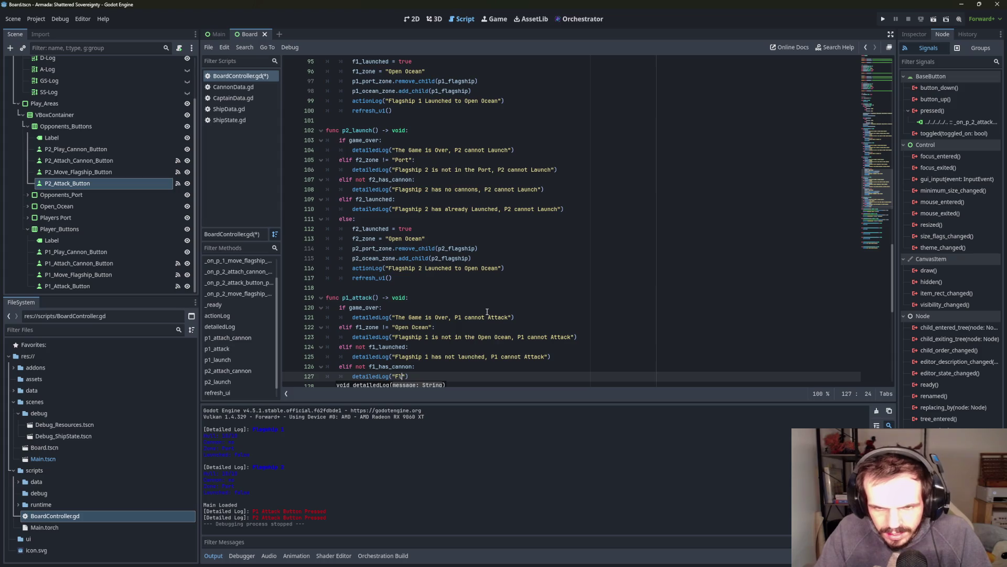
pyautogui.write('agship 1 ')
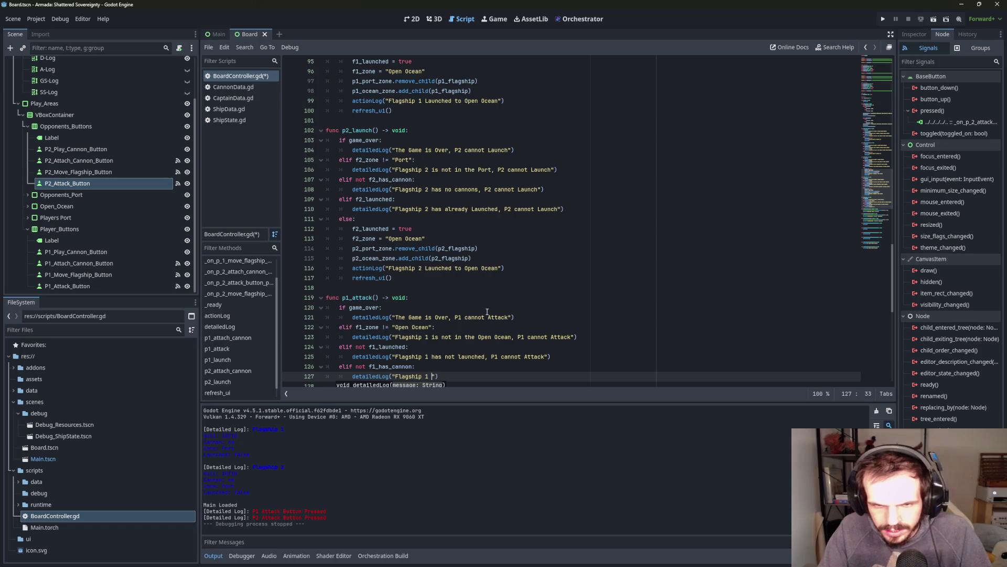
pyautogui.write('has no cannons')
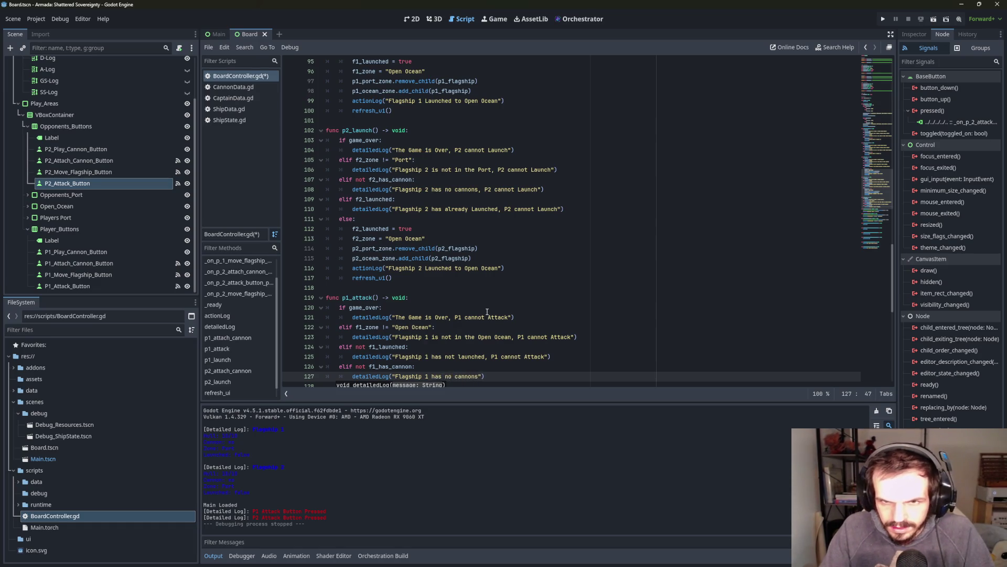
pyautogui.write(', P1 cannot At')
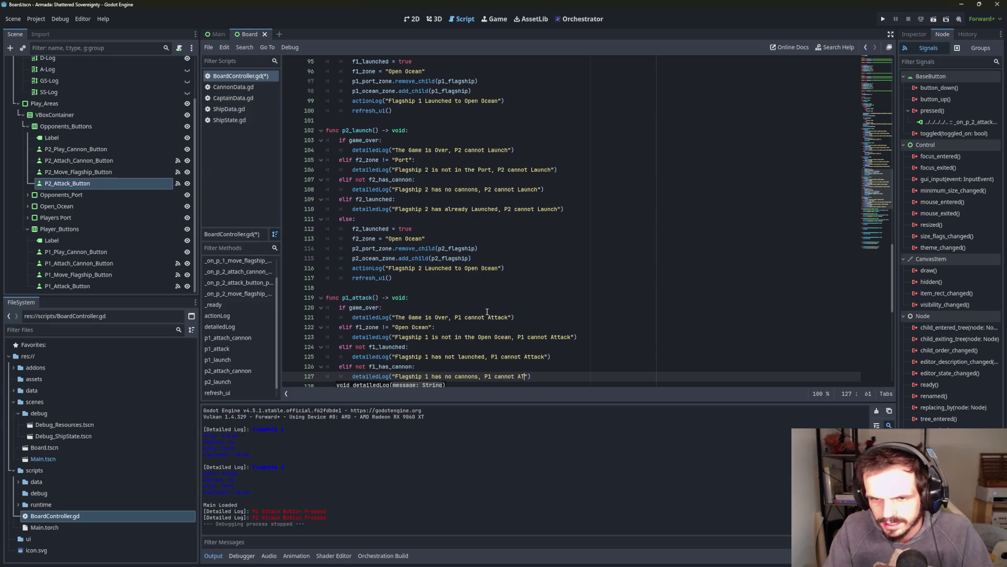
pyautogui.write('tack"')
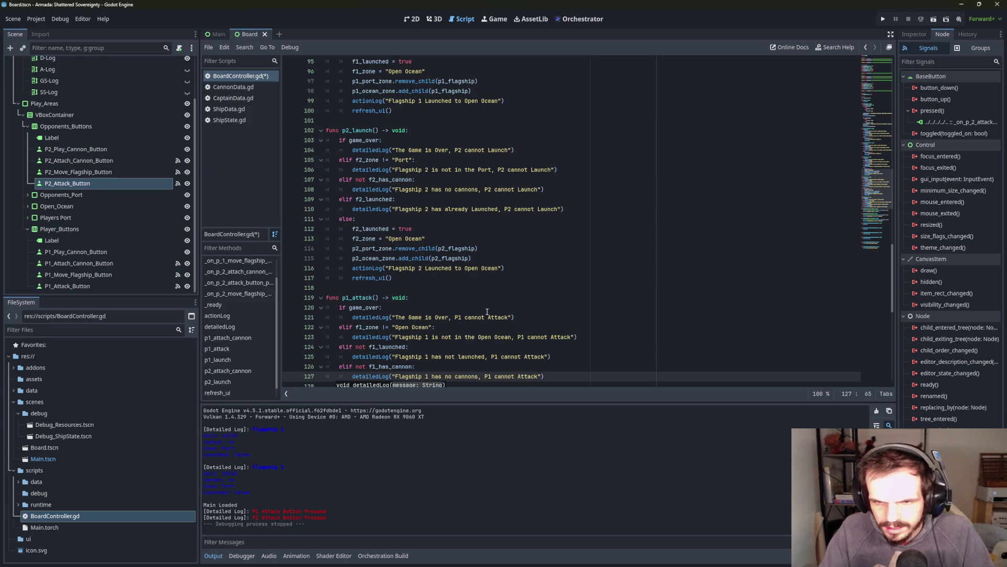
pyautogui.write(')')
pyautogui.press('Return')
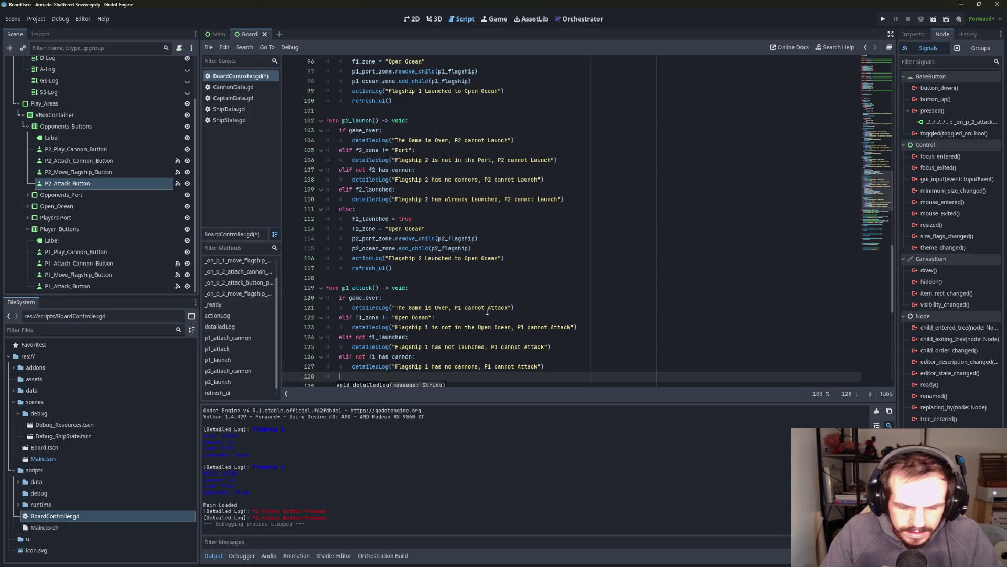
pyautogui.write('lif')
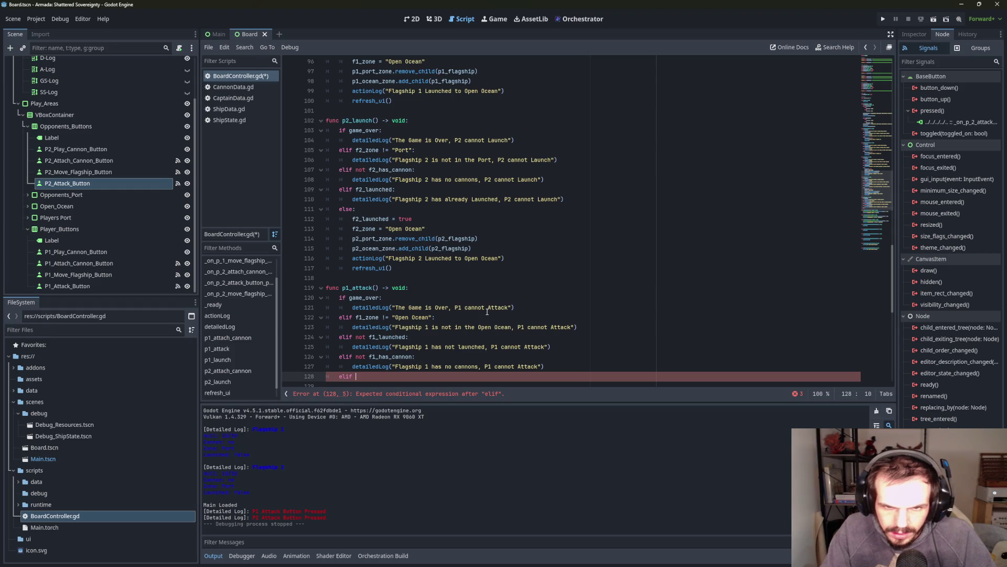
# Finish the elif f2_zone != "Open Ocean" branch logging "Flagship 2 is not in the Open Ocean, P1 cannot Attack".
pyautogui.write('f2')
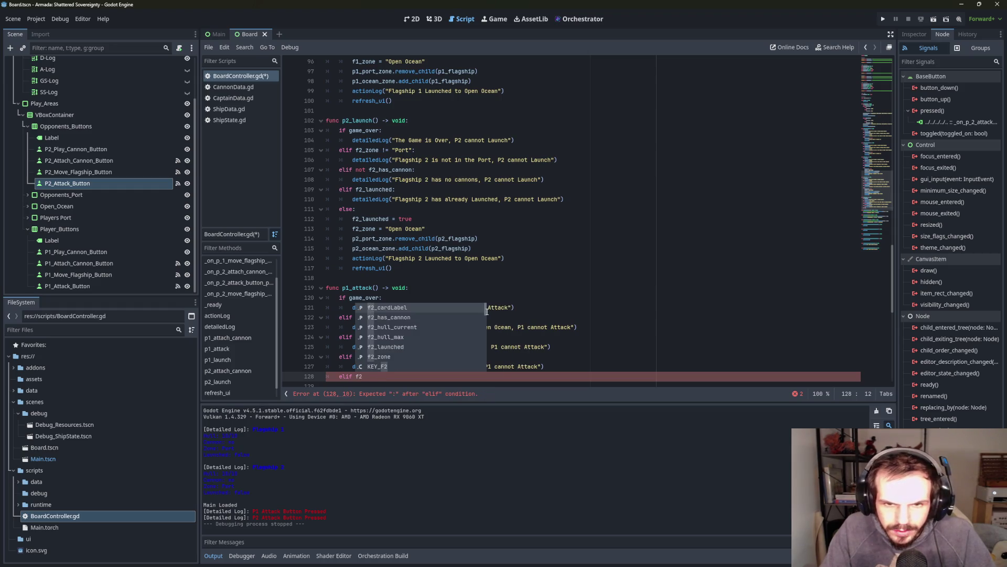
pyautogui.press('Down')
pyautogui.press('Down')
pyautogui.press('Down')
pyautogui.press('Return')
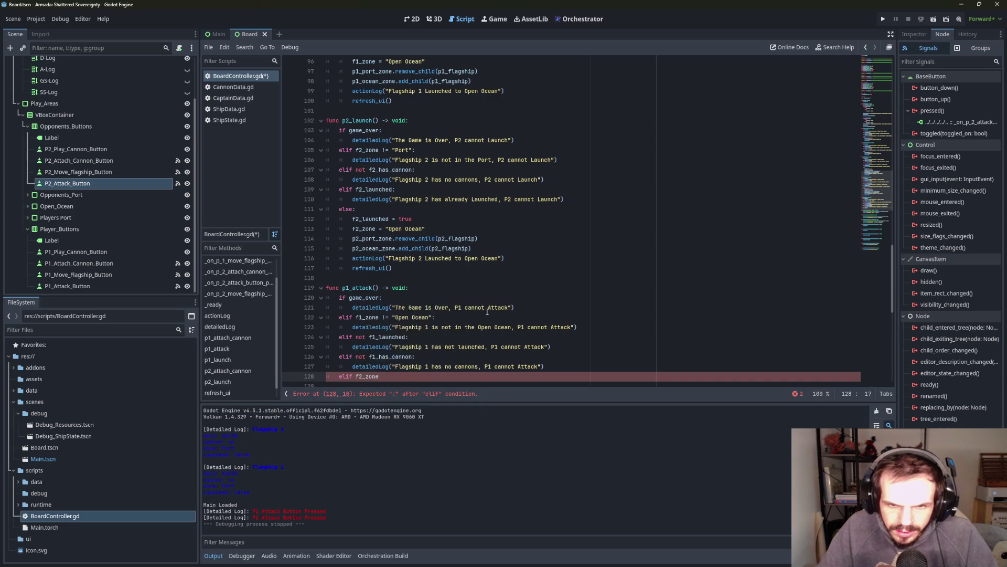
pyautogui.write('= "Open')
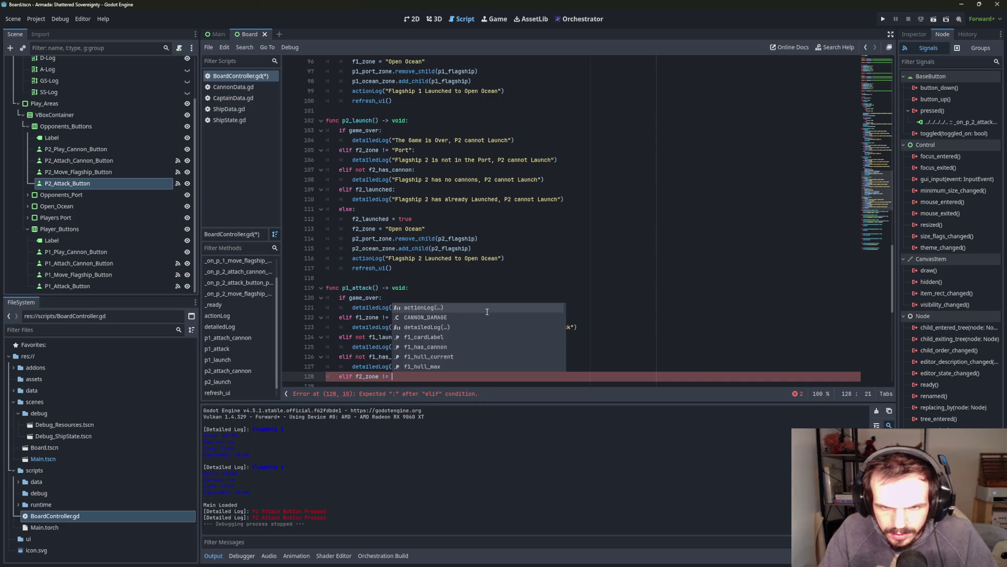
pyautogui.write(' Ocea')
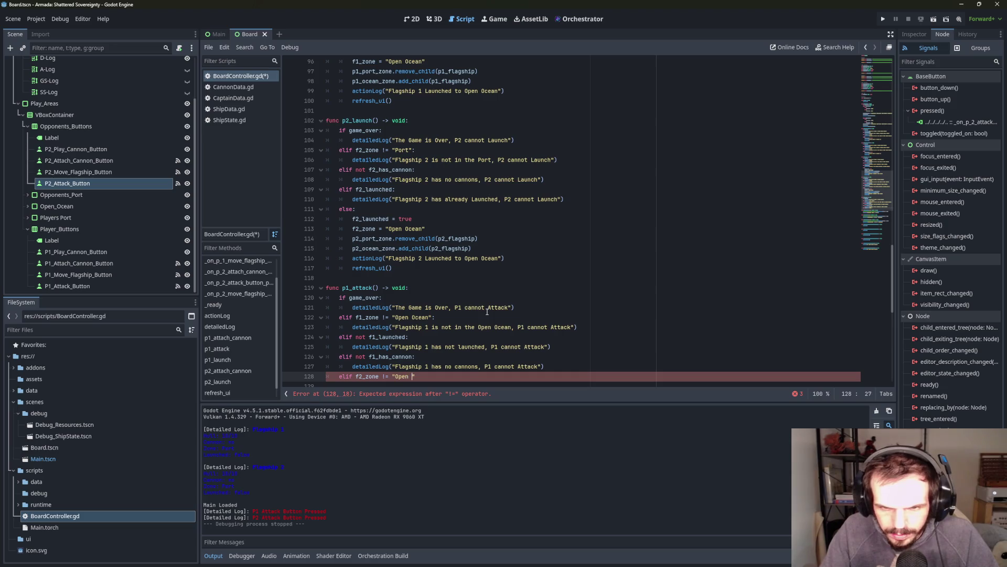
pyautogui.write('n"')
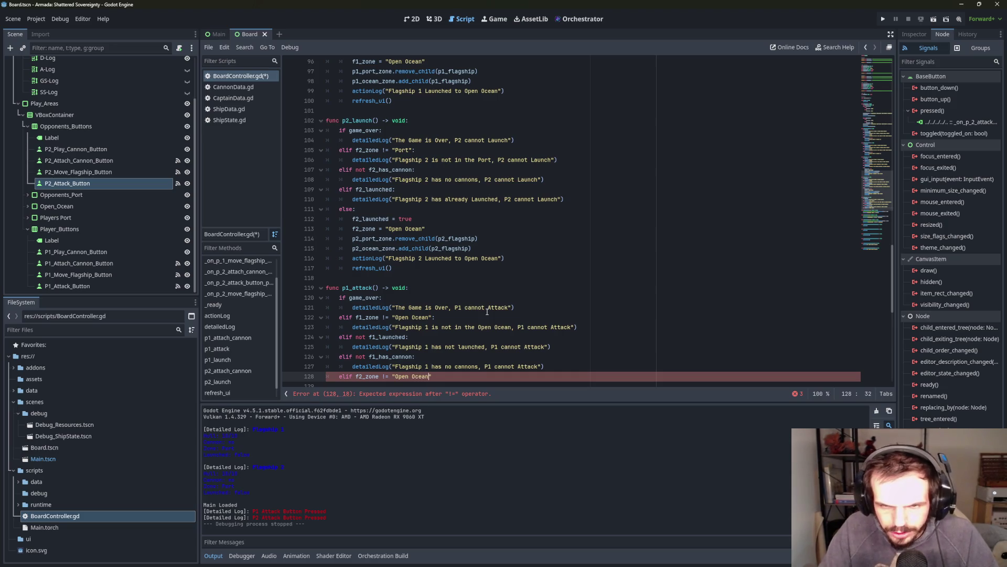
pyautogui.press('Return')
pyautogui.write('d')
pyautogui.press('Return')
pyautogui.write('"')
pyautogui.write('Flagsh')
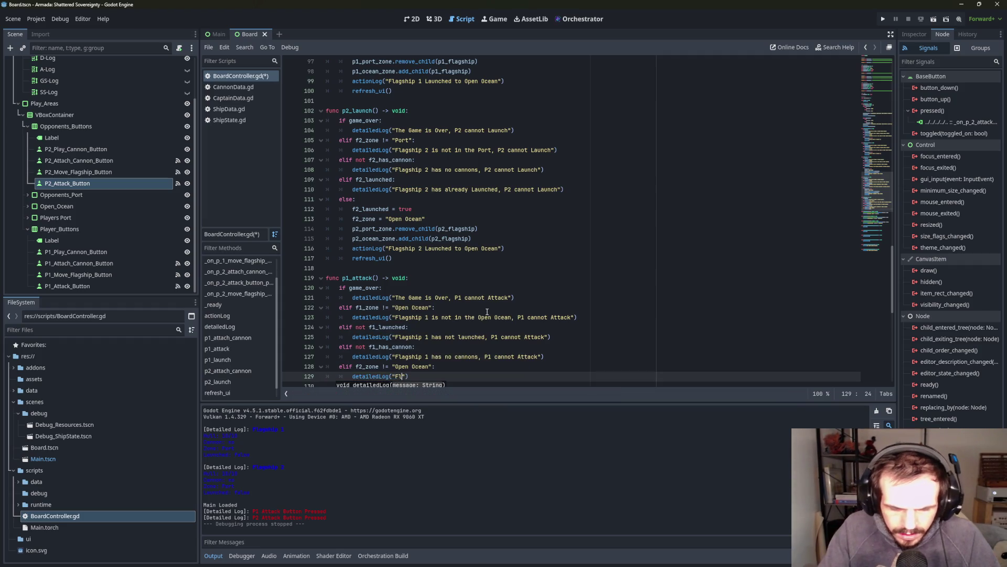
pyautogui.write('ip ')
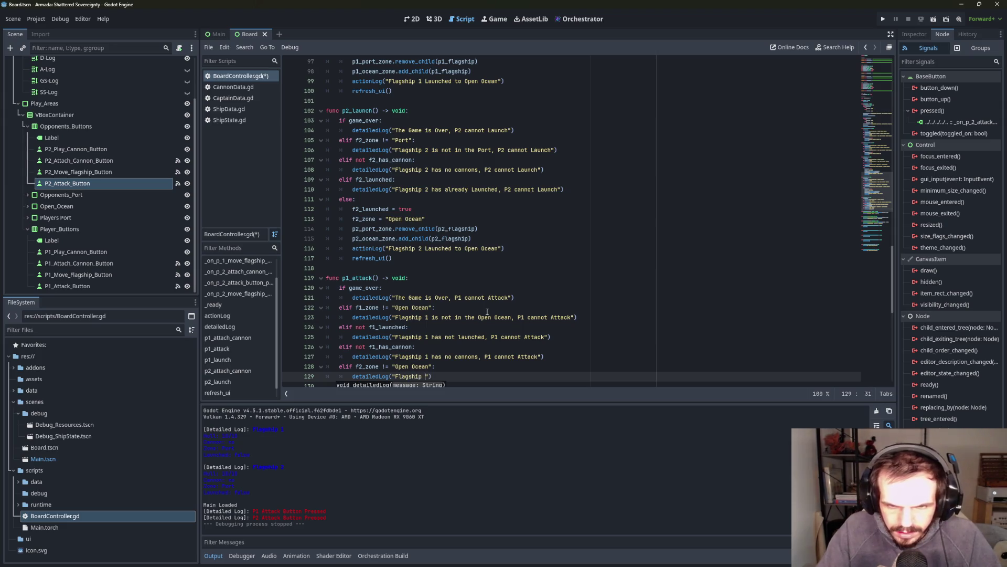
pyautogui.write('2 ')
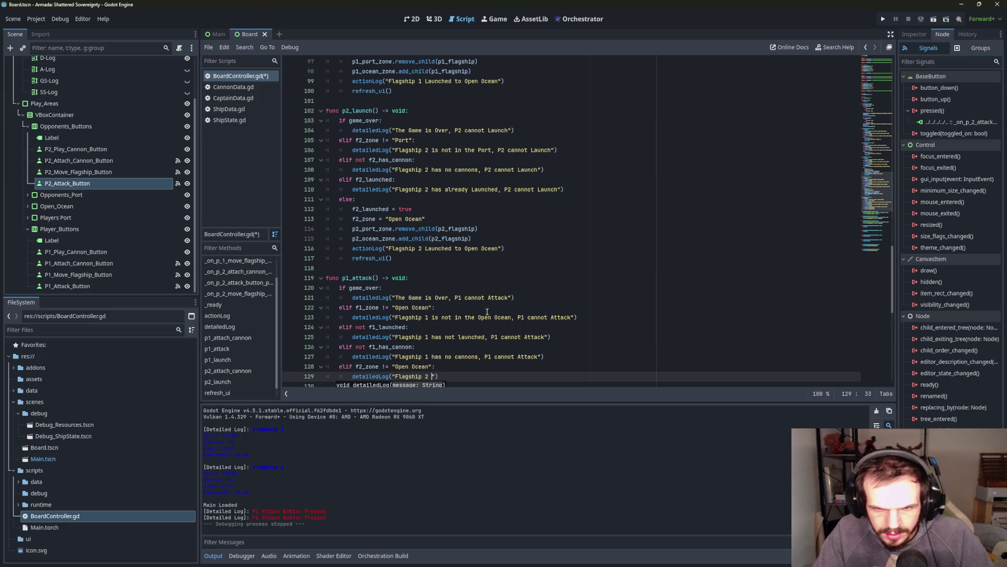
pyautogui.write('is ')
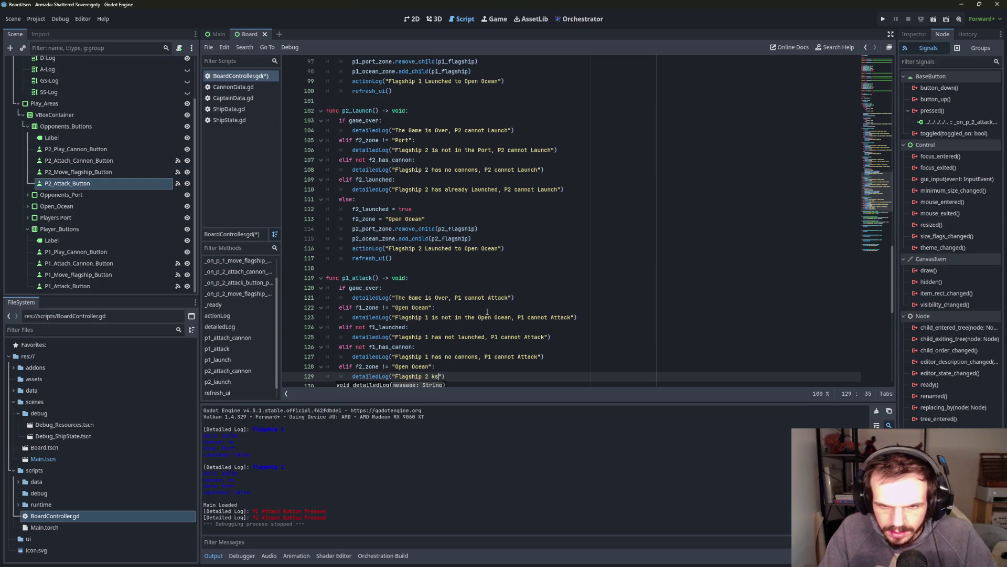
pyautogui.write('not in the O')
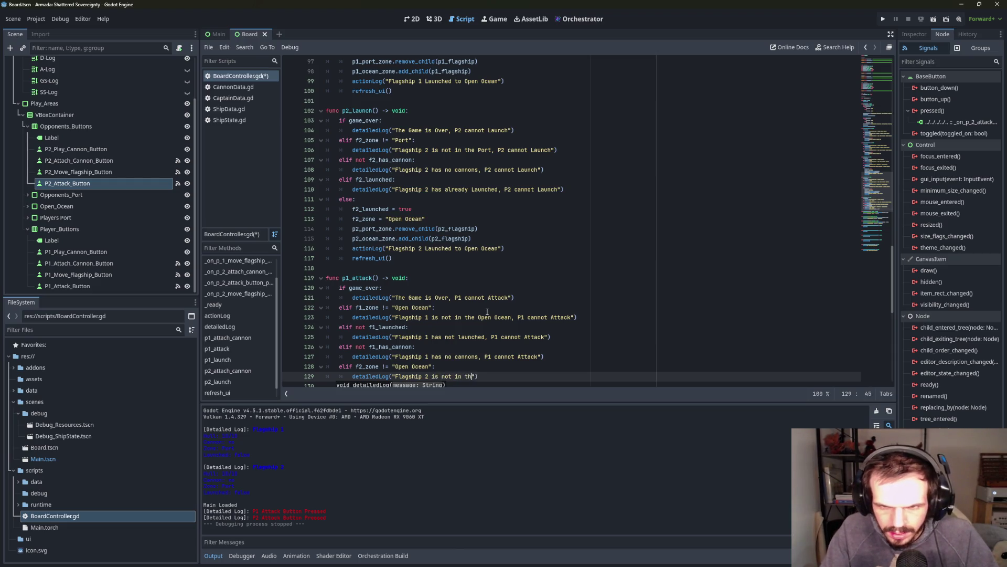
pyautogui.write('pen Ocean')
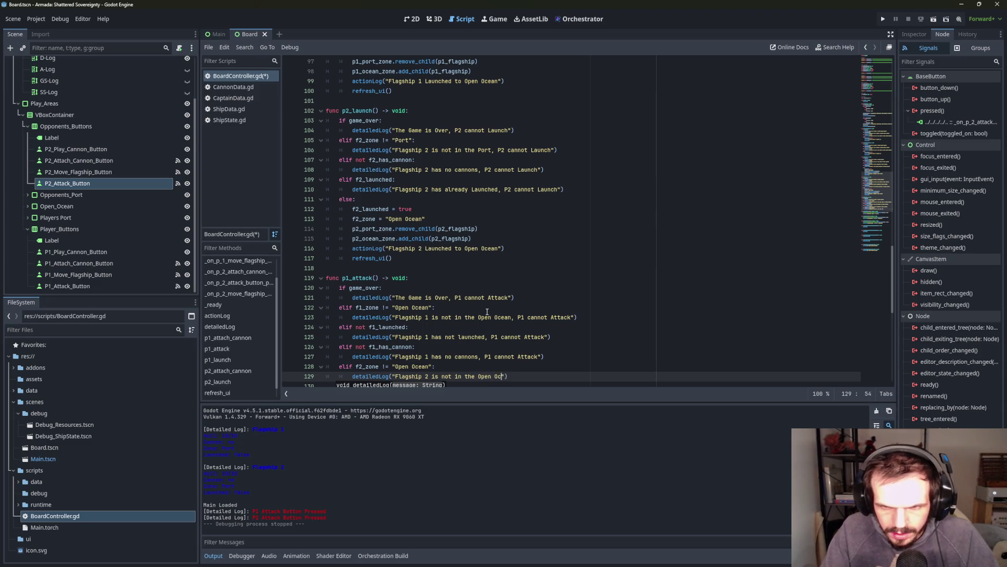
pyautogui.write(', P1 cann')
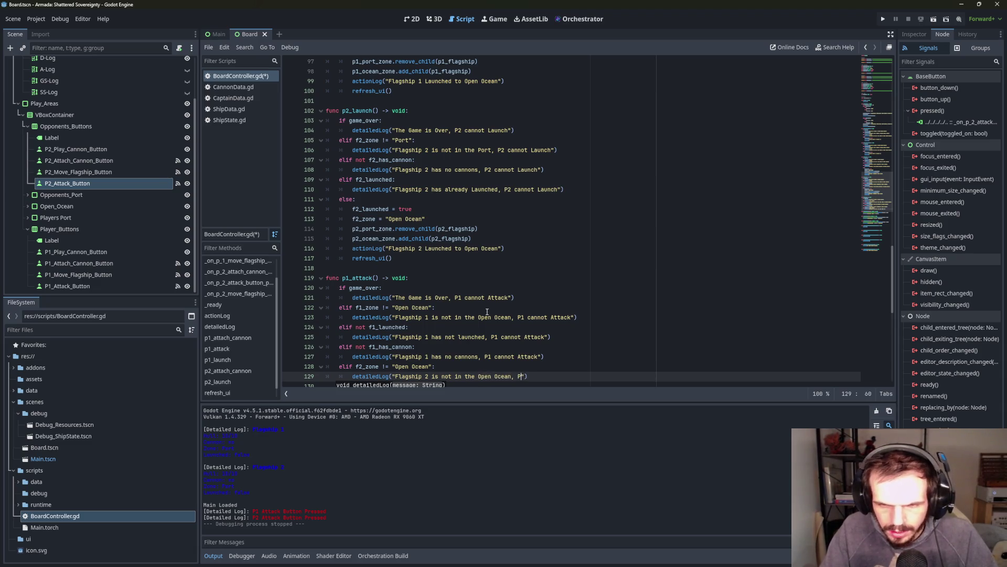
pyautogui.write('ot Attack')
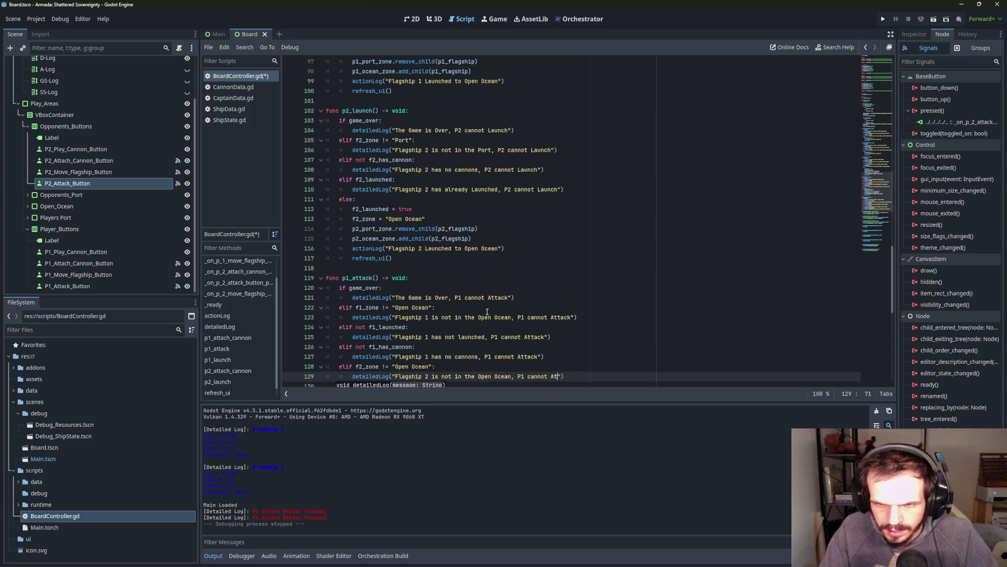
pyautogui.press('Return')
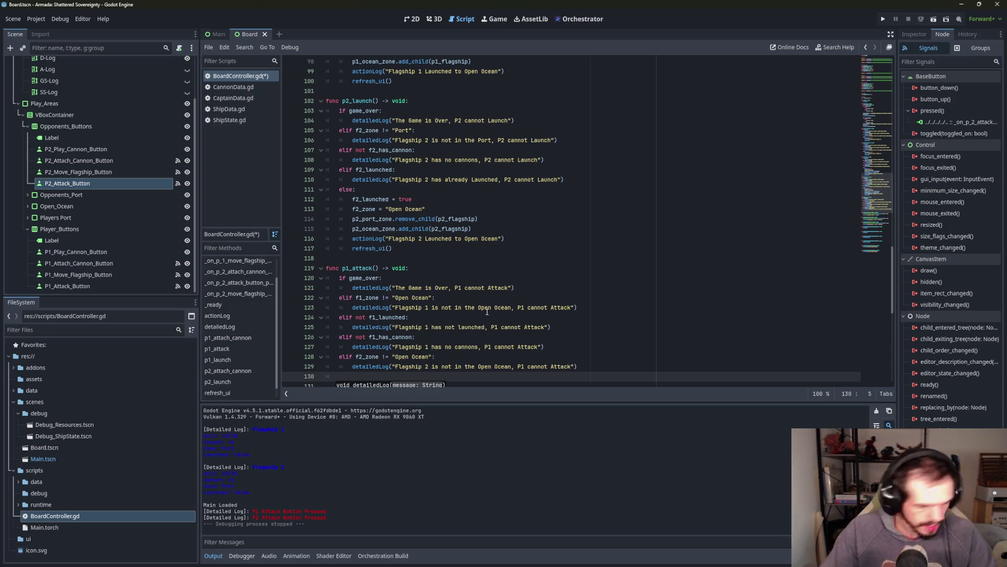
# Add an elif f2_hull_current <= 0: condition to p1_attack.
pyautogui.write('el')
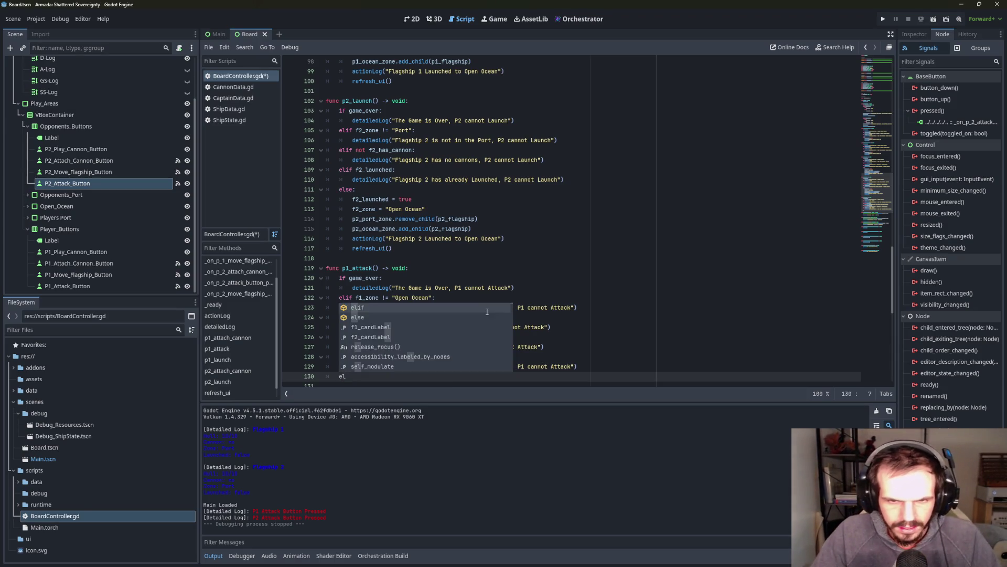
pyautogui.press('Return')
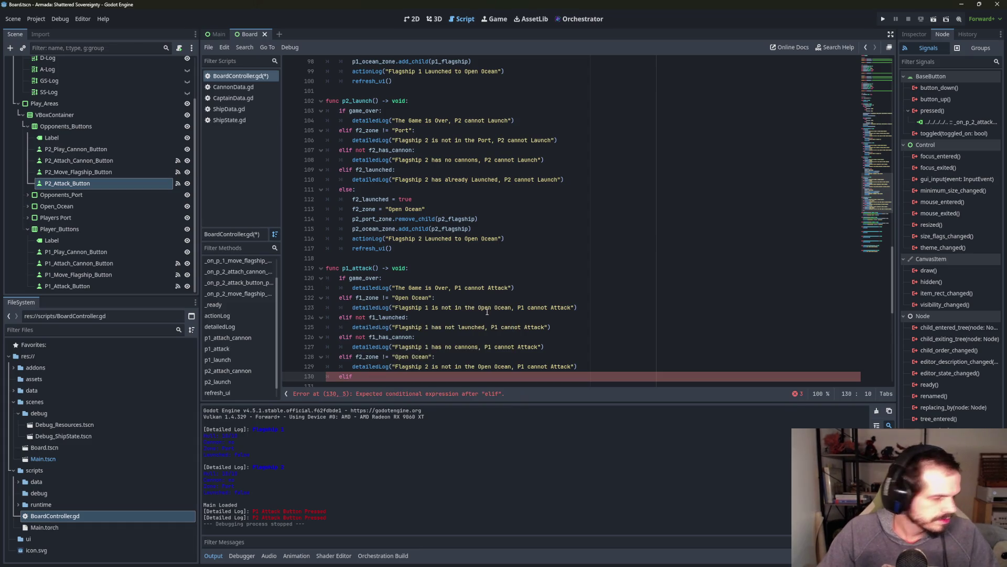
pyautogui.write('f2')
pyautogui.press('Down')
pyautogui.press('Down')
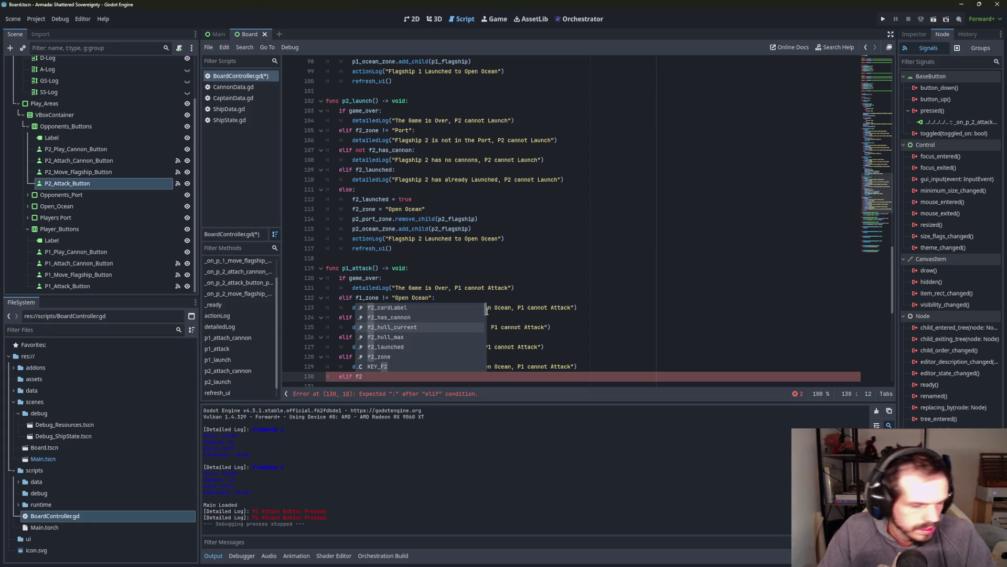
pyautogui.press('Return')
pyautogui.write('<= ')
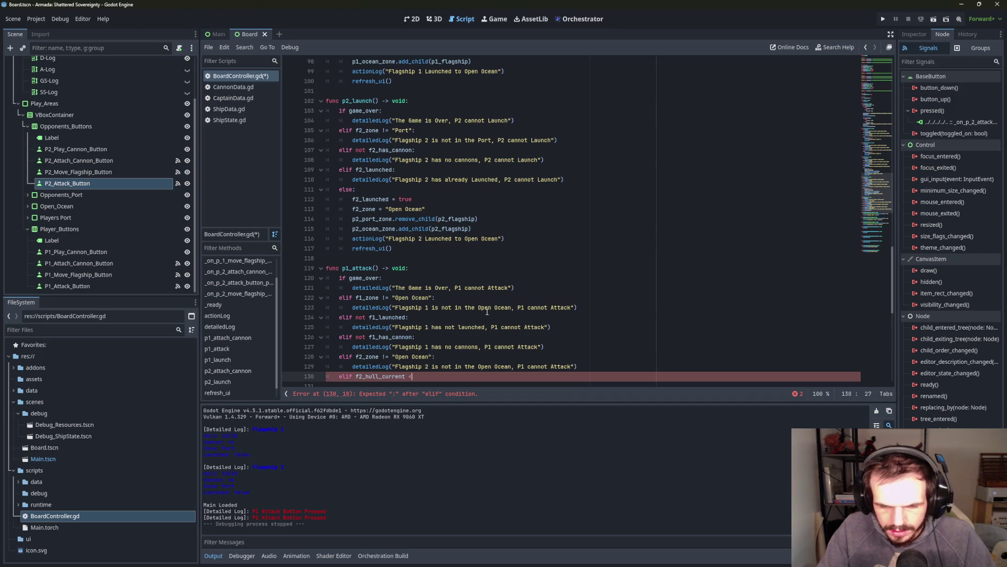
pyautogui.write('0')
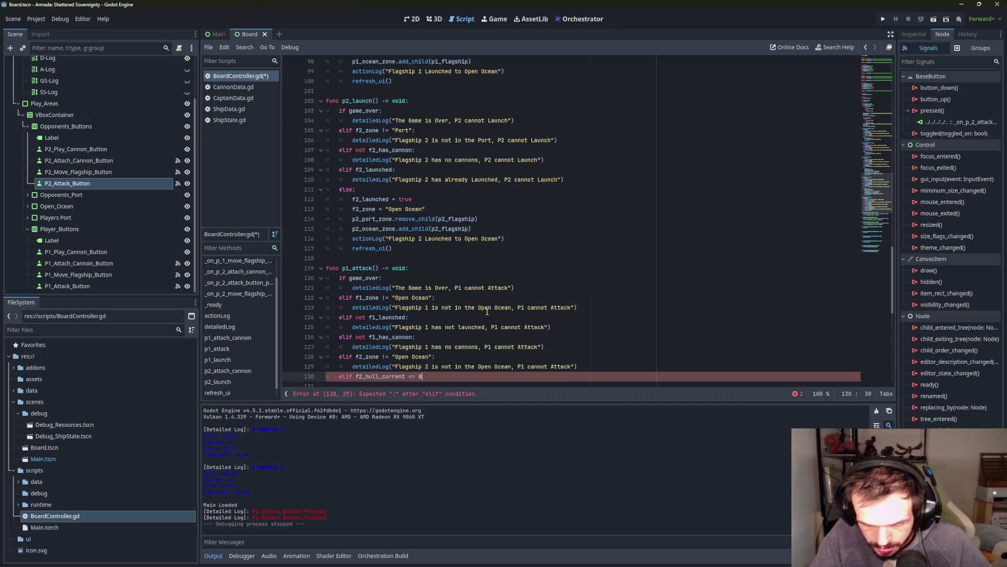
pyautogui.write(':')
pyautogui.press('Return')
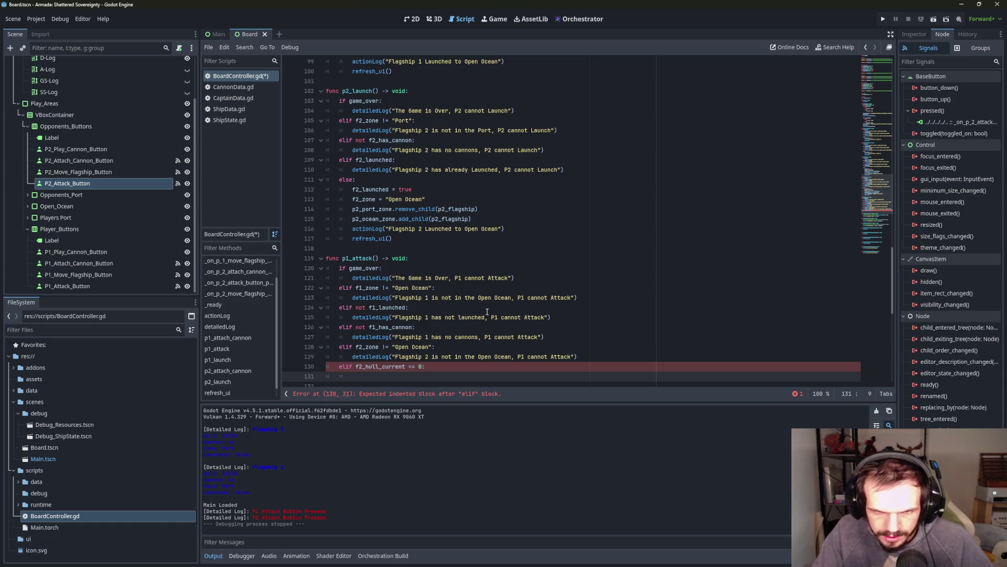
# Log "Flagship 2 is already sunk, P1 cannot Attack" in that branch.
pyautogui.write('det')
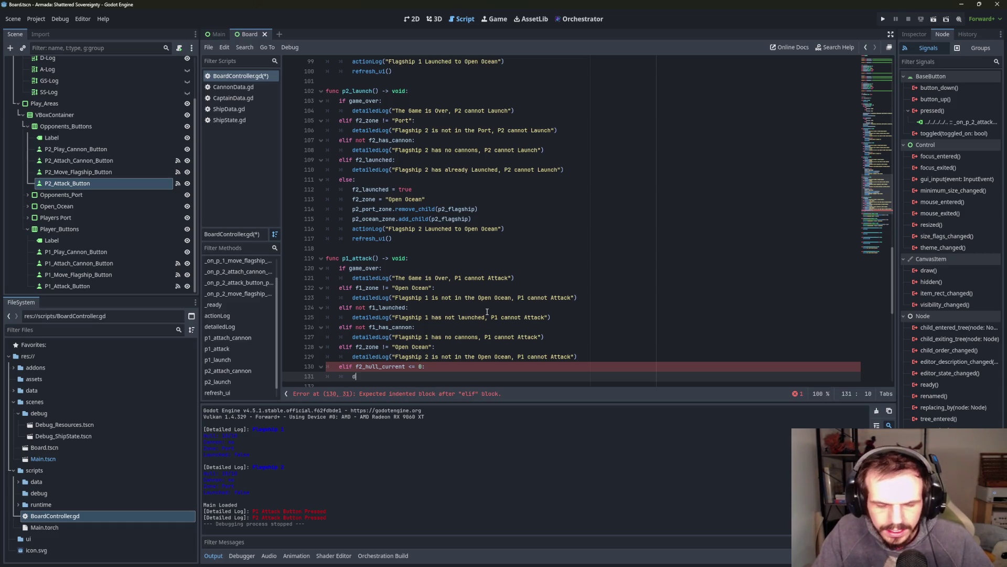
pyautogui.press('Return')
pyautogui.write('"Fla')
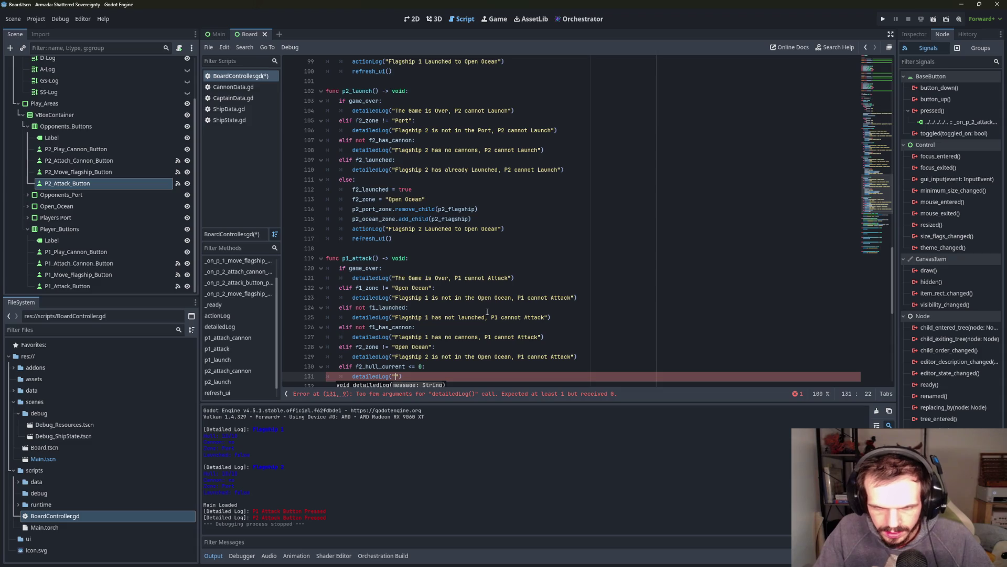
pyautogui.write('gship 2 is a')
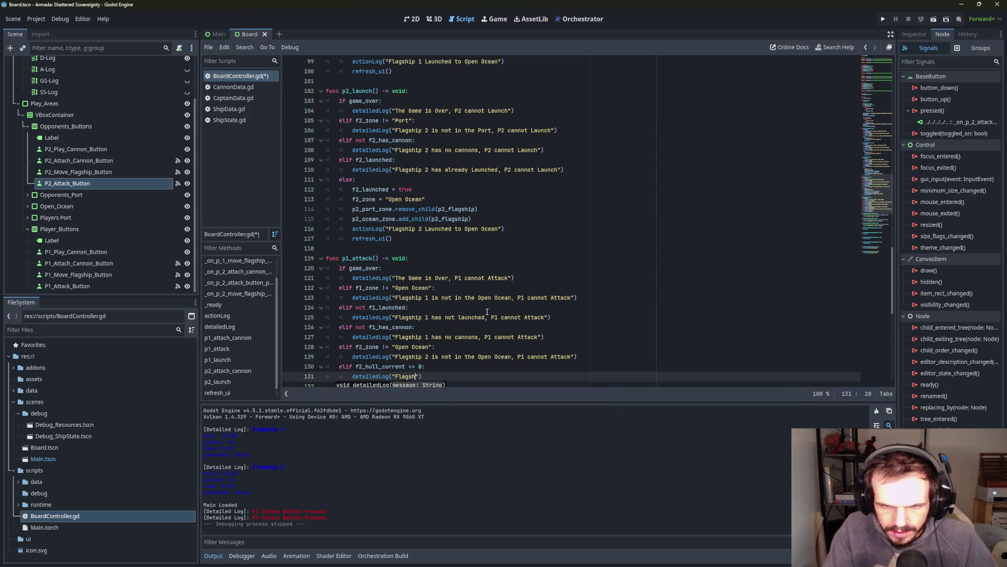
pyautogui.write('lready su')
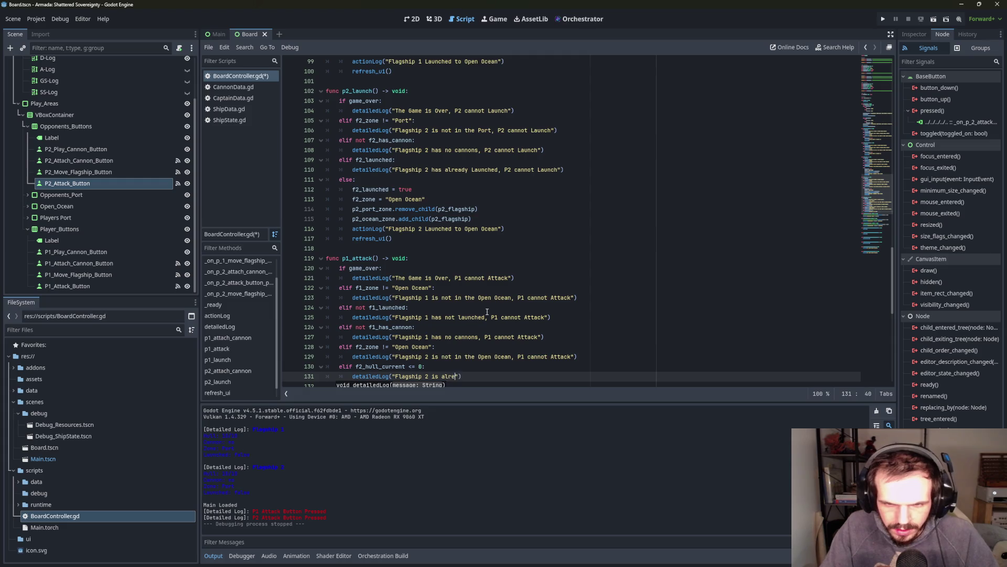
pyautogui.write('nk')
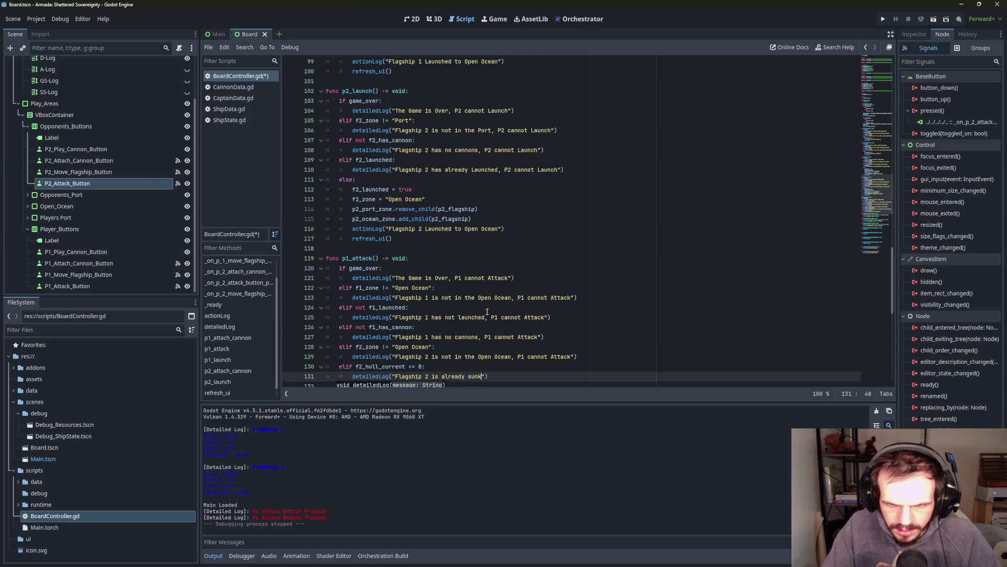
pyautogui.write(', P1 cannot')
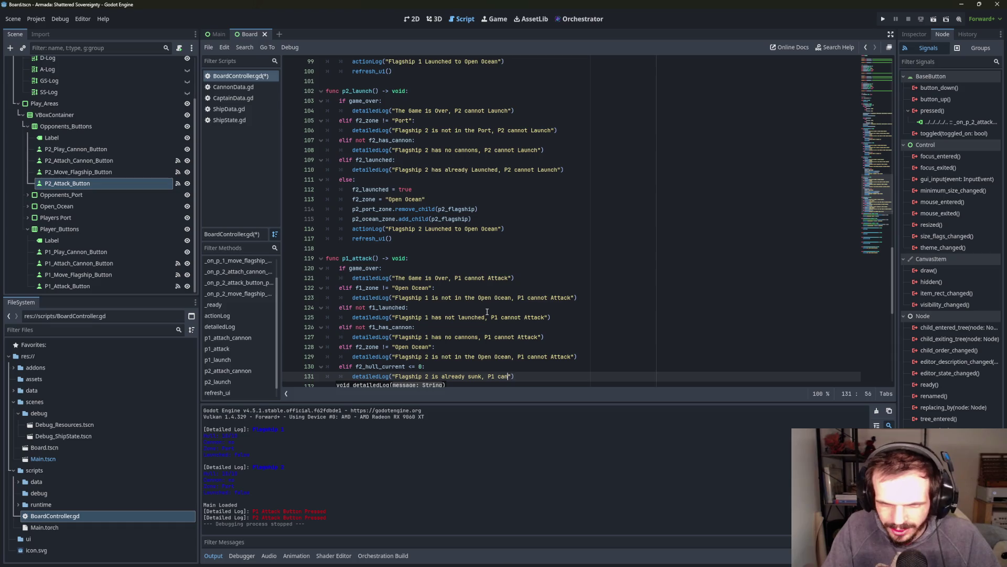
pyautogui.write(' Attack')
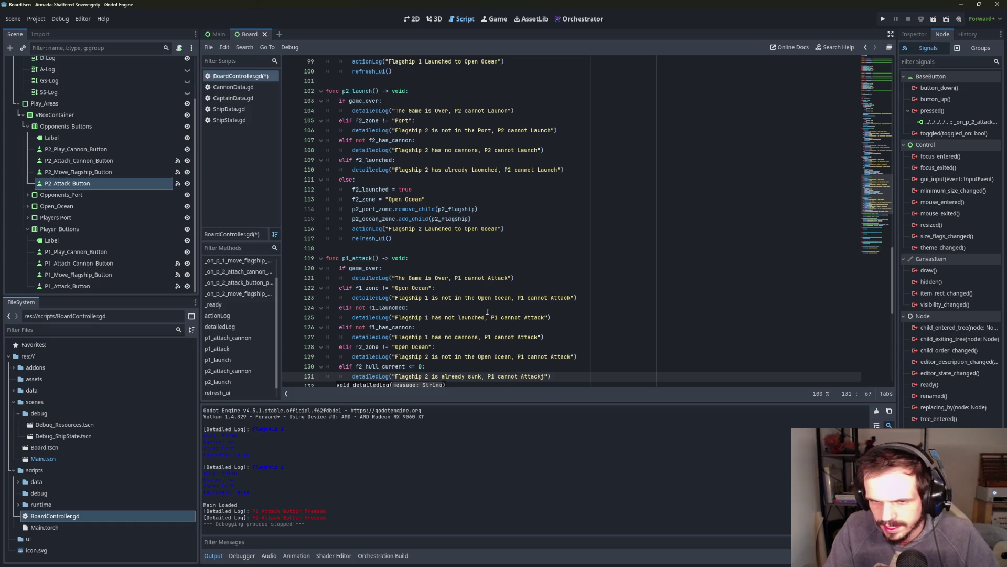
pyautogui.scroll(-6, 487, 312)
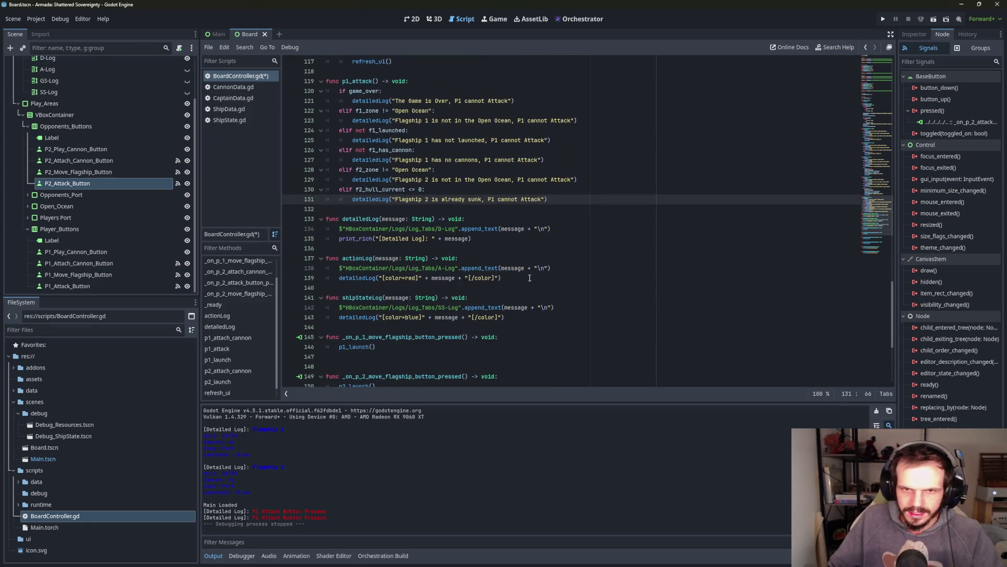
pyautogui.click(569, 200)
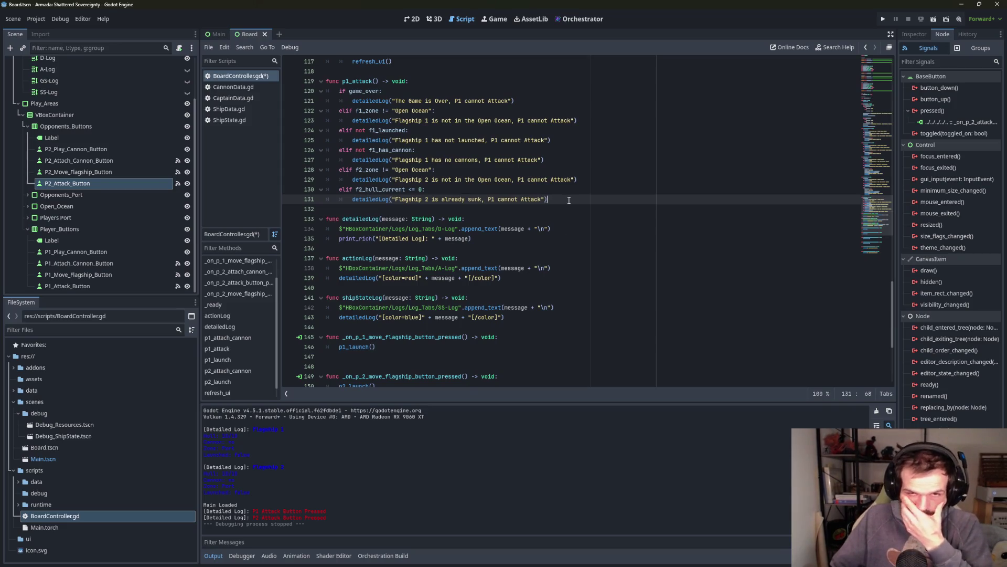
# Add an else: branch after the sunk check.
pyautogui.press('Return')
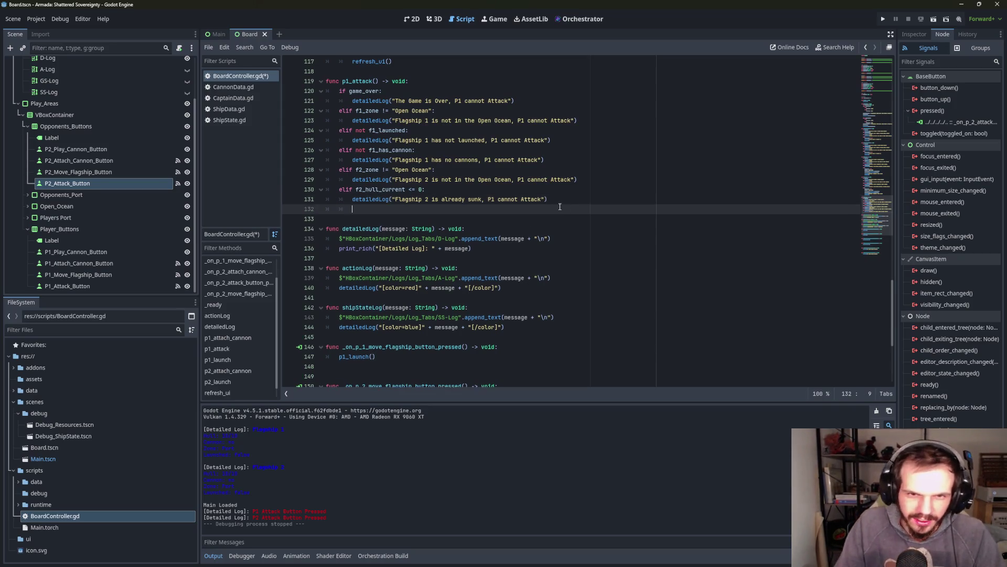
pyautogui.write('else')
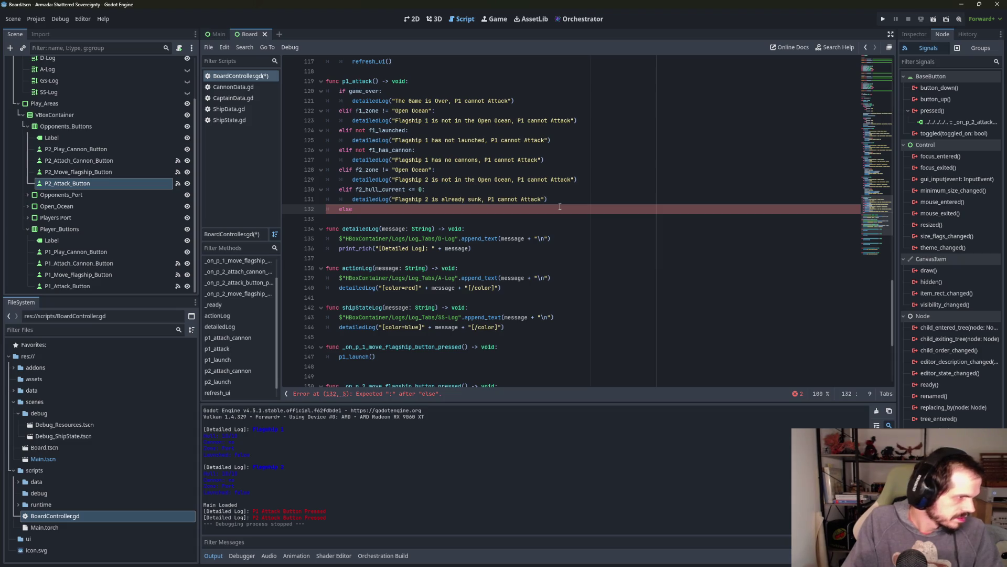
pyautogui.write(':')
pyautogui.press('Return')
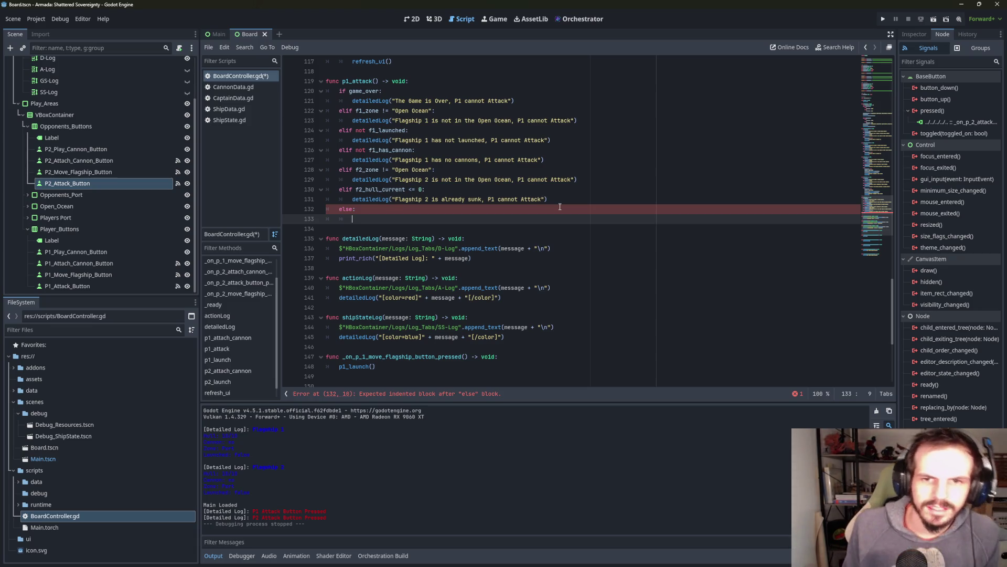
# Write f2_hull_current -= CANNON_DAMAGE inside the else branch.
pyautogui.write('p2')
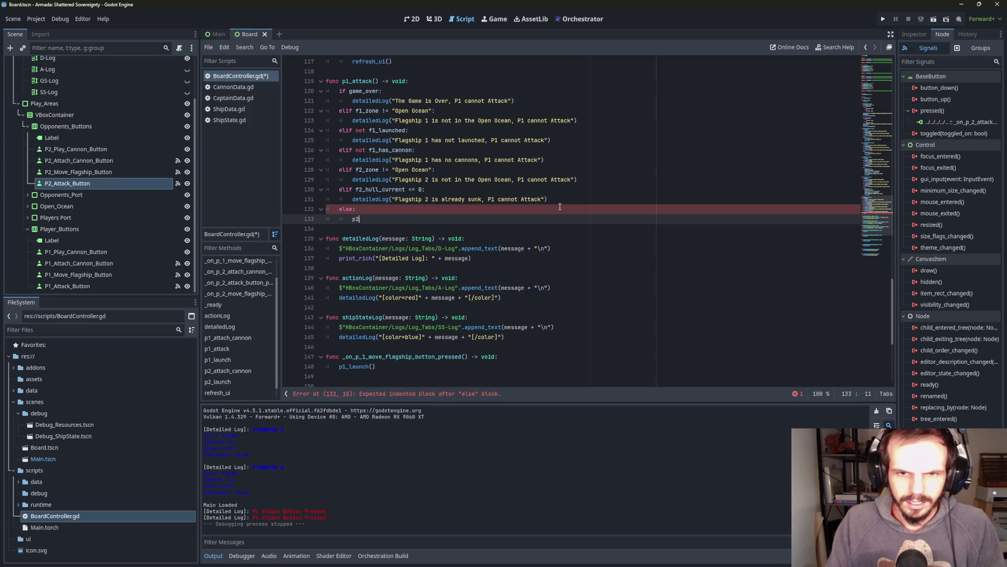
pyautogui.press('BackSpace')
pyautogui.press('BackSpace')
pyautogui.write('f2')
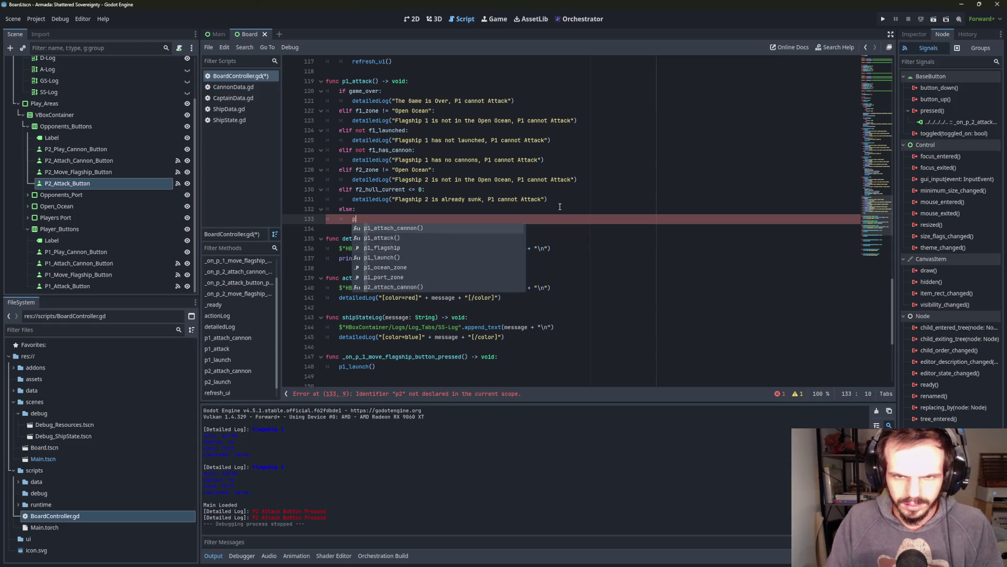
pyautogui.write('_h')
pyautogui.press('Down')
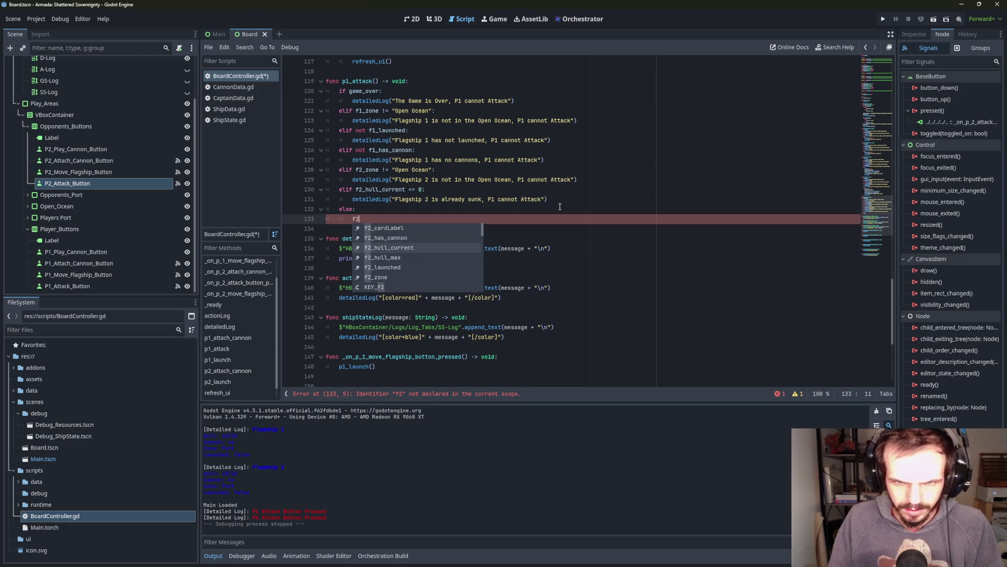
pyautogui.press('Return')
pyautogui.write('-= ')
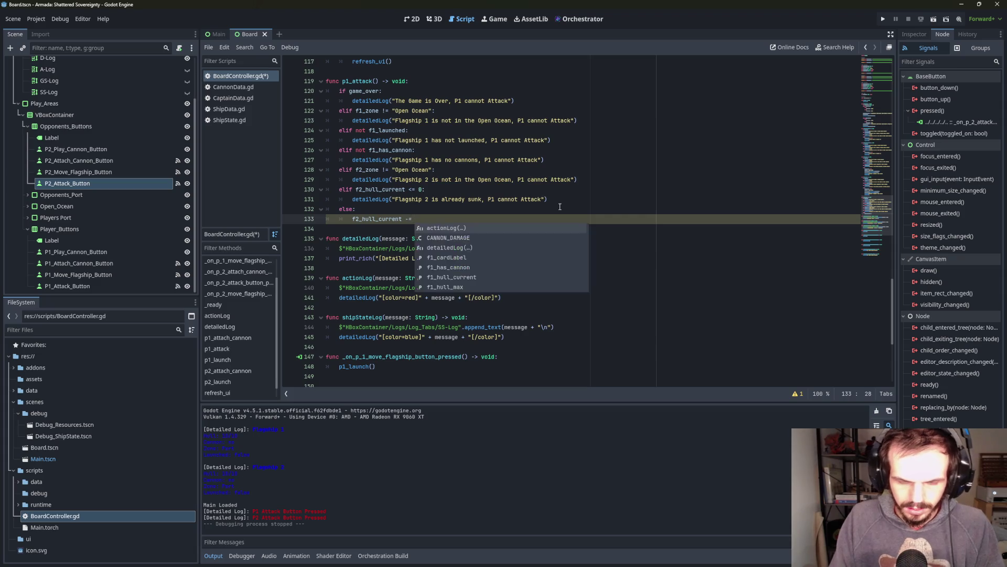
pyautogui.write('C')
pyautogui.press('Return')
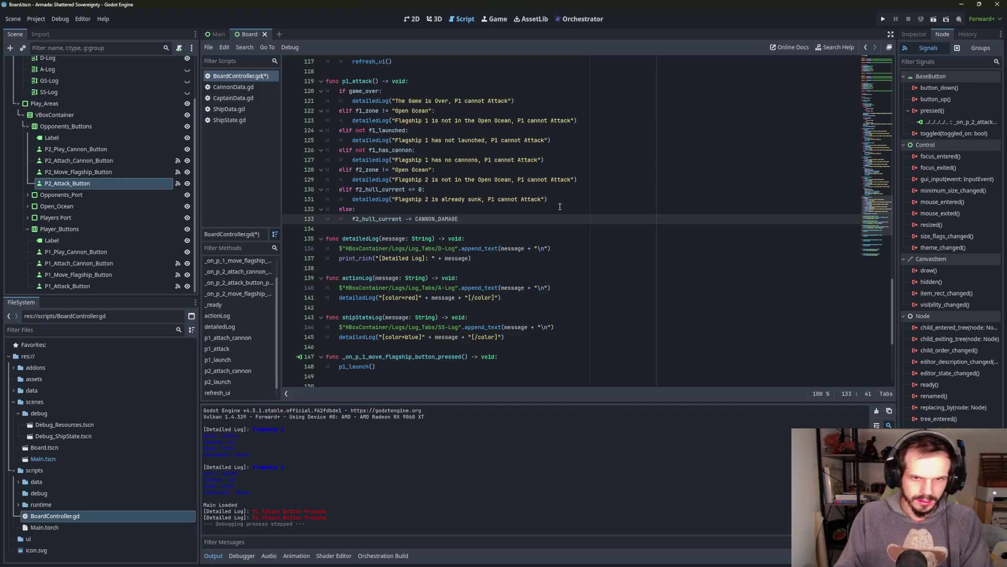
pyautogui.press('Return')
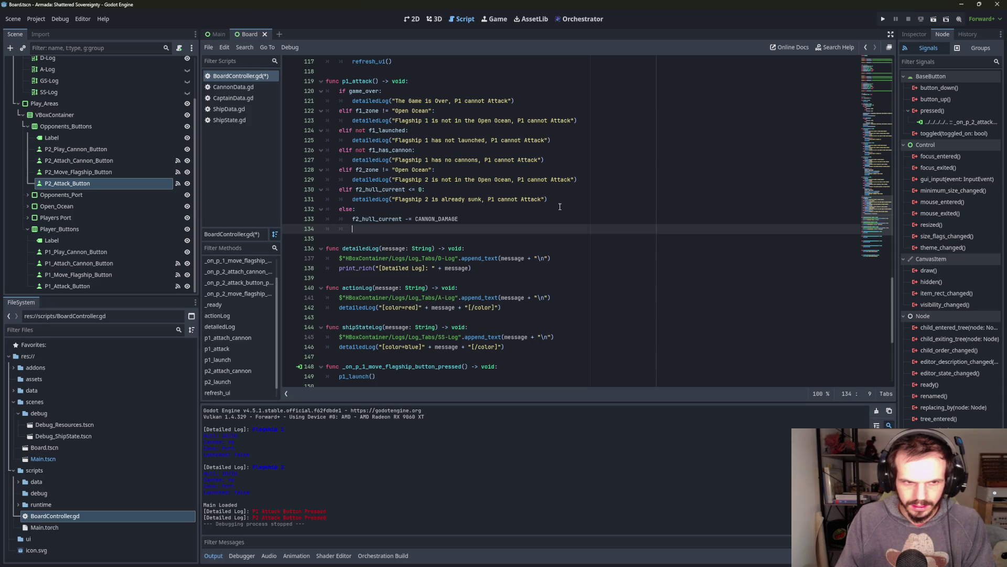
pyautogui.click(351, 219)
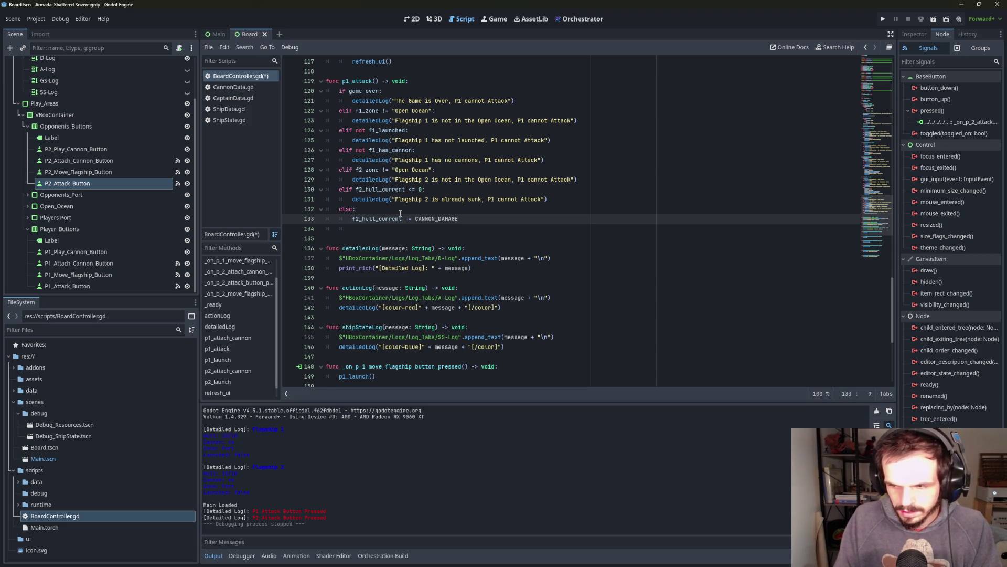
# Insert an if f2_hull_current < 2 condition above the damage subtraction.
pyautogui.press('Return')
pyautogui.press('Up')
pyautogui.write('if')
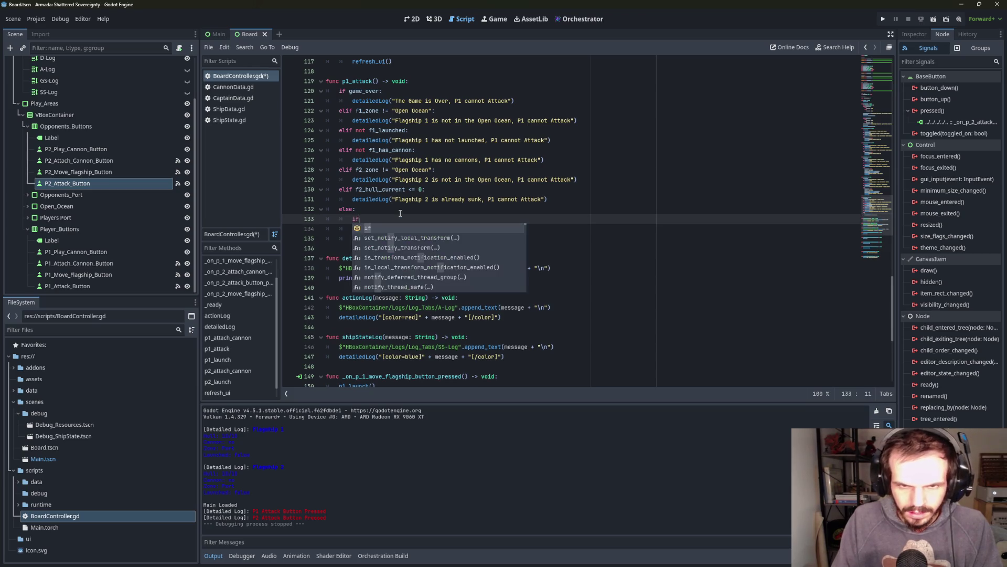
pyautogui.write(' f2')
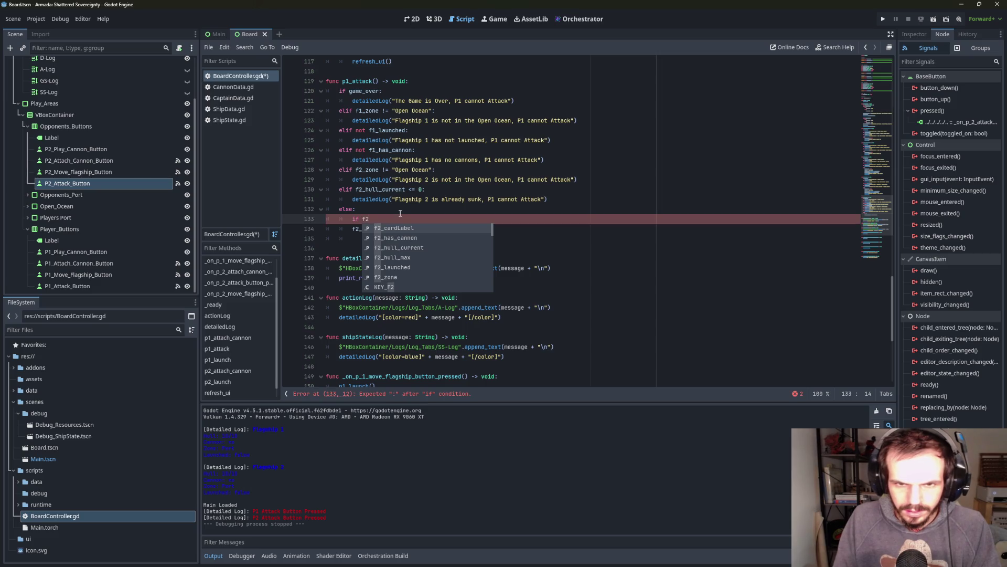
pyautogui.press('Down')
pyautogui.press('Down')
pyautogui.press('Down')
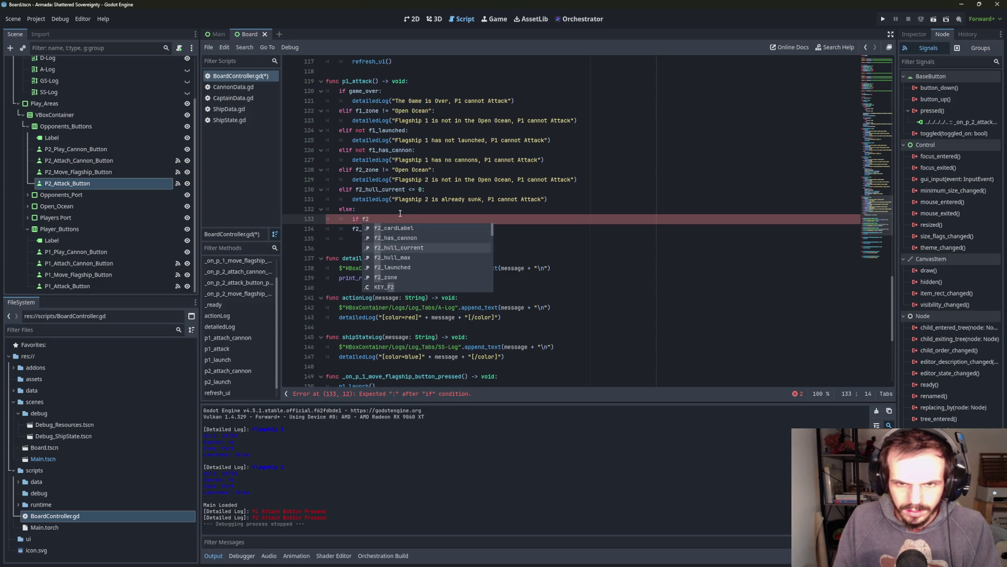
pyautogui.press('Up')
pyautogui.press('Return')
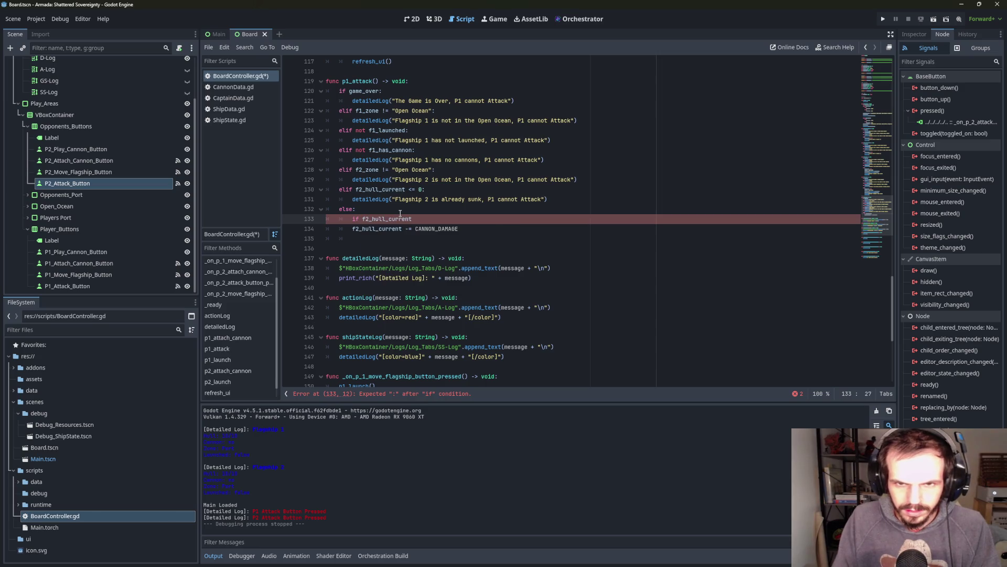
pyautogui.write('<=')
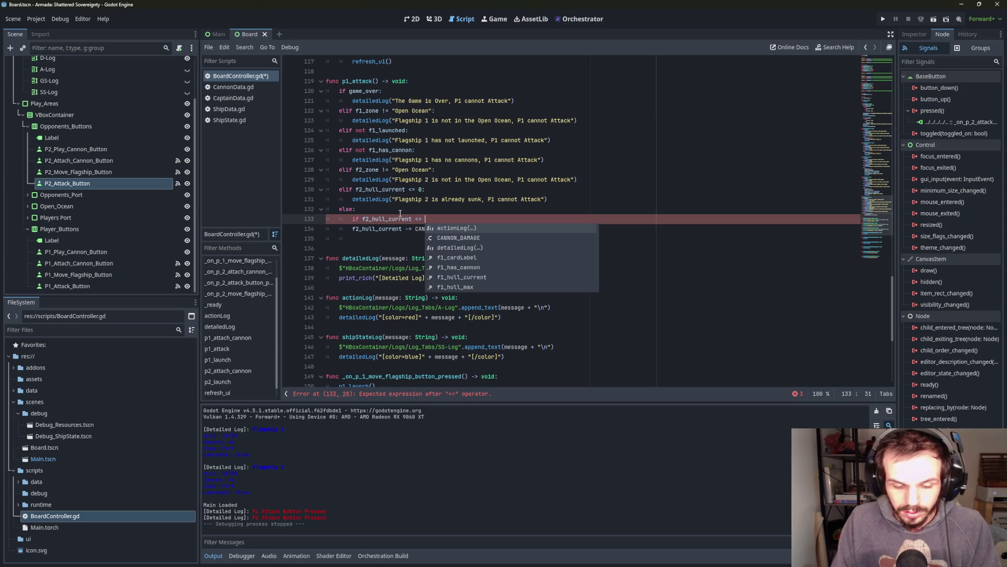
pyautogui.press('BackSpace')
pyautogui.press('BackSpace')
pyautogui.write('2')
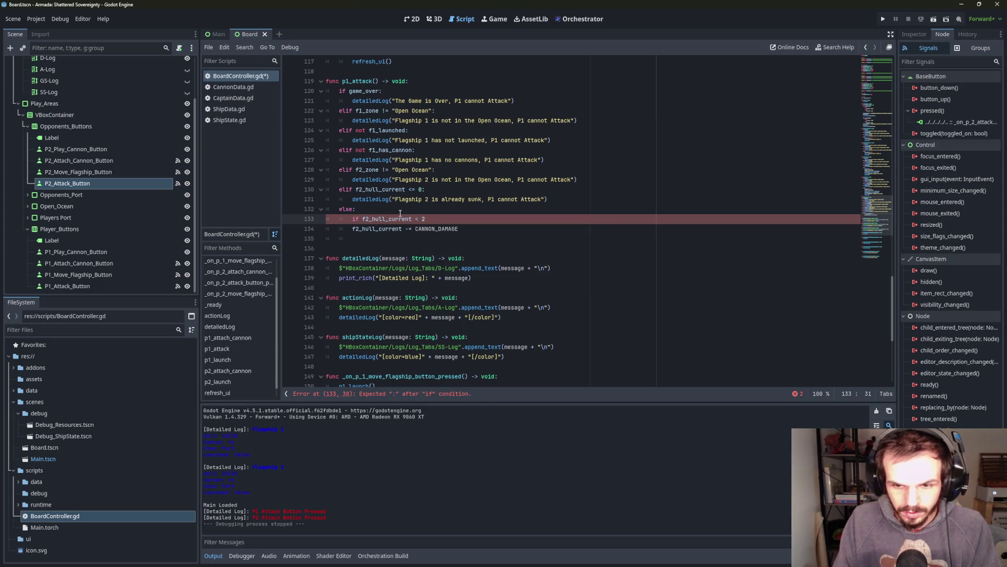
# Indent the subtraction under the new if and open a blank line above it.
pyautogui.click(460, 229)
pyautogui.click(351, 229)
pyautogui.press('Tab')
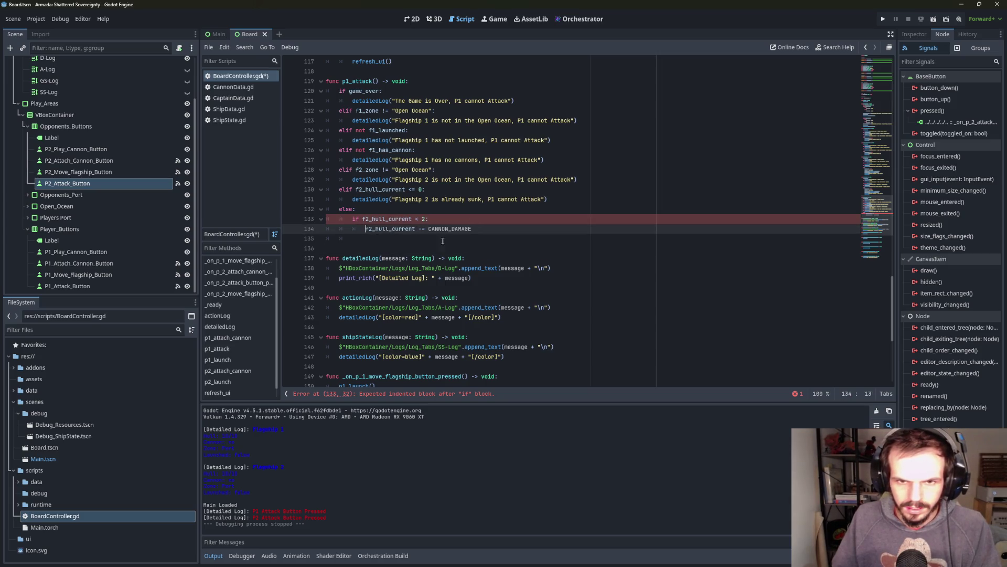
pyautogui.click(492, 230)
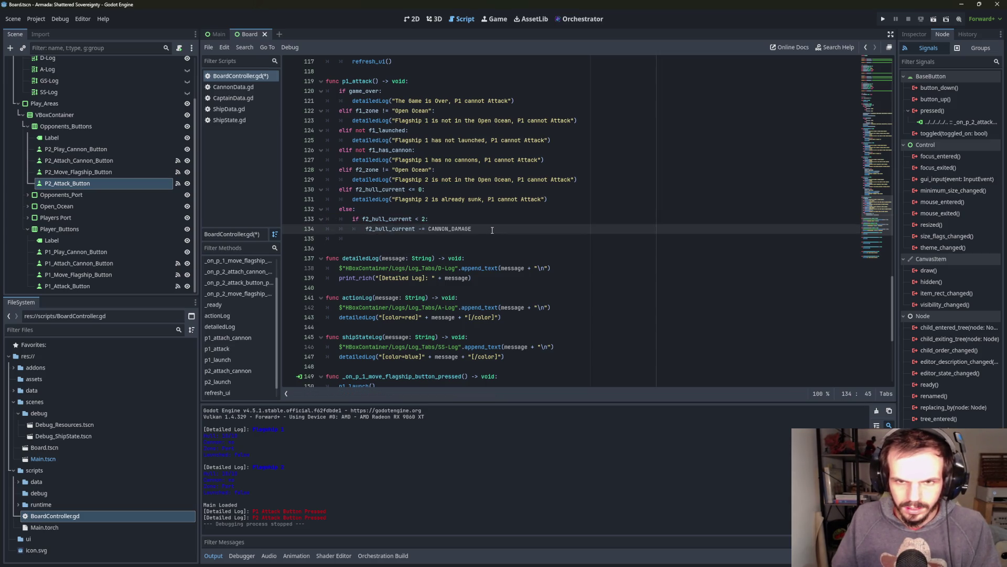
pyautogui.click(448, 218)
pyautogui.click(366, 228)
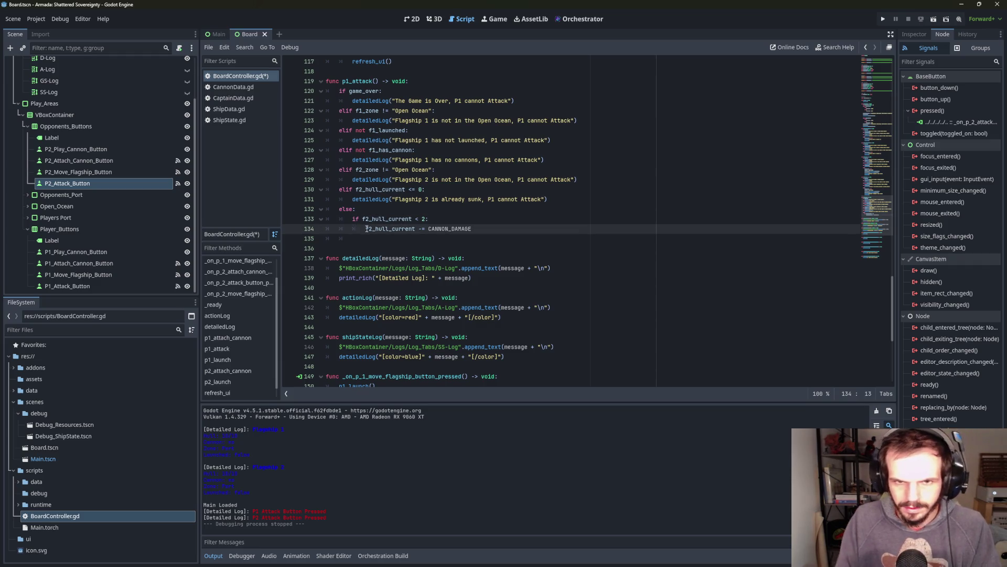
pyautogui.press('Return')
pyautogui.click(367, 229)
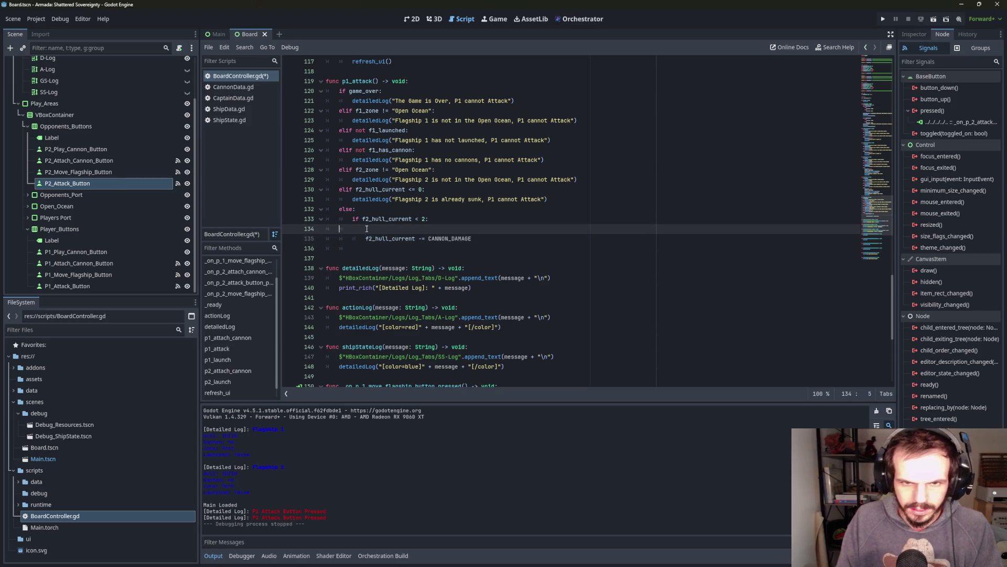
# Set f2_hull_current = 0 in the if body and add an inner else before the subtraction.
pyautogui.write('else:')
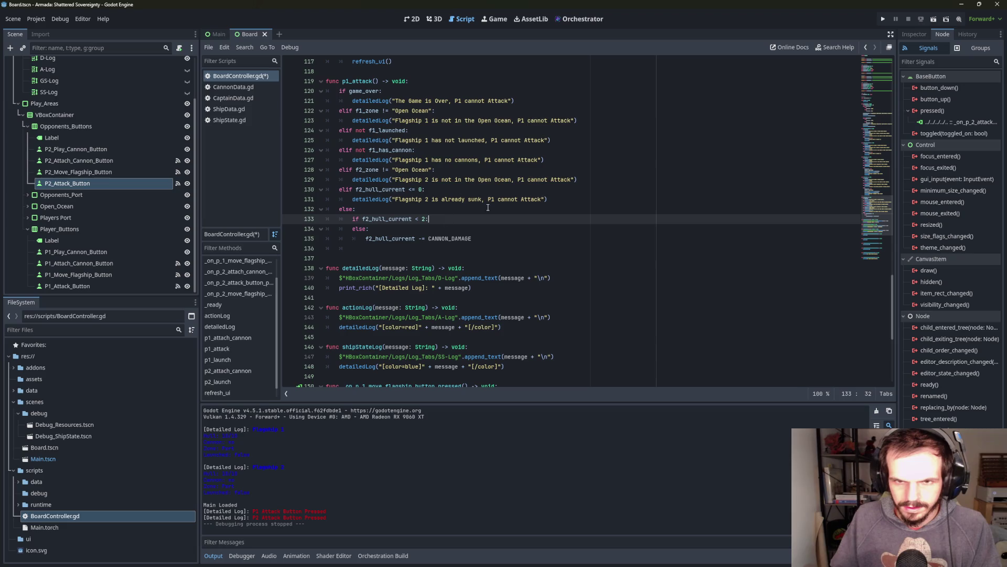
pyautogui.hotkey('ctrl', 'shift', 'Return')
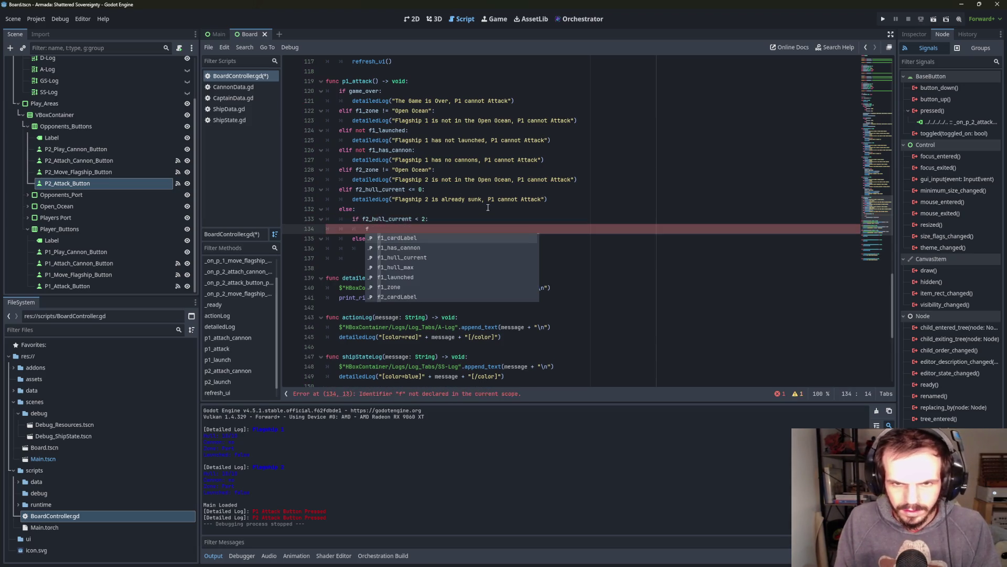
pyautogui.write('2')
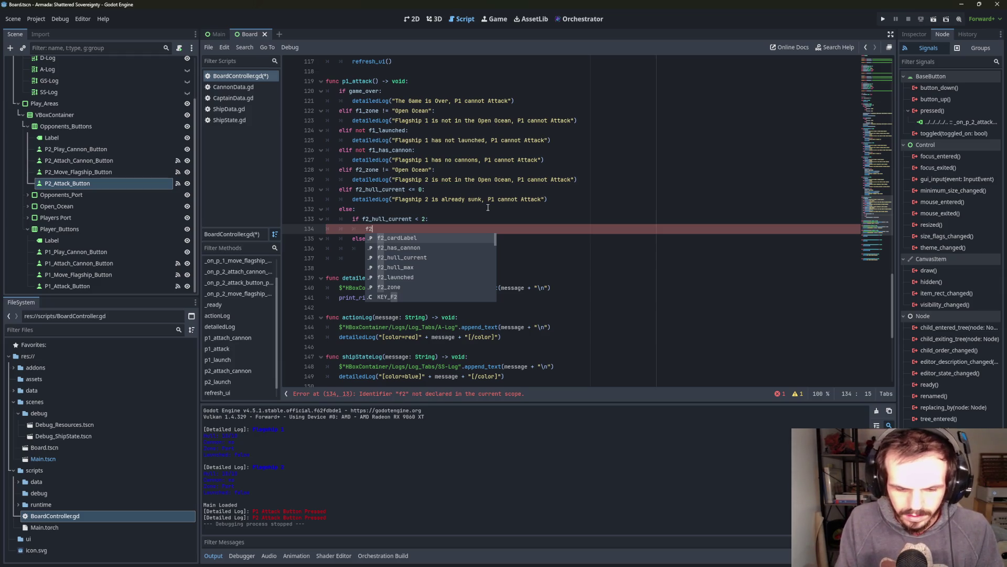
pyautogui.press('Down')
pyautogui.press('Down')
pyautogui.press('Return')
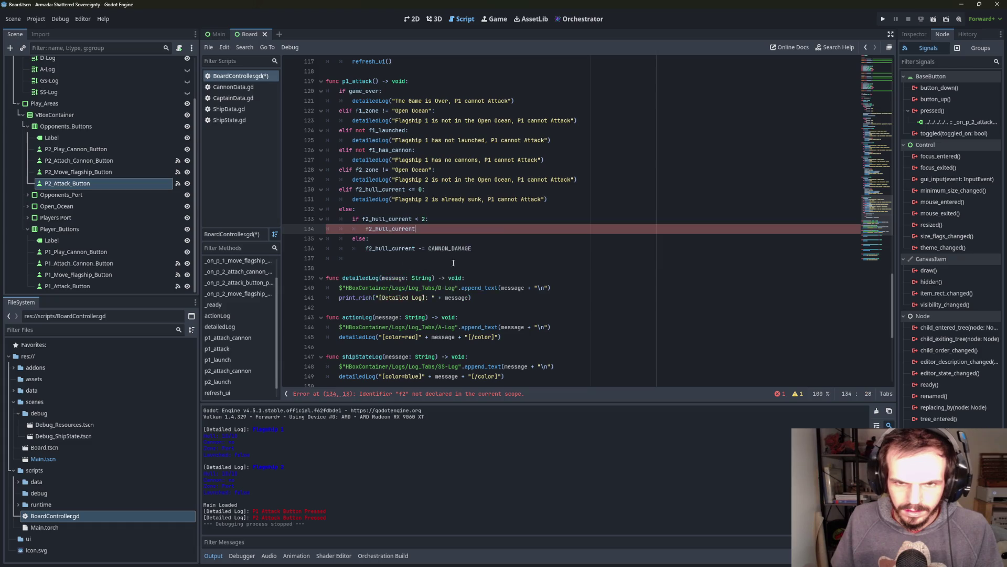
pyautogui.write('= 0')
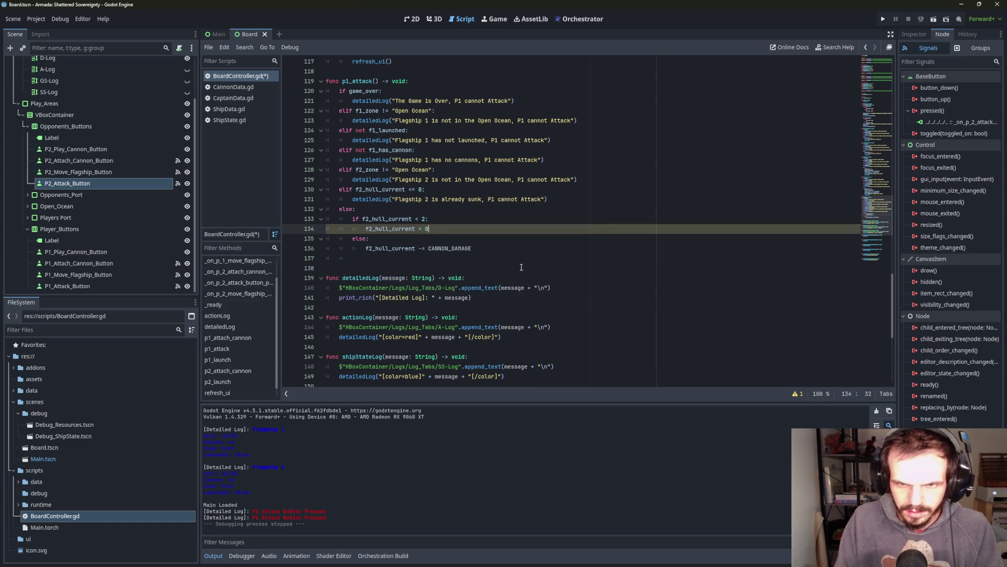
pyautogui.click(517, 266)
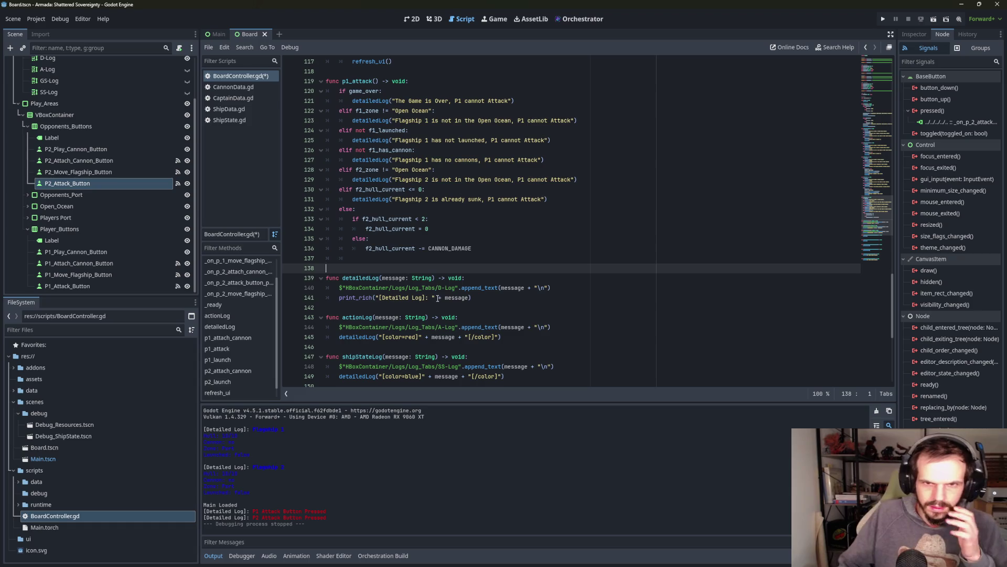
pyautogui.scroll(-1, 416, 276)
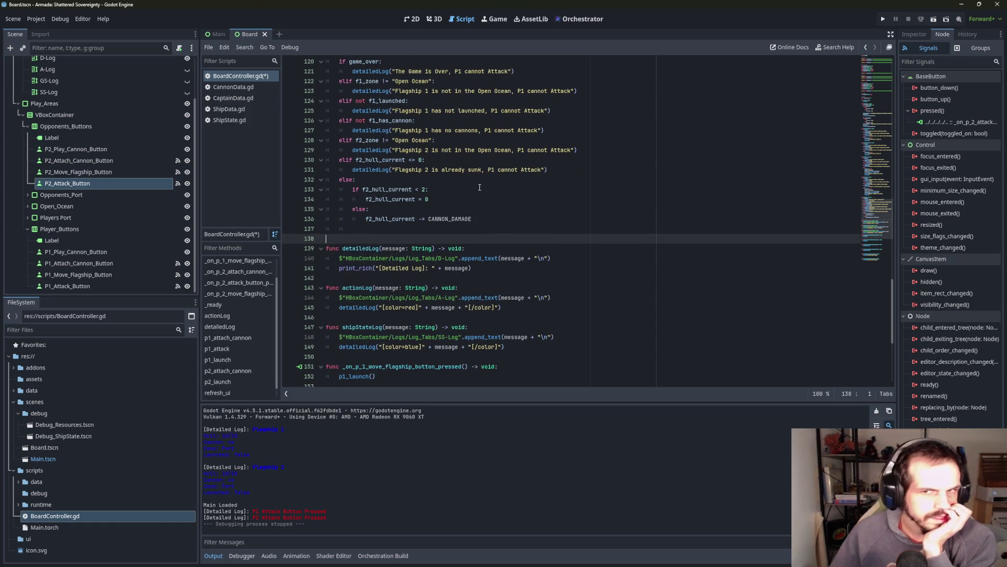
pyautogui.scroll(-1, 428, 192)
pyautogui.scroll(2, 462, 225)
pyautogui.click(490, 258)
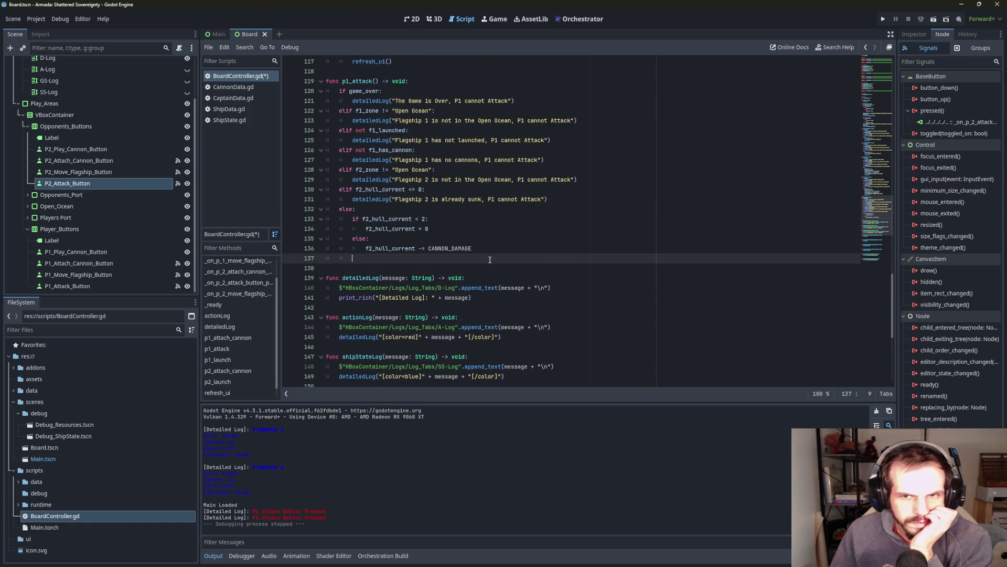
# Change the if threshold from 2 to CANNON_DAMAGE.
pyautogui.click(438, 228)
pyautogui.click(437, 218)
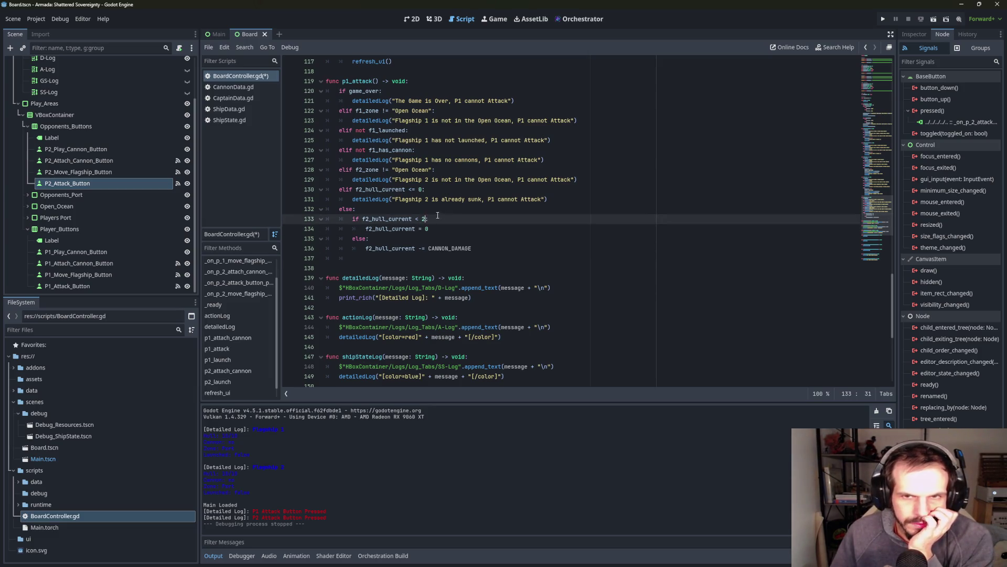
pyautogui.press('BackSpace')
pyautogui.write('can')
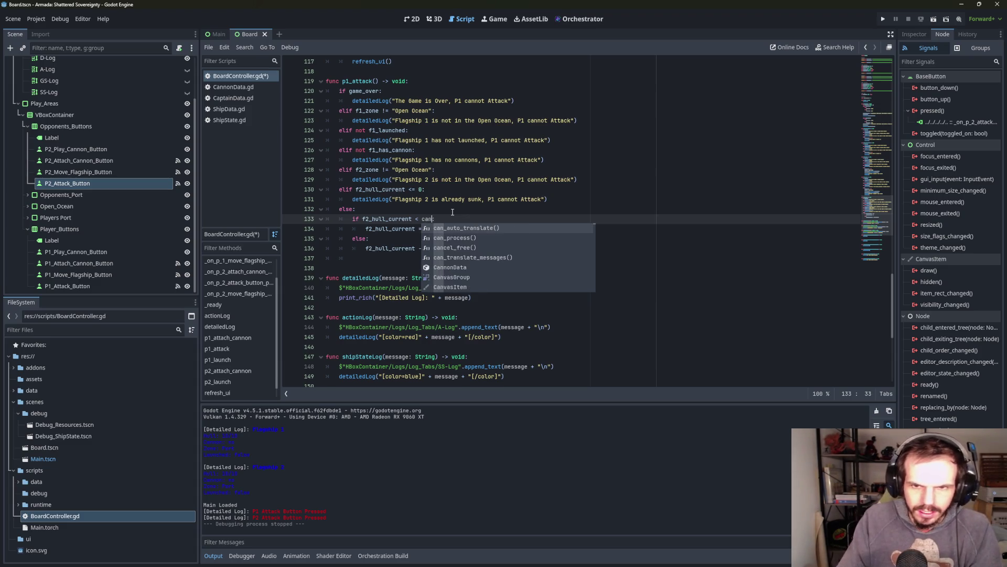
pyautogui.write('non')
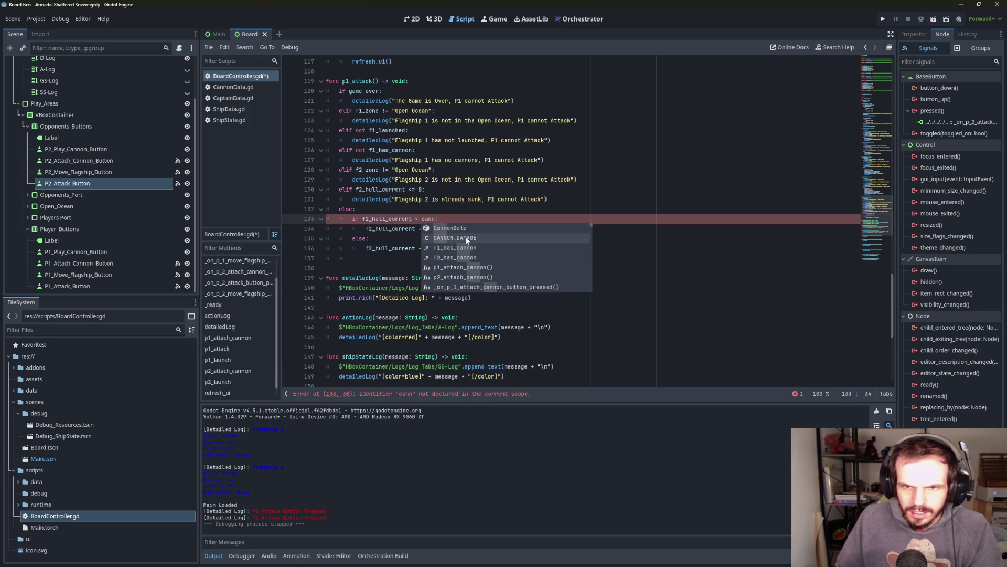
pyautogui.press('Return')
pyautogui.click(480, 248)
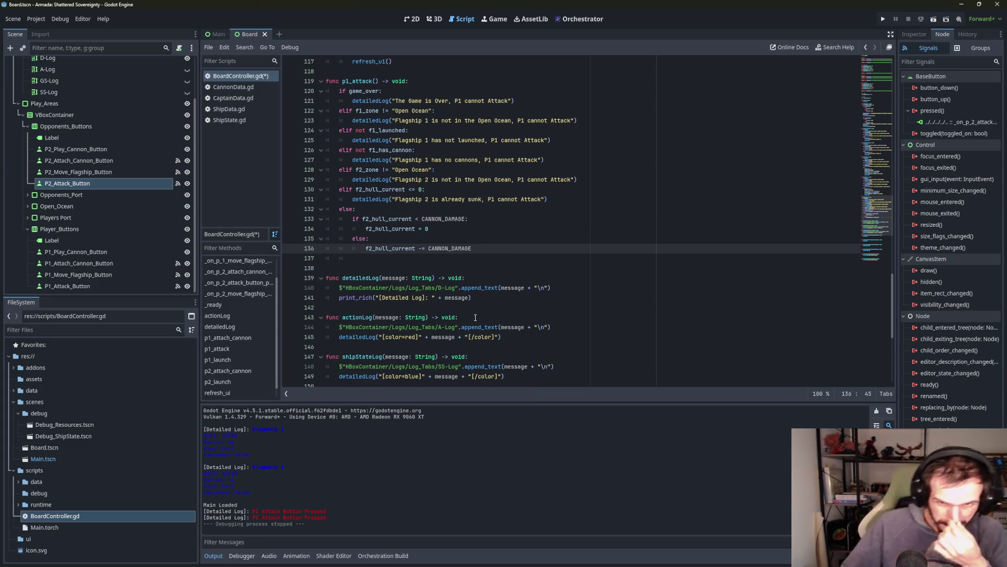
pyautogui.scroll(-1, 455, 323)
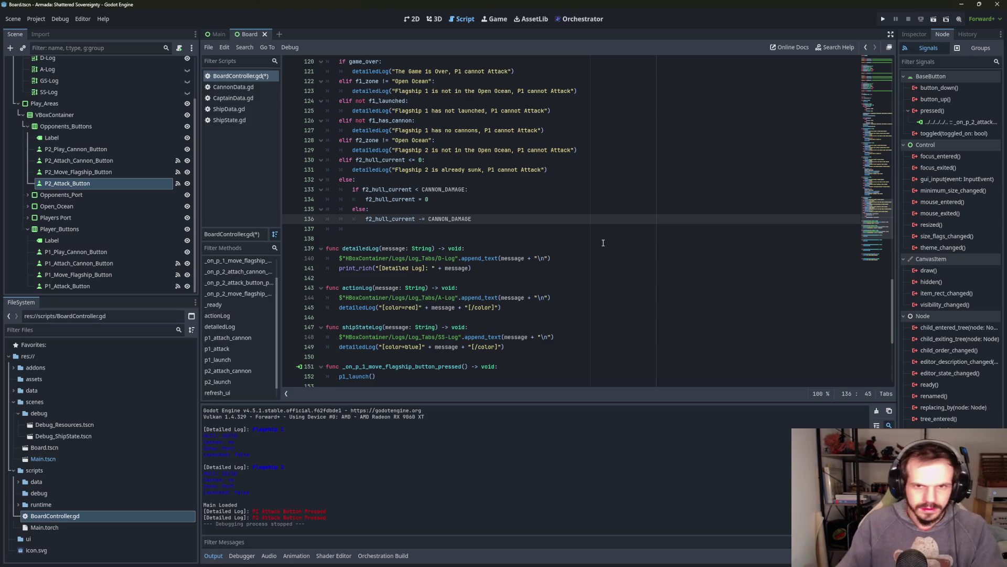
# Below the hull check, add actionLog( with 'Flagship 1 attacked Flagshi', prefixed by an unfinished red colour tag.
pyautogui.press('Return')
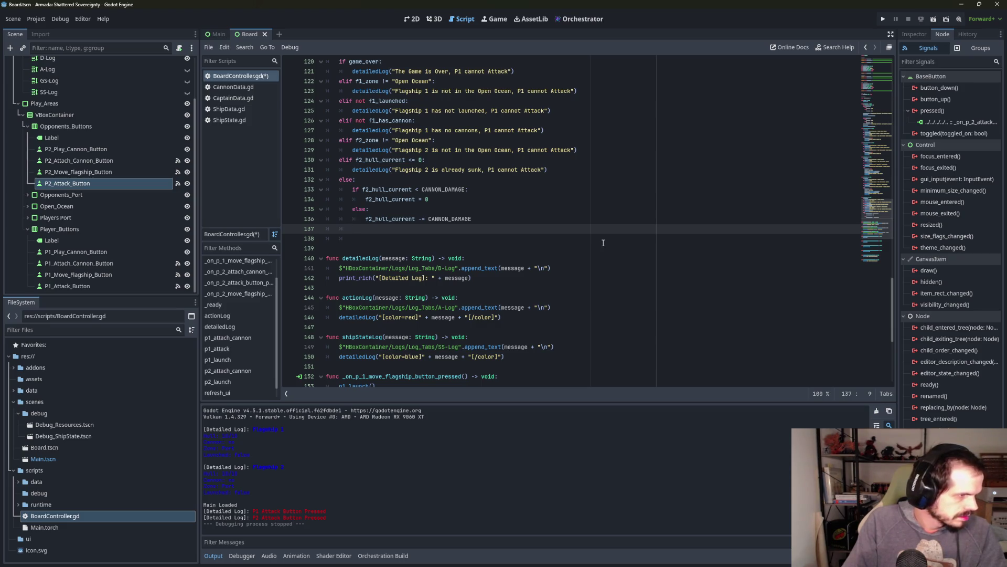
pyautogui.write('actionLog(')
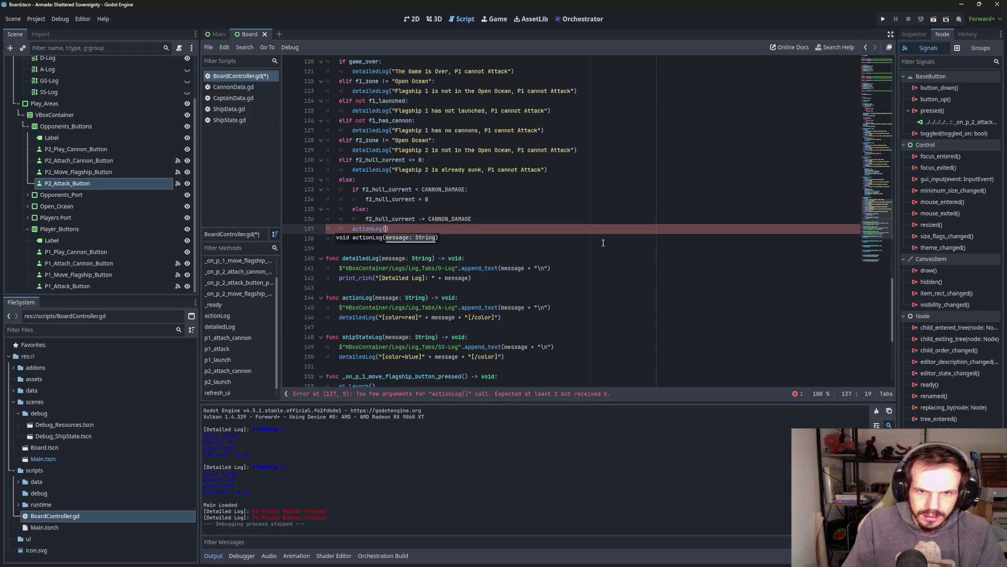
pyautogui.write('Flagship')
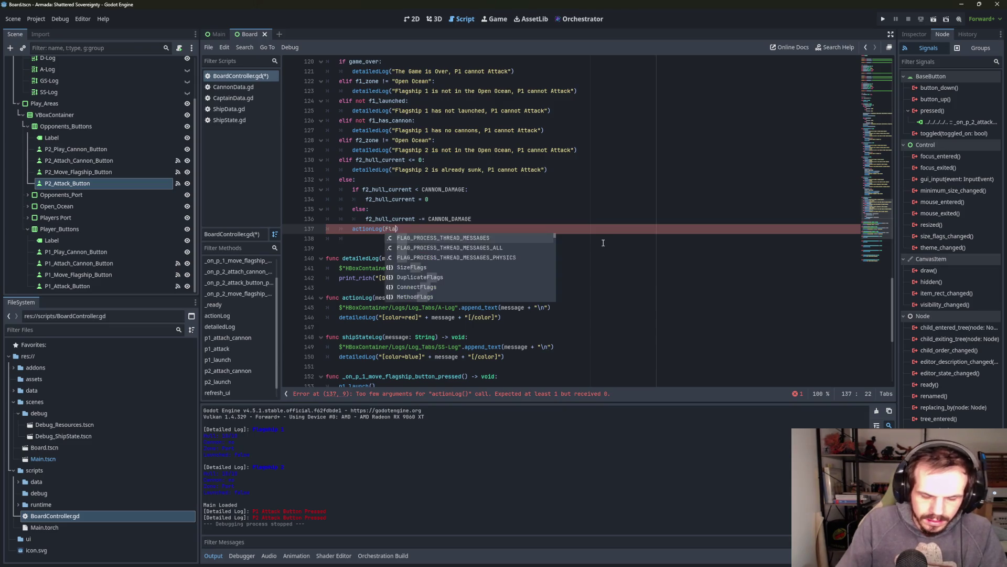
pyautogui.write(' 1 a')
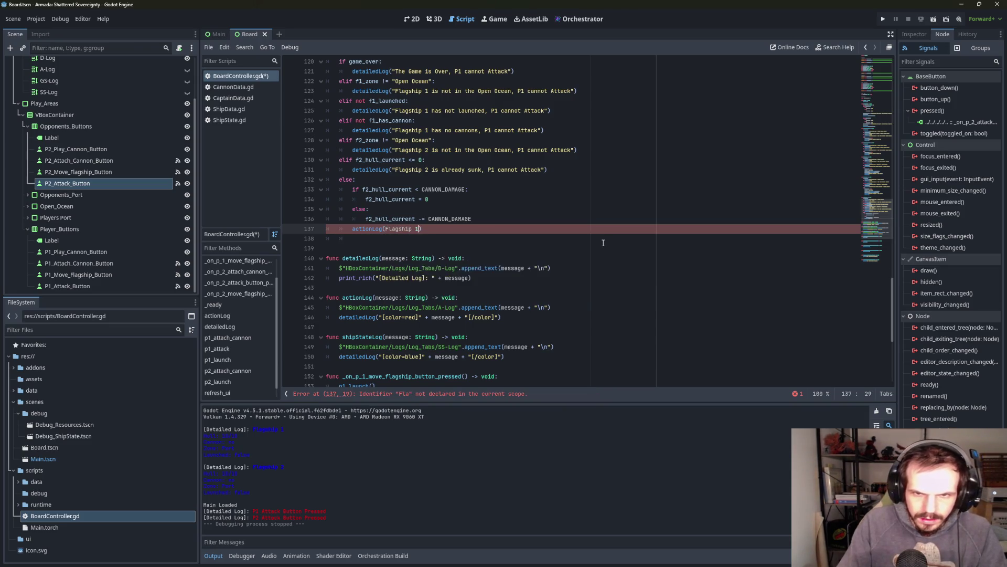
pyautogui.write('ttacked ')
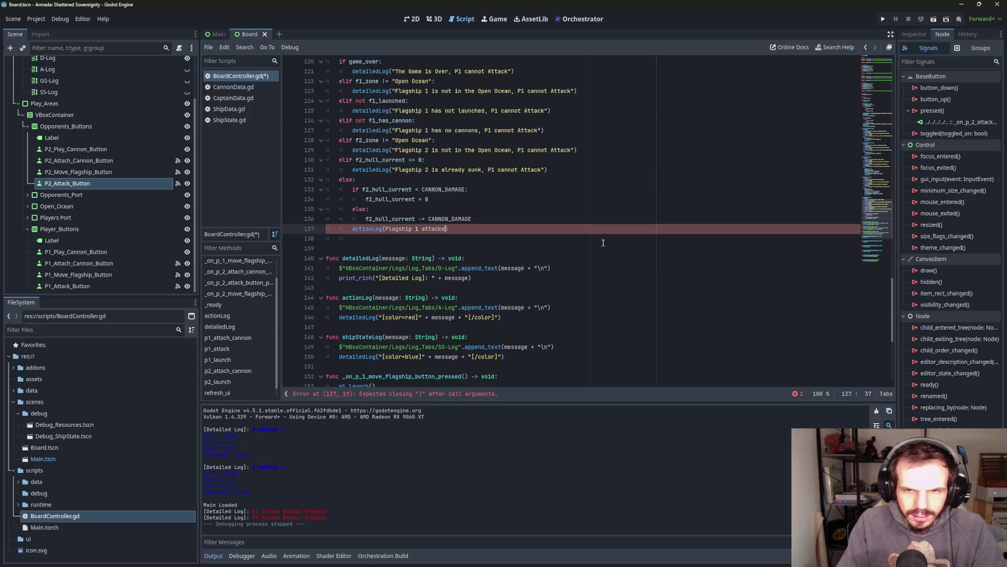
pyautogui.write('Fla')
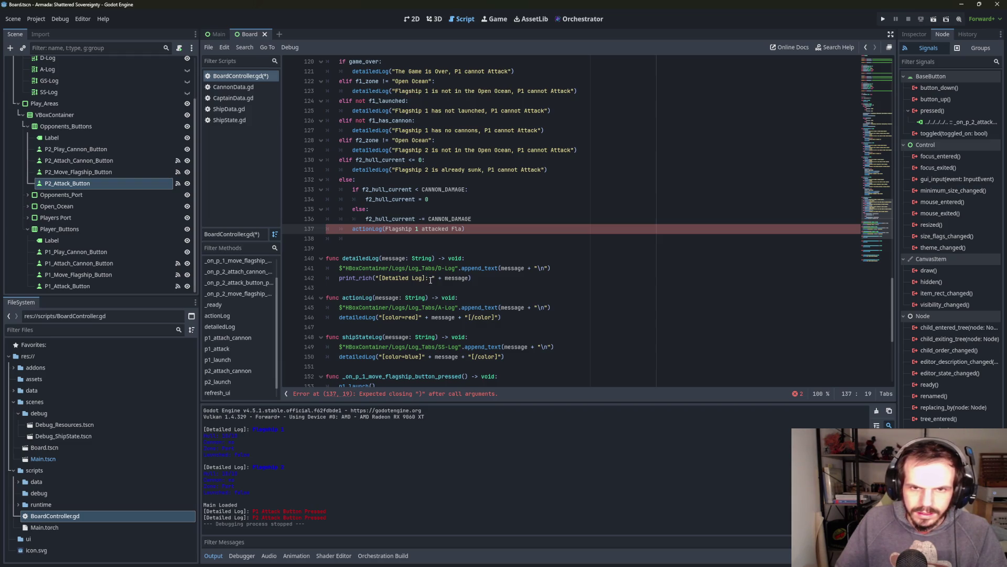
pyautogui.click(510, 227)
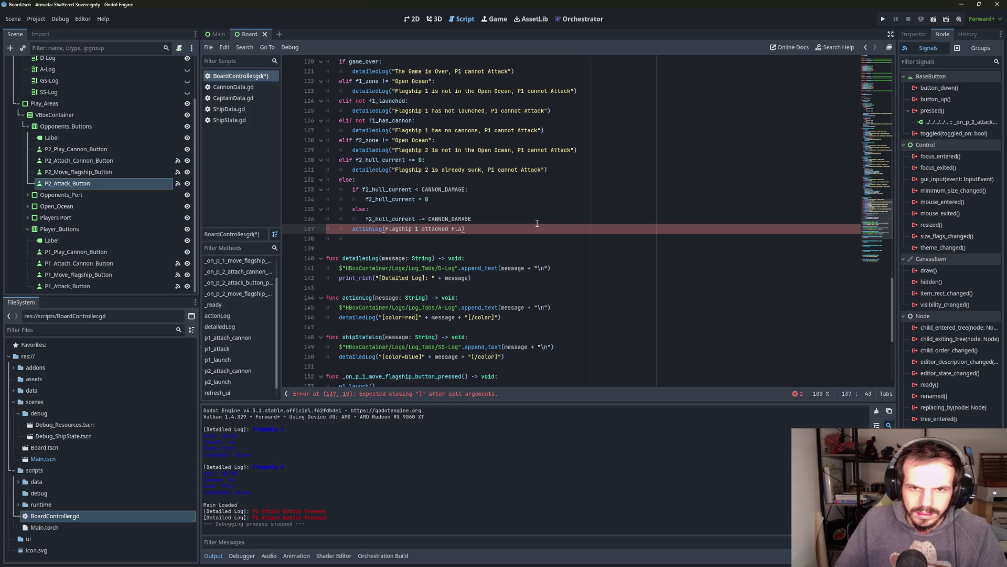
pyautogui.press('BackSpace')
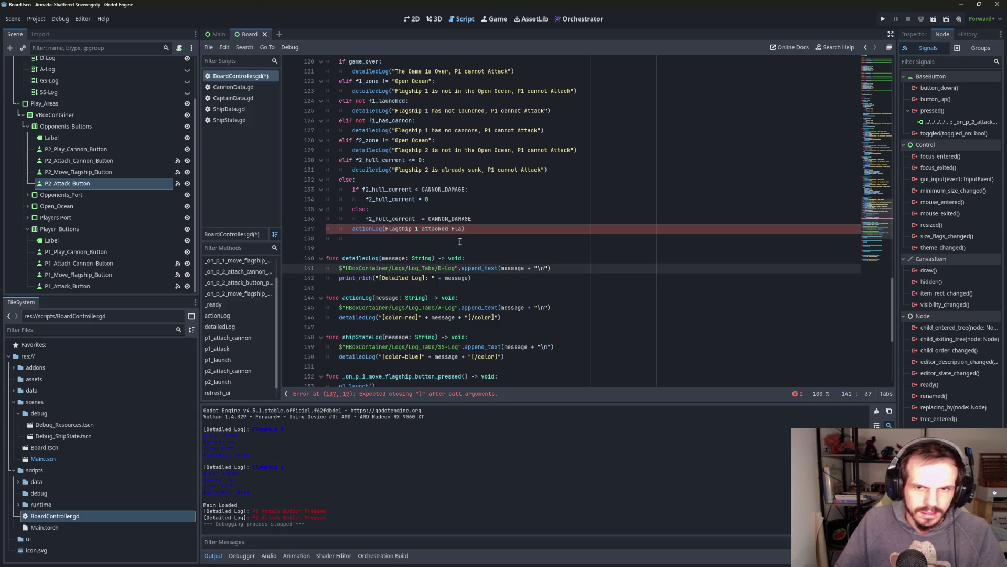
pyautogui.hotkey('ctrl', 'z')
pyautogui.write('gshi')
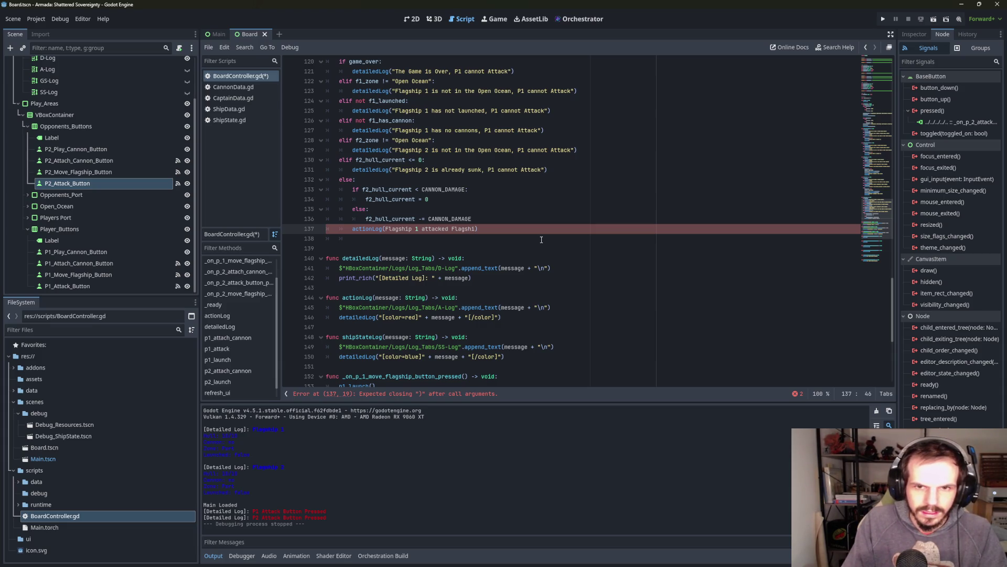
pyautogui.click(387, 229)
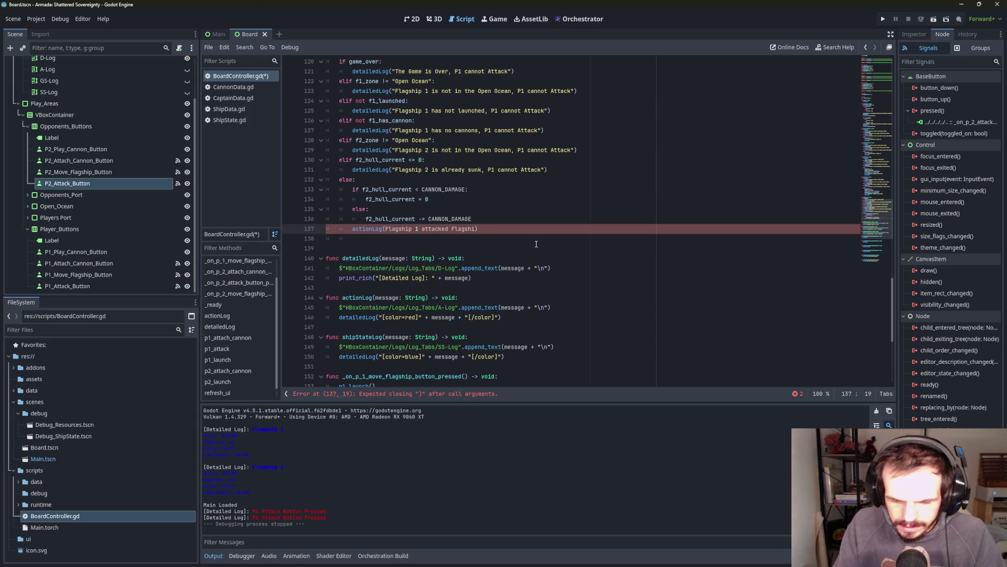
pyautogui.write('[')
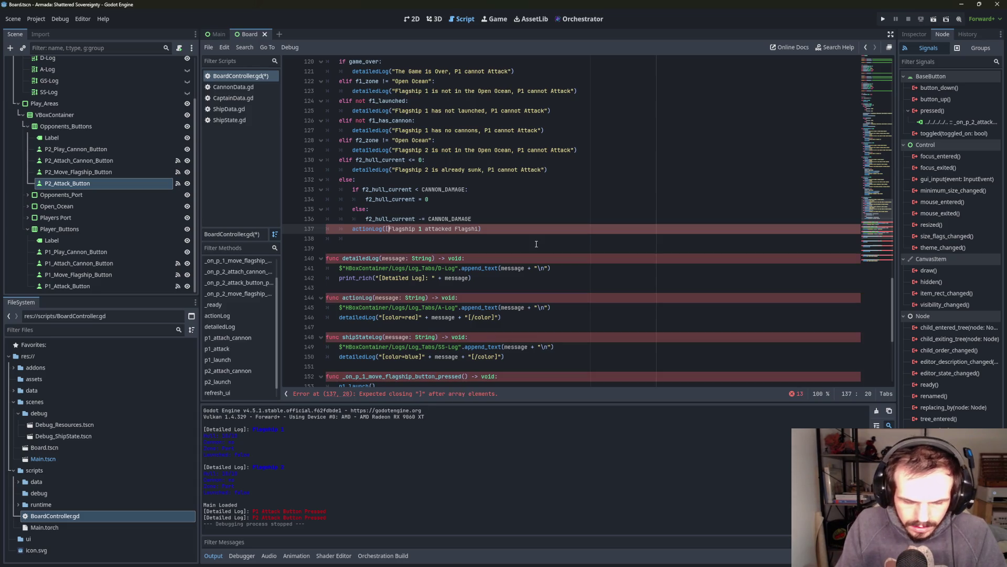
pyautogui.write('color')
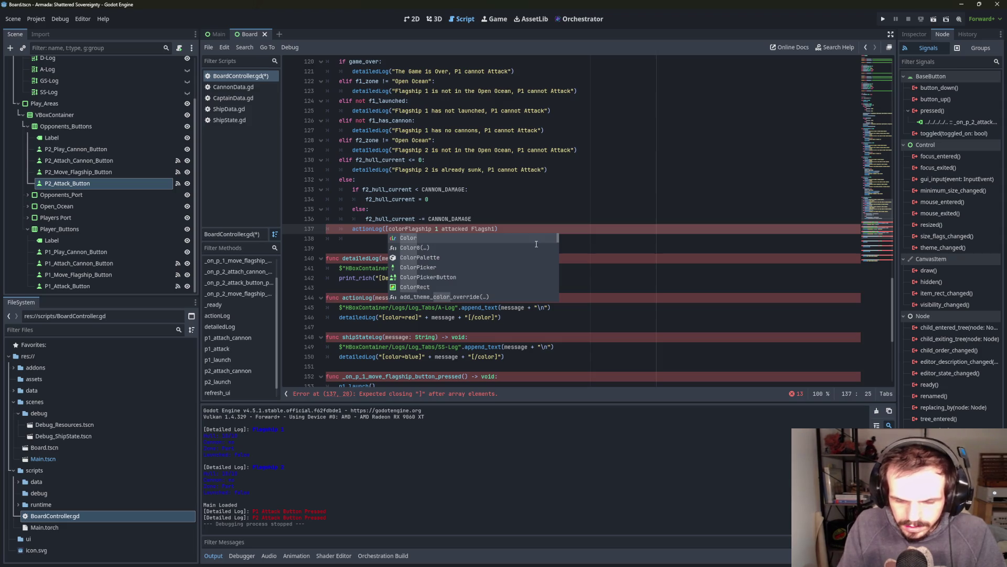
pyautogui.write(' = red')
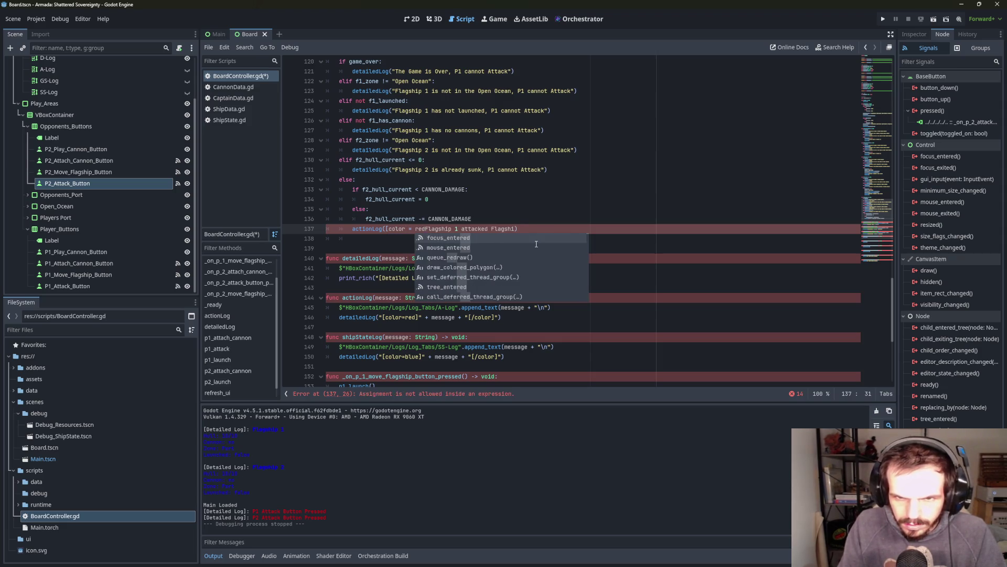
# Change the message's colour tag from red to blue.
pyautogui.press('BackSpace')
pyautogui.press('BackSpace')
pyautogui.press('BackSpace')
pyautogui.write('blue')
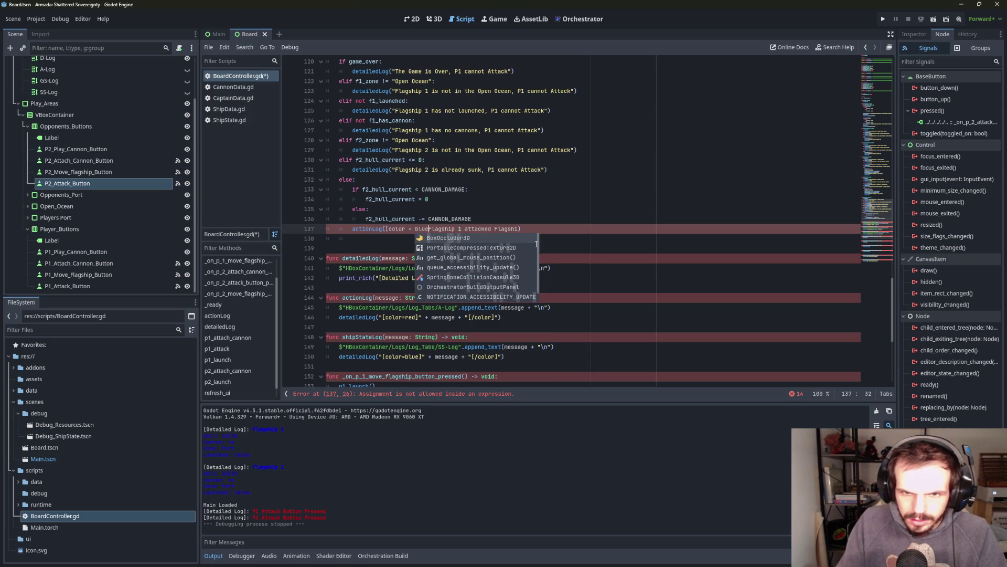
pyautogui.write(']')
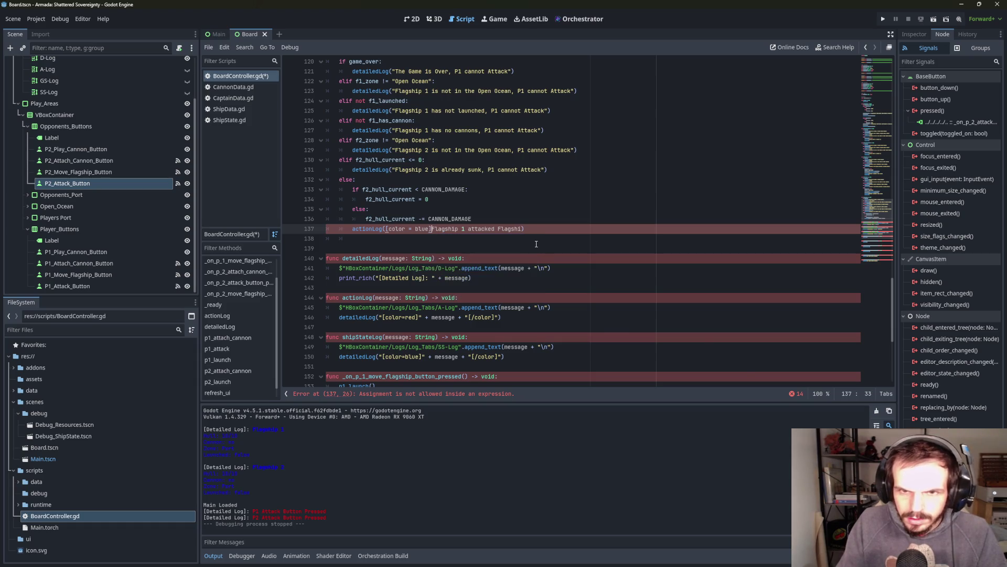
pyautogui.scroll(10, 568, 260)
pyautogui.scroll(11, 568, 260)
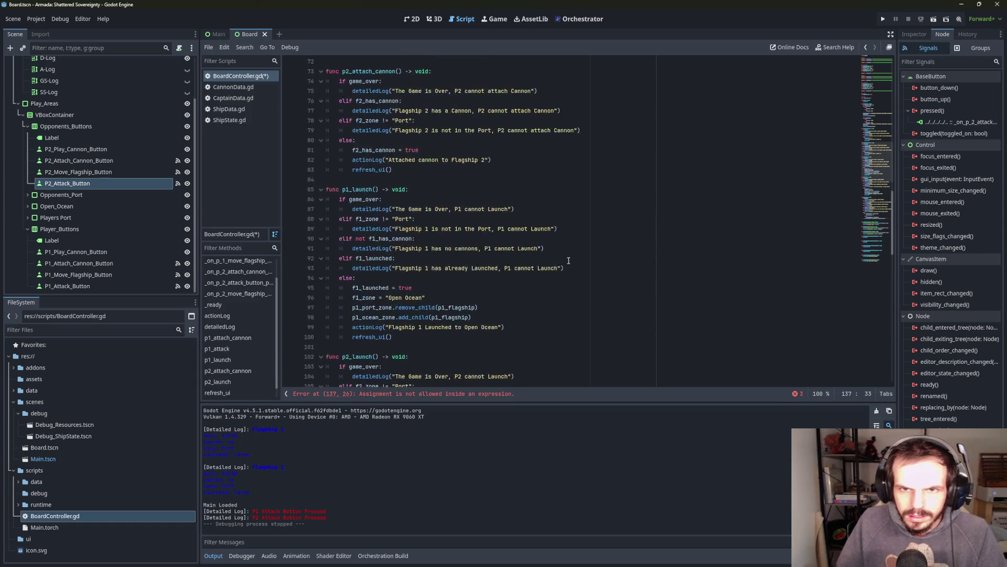
pyautogui.scroll(-20, 568, 260)
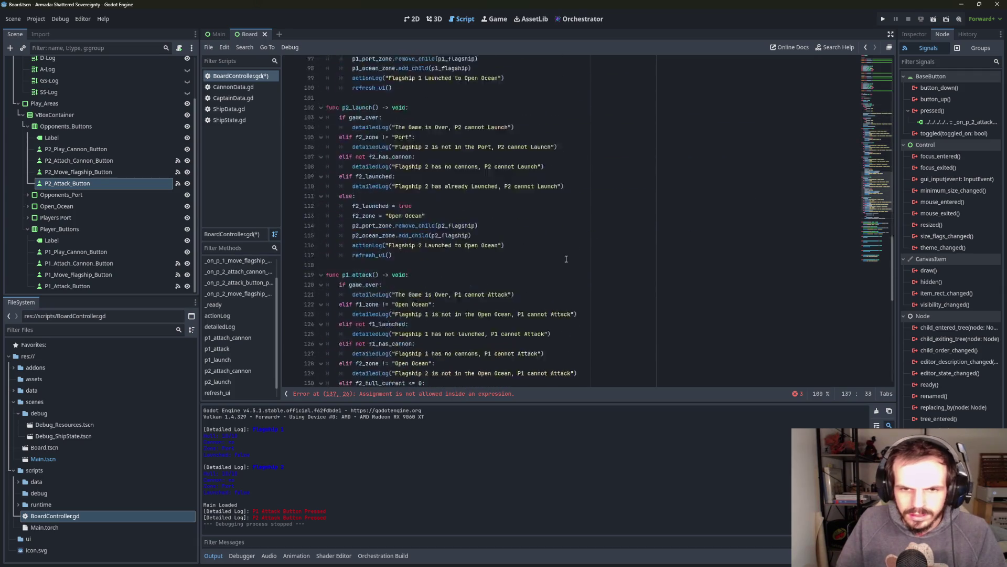
pyautogui.scroll(7, 566, 258)
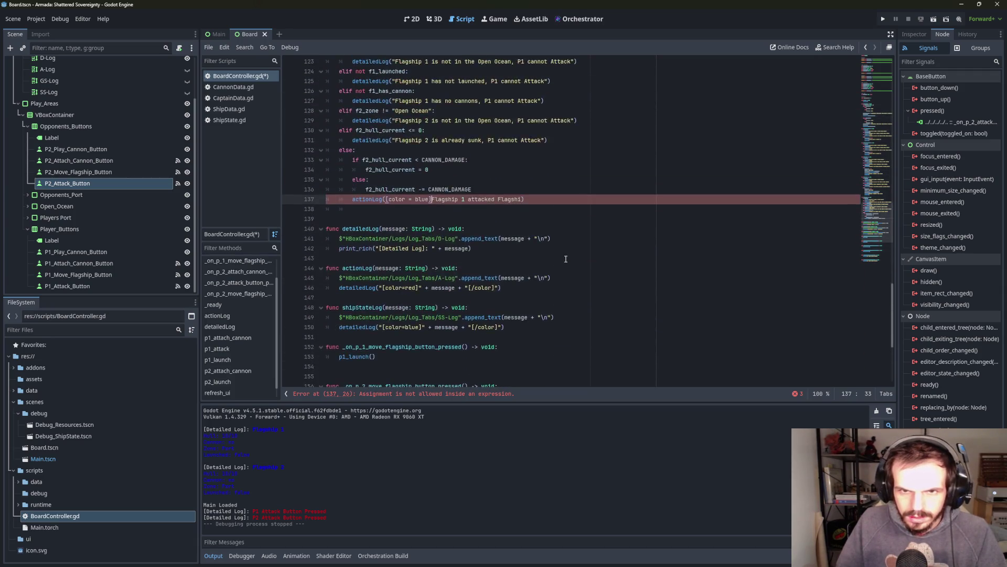
pyautogui.scroll(-2, 392, 229)
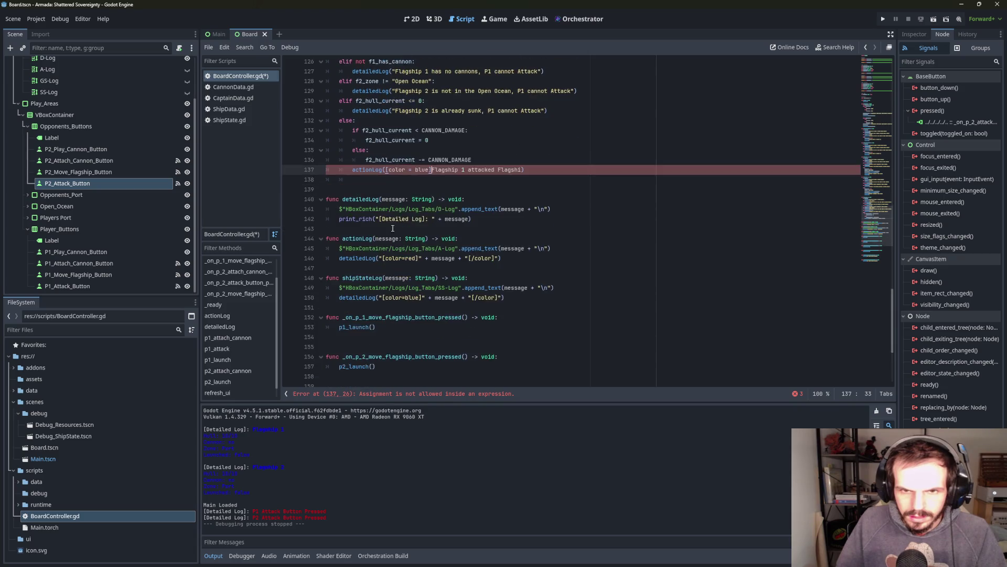
# Make the message a quoted string beginning with [color=blue].
pyautogui.press('BackSpace')
pyautogui.press('BackSpace')
pyautogui.press('BackSpace')
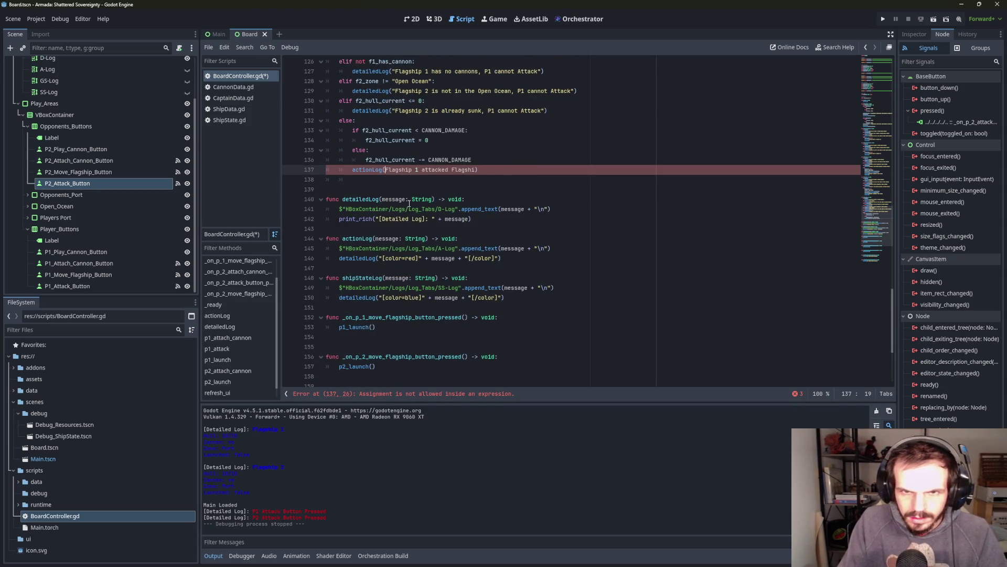
pyautogui.moveTo(477, 168); pyautogui.dragTo(385, 170)
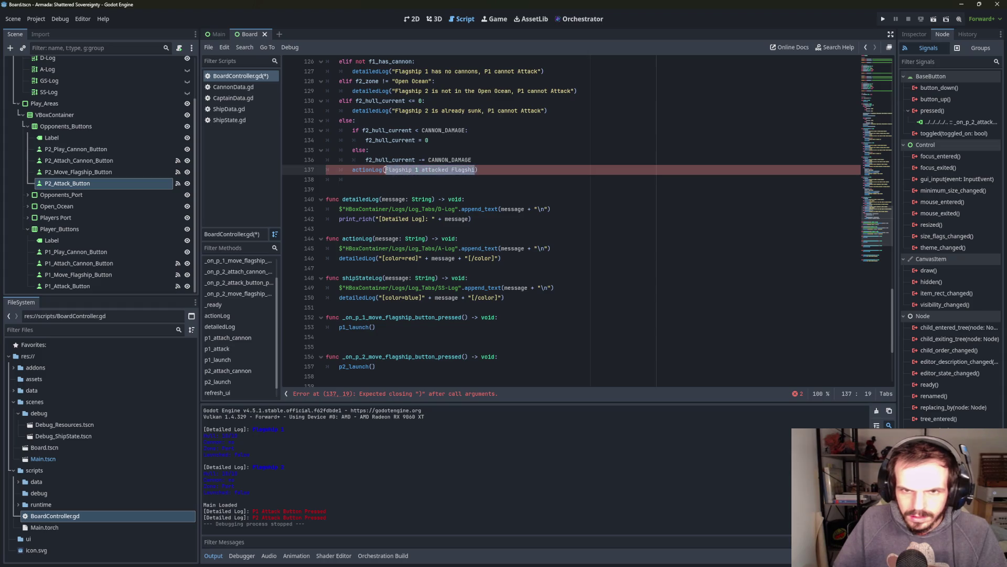
pyautogui.write('"')
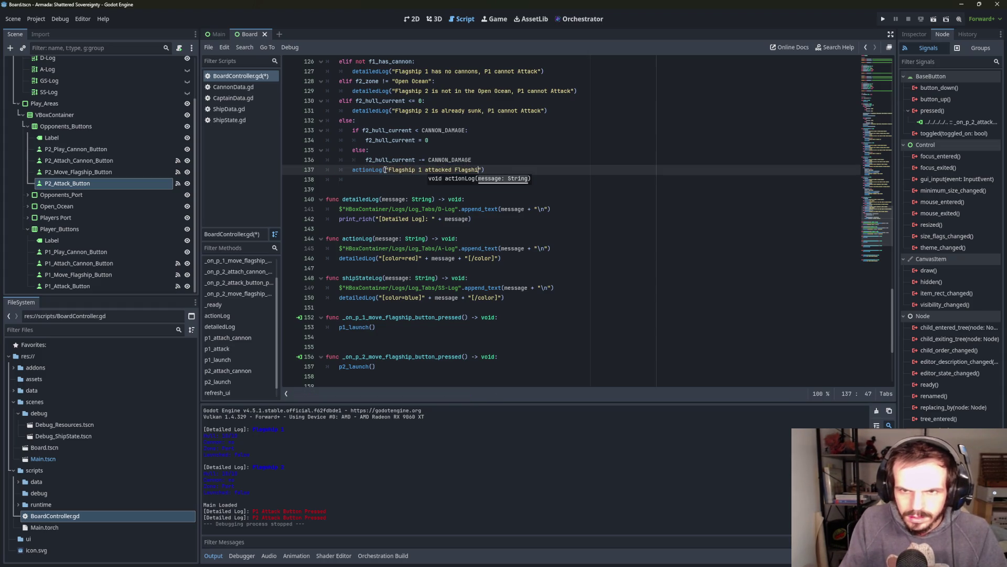
pyautogui.click(389, 169)
pyautogui.write('[')
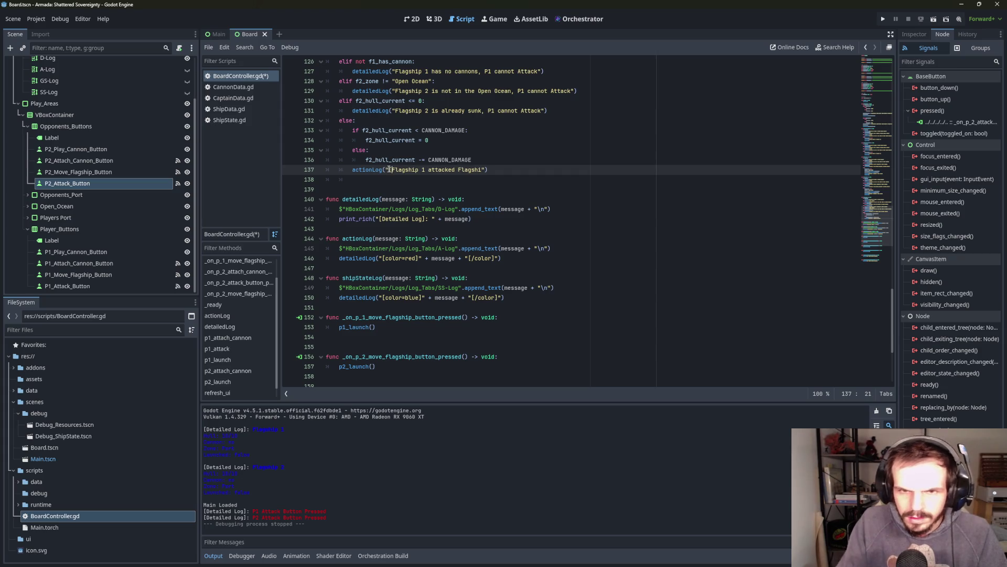
pyautogui.press('Down')
pyautogui.press('Up')
pyautogui.write('color=')
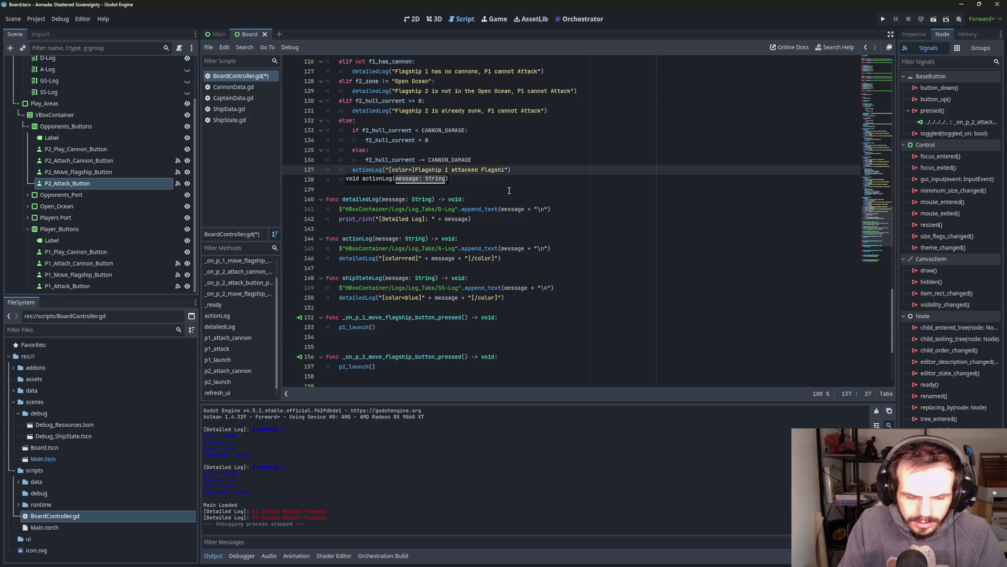
pyautogui.write('blue')
pyautogui.click(480, 170)
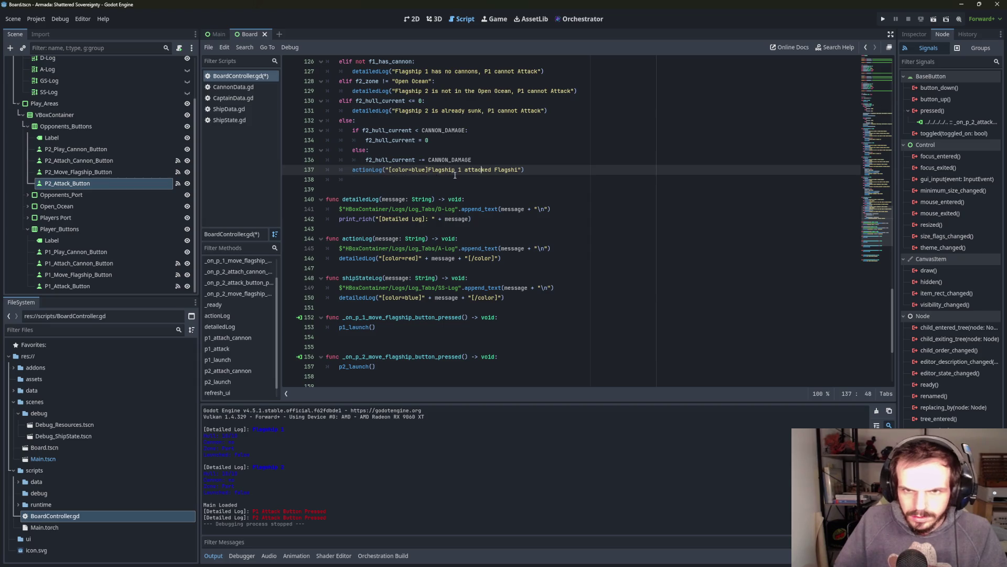